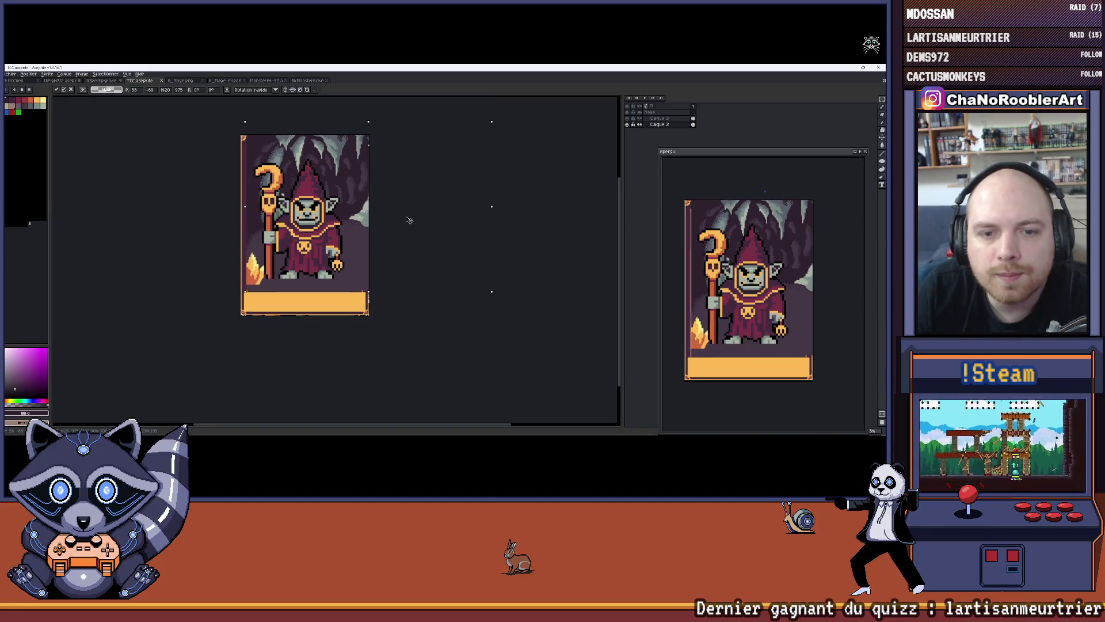
Slide the card background artwork left into its new position, undoing a wrong shift.
{"action": "left_click_drag", "start_coordinate": [410, 136], "coordinate": [427, 164]}
{"action": "key", "text": "ctrl+z"}
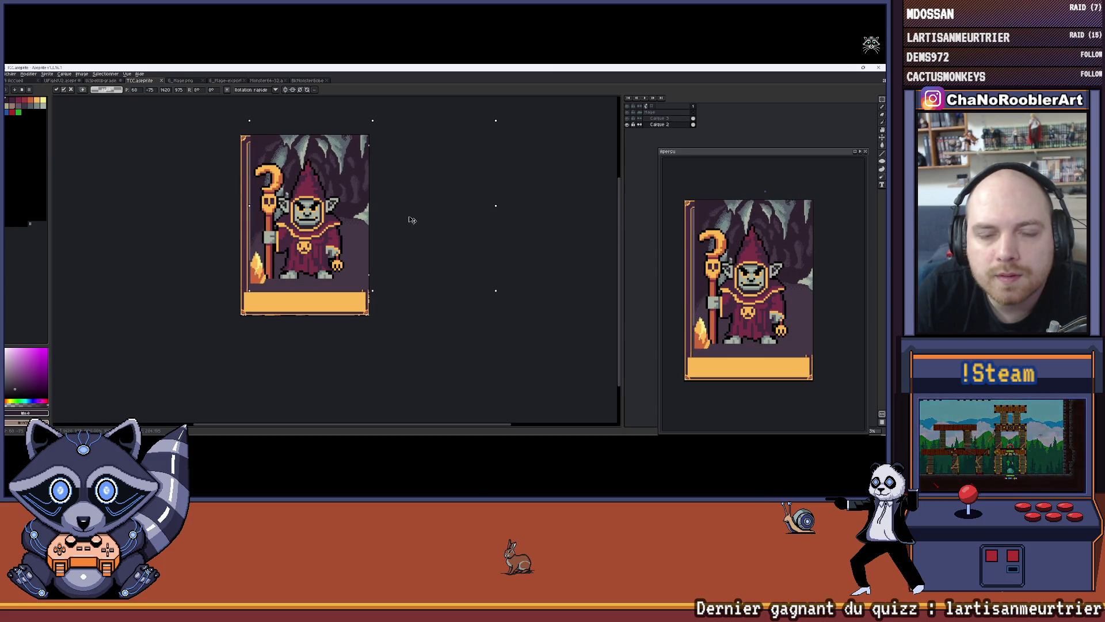
{"action": "left_click_drag", "start_coordinate": [412, 220], "coordinate": [409, 220]}
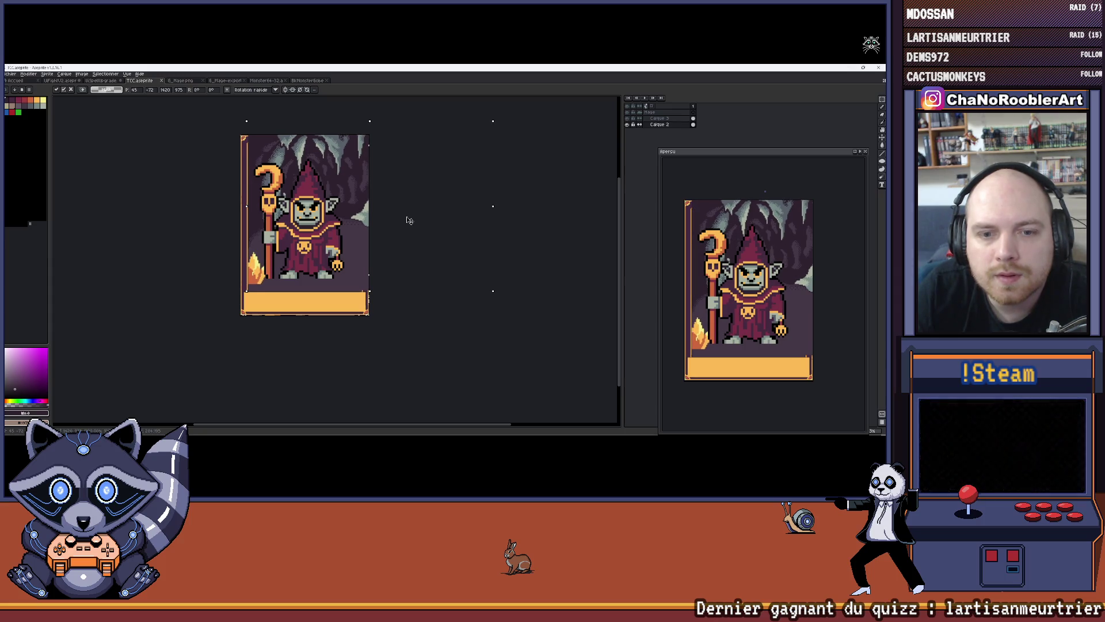
{"action": "mouse_move", "coordinate": [408, 220]}
{"action": "left_mouse_down"}
{"action": "mouse_move", "coordinate": [298, 221]}
{"action": "mouse_move", "coordinate": [372, 222]}
{"action": "left_mouse_up"}
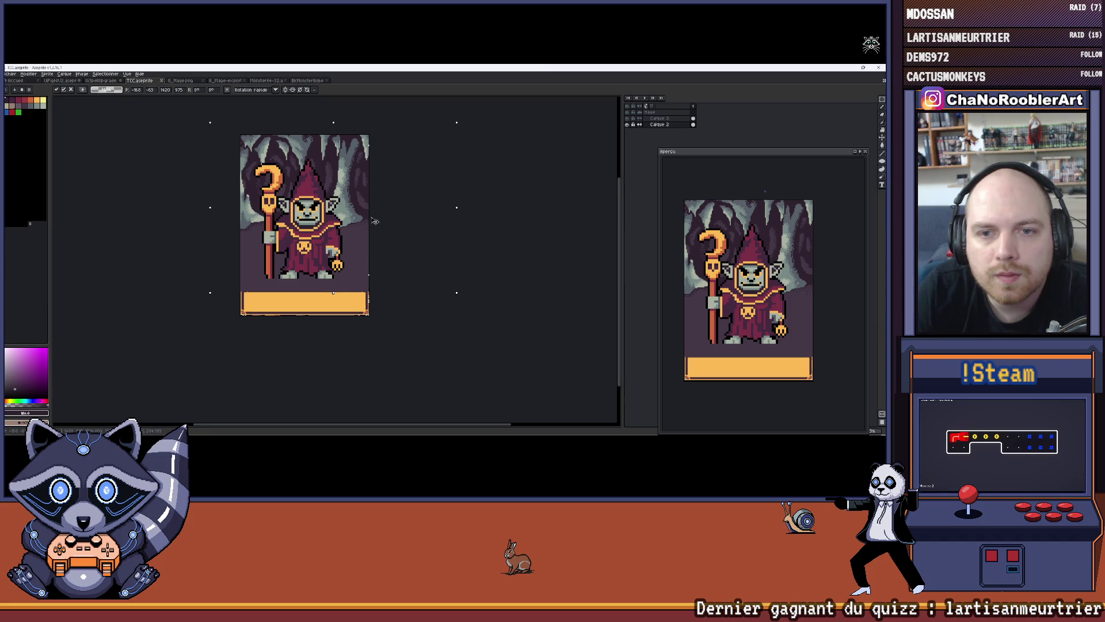
Commit the background position and paste the cave image onto a new empty layer.
{"action": "key", "text": "Return"}
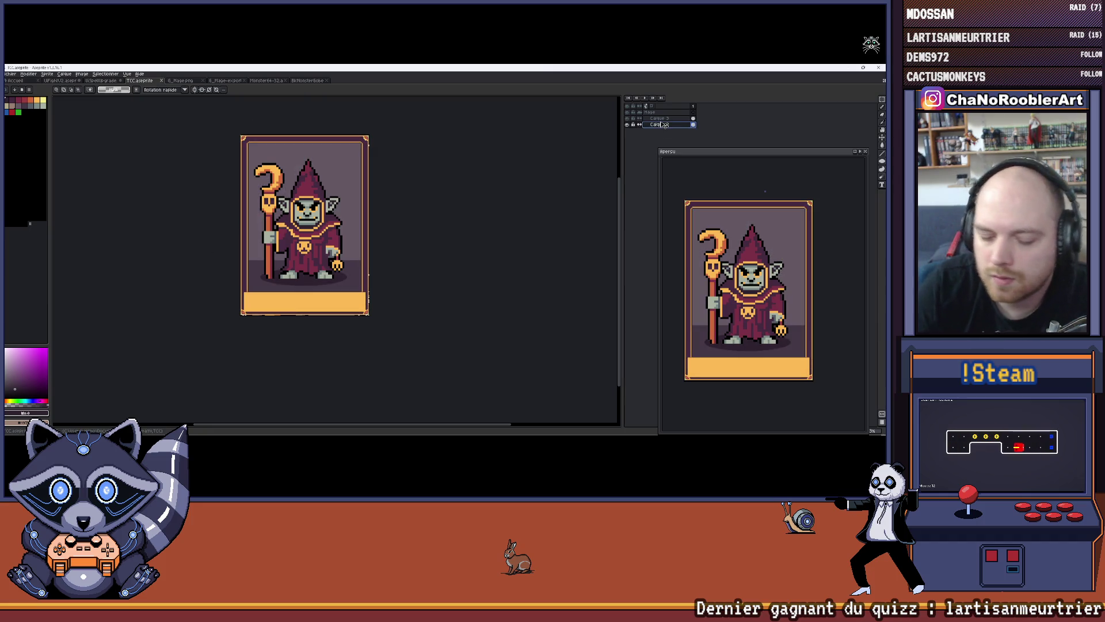
{"action": "key", "text": "shift+n"}
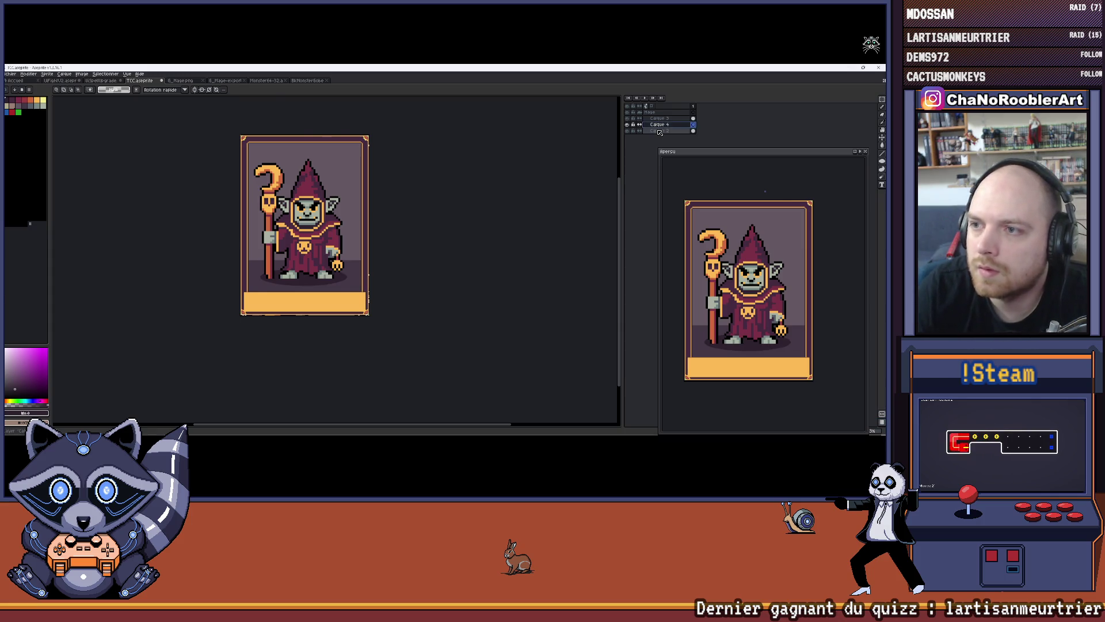
{"action": "key", "text": "ctrl+v"}
Move the pasted cave image up and left, nudging it into place behind the shaman.
{"action": "left_click_drag", "start_coordinate": [346, 254], "coordinate": [313, 235]}
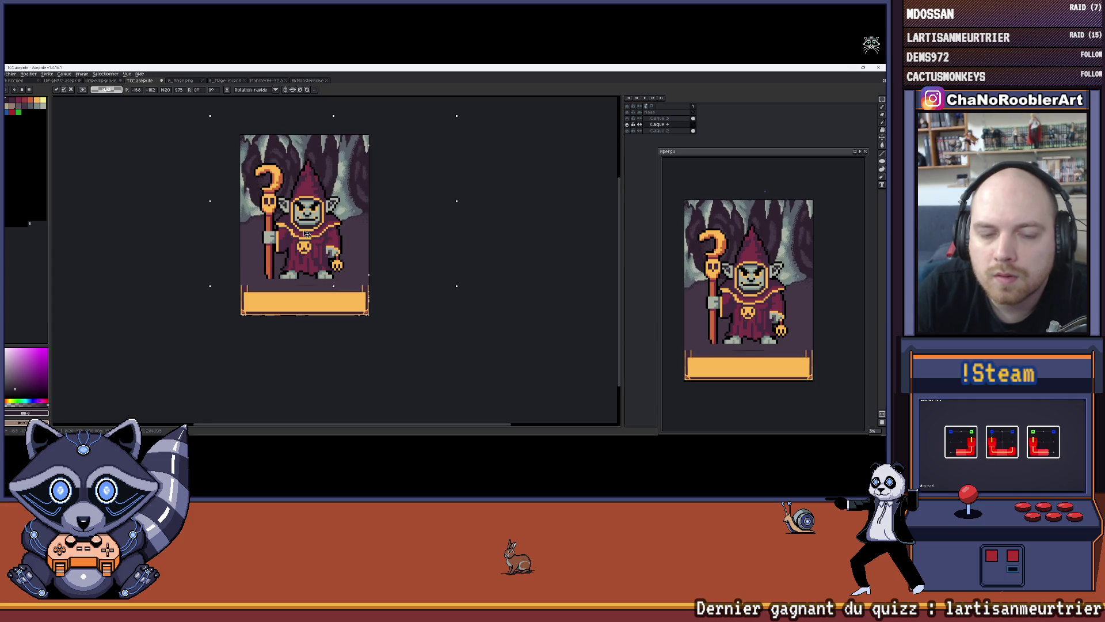
{"action": "scroll", "coordinate": [312, 235], "scroll_direction": "up", "scroll_amount": 1}
{"action": "scroll", "coordinate": [389, 254], "scroll_direction": "up", "scroll_amount": 2}
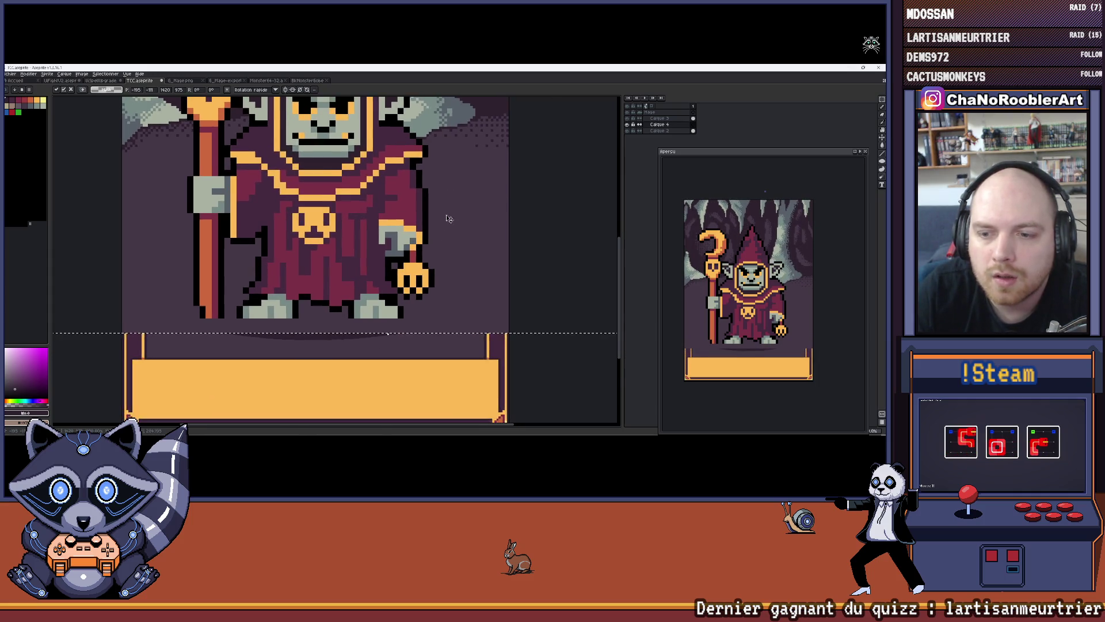
{"action": "left_click_drag", "start_coordinate": [461, 230], "coordinate": [456, 238]}
{"action": "scroll", "coordinate": [457, 238], "scroll_direction": "up", "scroll_amount": 2}
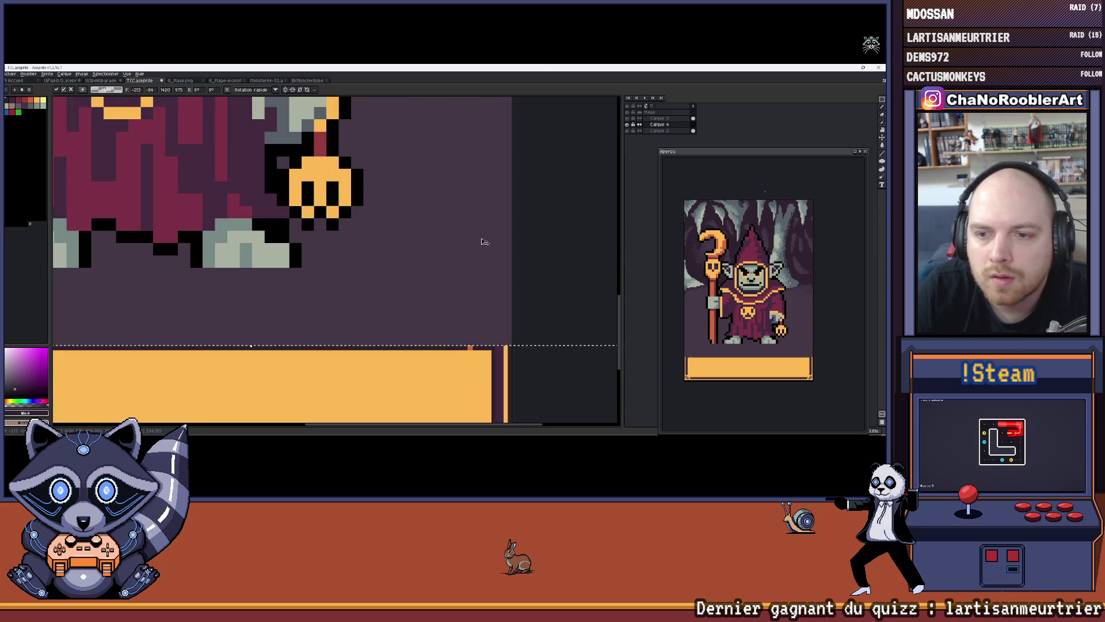
{"action": "left_click_drag", "start_coordinate": [454, 238], "coordinate": [456, 236]}
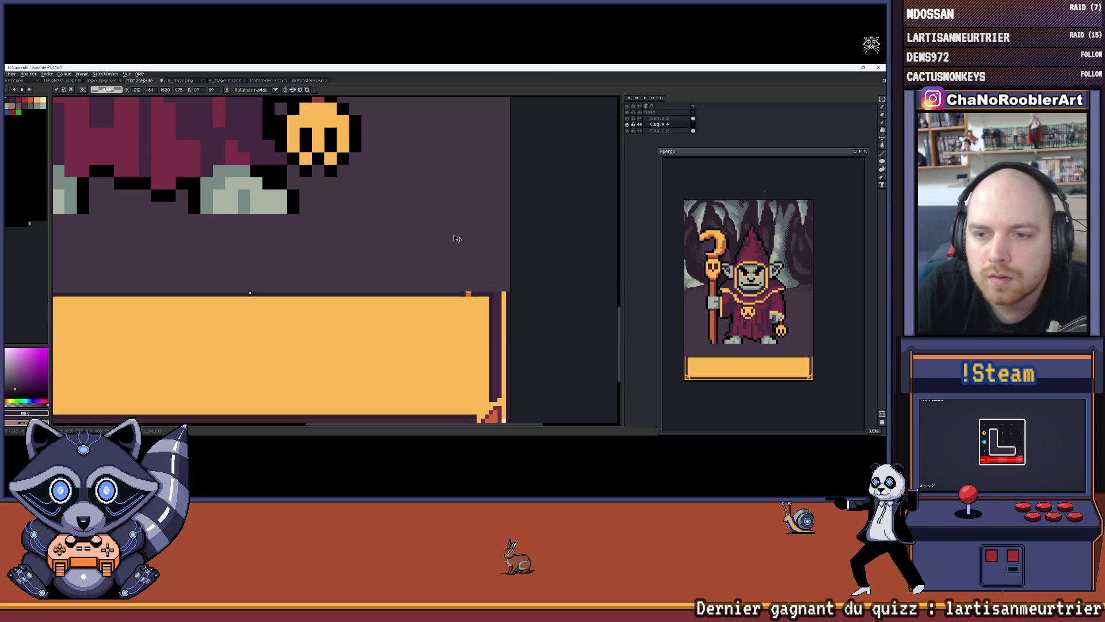
{"action": "scroll", "coordinate": [457, 238], "scroll_direction": "down", "scroll_amount": 5}
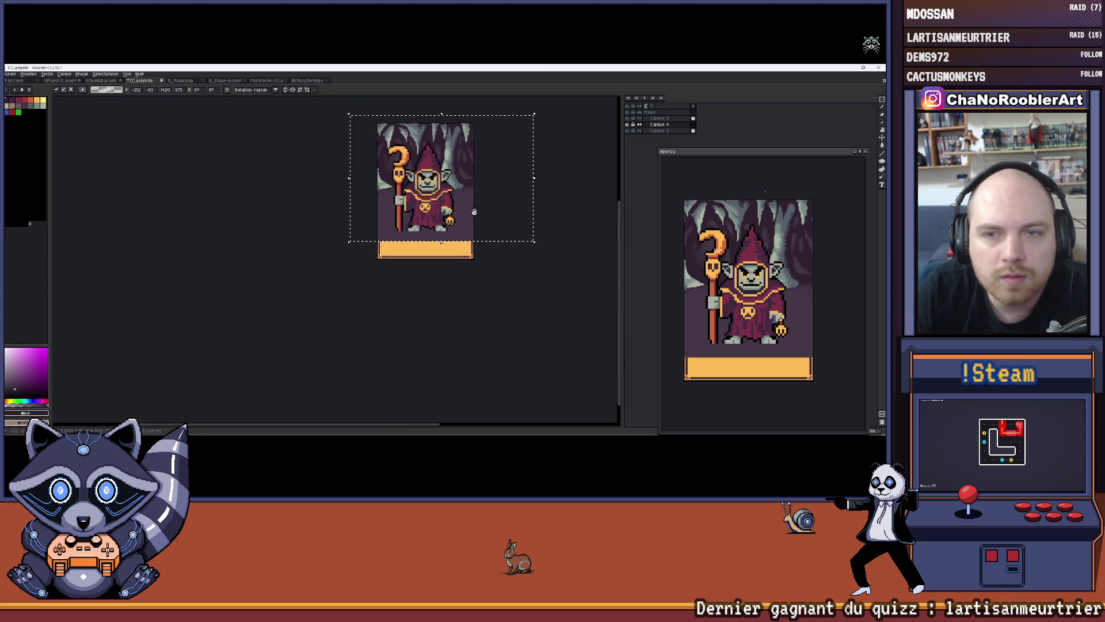
Check the cave image's edges and drop it in place above the orange name panel.
{"action": "left_click_drag", "start_coordinate": [427, 250], "coordinate": [393, 240]}
{"action": "scroll", "coordinate": [339, 193], "scroll_direction": "up", "scroll_amount": 4}
{"action": "scroll", "coordinate": [338, 190], "scroll_direction": "down", "scroll_amount": 1}
{"action": "scroll", "coordinate": [338, 190], "scroll_direction": "down", "scroll_amount": 1}
{"action": "key", "text": "ctrl+d"}
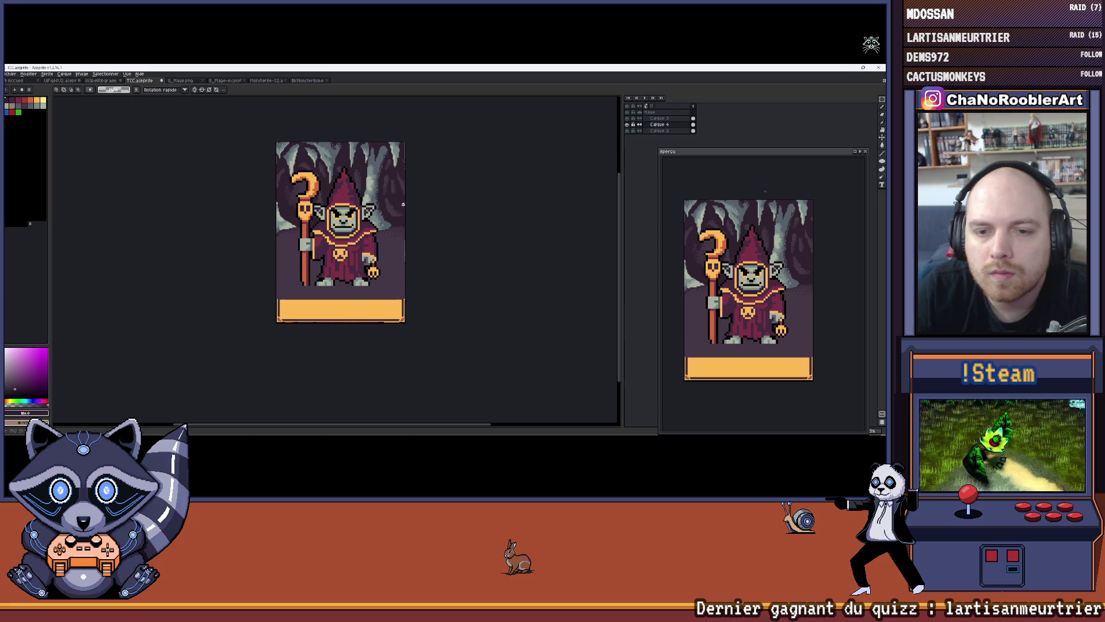
{"action": "key", "text": "b"}
{"action": "scroll", "coordinate": [410, 298], "scroll_direction": "up", "scroll_amount": 4}
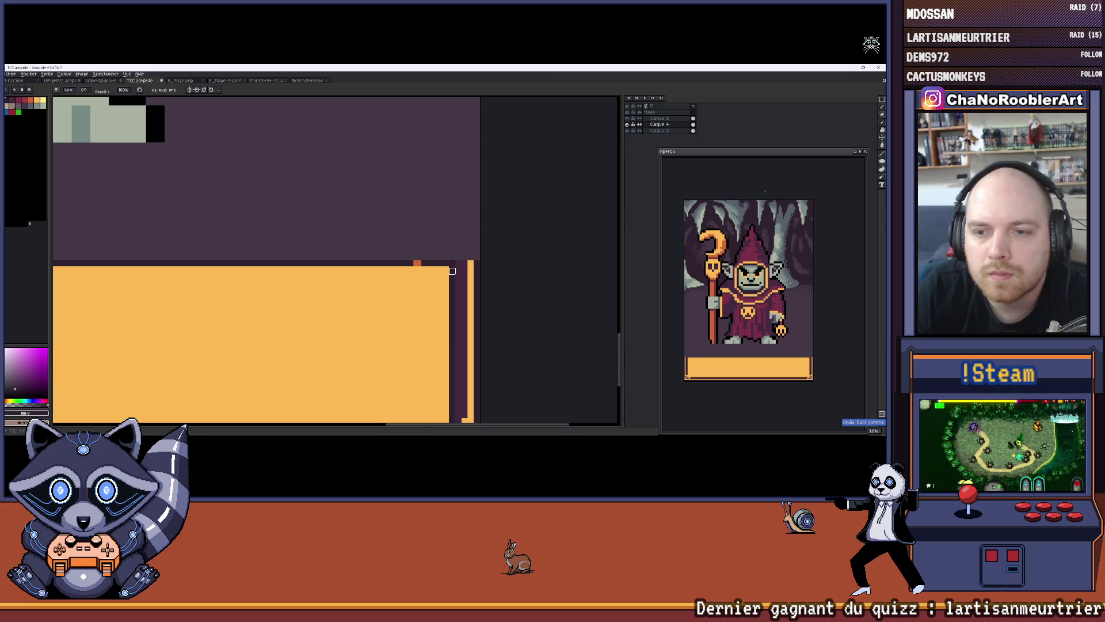
Enlarge the brush to 5px and draw an orange line down the right edge to the border.
{"action": "scroll", "coordinate": [453, 269], "scroll_direction": "down", "scroll_amount": 3}
{"action": "mouse_move", "coordinate": [453, 269]}
{"action": "left_mouse_down"}
{"action": "mouse_move", "coordinate": [401, 308]}
{"action": "mouse_move", "coordinate": [403, 323]}
{"action": "left_mouse_up"}
{"action": "key", "text": "plus"}
{"action": "key", "text": "plus"}
{"action": "key", "text": "plus"}
{"action": "key", "text": "plus"}
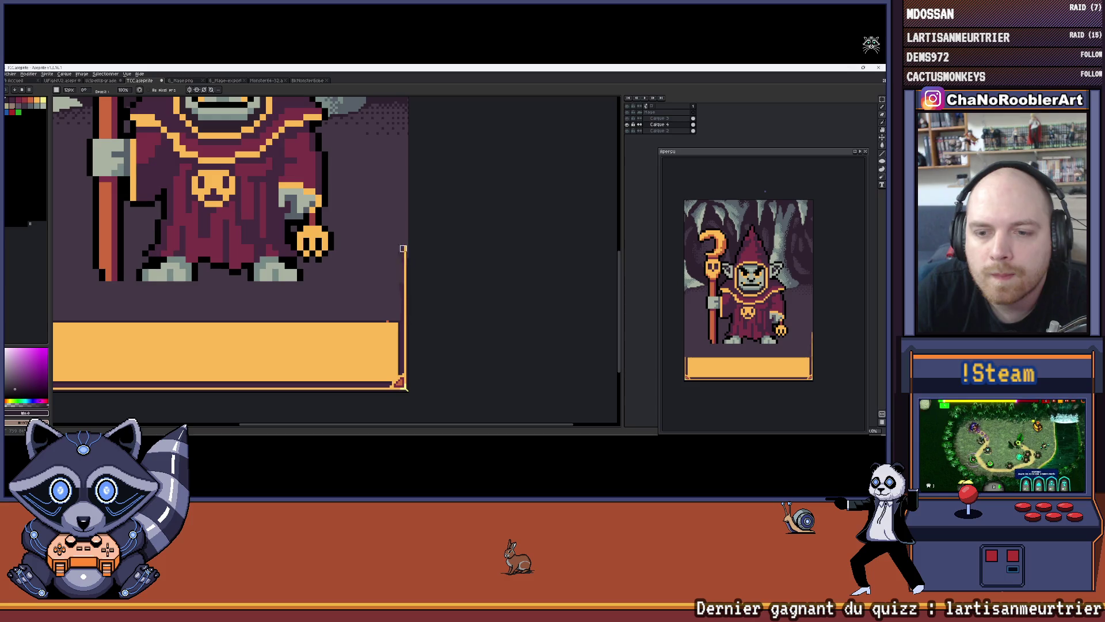
{"action": "scroll", "coordinate": [390, 321], "scroll_direction": "up", "scroll_amount": 3}
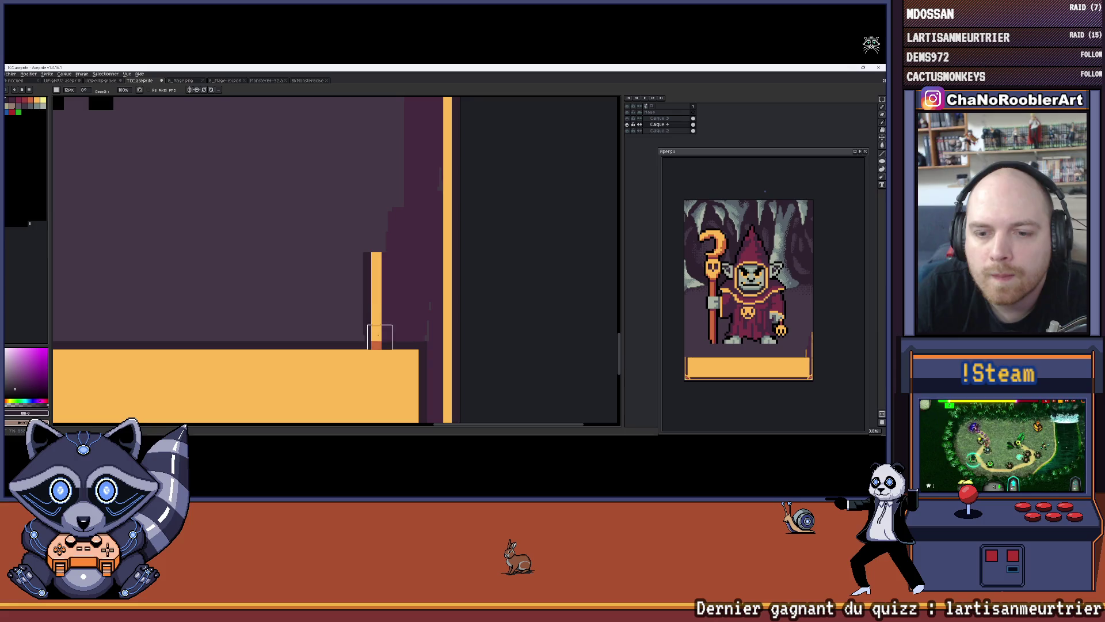
{"action": "scroll", "coordinate": [429, 313], "scroll_direction": "down", "scroll_amount": 3}
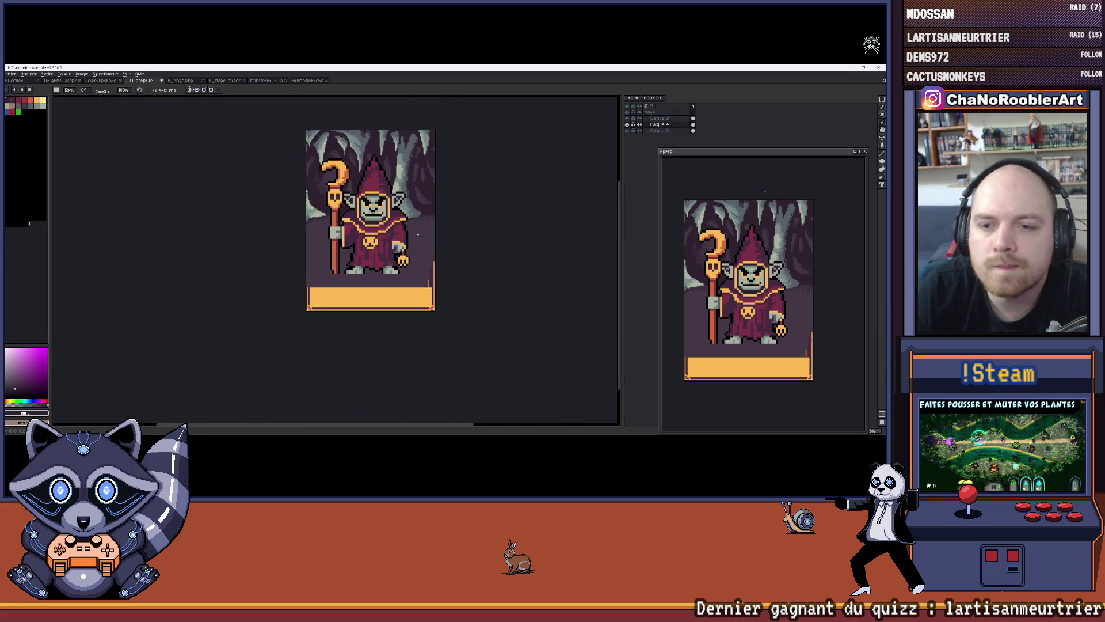
{"action": "scroll", "coordinate": [403, 271], "scroll_direction": "up", "scroll_amount": 4}
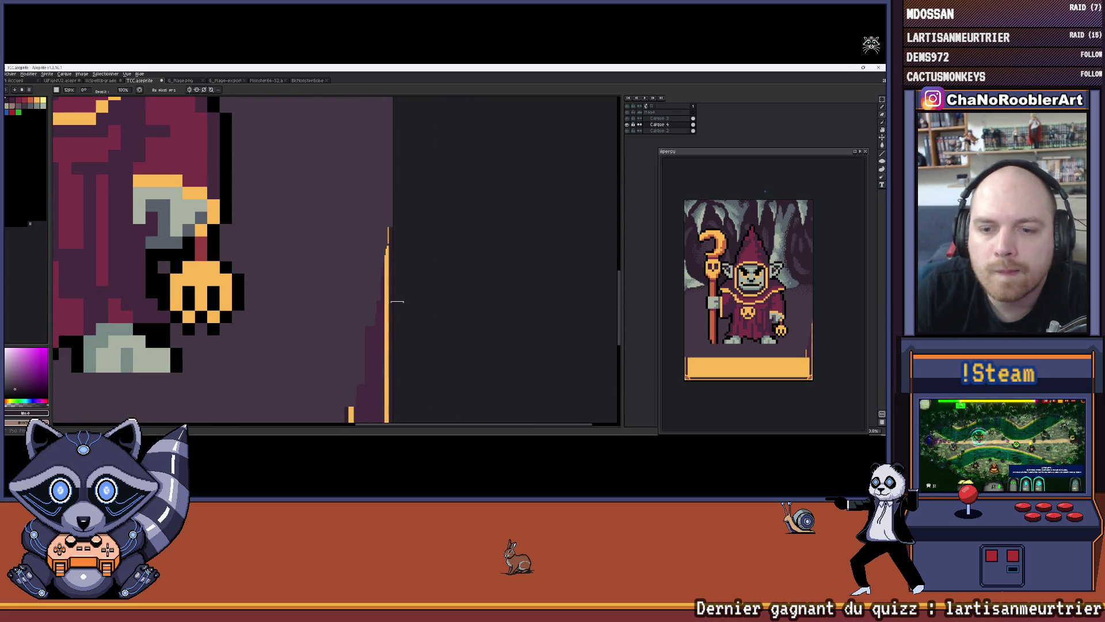
{"action": "left_click_drag", "start_coordinate": [353, 343], "coordinate": [353, 392]}
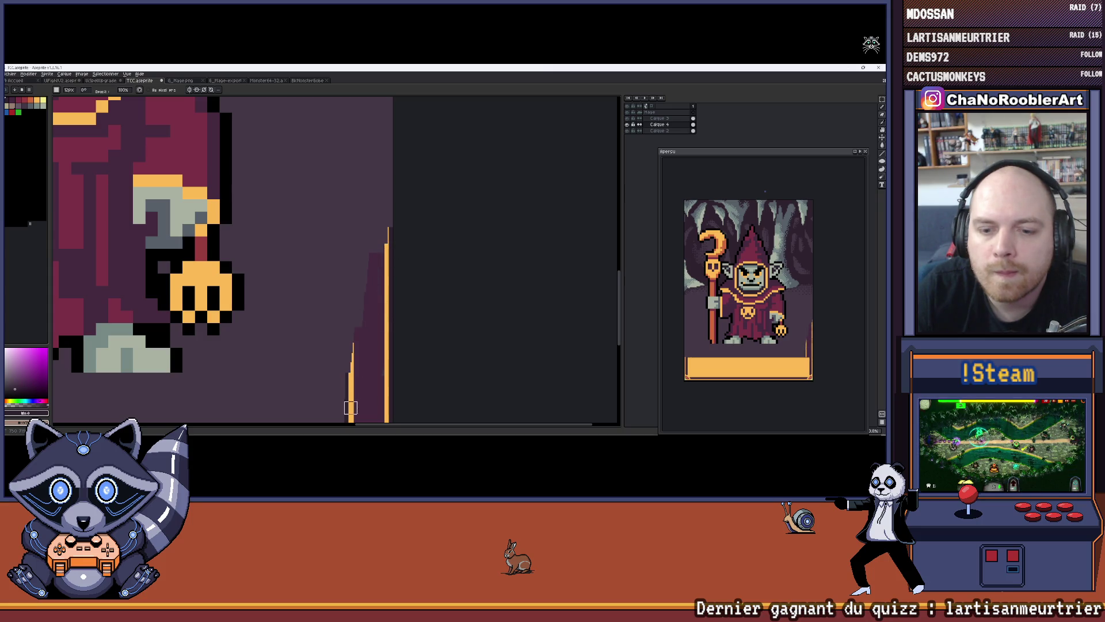
Extend the orange border line upward, filling its gap and repainting the dark shading.
{"action": "scroll", "coordinate": [358, 363], "scroll_direction": "up", "scroll_amount": 3}
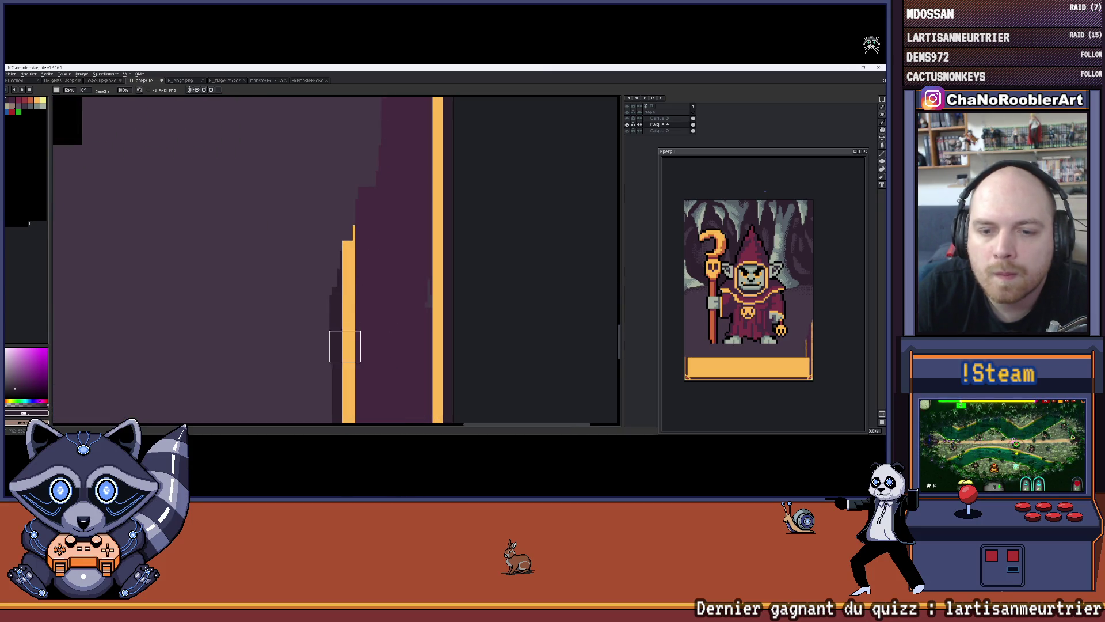
{"action": "scroll", "coordinate": [397, 231], "scroll_direction": "left", "scroll_amount": 2}
{"action": "scroll", "coordinate": [388, 205], "scroll_direction": "down", "scroll_amount": 3}
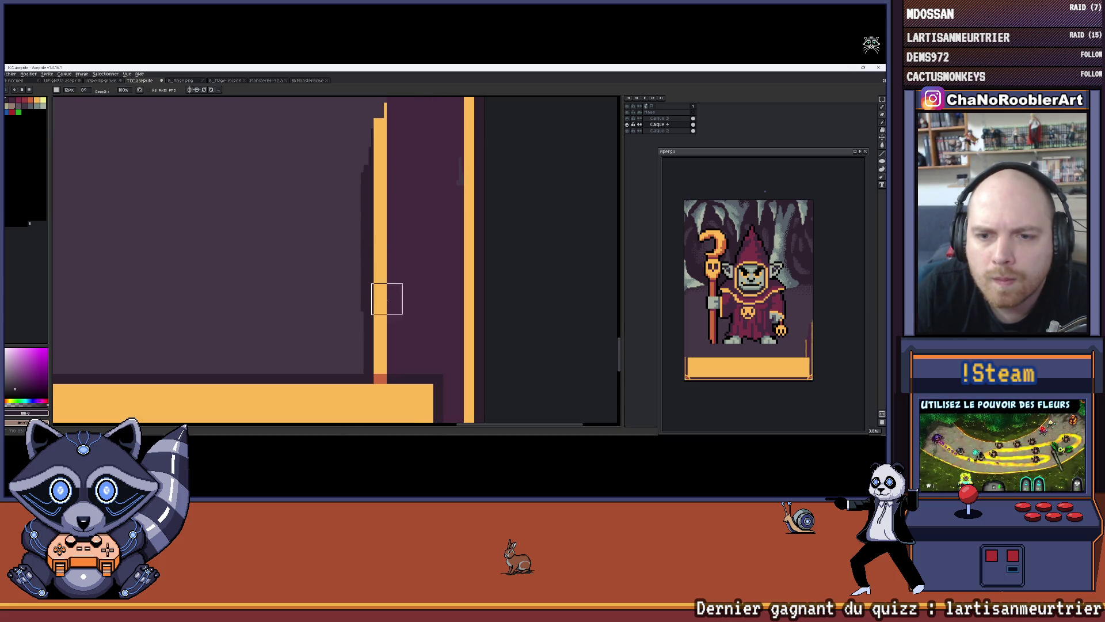
{"action": "scroll", "coordinate": [411, 268], "scroll_direction": "down", "scroll_amount": 5}
{"action": "scroll", "coordinate": [397, 286], "scroll_direction": "up", "scroll_amount": 5}
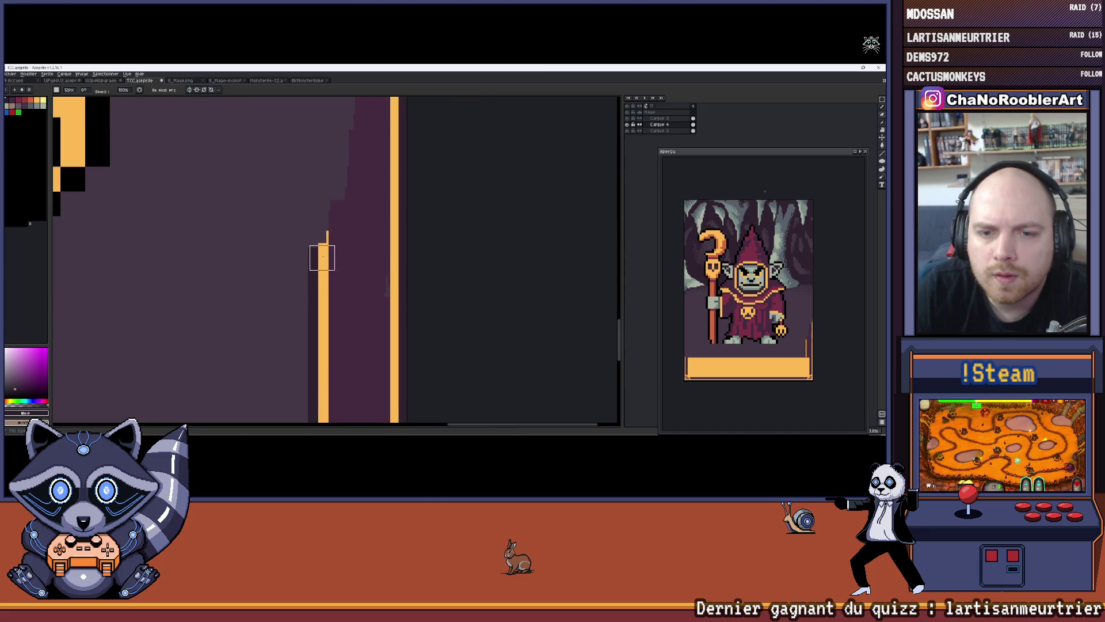
{"action": "mouse_move", "coordinate": [325, 280]}
{"action": "left_mouse_down"}
{"action": "mouse_move", "coordinate": [321, 223]}
{"action": "mouse_move", "coordinate": [392, 305]}
{"action": "left_mouse_up"}
{"action": "left_click_drag", "start_coordinate": [365, 245], "coordinate": [361, 272]}
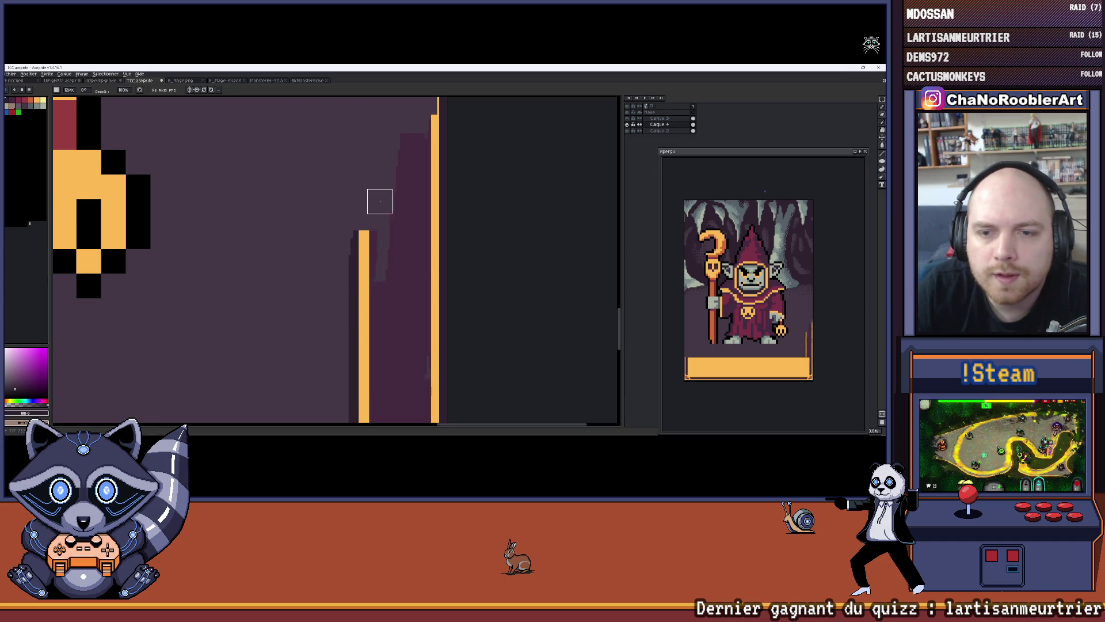
{"action": "scroll", "coordinate": [374, 233], "scroll_direction": "up", "scroll_amount": 2}
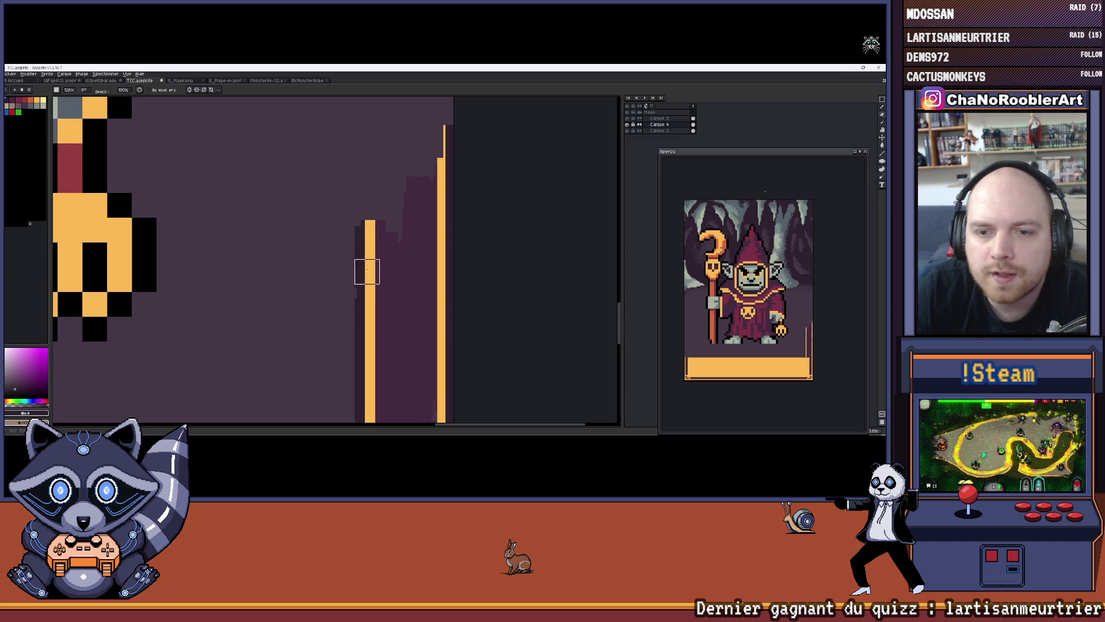
{"action": "scroll", "coordinate": [365, 290], "scroll_direction": "up", "scroll_amount": 2}
{"action": "mouse_move", "coordinate": [375, 257]}
{"action": "left_mouse_down"}
{"action": "mouse_move", "coordinate": [374, 216]}
{"action": "mouse_move", "coordinate": [392, 256]}
{"action": "left_mouse_up"}
{"action": "left_click_drag", "start_coordinate": [375, 206], "coordinate": [378, 249]}
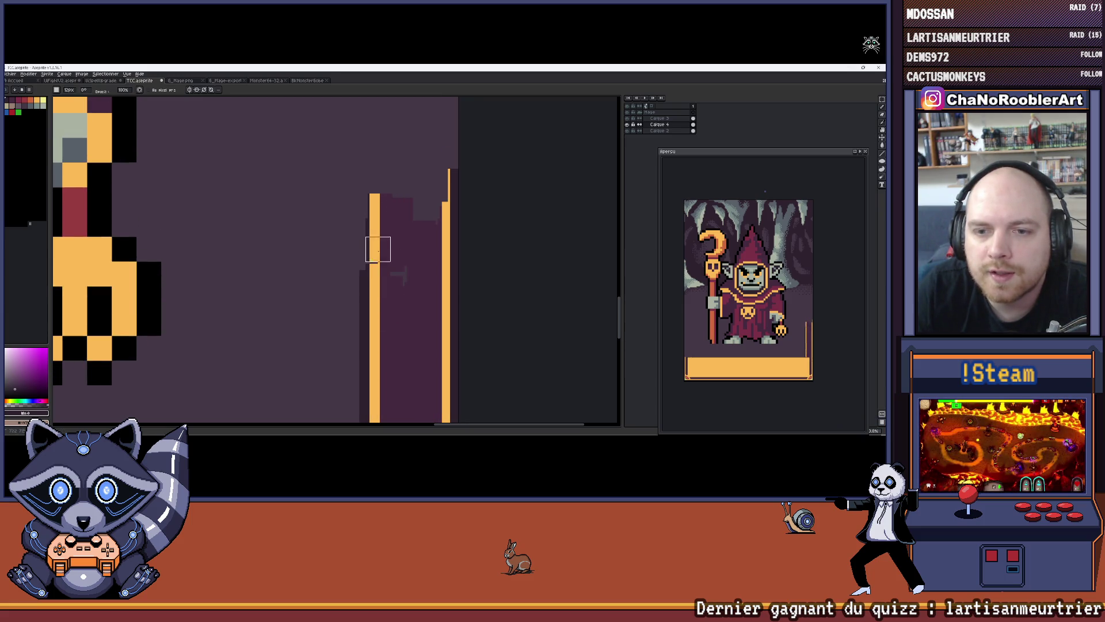
Carry the right and left orange lines higher up the edge with their shading.
{"action": "scroll", "coordinate": [387, 244], "scroll_direction": "up", "scroll_amount": 2}
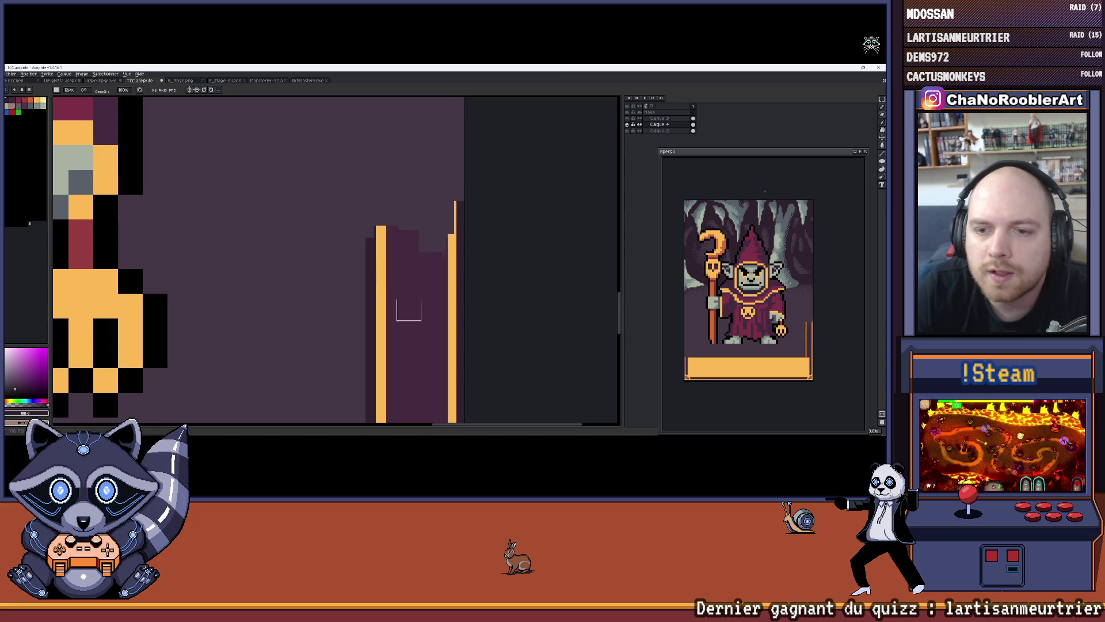
{"action": "left_click_drag", "start_coordinate": [449, 201], "coordinate": [449, 167]}
{"action": "scroll", "coordinate": [430, 238], "scroll_direction": "up", "scroll_amount": 2}
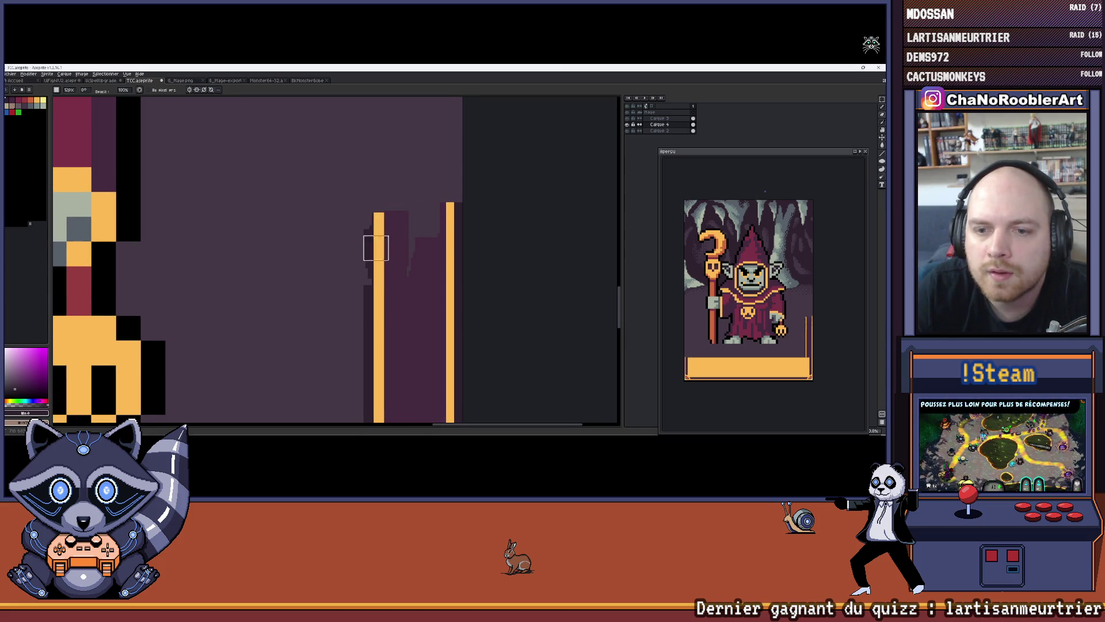
{"action": "scroll", "coordinate": [376, 277], "scroll_direction": "up", "scroll_amount": 2}
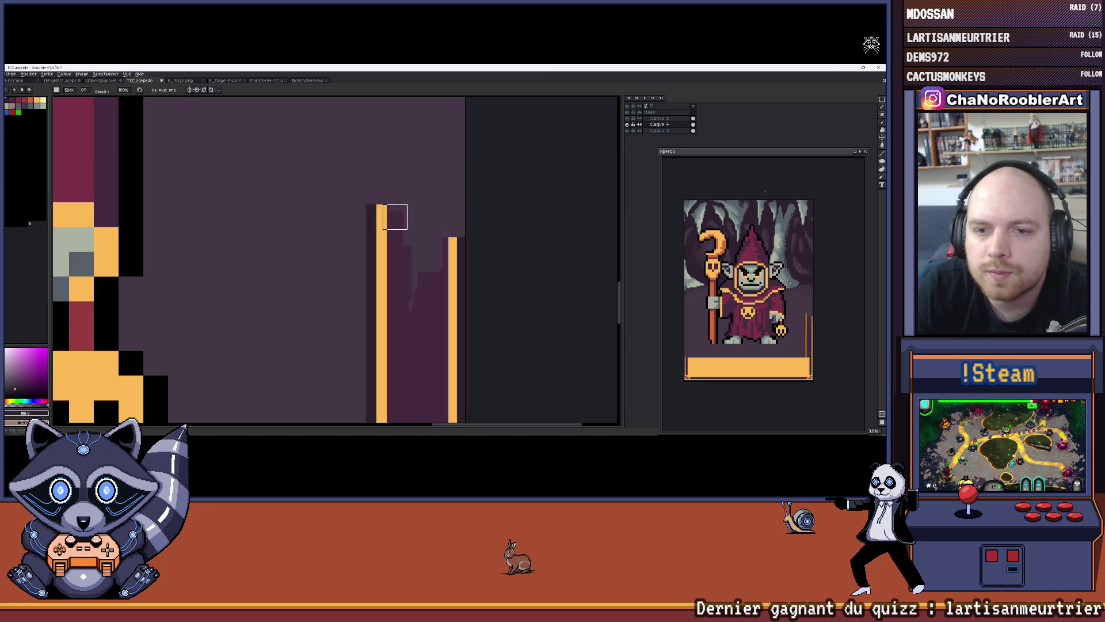
{"action": "left_click_drag", "start_coordinate": [450, 247], "coordinate": [454, 181]}
{"action": "scroll", "coordinate": [403, 230], "scroll_direction": "up", "scroll_amount": 2}
{"action": "left_click_drag", "start_coordinate": [375, 291], "coordinate": [375, 225]}
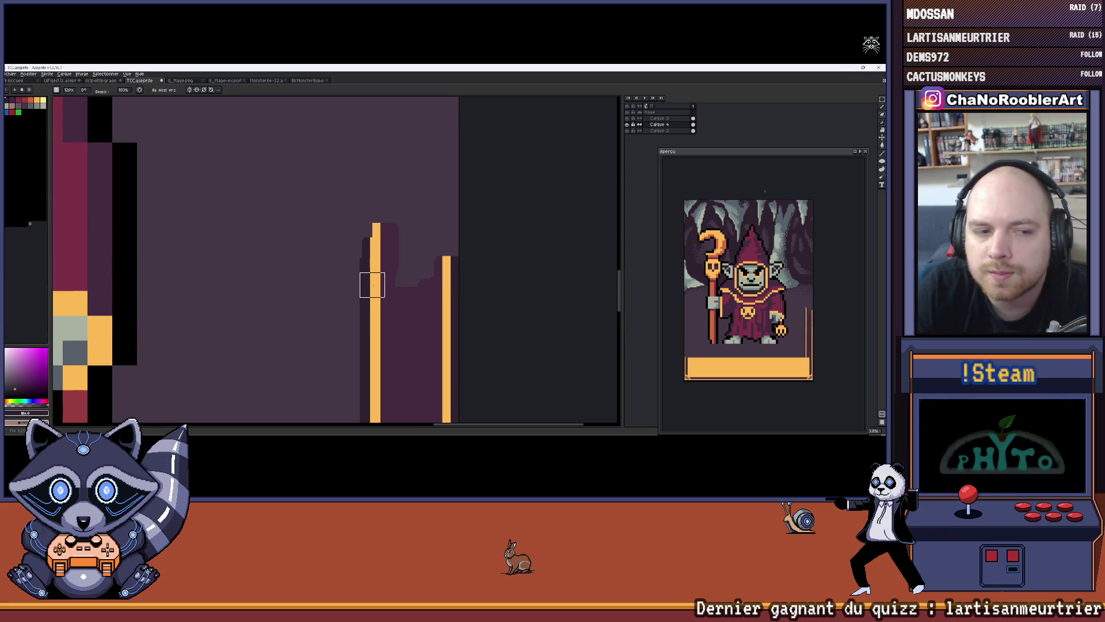
{"action": "scroll", "coordinate": [374, 285], "scroll_direction": "up", "scroll_amount": 1}
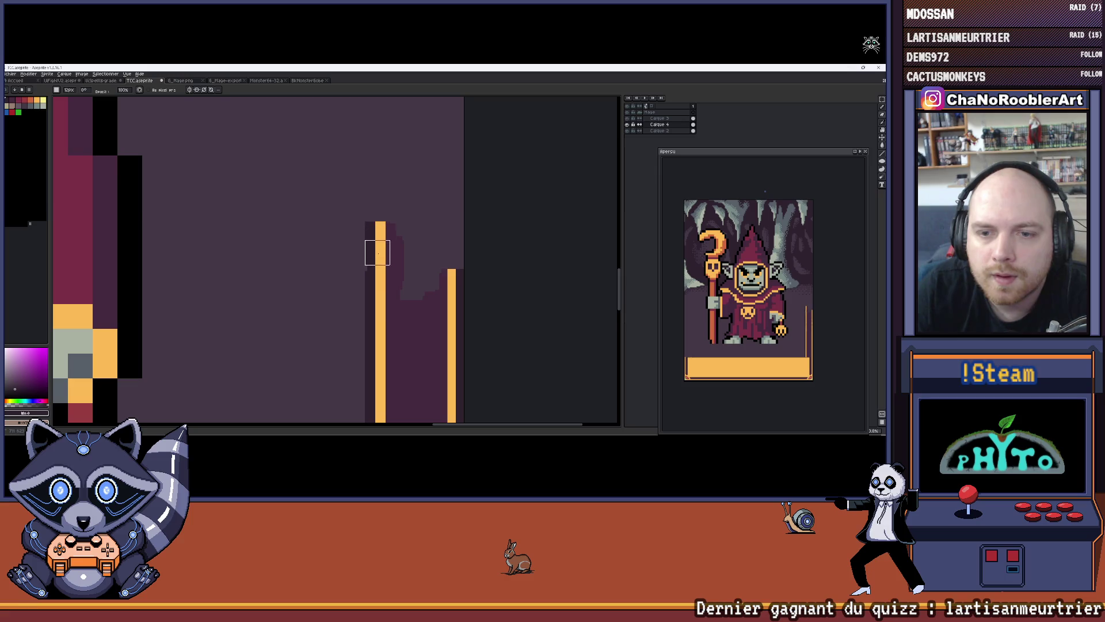
{"action": "scroll", "coordinate": [394, 250], "scroll_direction": "down", "scroll_amount": 2}
Shade above the right line and extend the inner orange line upward, redoing an overshooting stroke.
{"action": "mouse_move", "coordinate": [403, 203]}
{"action": "left_mouse_down"}
{"action": "mouse_move", "coordinate": [417, 193]}
{"action": "mouse_move", "coordinate": [426, 265]}
{"action": "left_mouse_up"}
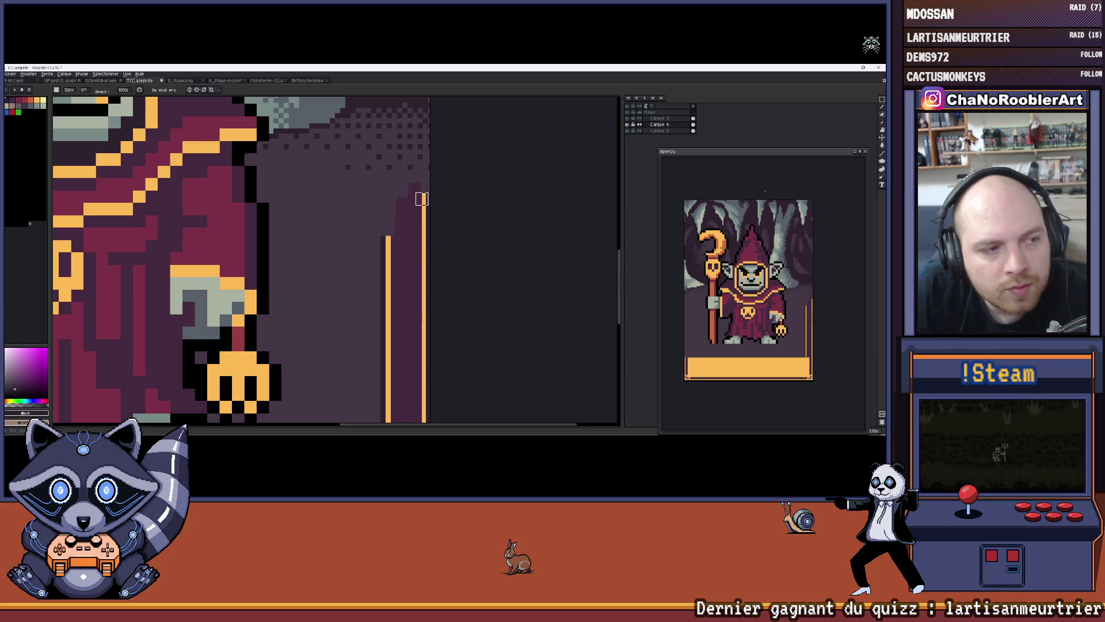
{"action": "left_click_drag", "start_coordinate": [421, 198], "coordinate": [426, 233]}
{"action": "left_click_drag", "start_coordinate": [394, 199], "coordinate": [395, 256]}
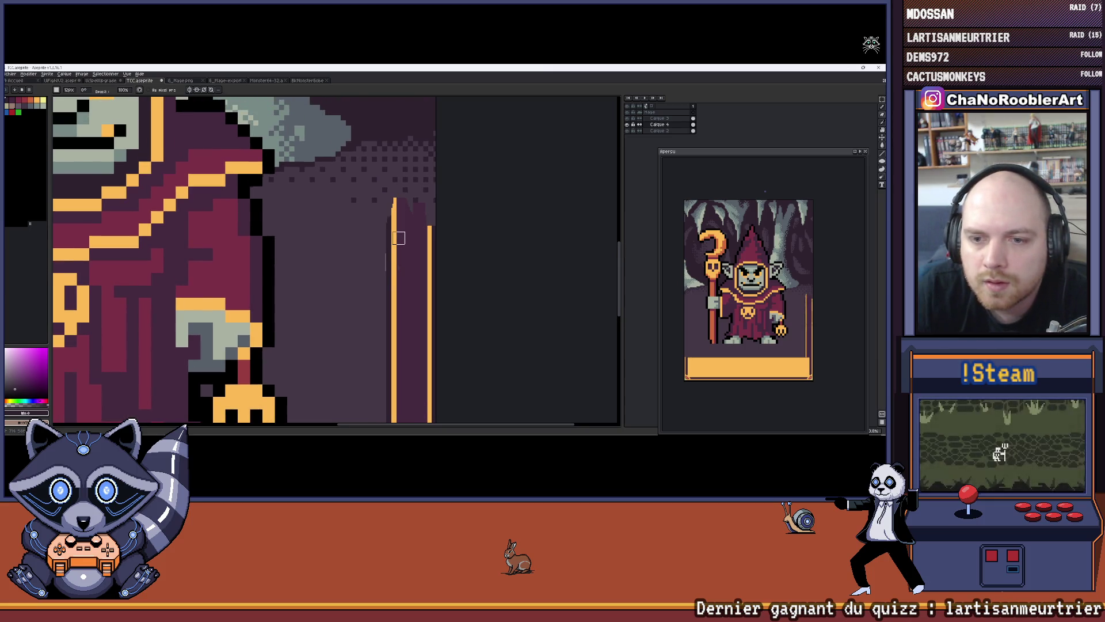
{"action": "key", "text": "ctrl+z"}
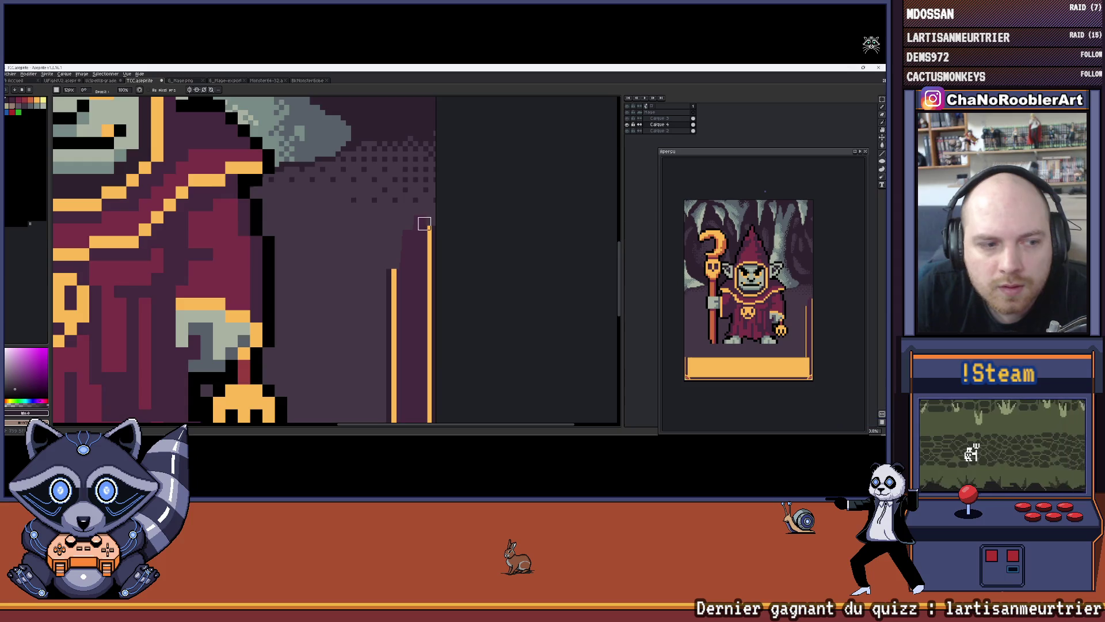
{"action": "scroll", "coordinate": [420, 233], "scroll_direction": "up", "scroll_amount": 1}
{"action": "left_click_drag", "start_coordinate": [402, 239], "coordinate": [402, 292]}
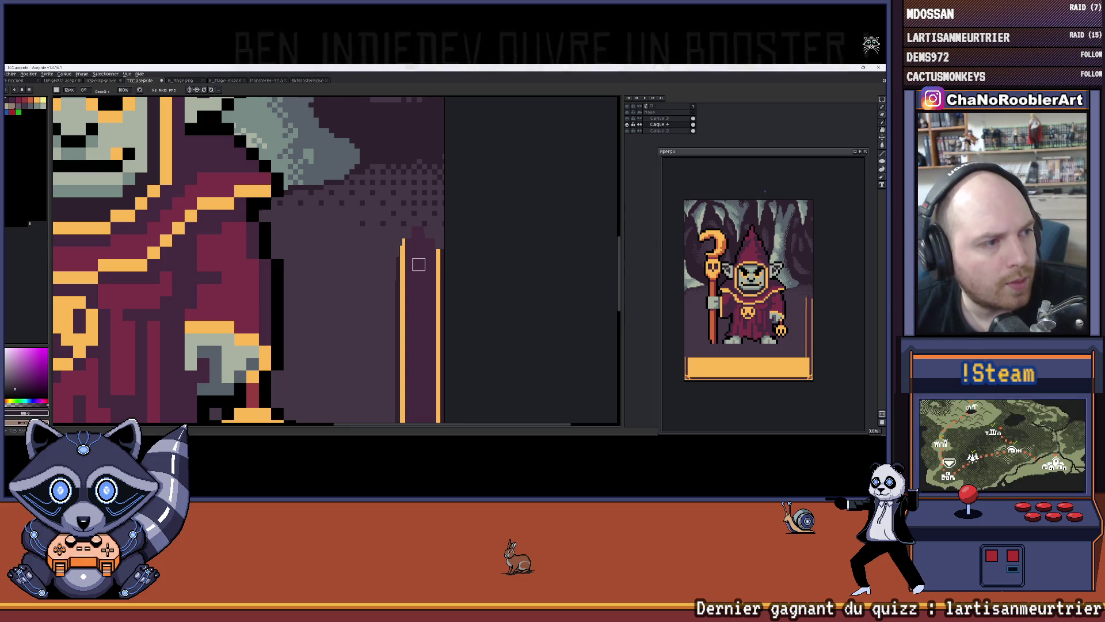
Undo a stray erase beside the orange stripe and paint the left orange column taller.
{"action": "scroll", "coordinate": [397, 247], "scroll_direction": "up", "scroll_amount": 3}
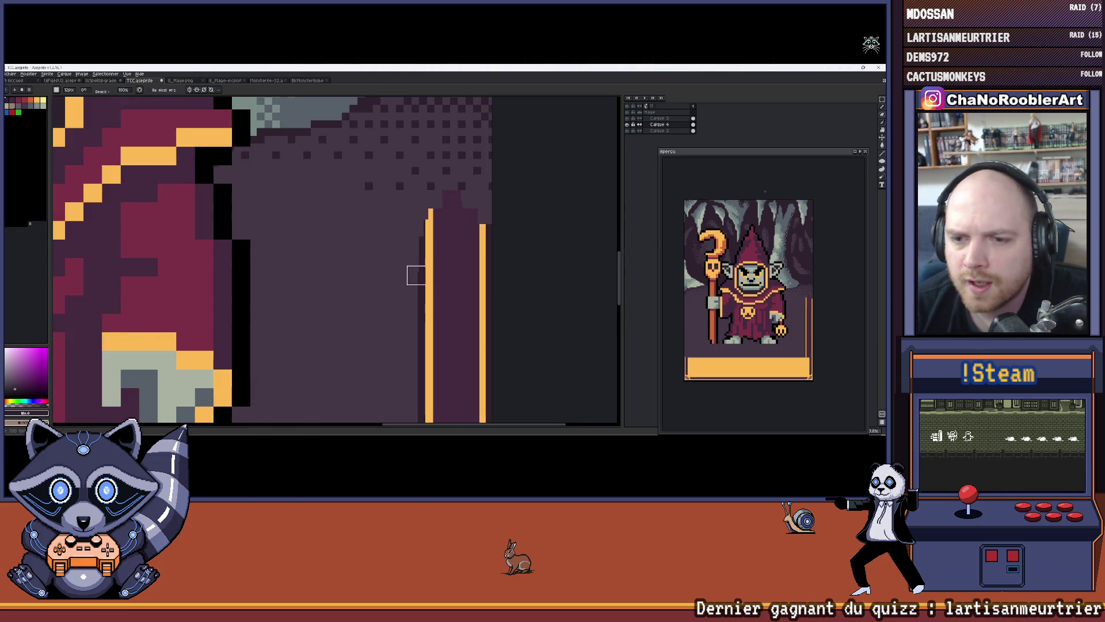
{"action": "left_click_drag", "start_coordinate": [429, 259], "coordinate": [501, 247]}
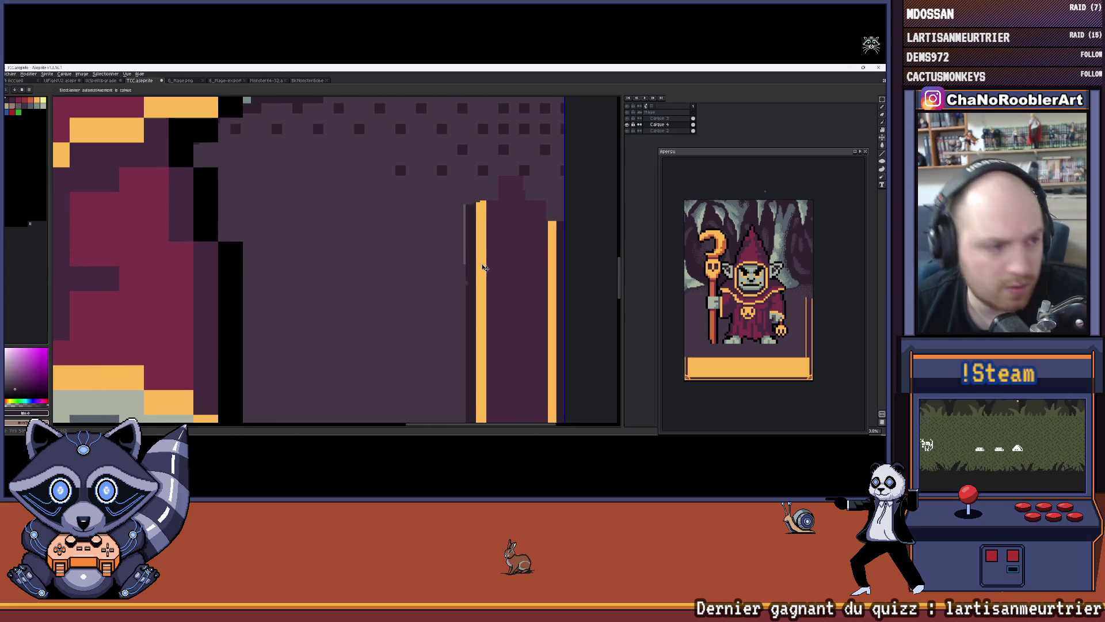
{"action": "key", "text": "ctrl+z"}
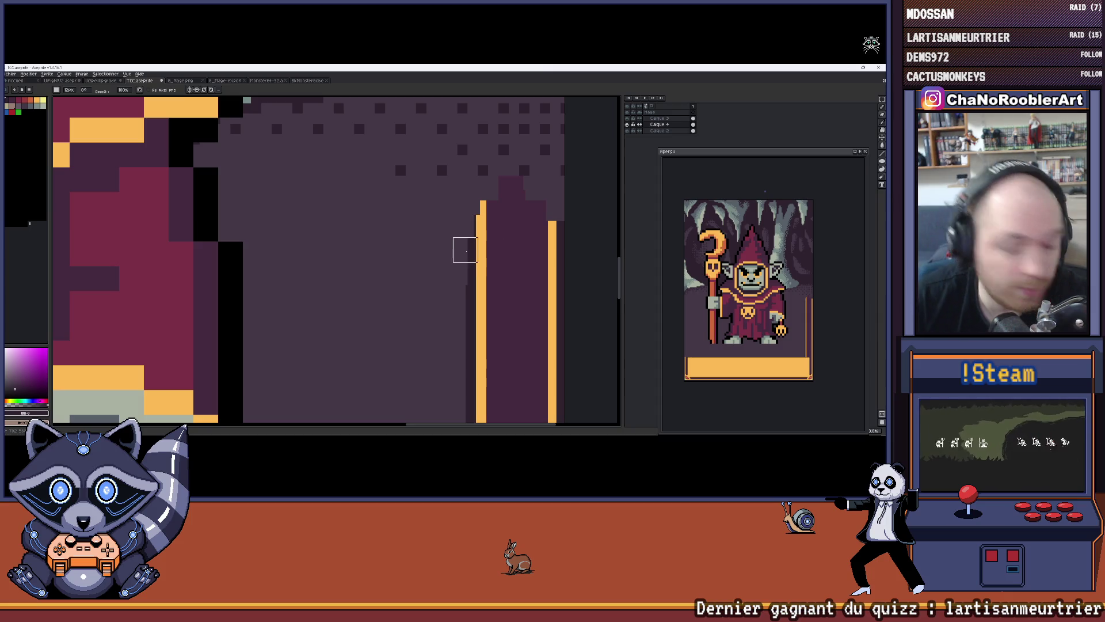
{"action": "scroll", "coordinate": [481, 259], "scroll_direction": "up", "scroll_amount": 1}
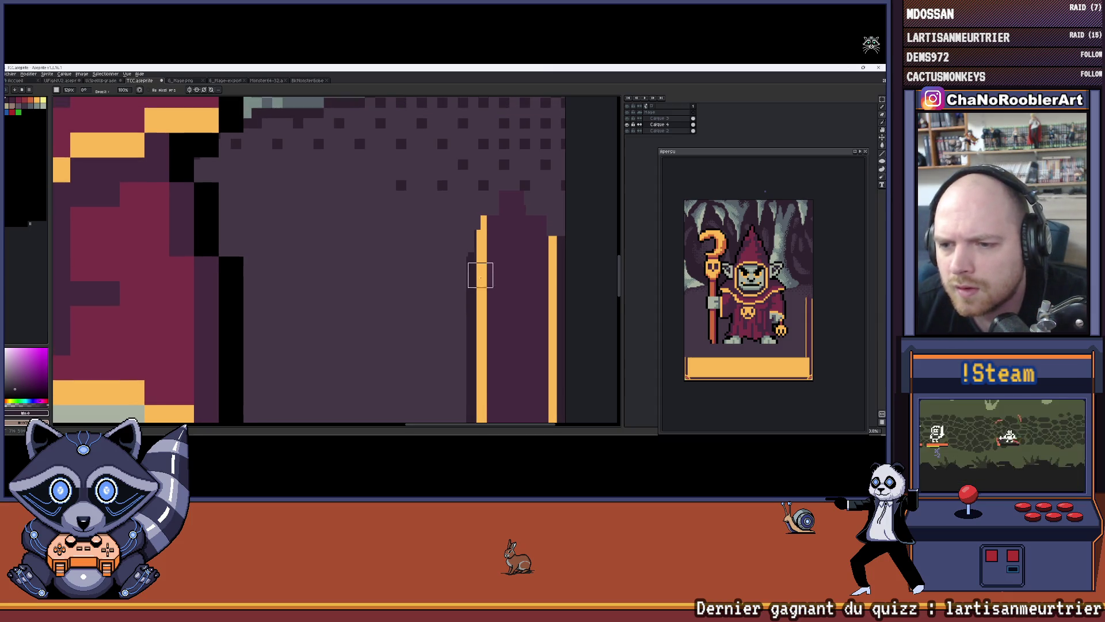
{"action": "scroll", "coordinate": [501, 276], "scroll_direction": "down", "scroll_amount": 1}
{"action": "scroll", "coordinate": [506, 276], "scroll_direction": "up", "scroll_amount": 1}
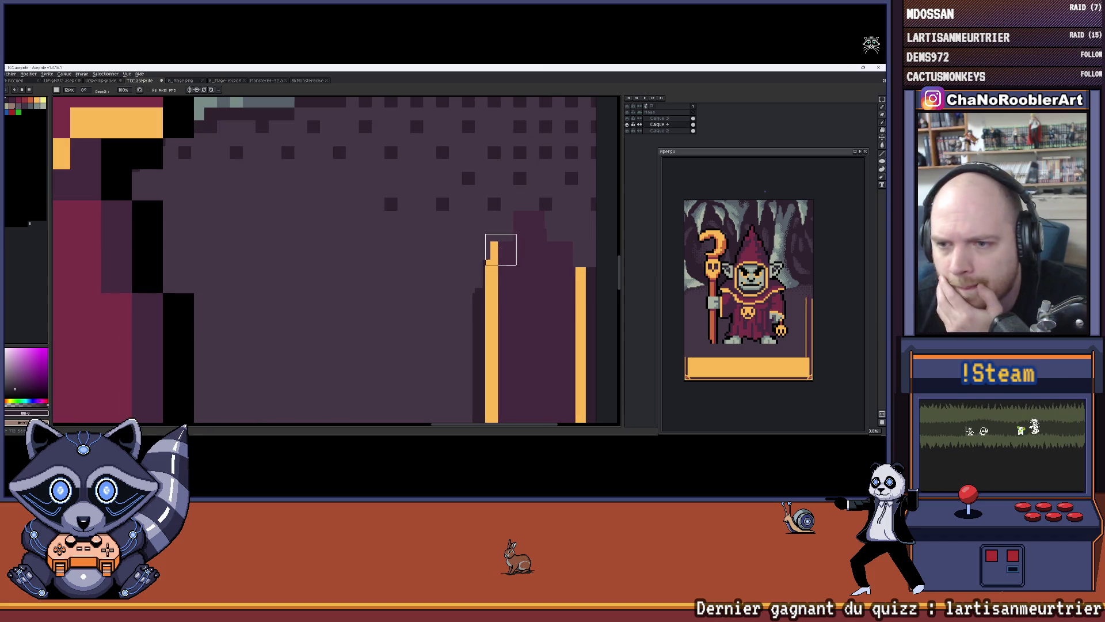
{"action": "scroll", "coordinate": [488, 283], "scroll_direction": "up", "scroll_amount": 2}
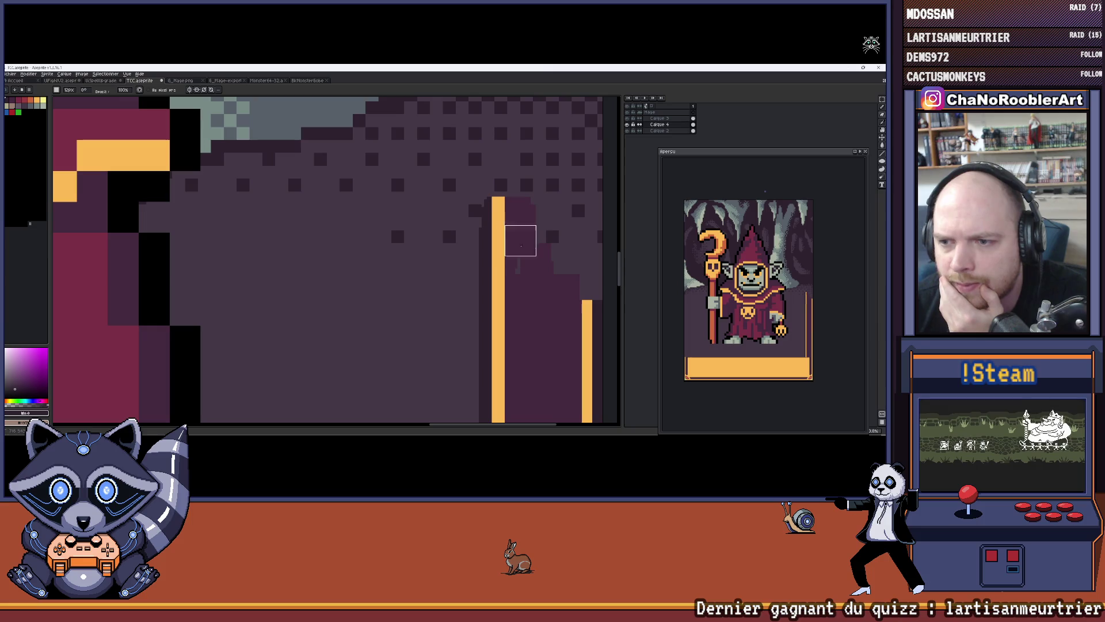
{"action": "scroll", "coordinate": [543, 264], "scroll_direction": "up", "scroll_amount": 1}
{"action": "mouse_move", "coordinate": [492, 217]}
{"action": "left_mouse_down"}
{"action": "mouse_move", "coordinate": [483, 235]}
{"action": "mouse_move", "coordinate": [524, 255]}
{"action": "mouse_move", "coordinate": [551, 249]}
{"action": "mouse_move", "coordinate": [481, 247]}
{"action": "mouse_move", "coordinate": [459, 277]}
{"action": "mouse_move", "coordinate": [474, 326]}
{"action": "mouse_move", "coordinate": [495, 279]}
{"action": "mouse_move", "coordinate": [473, 260]}
{"action": "mouse_move", "coordinate": [486, 213]}
{"action": "mouse_move", "coordinate": [558, 247]}
{"action": "mouse_move", "coordinate": [474, 233]}
{"action": "left_mouse_up"}
Paint the right orange column higher and extend the left column, trimming its top and edge.
{"action": "scroll", "coordinate": [529, 239], "scroll_direction": "right", "scroll_amount": 2}
{"action": "scroll", "coordinate": [547, 251], "scroll_direction": "up", "scroll_amount": 3}
{"action": "scroll", "coordinate": [495, 278], "scroll_direction": "up", "scroll_amount": 3}
{"action": "scroll", "coordinate": [545, 251], "scroll_direction": "up", "scroll_amount": 3}
{"action": "scroll", "coordinate": [528, 241], "scroll_direction": "up", "scroll_amount": 2}
{"action": "scroll", "coordinate": [501, 239], "scroll_direction": "up", "scroll_amount": 2}
{"action": "mouse_move", "coordinate": [554, 285]}
{"action": "left_mouse_down"}
{"action": "mouse_move", "coordinate": [541, 112]}
{"action": "mouse_move", "coordinate": [560, 129]}
{"action": "left_mouse_up"}
{"action": "scroll", "coordinate": [541, 231], "scroll_direction": "up", "scroll_amount": 5}
{"action": "mouse_move", "coordinate": [468, 311]}
{"action": "left_mouse_down"}
{"action": "mouse_move", "coordinate": [459, 346]}
{"action": "mouse_move", "coordinate": [467, 266]}
{"action": "mouse_move", "coordinate": [459, 275]}
{"action": "left_mouse_up"}
{"action": "scroll", "coordinate": [489, 282], "scroll_direction": "up", "scroll_amount": 2}
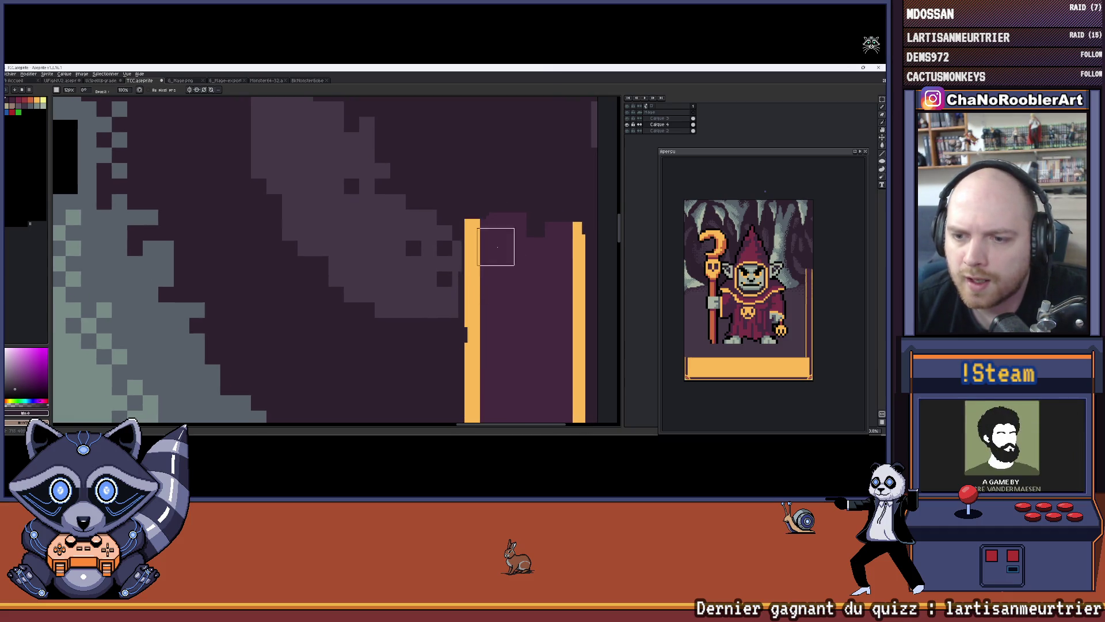
{"action": "mouse_move", "coordinate": [502, 291]}
{"action": "left_mouse_down"}
{"action": "mouse_move", "coordinate": [505, 264]}
{"action": "mouse_move", "coordinate": [486, 239]}
{"action": "left_mouse_up"}
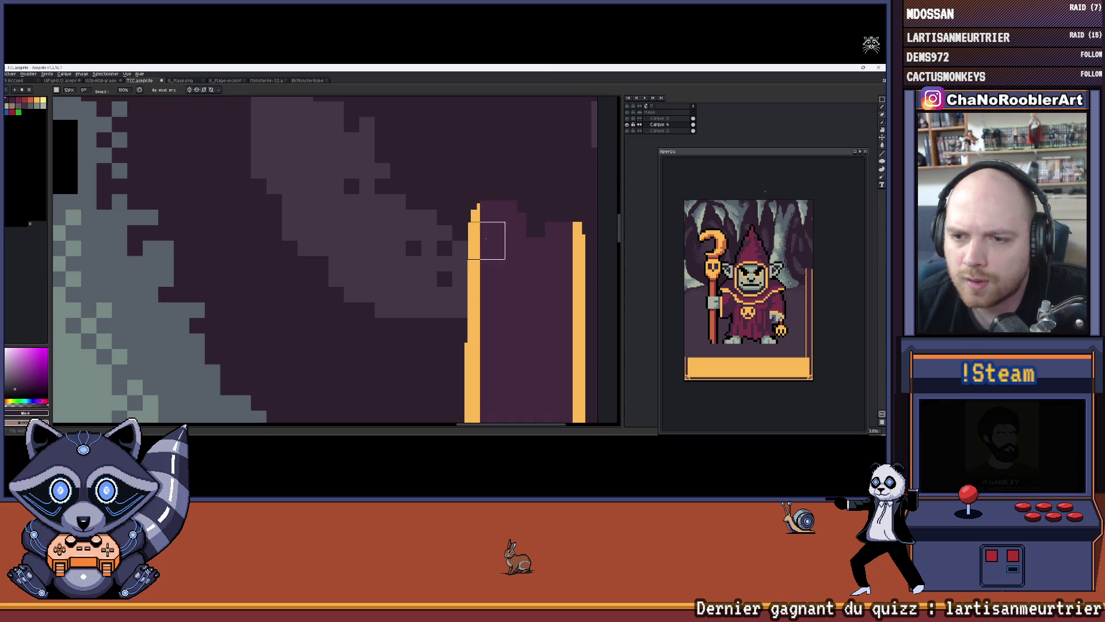
{"action": "mouse_move", "coordinate": [483, 287]}
{"action": "left_mouse_down"}
{"action": "mouse_move", "coordinate": [480, 299]}
{"action": "mouse_move", "coordinate": [493, 212]}
{"action": "mouse_move", "coordinate": [485, 297]}
{"action": "left_mouse_up"}
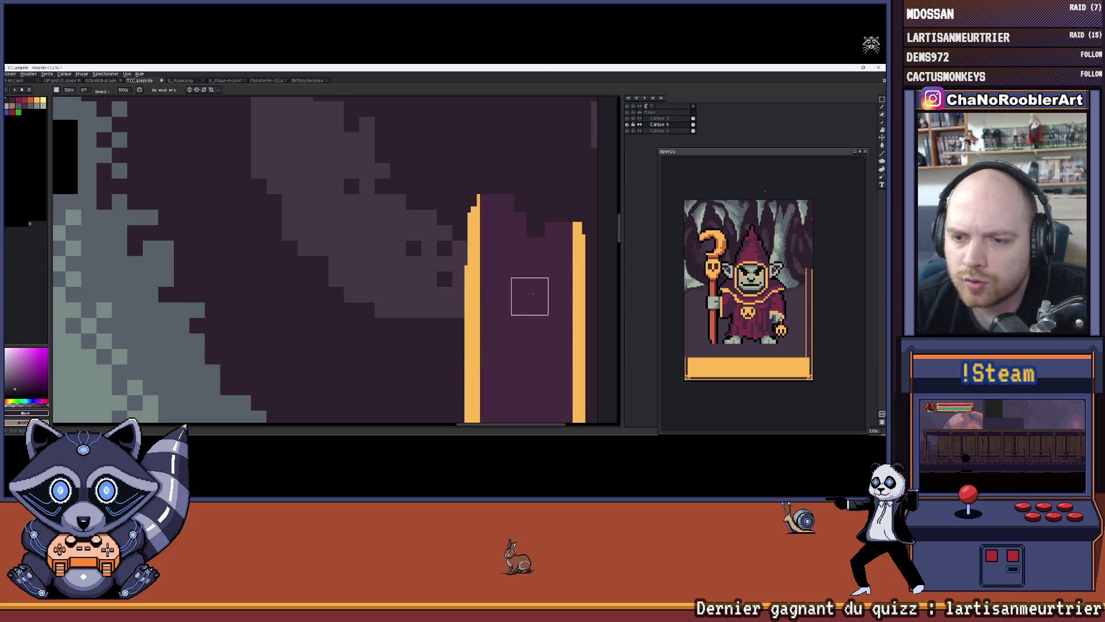
Extend the orange lines and purple band upward in diagonal steps, topping the left column.
{"action": "scroll", "coordinate": [529, 291], "scroll_direction": "down", "scroll_amount": 1}
{"action": "scroll", "coordinate": [536, 253], "scroll_direction": "right", "scroll_amount": 2}
{"action": "scroll", "coordinate": [527, 274], "scroll_direction": "up", "scroll_amount": 2}
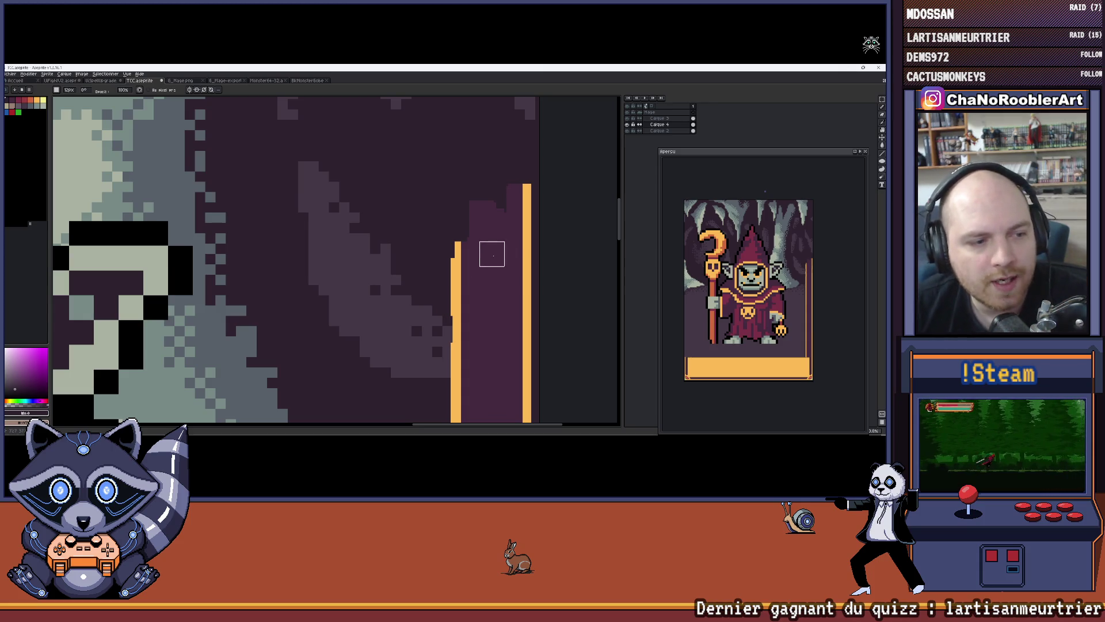
{"action": "scroll", "coordinate": [490, 246], "scroll_direction": "up", "scroll_amount": 1}
{"action": "left_click_drag", "start_coordinate": [490, 246], "coordinate": [520, 195]}
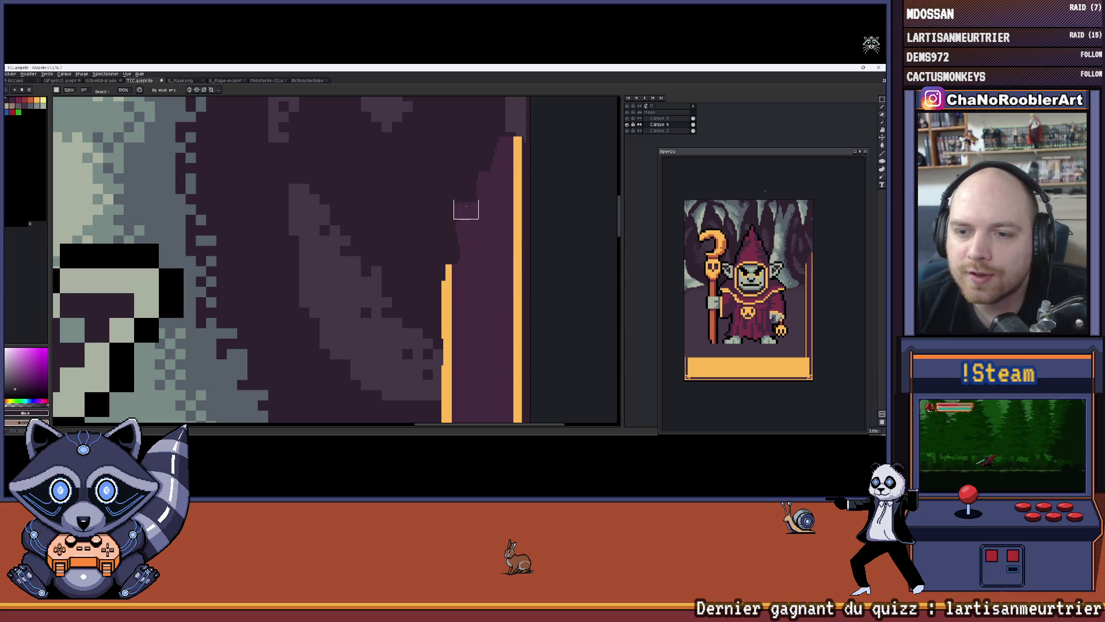
{"action": "left_click_drag", "start_coordinate": [451, 203], "coordinate": [452, 254]}
{"action": "scroll", "coordinate": [463, 282], "scroll_direction": "down", "scroll_amount": 1}
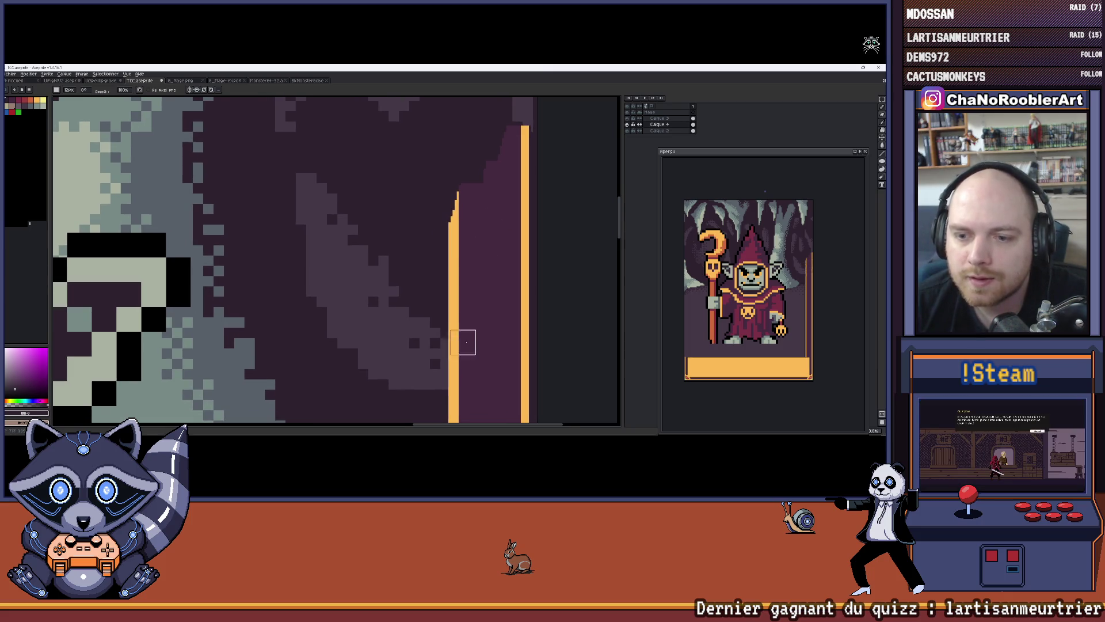
{"action": "scroll", "coordinate": [466, 342], "scroll_direction": "up", "scroll_amount": 2}
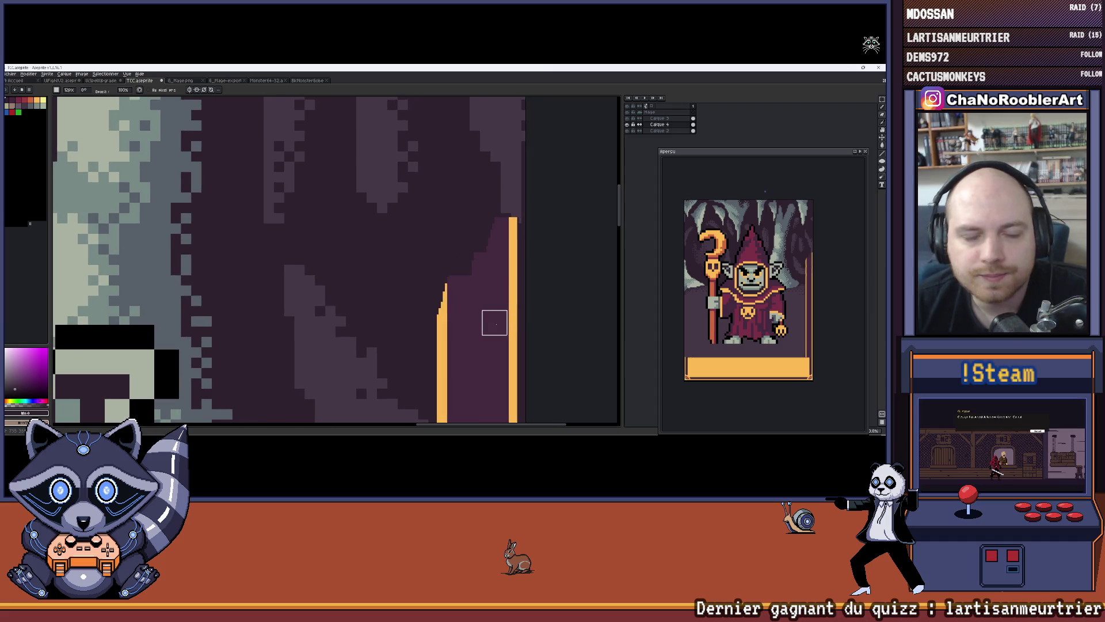
{"action": "left_click_drag", "start_coordinate": [495, 323], "coordinate": [518, 244]}
{"action": "left_click_drag", "start_coordinate": [505, 178], "coordinate": [467, 310]}
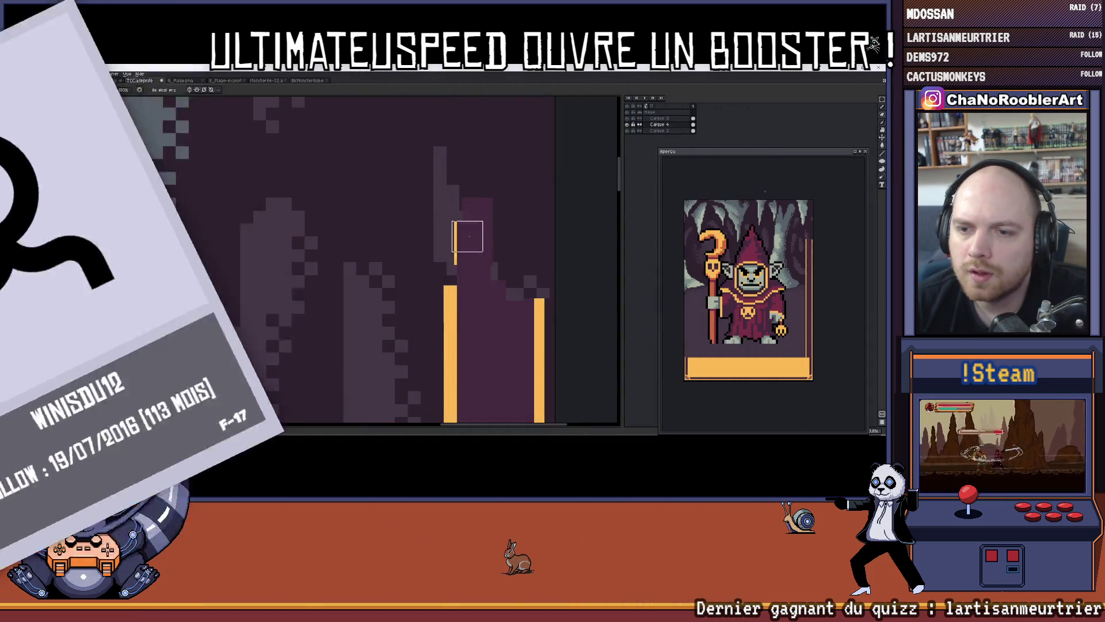
{"action": "left_click", "coordinate": [449, 242]}
{"action": "scroll", "coordinate": [538, 246], "scroll_direction": "down", "scroll_amount": 1}
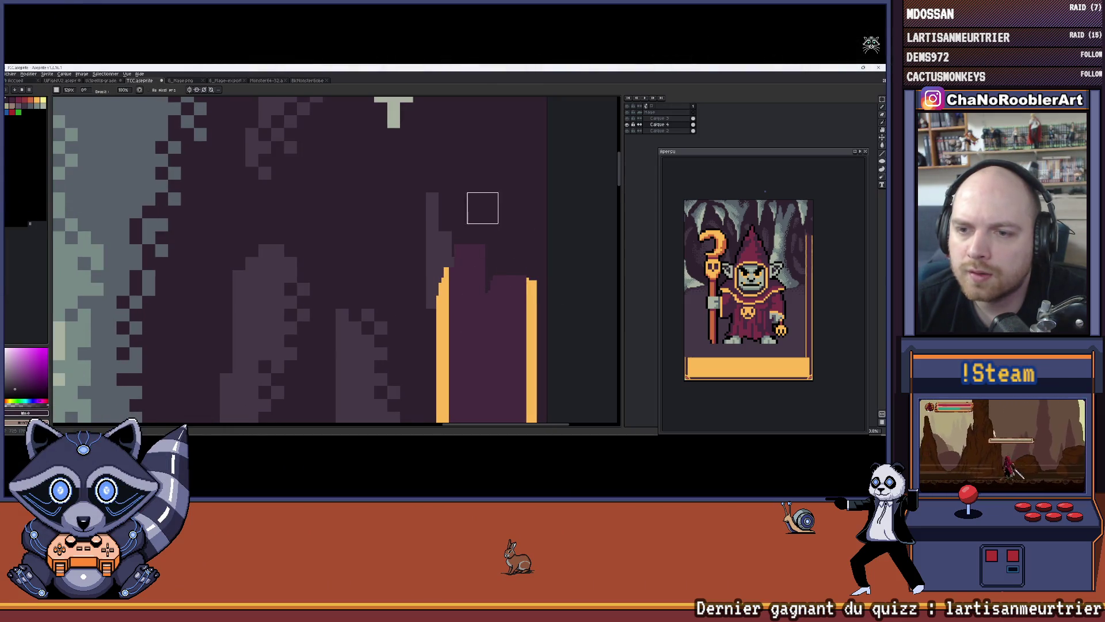
{"action": "left_click_drag", "start_coordinate": [454, 283], "coordinate": [488, 257]}
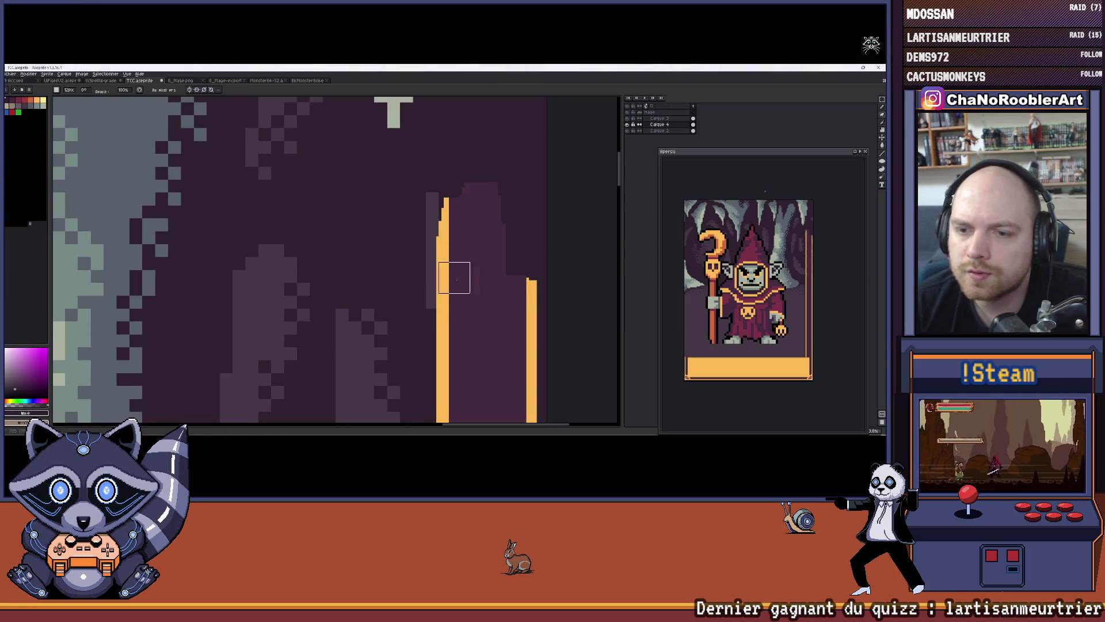
Paint the left orange bar upward, undoing its overshoot, then raise the right bar and purple band.
{"action": "scroll", "coordinate": [492, 230], "scroll_direction": "down", "scroll_amount": 2}
{"action": "scroll", "coordinate": [491, 314], "scroll_direction": "down", "scroll_amount": 5}
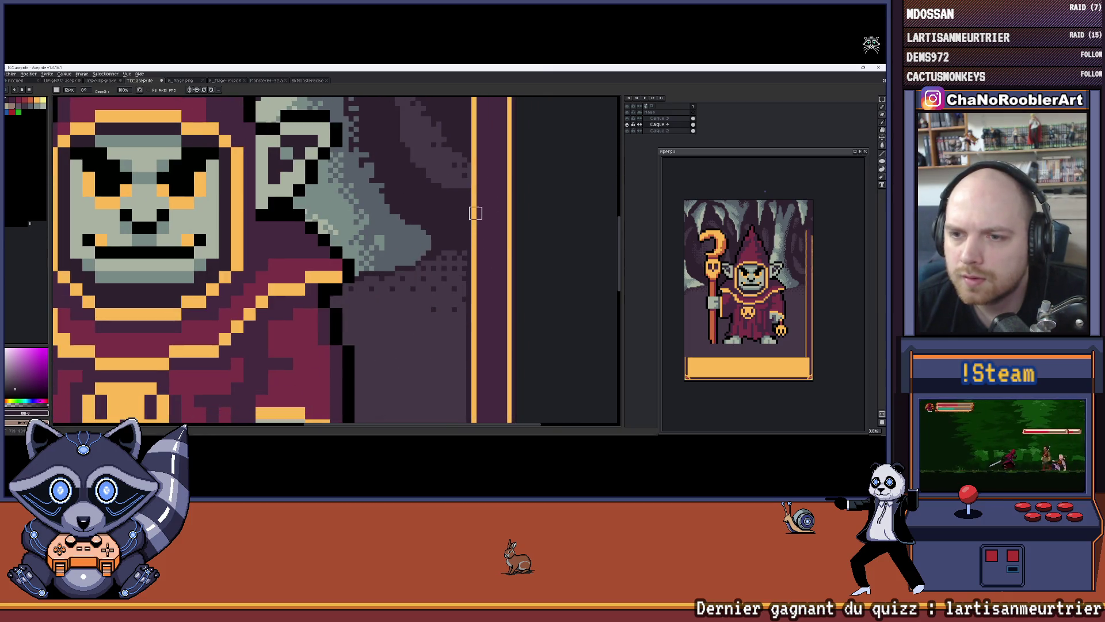
{"action": "scroll", "coordinate": [475, 193], "scroll_direction": "up", "scroll_amount": 3}
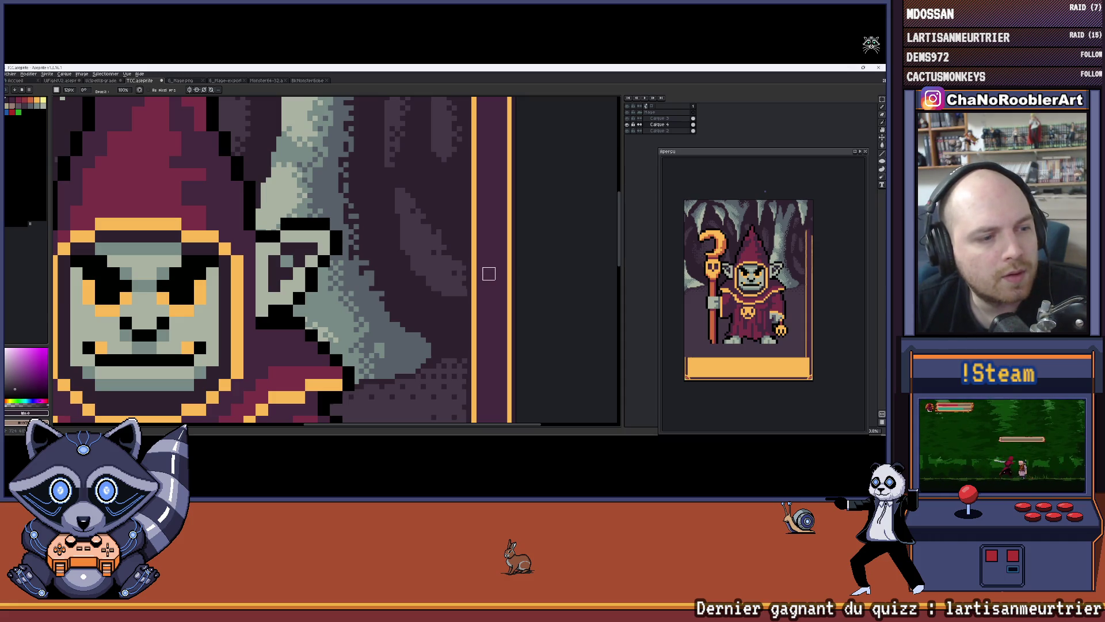
{"action": "scroll", "coordinate": [500, 213], "scroll_direction": "up", "scroll_amount": 1}
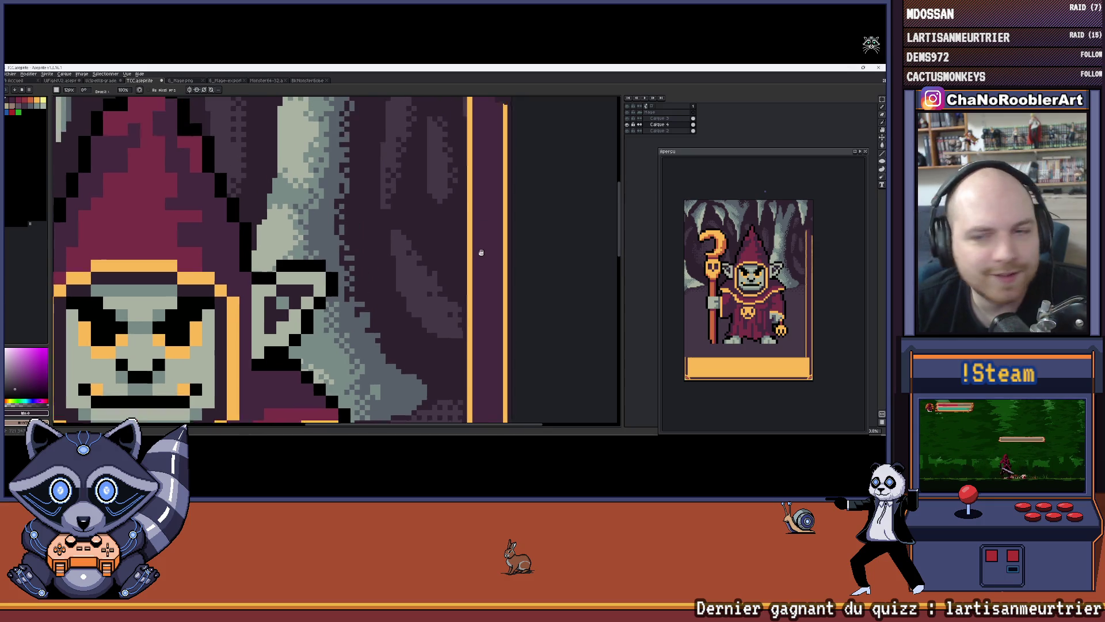
{"action": "scroll", "coordinate": [472, 264], "scroll_direction": "up", "scroll_amount": 2}
{"action": "scroll", "coordinate": [477, 295], "scroll_direction": "up", "scroll_amount": 3}
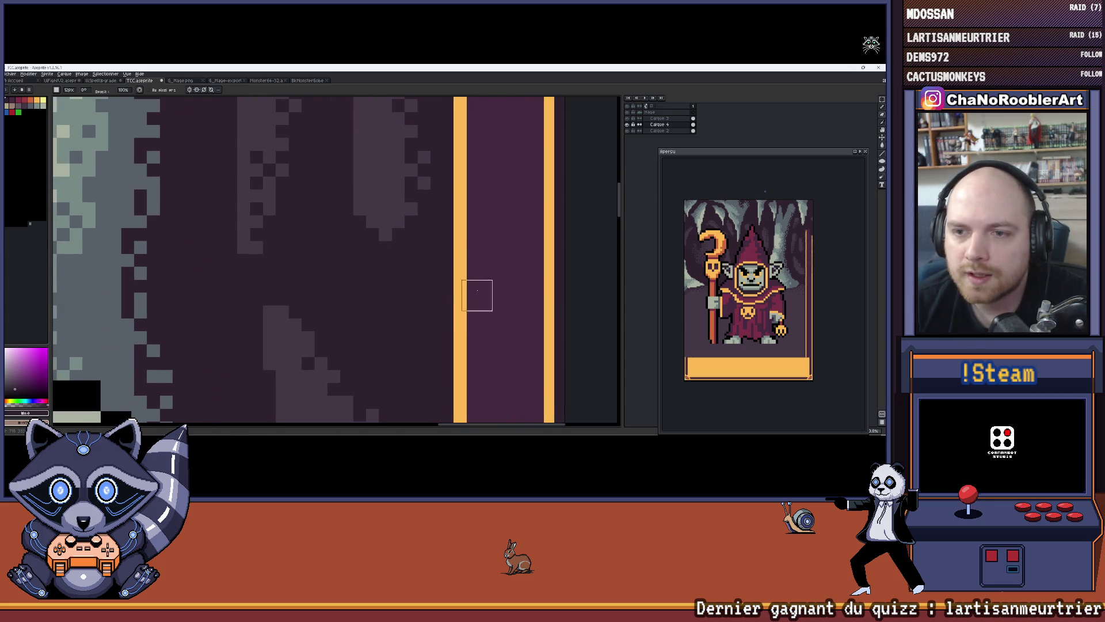
{"action": "scroll", "coordinate": [477, 343], "scroll_direction": "up", "scroll_amount": 2}
{"action": "scroll", "coordinate": [454, 219], "scroll_direction": "up", "scroll_amount": 4}
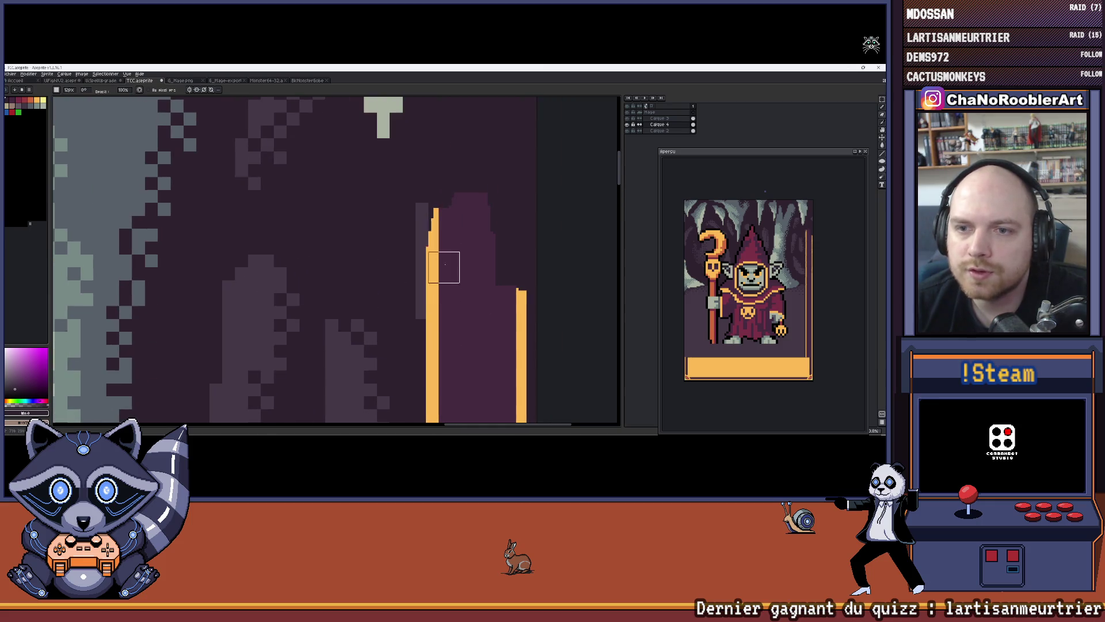
{"action": "left_click_drag", "start_coordinate": [431, 305], "coordinate": [438, 164]}
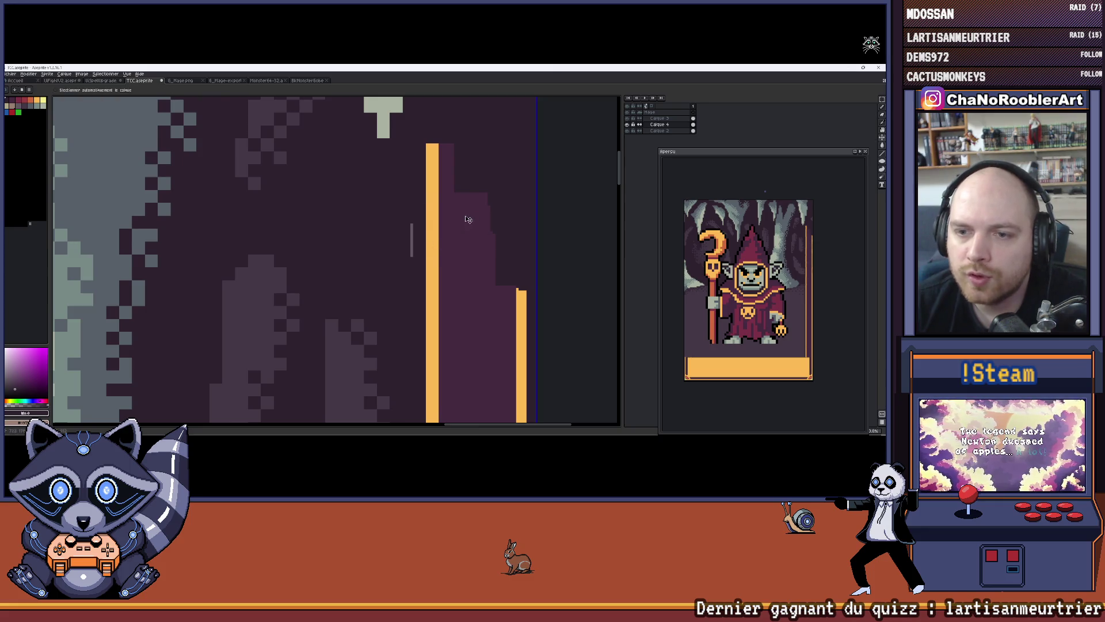
{"action": "key", "text": "ctrl+z"}
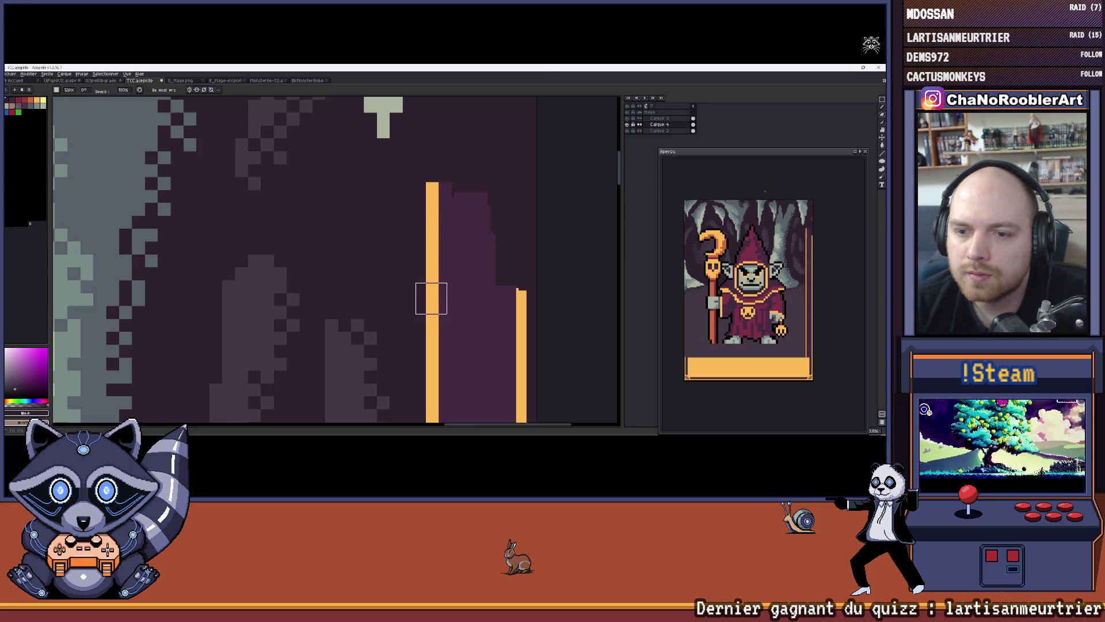
{"action": "scroll", "coordinate": [431, 299], "scroll_direction": "up", "scroll_amount": 2}
{"action": "left_click_drag", "start_coordinate": [526, 241], "coordinate": [524, 312]}
Carry both orange bars and the purple band up to the card's top-right corner.
{"action": "mouse_move", "coordinate": [525, 247]}
{"action": "left_mouse_down"}
{"action": "mouse_move", "coordinate": [536, 140]}
{"action": "mouse_move", "coordinate": [511, 165]}
{"action": "left_mouse_up"}
{"action": "scroll", "coordinate": [495, 248], "scroll_direction": "up", "scroll_amount": 2}
{"action": "mouse_move", "coordinate": [484, 328]}
{"action": "left_mouse_down"}
{"action": "mouse_move", "coordinate": [448, 299]}
{"action": "mouse_move", "coordinate": [442, 183]}
{"action": "left_mouse_up"}
{"action": "mouse_move", "coordinate": [469, 261]}
{"action": "left_mouse_down"}
{"action": "mouse_move", "coordinate": [522, 216]}
{"action": "mouse_move", "coordinate": [530, 124]}
{"action": "left_mouse_up"}
{"action": "scroll", "coordinate": [485, 215], "scroll_direction": "up", "scroll_amount": 3}
{"action": "mouse_move", "coordinate": [443, 291]}
{"action": "left_mouse_down"}
{"action": "mouse_move", "coordinate": [439, 237]}
{"action": "mouse_move", "coordinate": [482, 178]}
{"action": "mouse_move", "coordinate": [492, 213]}
{"action": "mouse_move", "coordinate": [466, 193]}
{"action": "mouse_move", "coordinate": [452, 126]}
{"action": "mouse_move", "coordinate": [451, 212]}
{"action": "mouse_move", "coordinate": [469, 212]}
{"action": "left_mouse_up"}
{"action": "scroll", "coordinate": [444, 248], "scroll_direction": "down", "scroll_amount": 2}
{"action": "scroll", "coordinate": [461, 242], "scroll_direction": "up", "scroll_amount": 1}
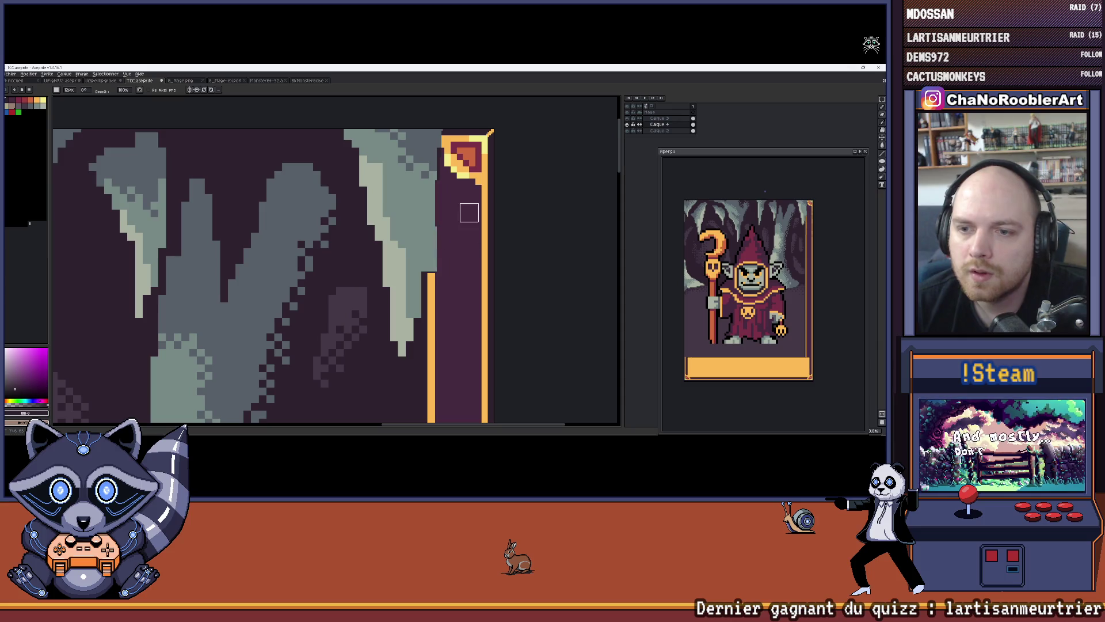
{"action": "left_click_drag", "start_coordinate": [430, 257], "coordinate": [436, 115]}
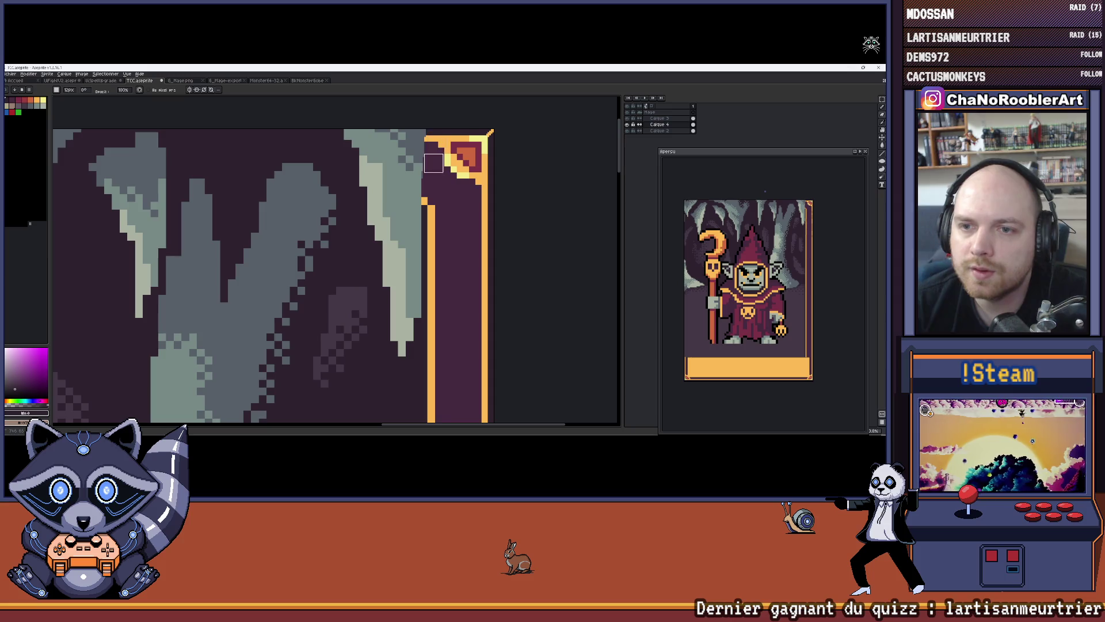
Draw the orange border line up the left side from the gold panel's corner, with dark shading.
{"action": "scroll", "coordinate": [455, 190], "scroll_direction": "down", "scroll_amount": 5}
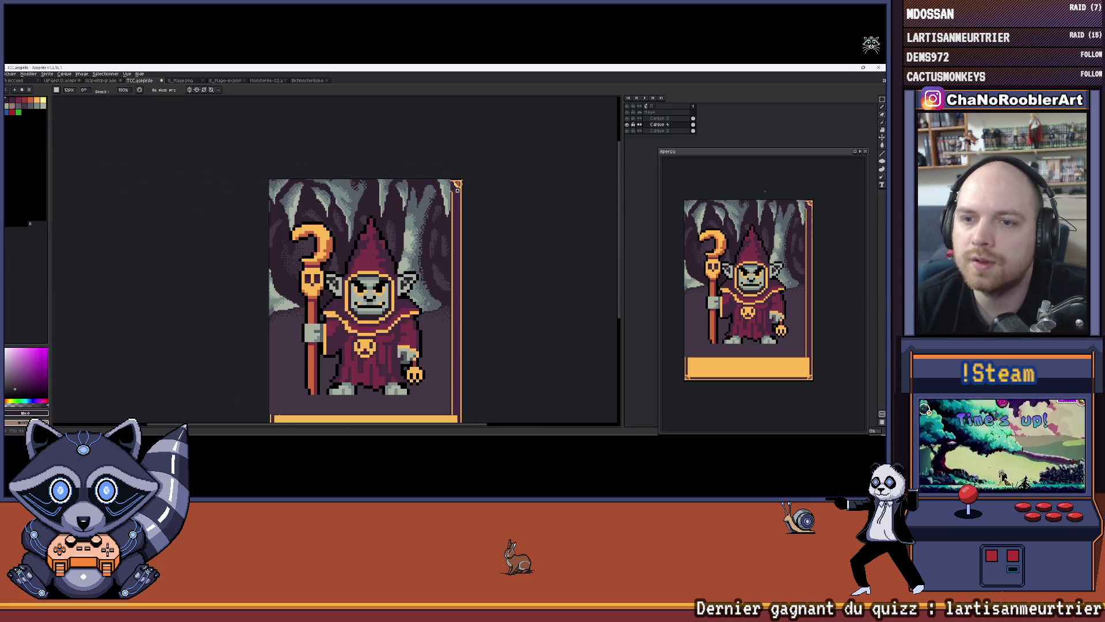
{"action": "left_click_drag", "start_coordinate": [465, 319], "coordinate": [486, 249]}
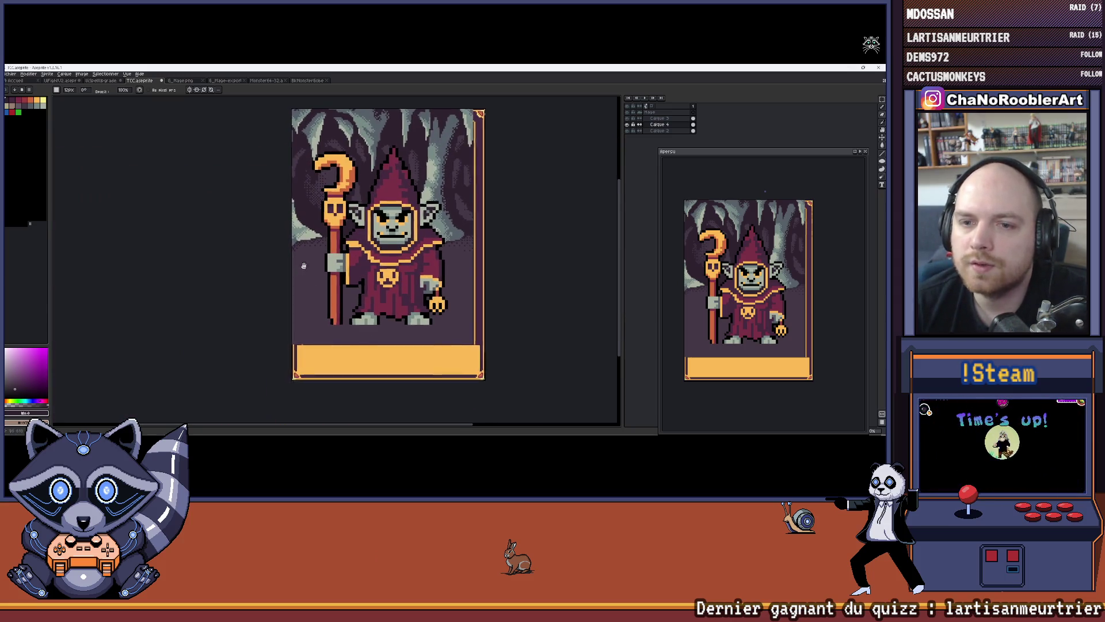
{"action": "left_click_drag", "start_coordinate": [338, 273], "coordinate": [401, 250]}
{"action": "scroll", "coordinate": [324, 278], "scroll_direction": "up", "scroll_amount": 5}
{"action": "scroll", "coordinate": [324, 279], "scroll_direction": "up", "scroll_amount": 1}
{"action": "mouse_move", "coordinate": [336, 262]}
{"action": "left_mouse_down"}
{"action": "mouse_move", "coordinate": [370, 309]}
{"action": "mouse_move", "coordinate": [387, 285]}
{"action": "mouse_move", "coordinate": [387, 239]}
{"action": "left_mouse_up"}
{"action": "mouse_move", "coordinate": [390, 296]}
{"action": "left_mouse_down"}
{"action": "mouse_move", "coordinate": [358, 244]}
{"action": "mouse_move", "coordinate": [323, 319]}
{"action": "left_mouse_up"}
{"action": "left_click_drag", "start_coordinate": [301, 190], "coordinate": [299, 317]}
{"action": "mouse_move", "coordinate": [315, 253]}
{"action": "left_mouse_down"}
{"action": "mouse_move", "coordinate": [301, 326]}
{"action": "mouse_move", "coordinate": [289, 184]}
{"action": "mouse_move", "coordinate": [338, 214]}
{"action": "mouse_move", "coordinate": [371, 271]}
{"action": "mouse_move", "coordinate": [376, 306]}
{"action": "left_mouse_up"}
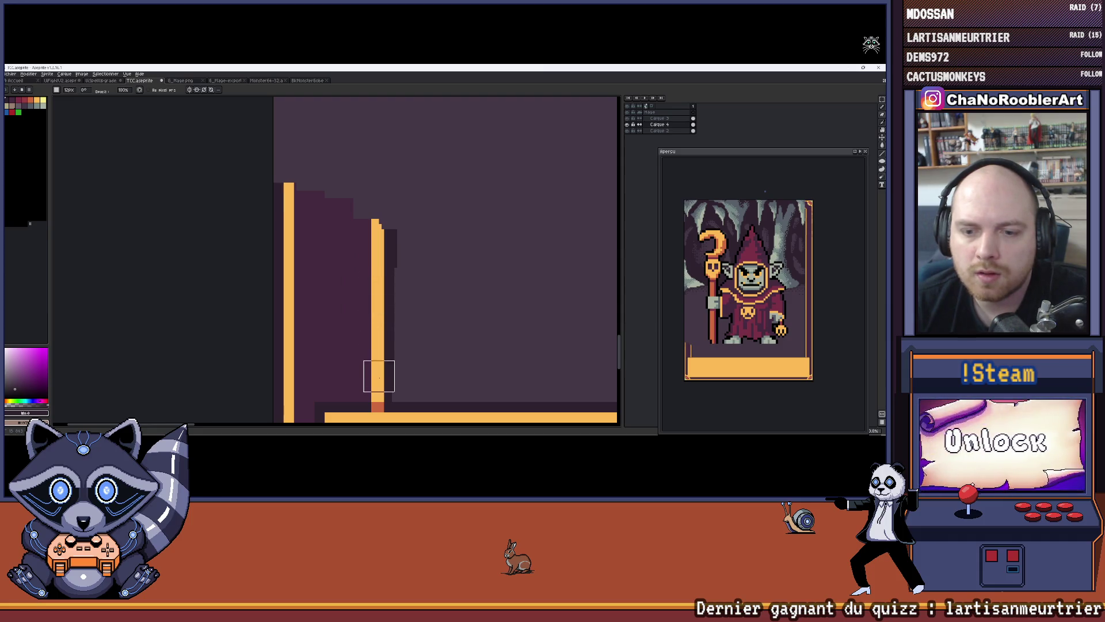
Extend the inner gold line, then raise both left border lines and the dark fill.
{"action": "scroll", "coordinate": [358, 250], "scroll_direction": "up", "scroll_amount": 3}
{"action": "left_click_drag", "start_coordinate": [369, 317], "coordinate": [369, 272]}
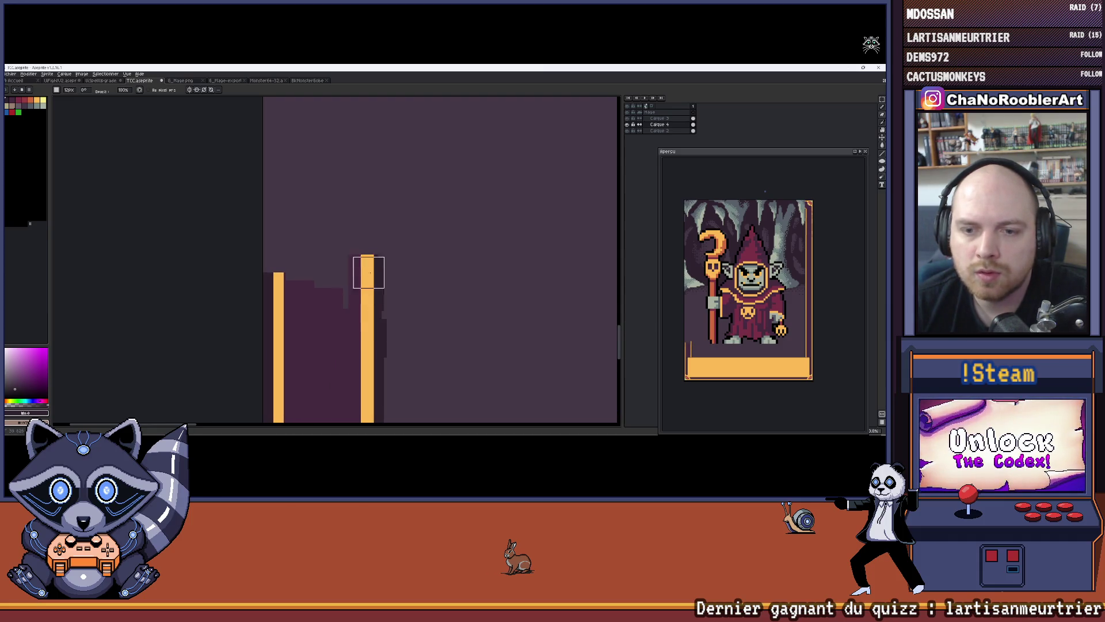
{"action": "left_click_drag", "start_coordinate": [364, 343], "coordinate": [328, 214]}
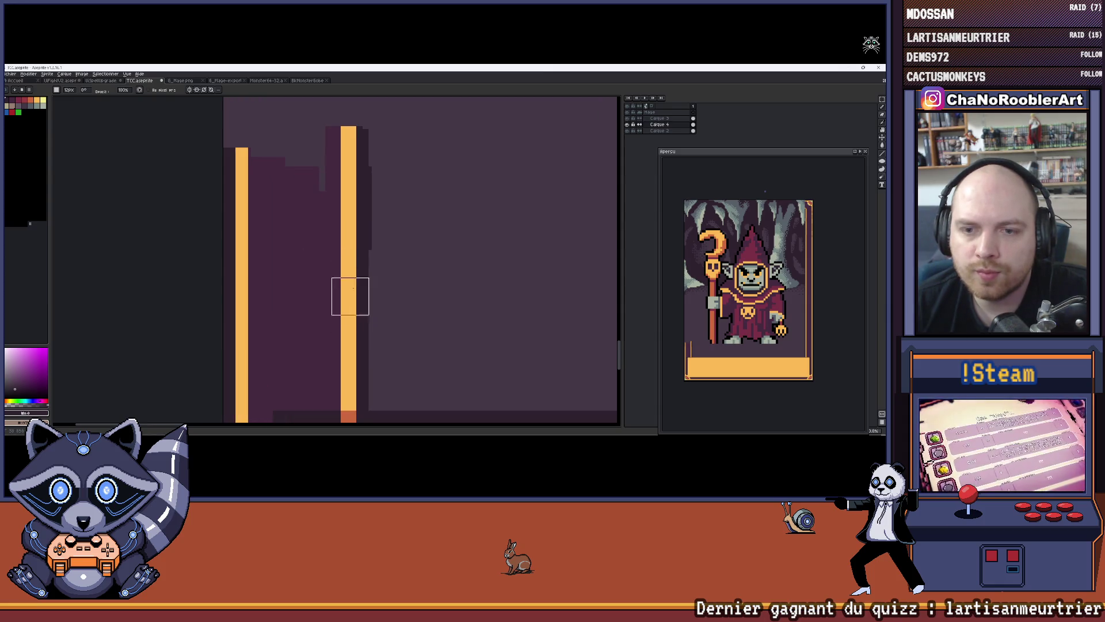
{"action": "scroll", "coordinate": [347, 349], "scroll_direction": "down", "scroll_amount": 1}
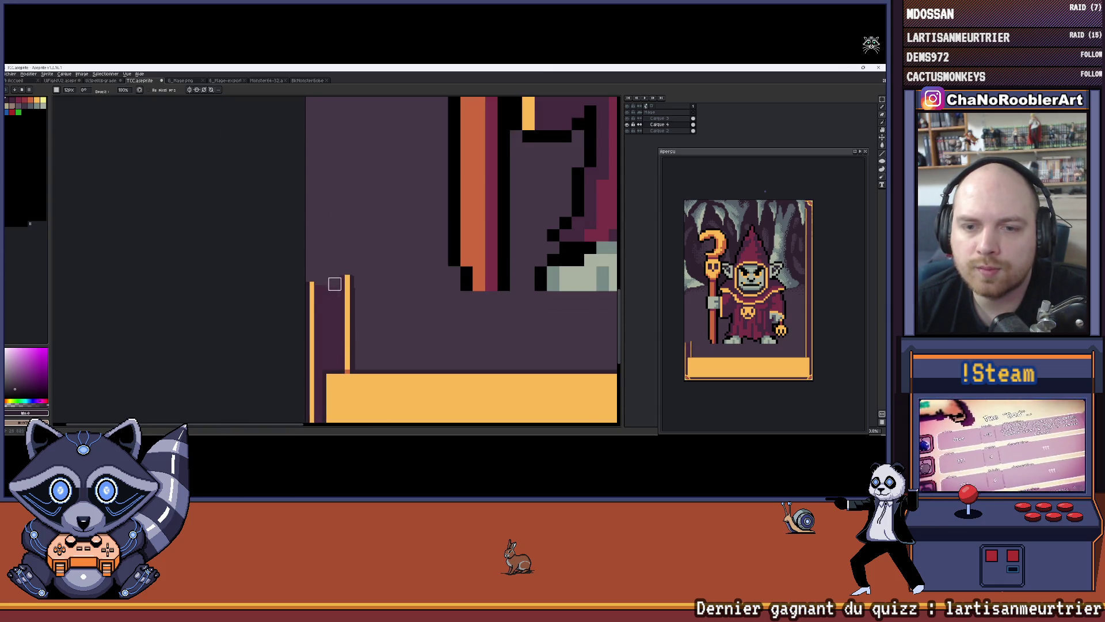
{"action": "scroll", "coordinate": [340, 299], "scroll_direction": "up", "scroll_amount": 2}
{"action": "mouse_move", "coordinate": [308, 281]}
{"action": "left_mouse_down"}
{"action": "mouse_move", "coordinate": [345, 312]}
{"action": "mouse_move", "coordinate": [305, 323]}
{"action": "left_mouse_up"}
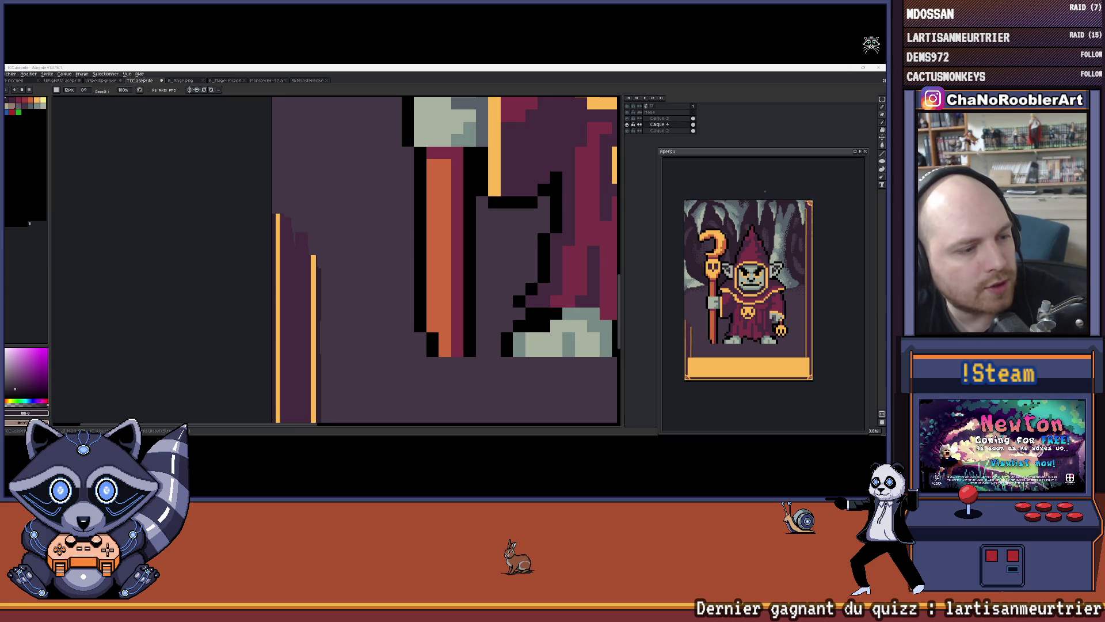
Trim the inner line's top, then extend it and its shading higher up the left side.
{"action": "scroll", "coordinate": [232, 214], "scroll_direction": "up", "scroll_amount": 2}
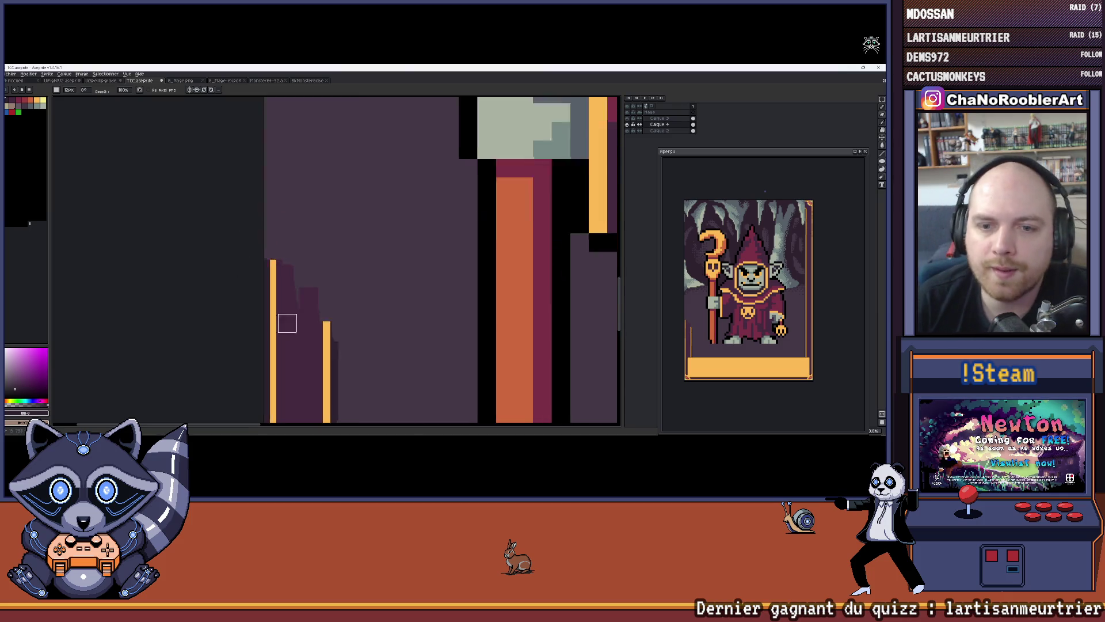
{"action": "scroll", "coordinate": [330, 220], "scroll_direction": "down", "scroll_amount": 2}
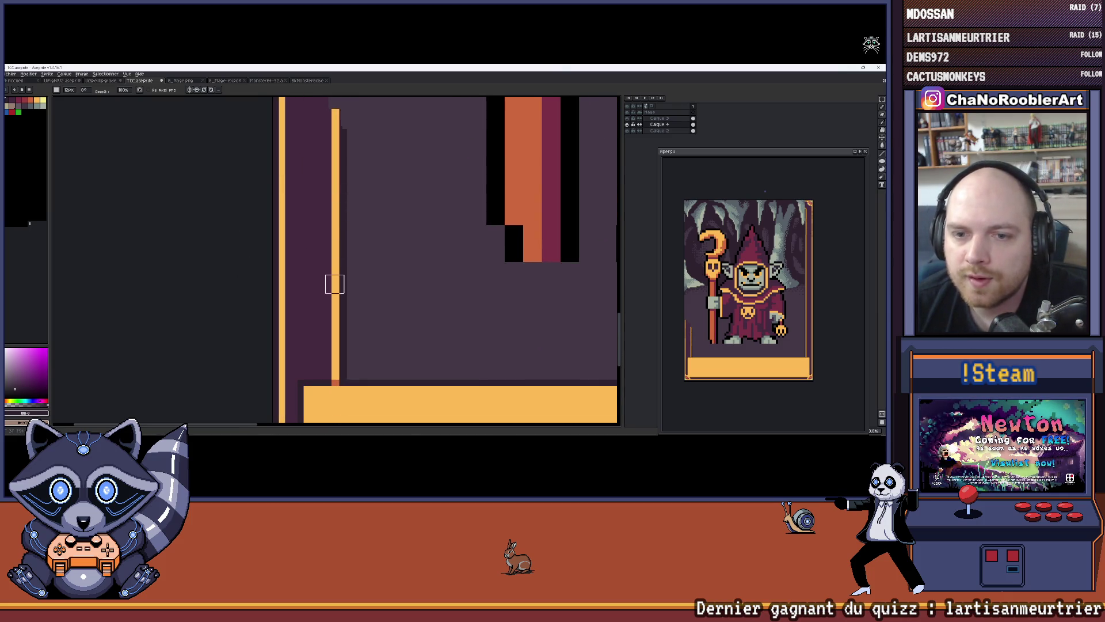
{"action": "left_click_drag", "start_coordinate": [307, 167], "coordinate": [311, 279]}
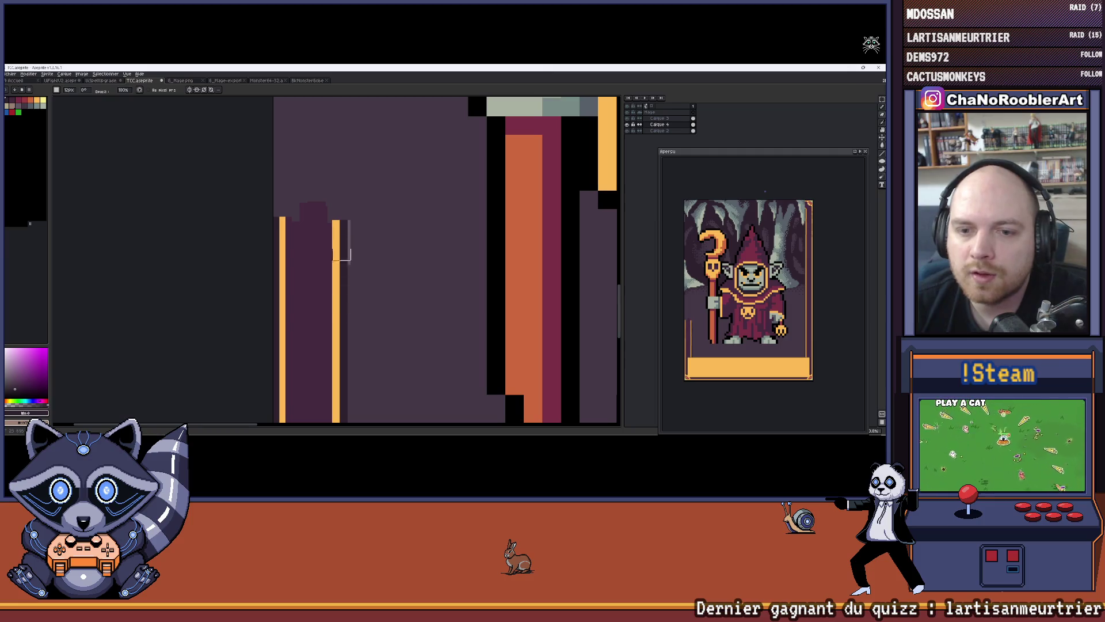
{"action": "mouse_move", "coordinate": [326, 238]}
{"action": "left_mouse_down"}
{"action": "mouse_move", "coordinate": [347, 293]}
{"action": "mouse_move", "coordinate": [316, 163]}
{"action": "mouse_move", "coordinate": [291, 146]}
{"action": "left_mouse_up"}
{"action": "scroll", "coordinate": [292, 141], "scroll_direction": "up", "scroll_amount": 3}
{"action": "mouse_move", "coordinate": [278, 272]}
{"action": "left_mouse_down"}
{"action": "mouse_move", "coordinate": [300, 158]}
{"action": "mouse_move", "coordinate": [324, 201]}
{"action": "left_mouse_up"}
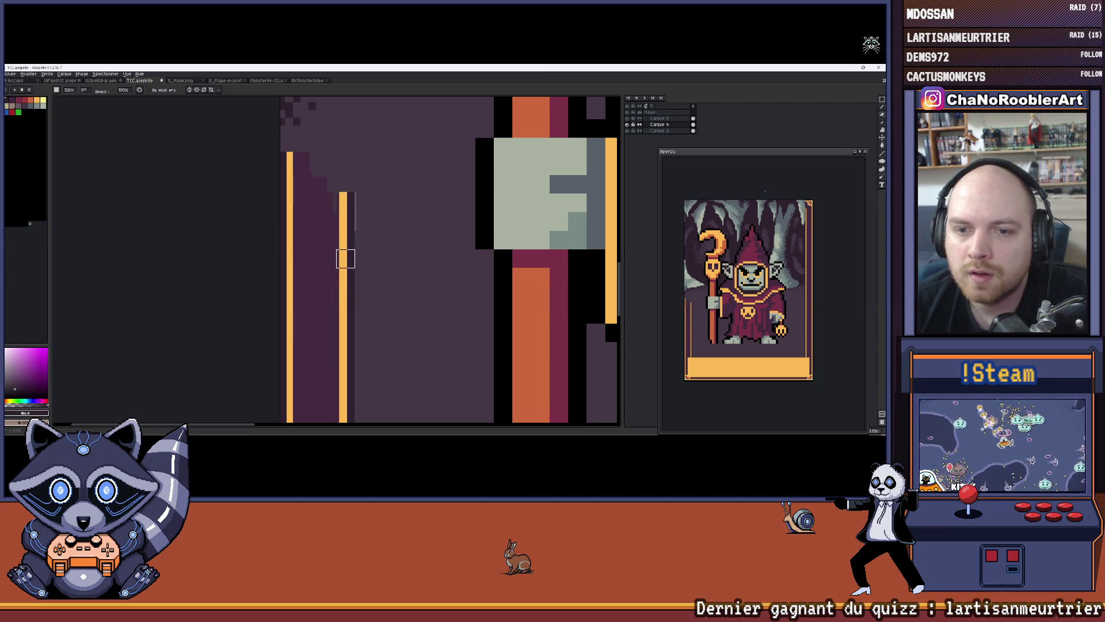
{"action": "key", "text": "ctrl+z"}
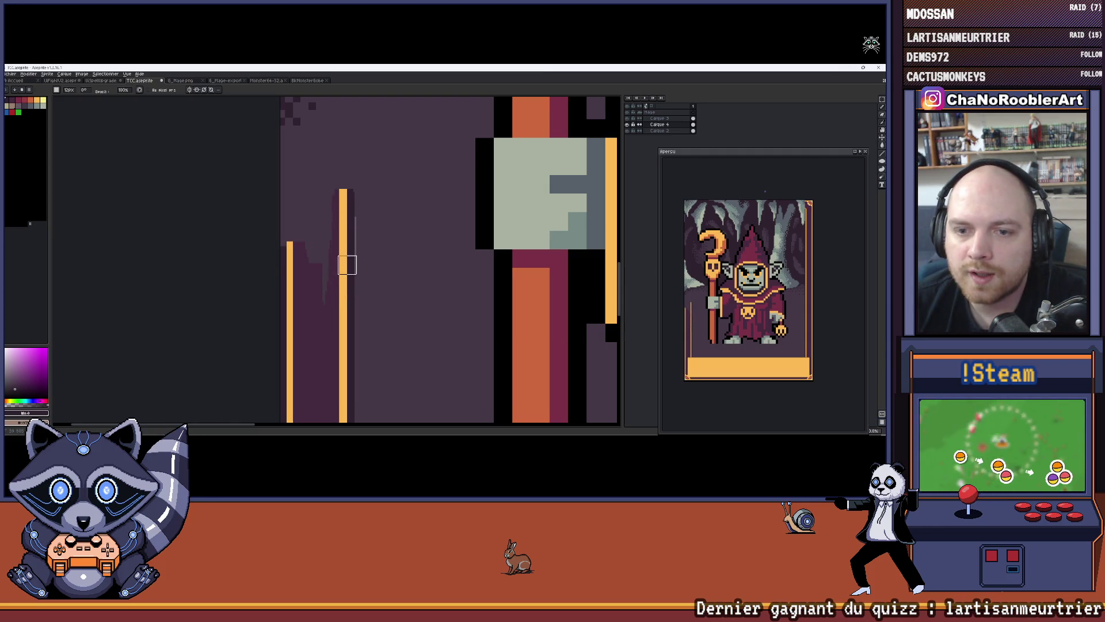
{"action": "mouse_move", "coordinate": [345, 221]}
{"action": "left_mouse_down"}
{"action": "mouse_move", "coordinate": [344, 190]}
{"action": "mouse_move", "coordinate": [339, 266]}
{"action": "left_mouse_up"}
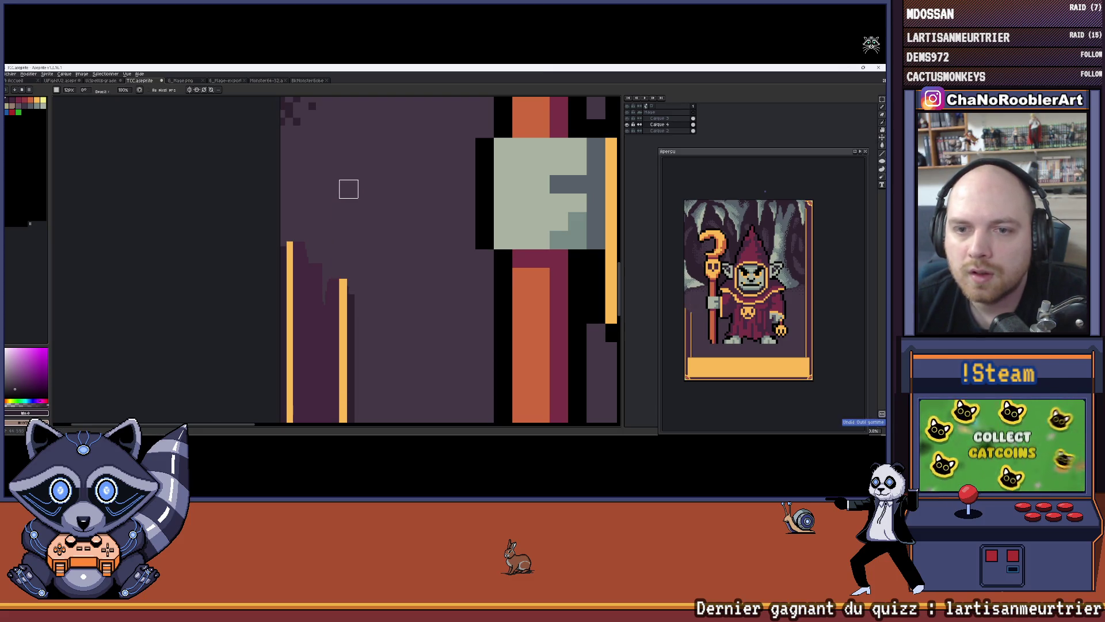
{"action": "left_click_drag", "start_coordinate": [343, 168], "coordinate": [341, 228]}
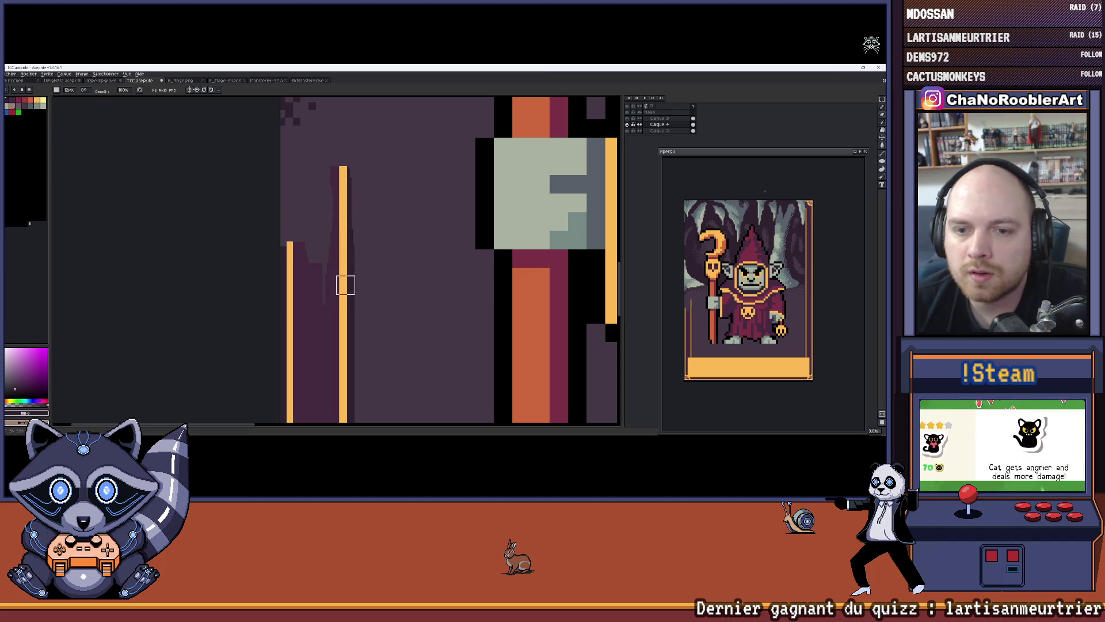
Compare the inner line with and without its new top using undo/redo, keeping the top.
{"action": "key", "text": "v"}
{"action": "key", "text": "ctrl+z"}
{"action": "key", "text": "b"}
{"action": "key", "text": "ctrl+y"}
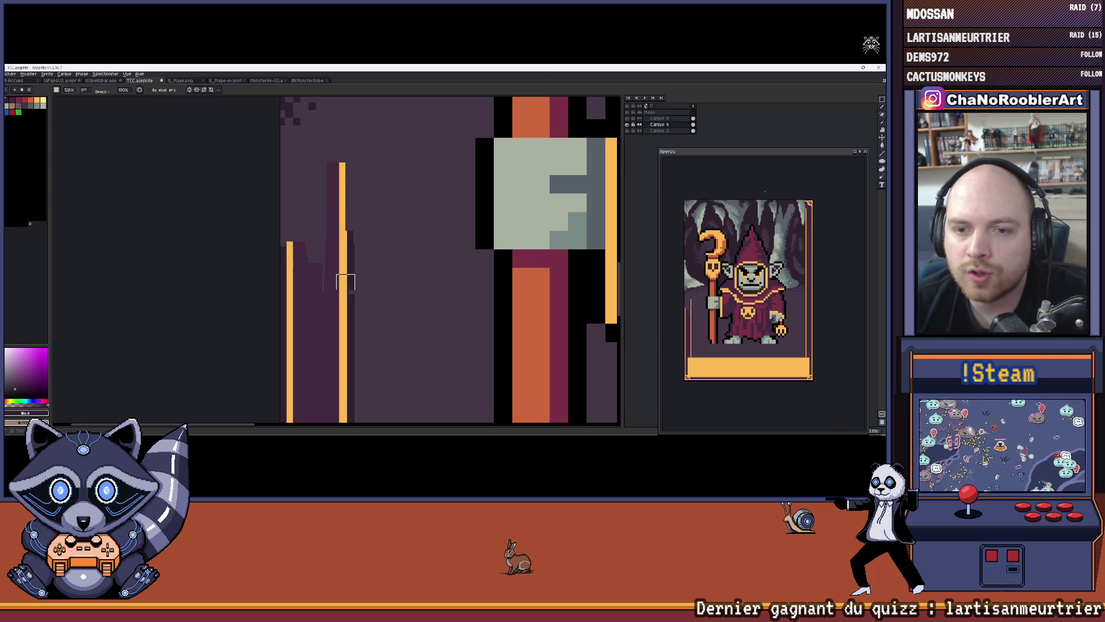
{"action": "key", "text": "ctrl+z"}
{"action": "key", "text": "ctrl+y"}
{"action": "key", "text": "ctrl+z"}
{"action": "key", "text": "ctrl+y"}
{"action": "key", "text": "ctrl+z"}
{"action": "key", "text": "ctrl+y"}
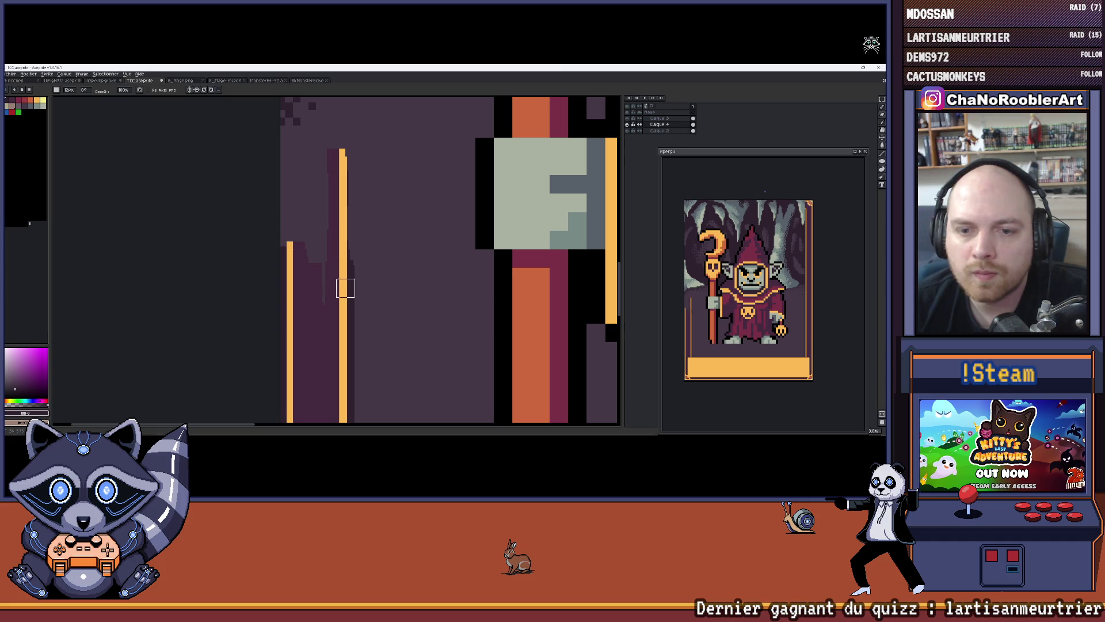
Try a dark shading stroke beside the inner gold line, then undo it.
{"action": "scroll", "coordinate": [345, 248], "scroll_direction": "right", "scroll_amount": 1}
{"action": "scroll", "coordinate": [339, 252], "scroll_direction": "up", "scroll_amount": 1}
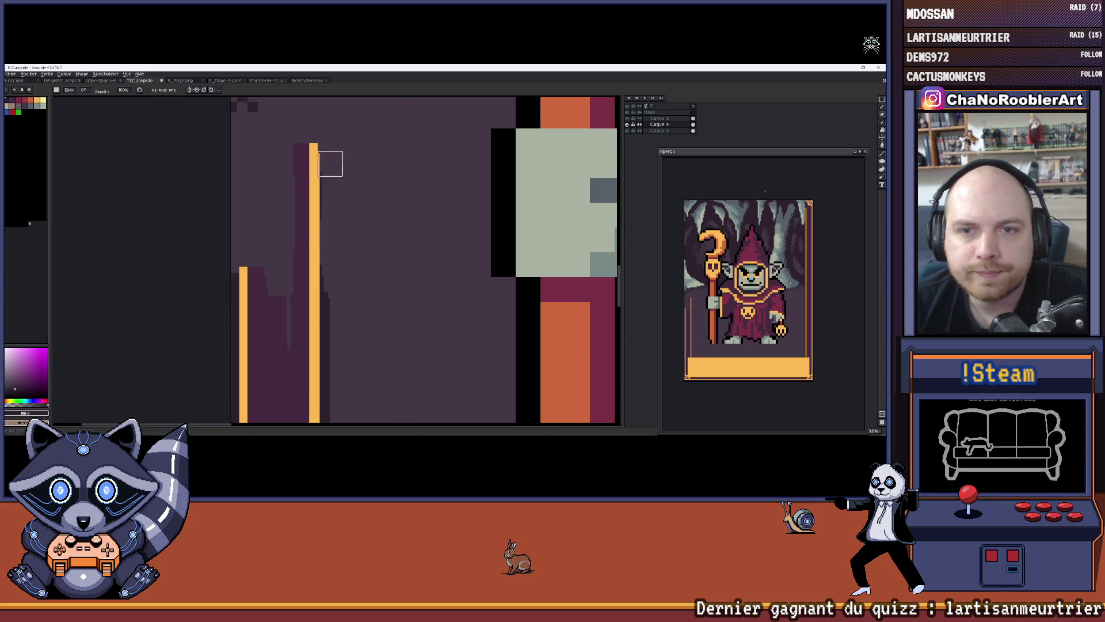
{"action": "left_click_drag", "start_coordinate": [316, 154], "coordinate": [317, 244]}
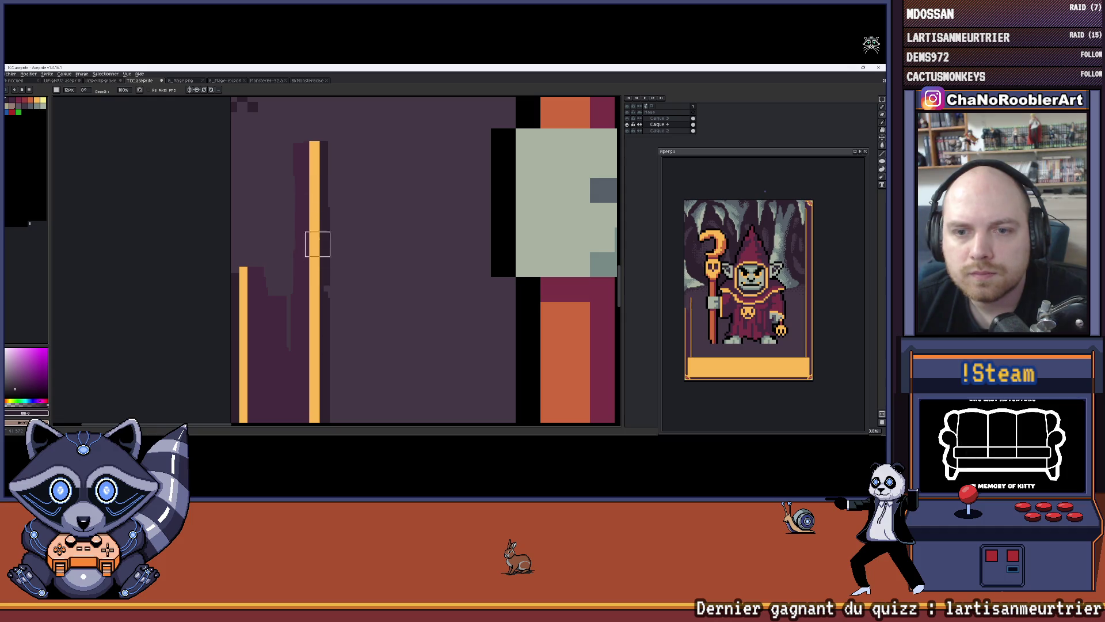
{"action": "key", "text": "ctrl+z"}
{"action": "scroll", "coordinate": [380, 252], "scroll_direction": "down", "scroll_amount": 2}
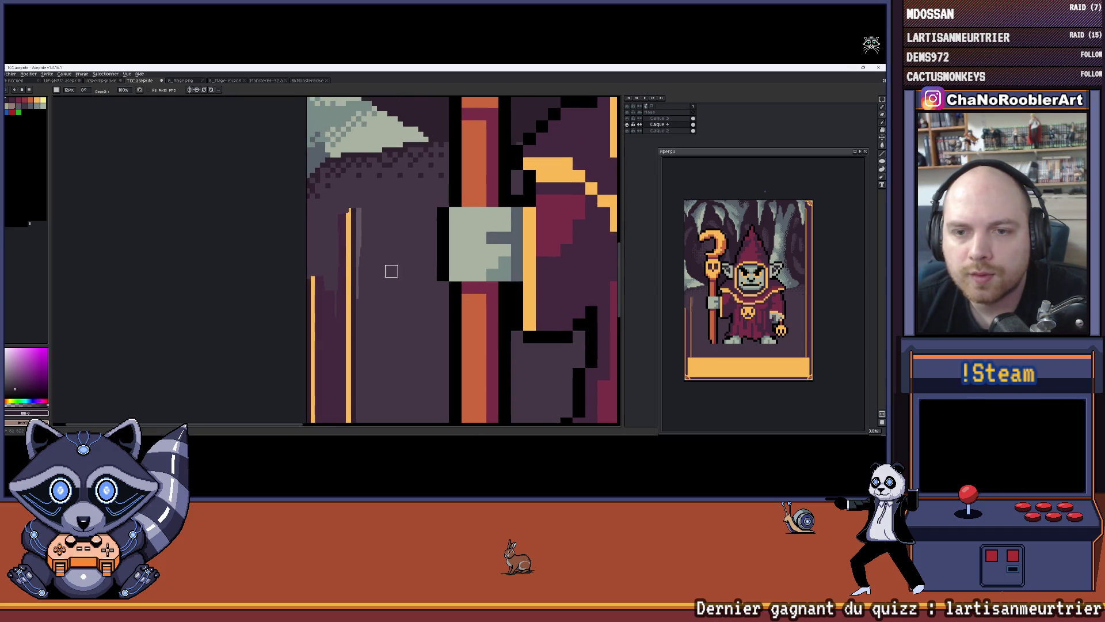
Extend both left gold border lines upward, including the outer line.
{"action": "scroll", "coordinate": [390, 271], "scroll_direction": "up", "scroll_amount": 1}
{"action": "scroll", "coordinate": [340, 299], "scroll_direction": "up", "scroll_amount": 1}
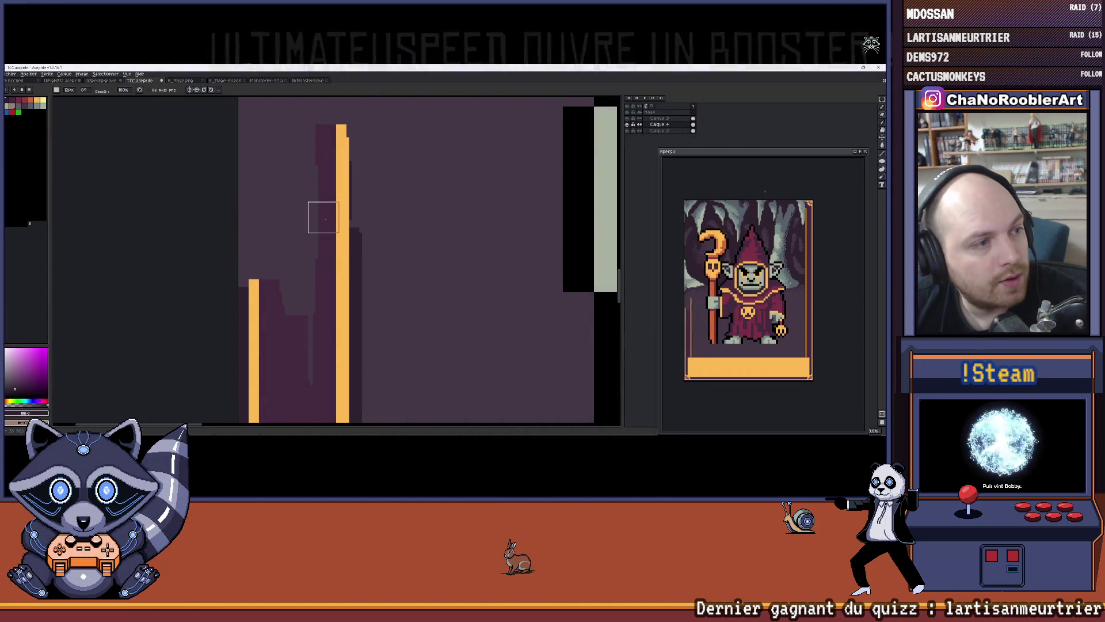
{"action": "left_click_drag", "start_coordinate": [336, 202], "coordinate": [329, 237]}
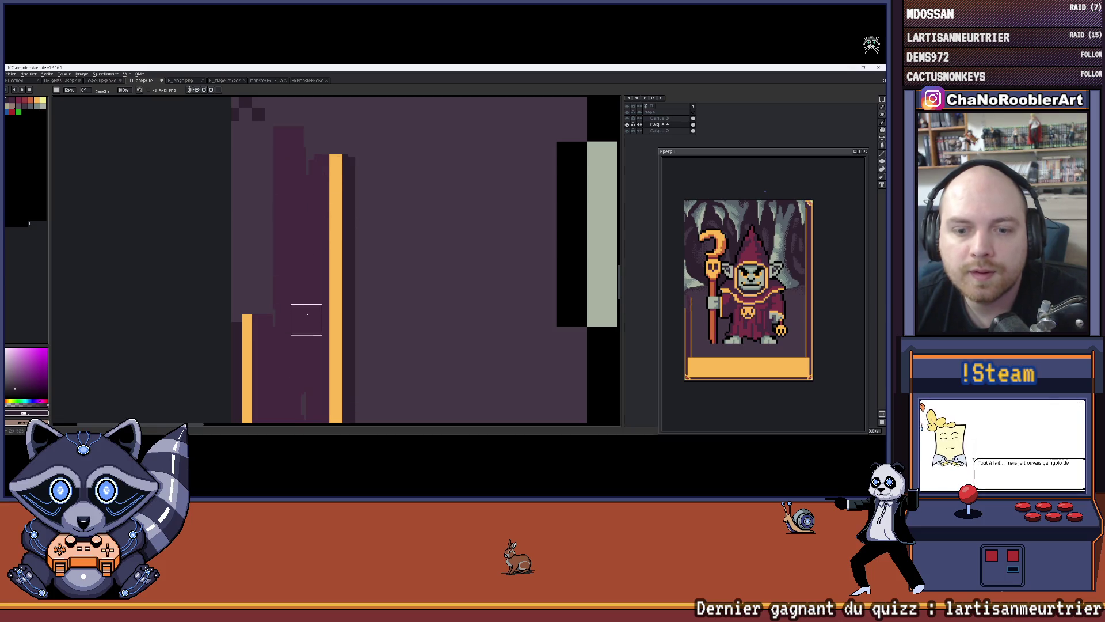
{"action": "scroll", "coordinate": [302, 306], "scroll_direction": "down", "scroll_amount": 2}
{"action": "scroll", "coordinate": [266, 264], "scroll_direction": "up", "scroll_amount": 3}
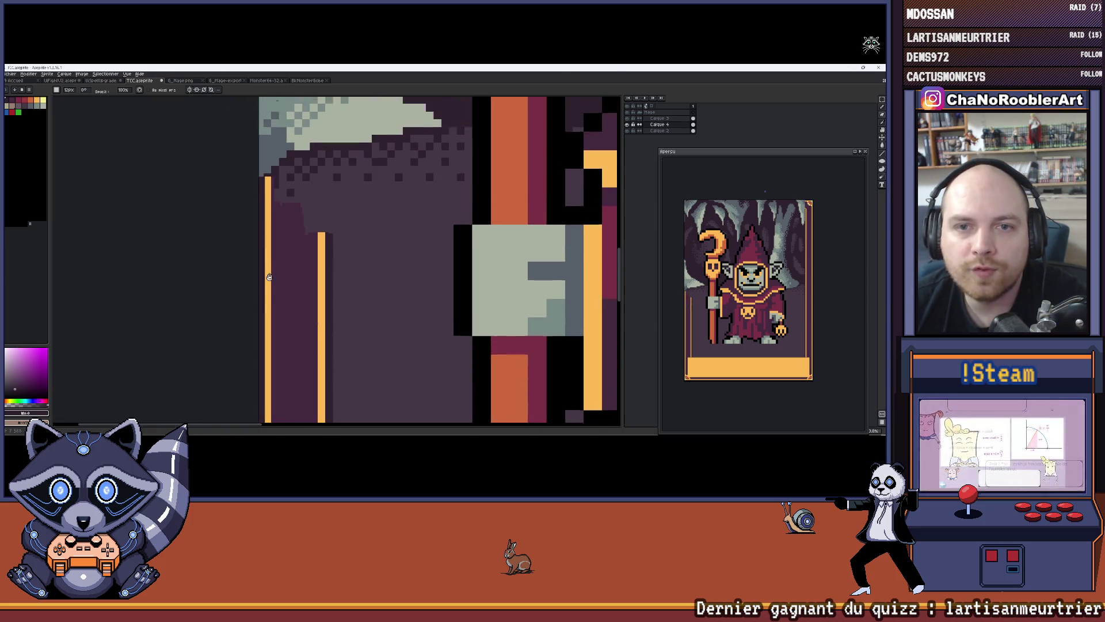
{"action": "left_click_drag", "start_coordinate": [266, 238], "coordinate": [266, 148]}
{"action": "left_click_drag", "start_coordinate": [320, 271], "coordinate": [318, 176]}
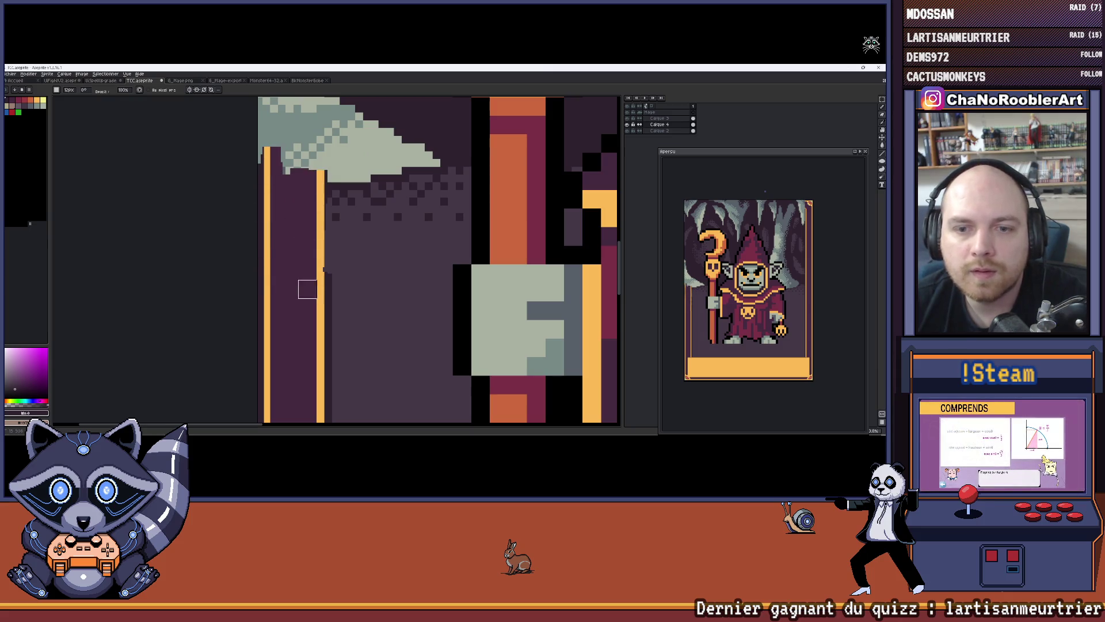
{"action": "scroll", "coordinate": [308, 167], "scroll_direction": "up", "scroll_amount": 3}
{"action": "mouse_move", "coordinate": [314, 309]}
{"action": "left_mouse_down"}
{"action": "mouse_move", "coordinate": [282, 173]}
{"action": "mouse_move", "coordinate": [254, 323]}
{"action": "left_mouse_up"}
Push both border lines and the dark strip further up the left side.
{"action": "scroll", "coordinate": [254, 198], "scroll_direction": "up", "scroll_amount": 2}
{"action": "left_click_drag", "start_coordinate": [271, 260], "coordinate": [271, 161]}
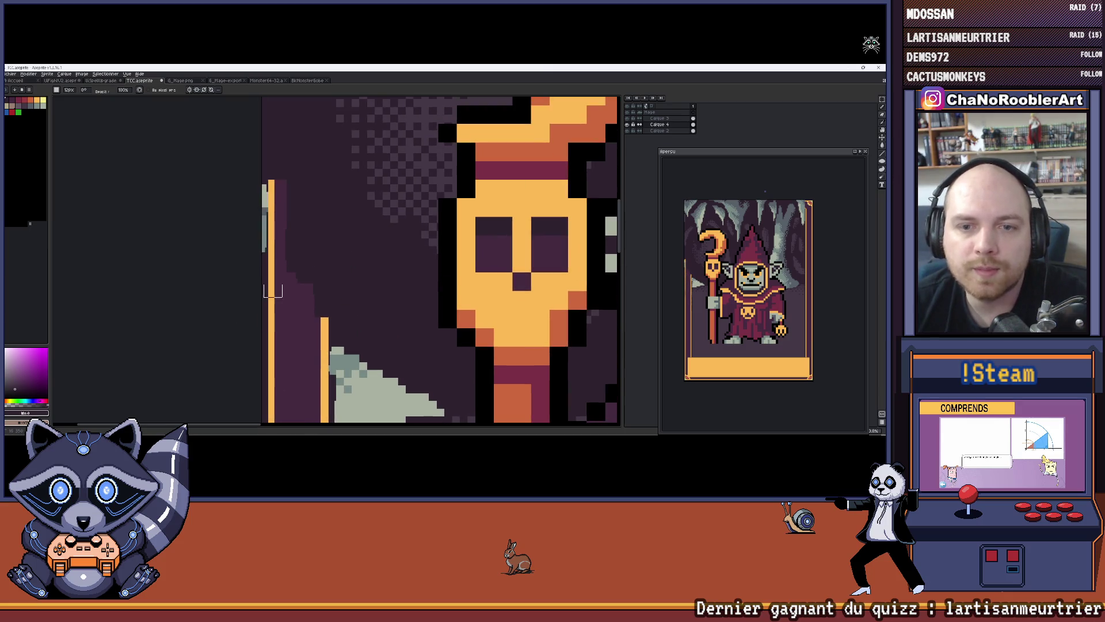
{"action": "mouse_move", "coordinate": [325, 236]}
{"action": "left_mouse_down"}
{"action": "mouse_move", "coordinate": [318, 312]}
{"action": "mouse_move", "coordinate": [309, 155]}
{"action": "mouse_move", "coordinate": [270, 119]}
{"action": "left_mouse_up"}
{"action": "scroll", "coordinate": [273, 131], "scroll_direction": "up", "scroll_amount": 2}
{"action": "mouse_move", "coordinate": [286, 242]}
{"action": "left_mouse_down"}
{"action": "mouse_move", "coordinate": [282, 196]}
{"action": "mouse_move", "coordinate": [313, 291]}
{"action": "mouse_move", "coordinate": [320, 277]}
{"action": "left_mouse_up"}
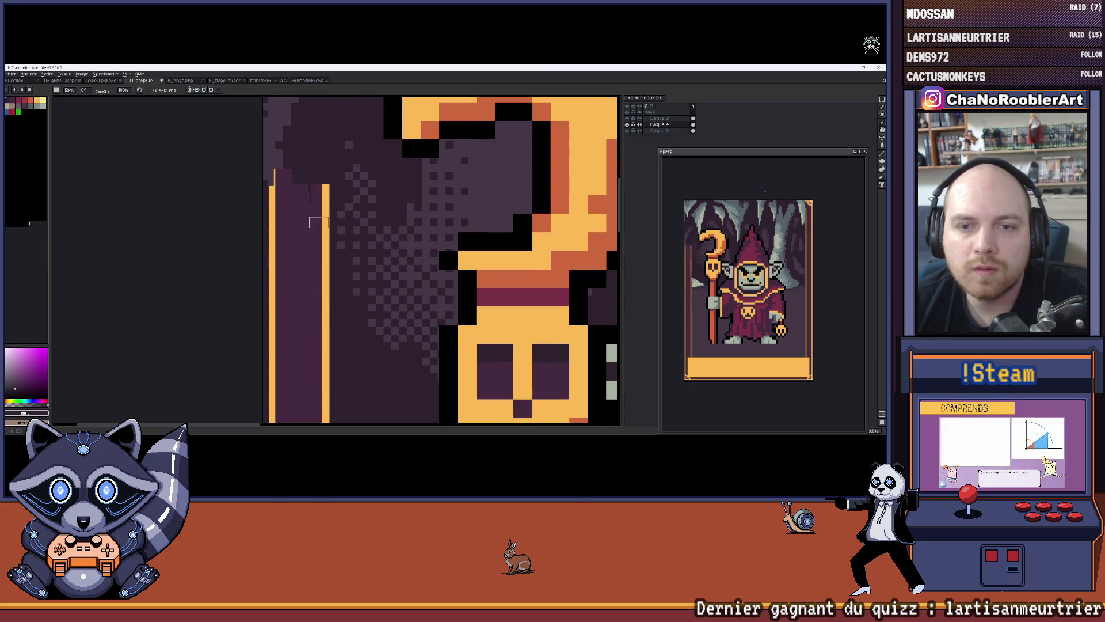
{"action": "scroll", "coordinate": [314, 208], "scroll_direction": "up", "scroll_amount": 2}
{"action": "mouse_move", "coordinate": [313, 197]}
{"action": "left_mouse_down"}
{"action": "mouse_move", "coordinate": [309, 328]}
{"action": "mouse_move", "coordinate": [269, 148]}
{"action": "left_mouse_up"}
{"action": "mouse_move", "coordinate": [296, 264]}
{"action": "left_mouse_down"}
{"action": "mouse_move", "coordinate": [311, 288]}
{"action": "mouse_move", "coordinate": [315, 187]}
{"action": "left_mouse_up"}
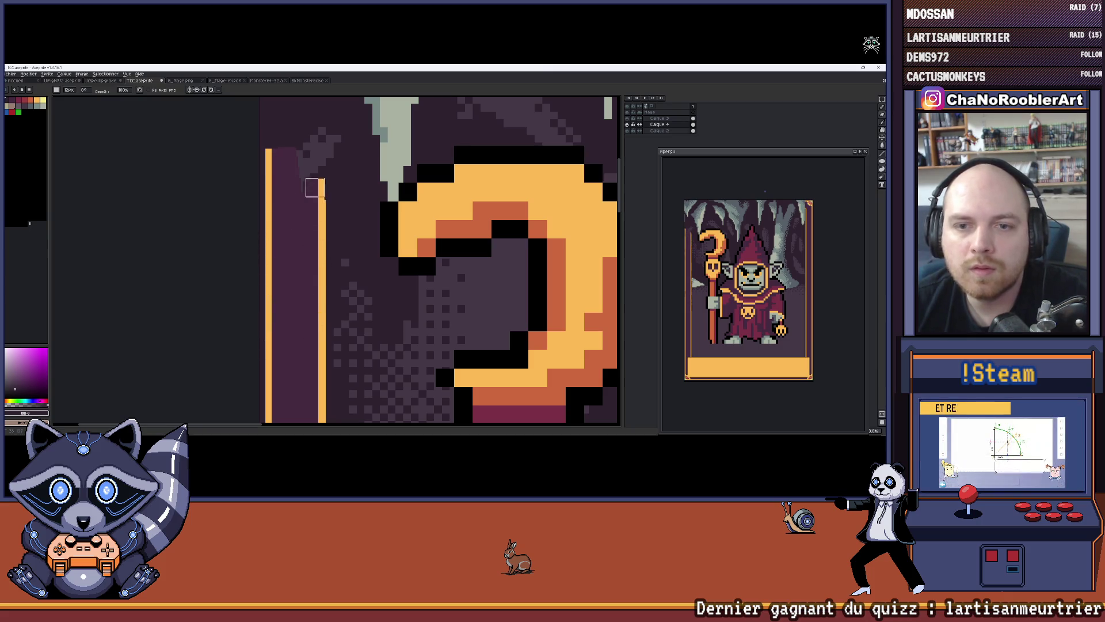
Carry the inner line, dark strip and outer line up to the top-left corner.
{"action": "scroll", "coordinate": [314, 190], "scroll_direction": "up", "scroll_amount": 3}
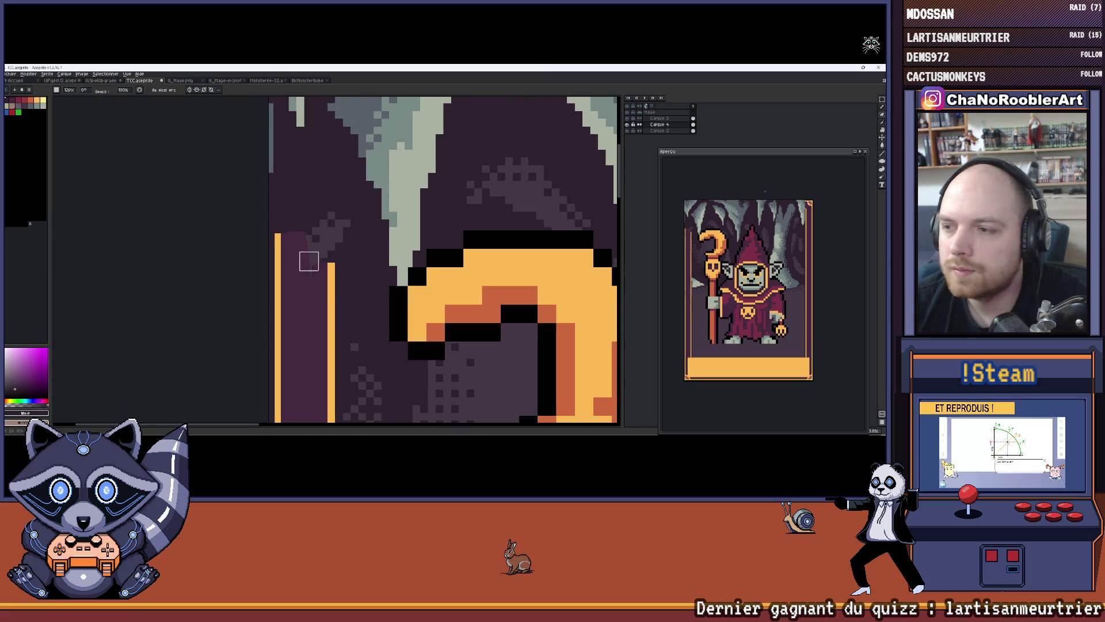
{"action": "mouse_move", "coordinate": [331, 164]}
{"action": "left_mouse_down"}
{"action": "mouse_move", "coordinate": [331, 274]}
{"action": "mouse_move", "coordinate": [328, 180]}
{"action": "left_mouse_up"}
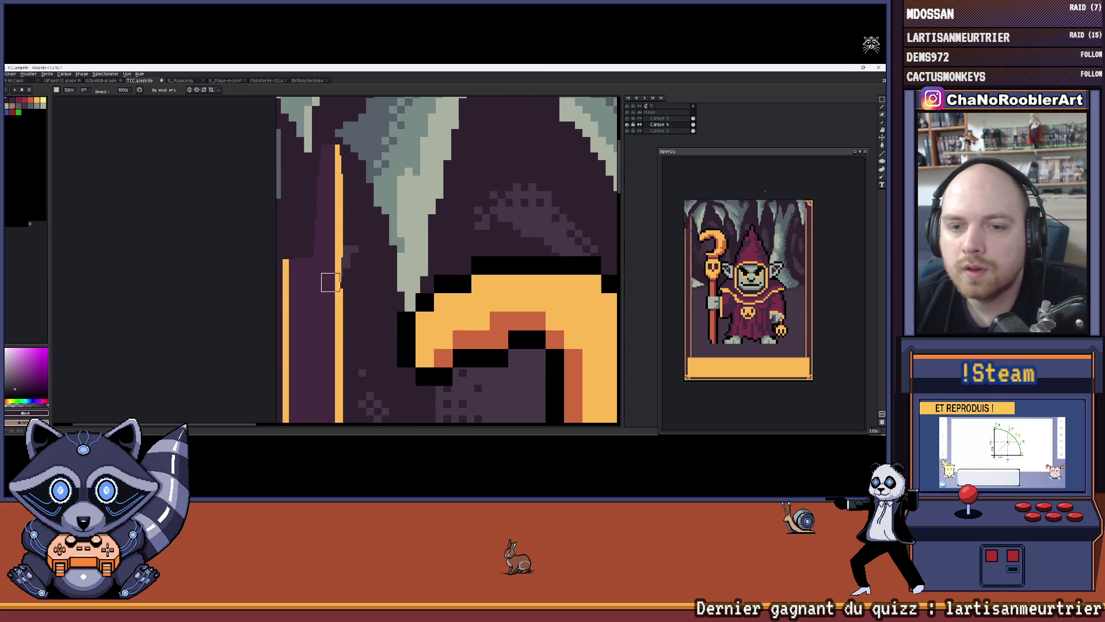
{"action": "left_click_drag", "start_coordinate": [311, 242], "coordinate": [308, 103]}
{"action": "left_click_drag", "start_coordinate": [286, 256], "coordinate": [286, 130]}
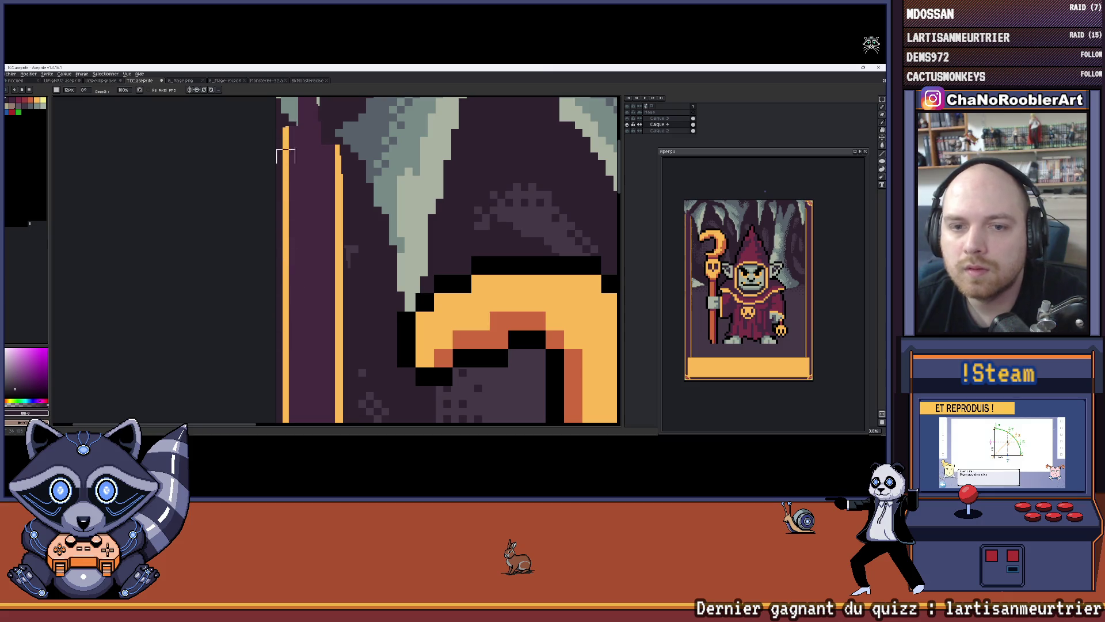
{"action": "scroll", "coordinate": [300, 173], "scroll_direction": "up", "scroll_amount": 3}
{"action": "mouse_move", "coordinate": [311, 256]}
{"action": "left_mouse_down"}
{"action": "mouse_move", "coordinate": [317, 190]}
{"action": "mouse_move", "coordinate": [328, 284]}
{"action": "mouse_move", "coordinate": [333, 237]}
{"action": "mouse_move", "coordinate": [288, 253]}
{"action": "mouse_move", "coordinate": [283, 156]}
{"action": "left_mouse_up"}
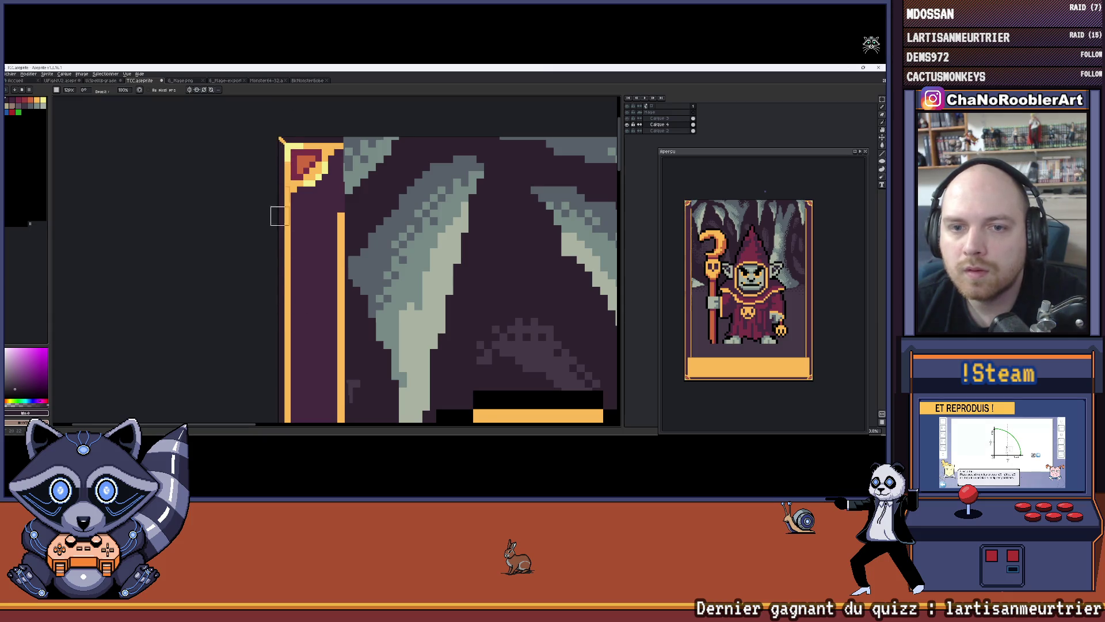
{"action": "scroll", "coordinate": [277, 216], "scroll_direction": "down", "scroll_amount": 4}
{"action": "scroll", "coordinate": [240, 172], "scroll_direction": "up", "scroll_amount": 3}
Redo the dark band along the card's top and paint the orange line toward the top-left.
{"action": "key", "text": "ctrl+z"}
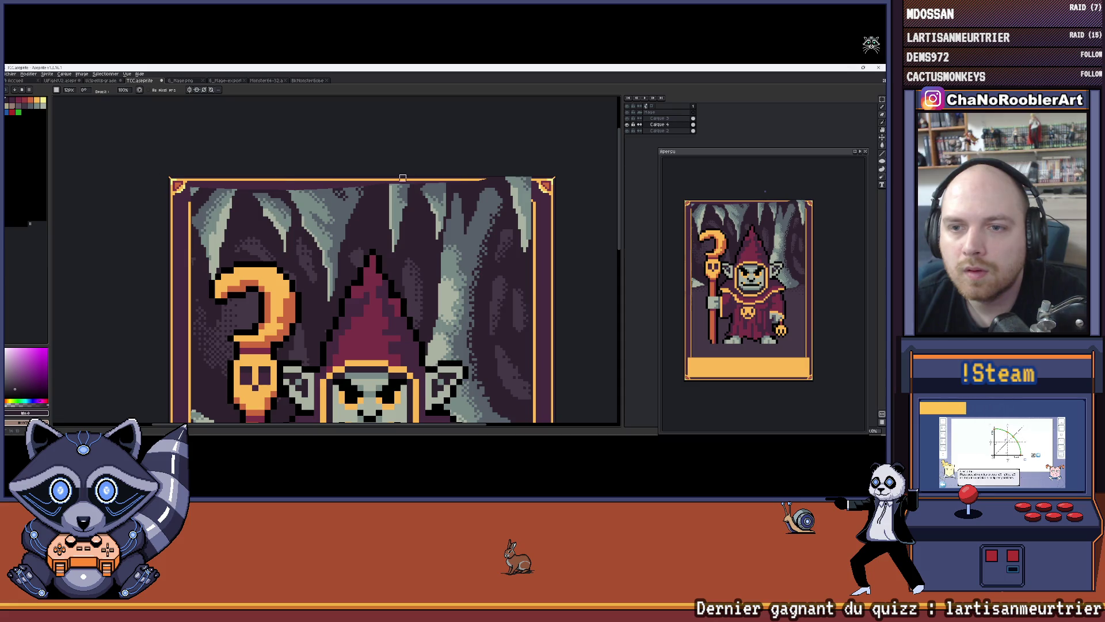
{"action": "left_click_drag", "start_coordinate": [525, 183], "coordinate": [421, 184]}
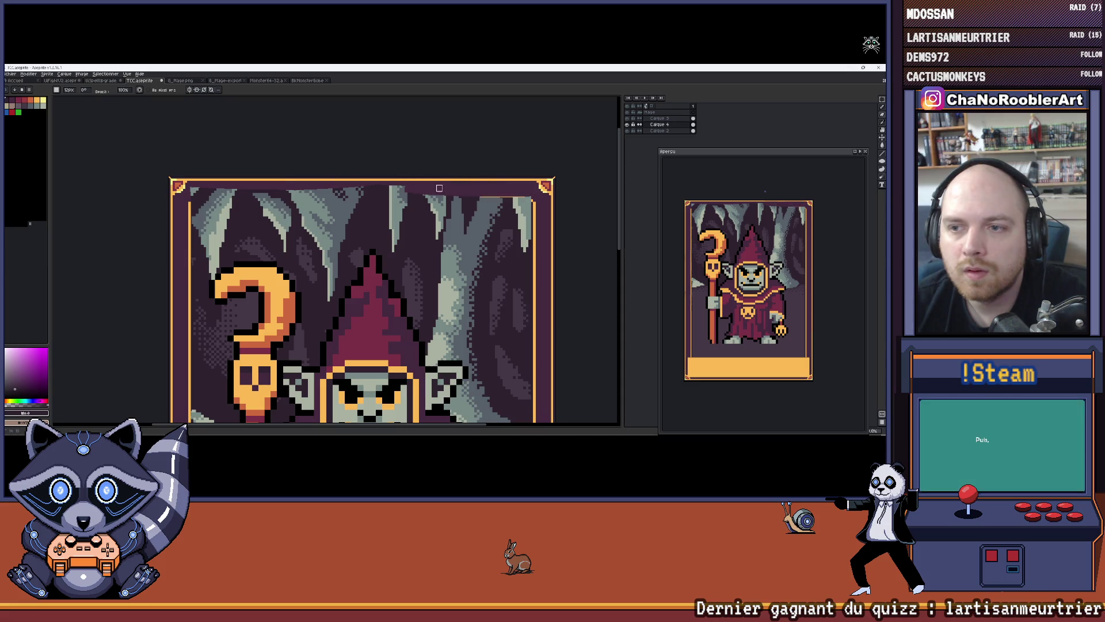
{"action": "left_click_drag", "start_coordinate": [295, 183], "coordinate": [333, 192]}
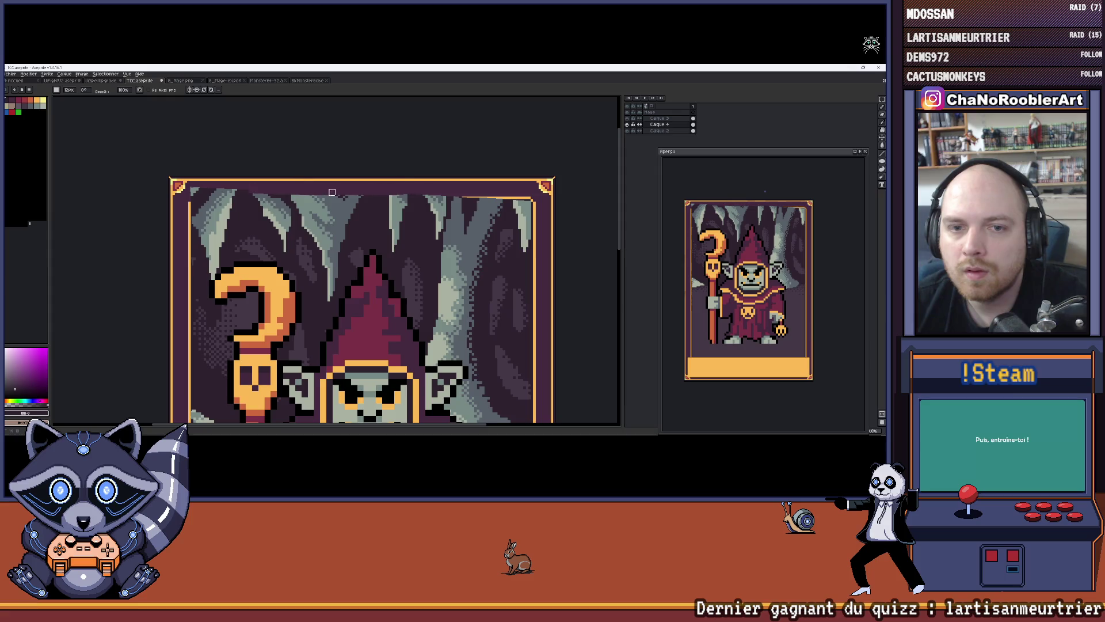
{"action": "left_click_drag", "start_coordinate": [190, 196], "coordinate": [300, 199]}
{"action": "mouse_move", "coordinate": [190, 201]}
{"action": "left_mouse_down"}
{"action": "mouse_move", "coordinate": [357, 198]}
{"action": "mouse_move", "coordinate": [291, 200]}
{"action": "left_mouse_up"}
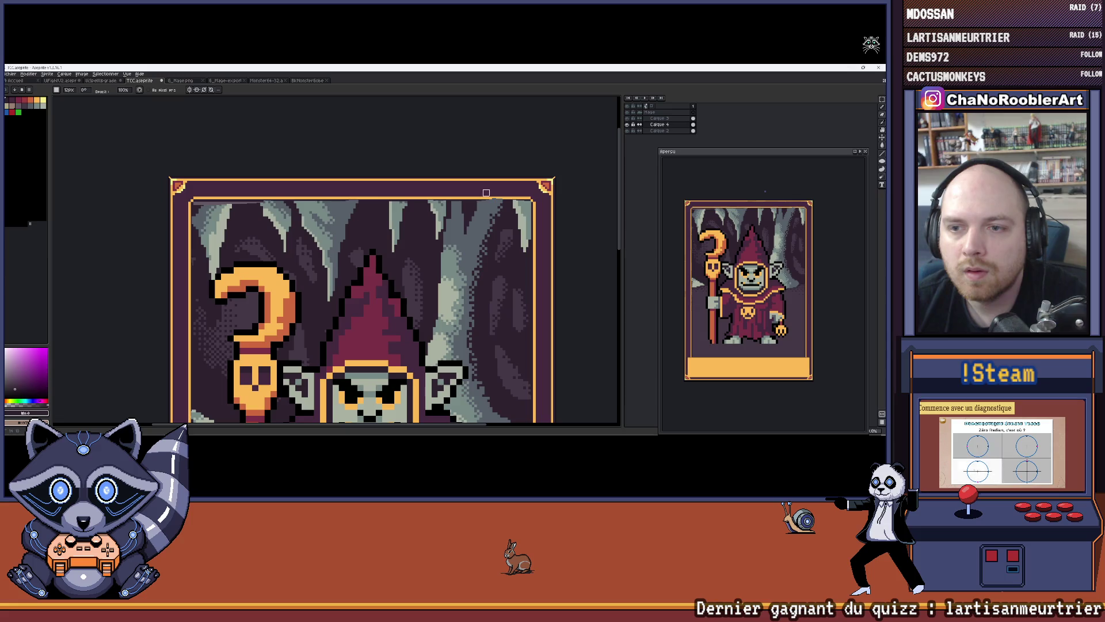
{"action": "scroll", "coordinate": [252, 190], "scroll_direction": "up", "scroll_amount": 2}
{"action": "mouse_move", "coordinate": [224, 208]}
{"action": "left_mouse_down"}
{"action": "mouse_move", "coordinate": [121, 206]}
{"action": "mouse_move", "coordinate": [259, 190]}
{"action": "mouse_move", "coordinate": [136, 191]}
{"action": "mouse_move", "coordinate": [167, 172]}
{"action": "mouse_move", "coordinate": [466, 174]}
{"action": "mouse_move", "coordinate": [242, 199]}
{"action": "mouse_move", "coordinate": [121, 193]}
{"action": "left_mouse_up"}
Repaint the top border near the right side, then reframe the view on the whole card.
{"action": "mouse_move", "coordinate": [499, 172]}
{"action": "left_mouse_down"}
{"action": "mouse_move", "coordinate": [321, 159]}
{"action": "mouse_move", "coordinate": [518, 170]}
{"action": "mouse_move", "coordinate": [449, 187]}
{"action": "mouse_move", "coordinate": [409, 172]}
{"action": "mouse_move", "coordinate": [231, 173]}
{"action": "mouse_move", "coordinate": [358, 166]}
{"action": "left_mouse_up"}
{"action": "scroll", "coordinate": [263, 172], "scroll_direction": "down", "scroll_amount": 2}
{"action": "scroll", "coordinate": [263, 172], "scroll_direction": "up", "scroll_amount": 1}
{"action": "left_click_drag", "start_coordinate": [489, 173], "coordinate": [416, 175]}
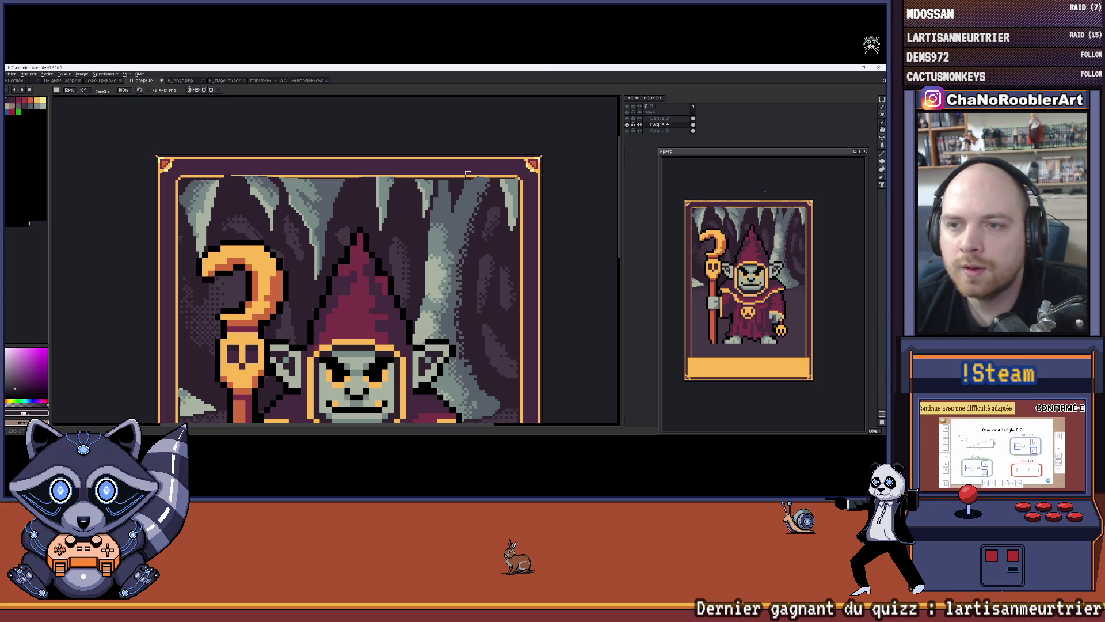
{"action": "scroll", "coordinate": [467, 176], "scroll_direction": "down", "scroll_amount": 3}
{"action": "scroll", "coordinate": [460, 303], "scroll_direction": "up", "scroll_amount": 3}
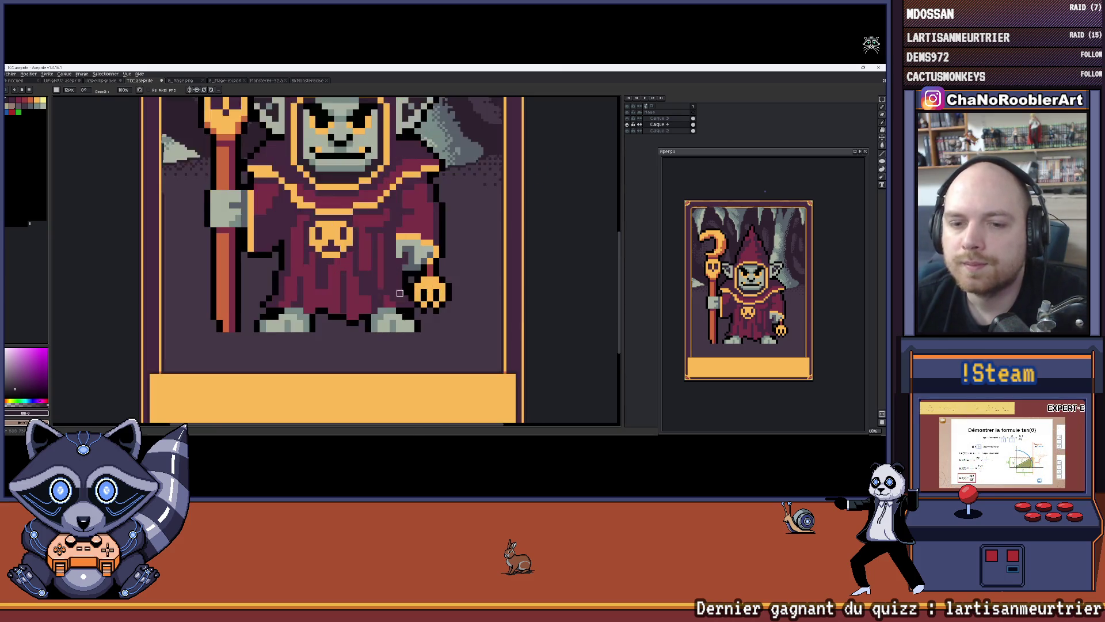
{"action": "scroll", "coordinate": [291, 289], "scroll_direction": "down", "scroll_amount": 1}
{"action": "scroll", "coordinate": [148, 334], "scroll_direction": "up", "scroll_amount": 2}
{"action": "scroll", "coordinate": [148, 333], "scroll_direction": "down", "scroll_amount": 3}
{"action": "left_click_drag", "start_coordinate": [236, 265], "coordinate": [268, 276]}
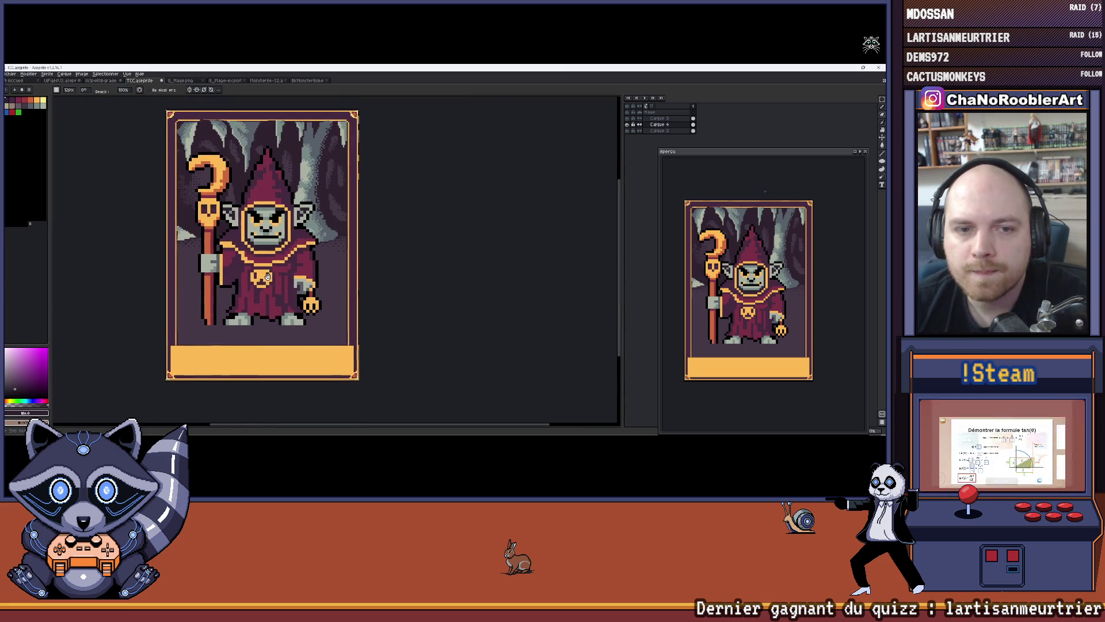
{"action": "scroll", "coordinate": [346, 242], "scroll_direction": "down", "scroll_amount": 1}
{"action": "left_click_drag", "start_coordinate": [335, 223], "coordinate": [376, 242]}
{"action": "scroll", "coordinate": [286, 178], "scroll_direction": "up", "scroll_amount": 4}
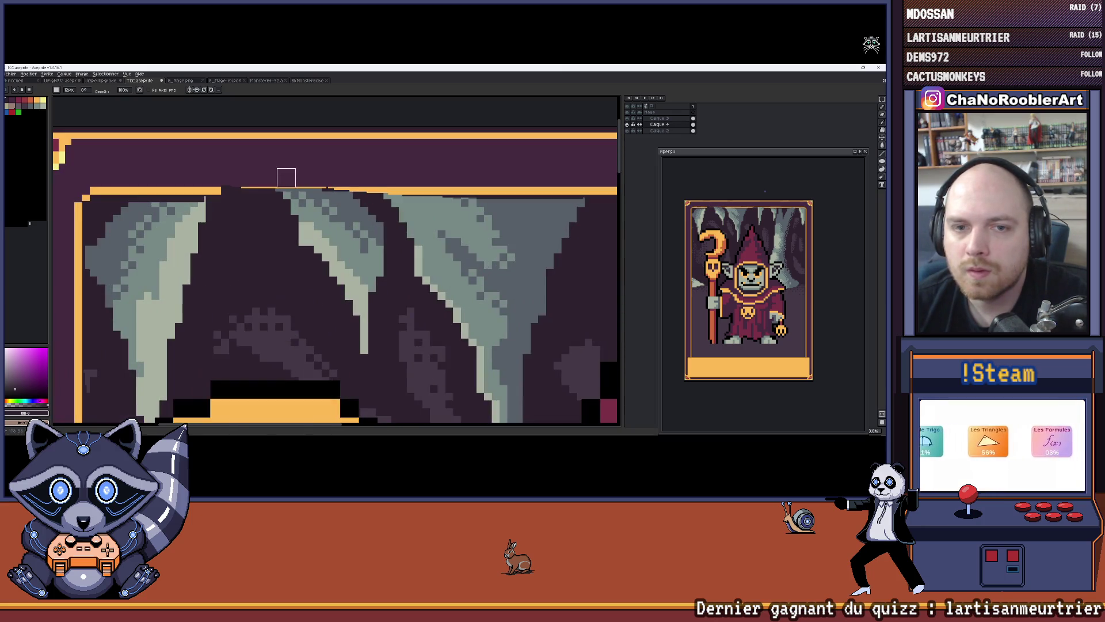
Paint over the stalactite pixels breaking the orange top line and undo two erase steps.
{"action": "left_click", "coordinate": [231, 190]}
{"action": "left_click_drag", "start_coordinate": [237, 193], "coordinate": [331, 192]}
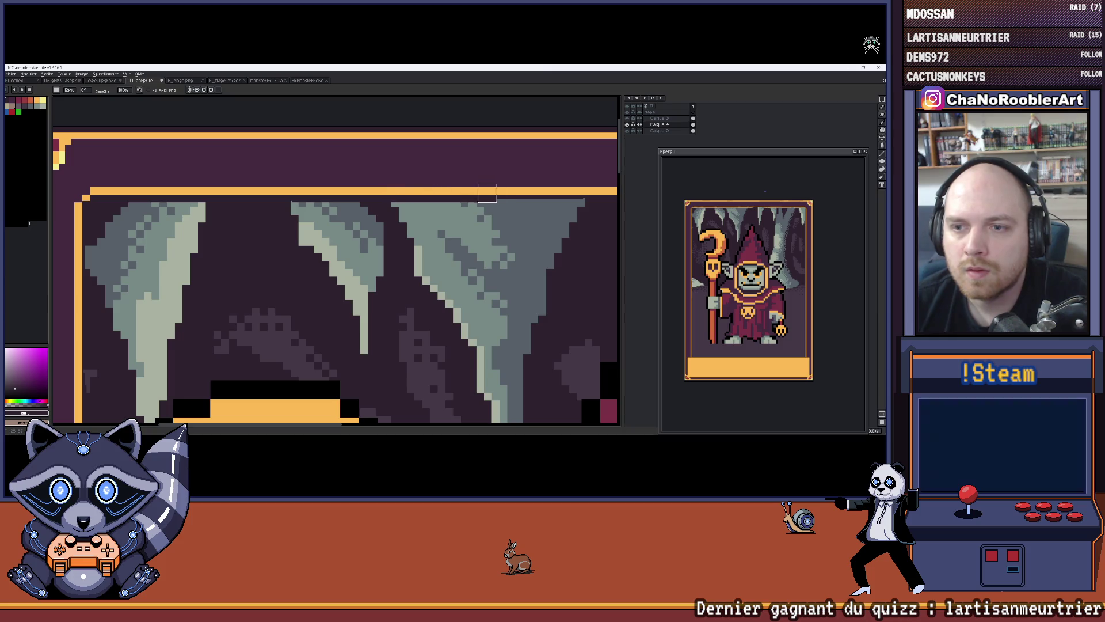
{"action": "left_click_drag", "start_coordinate": [481, 192], "coordinate": [340, 170]}
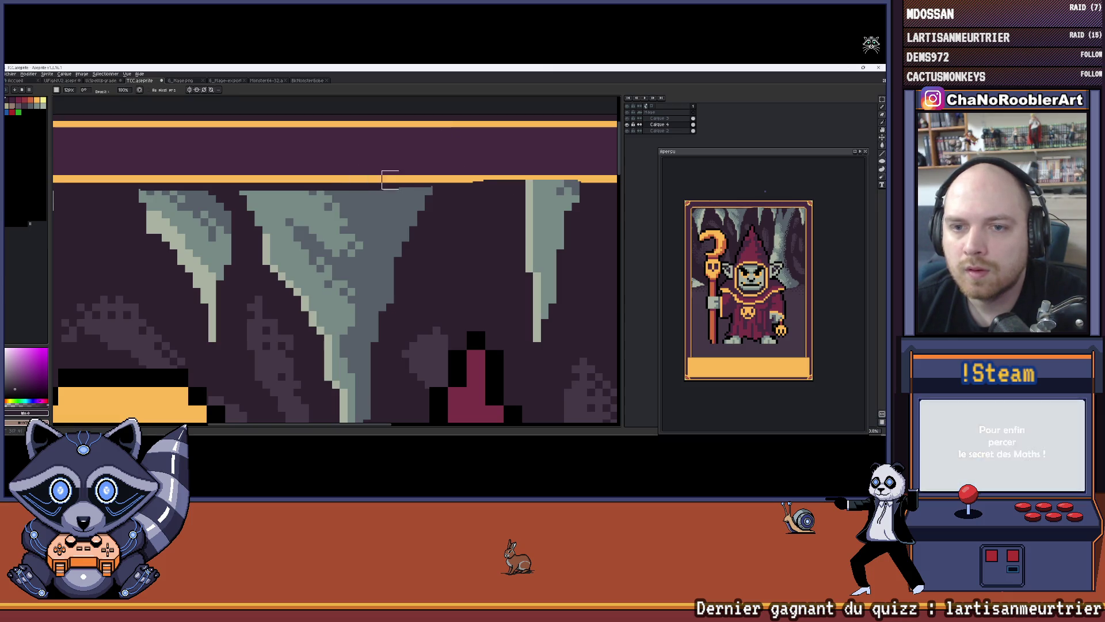
{"action": "left_click_drag", "start_coordinate": [487, 174], "coordinate": [268, 171]}
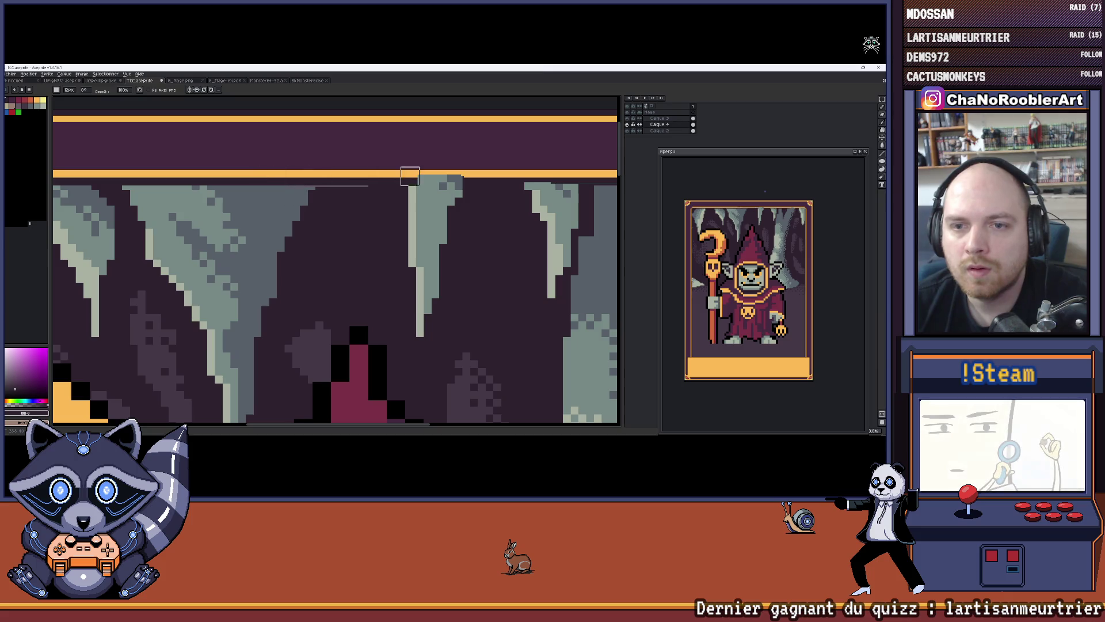
{"action": "key", "text": "ctrl+z"}
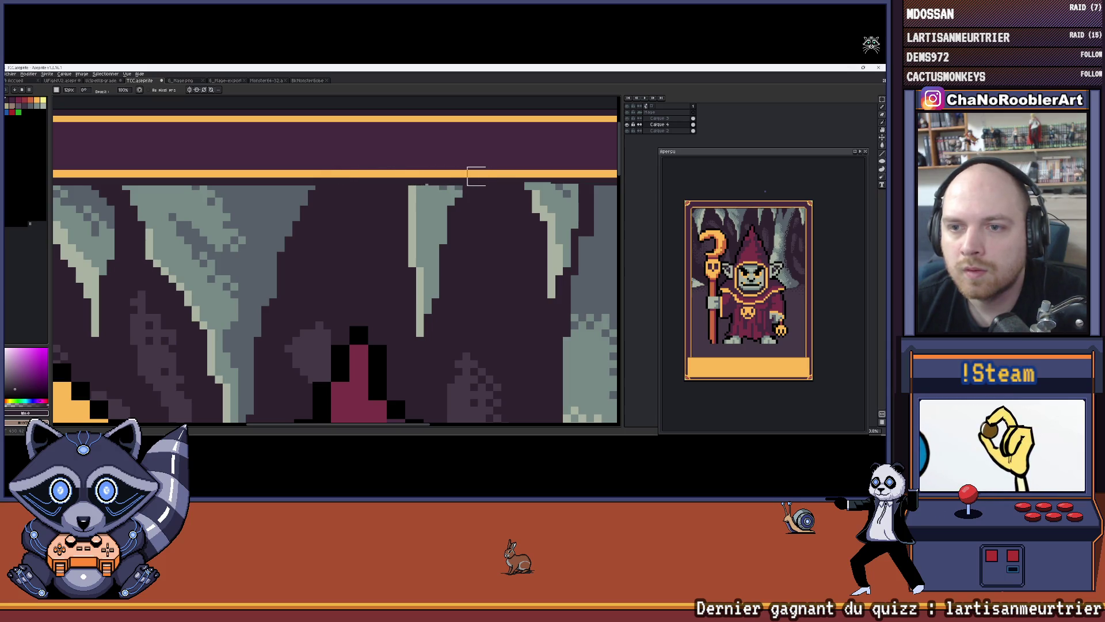
{"action": "left_click_drag", "start_coordinate": [571, 179], "coordinate": [421, 176]}
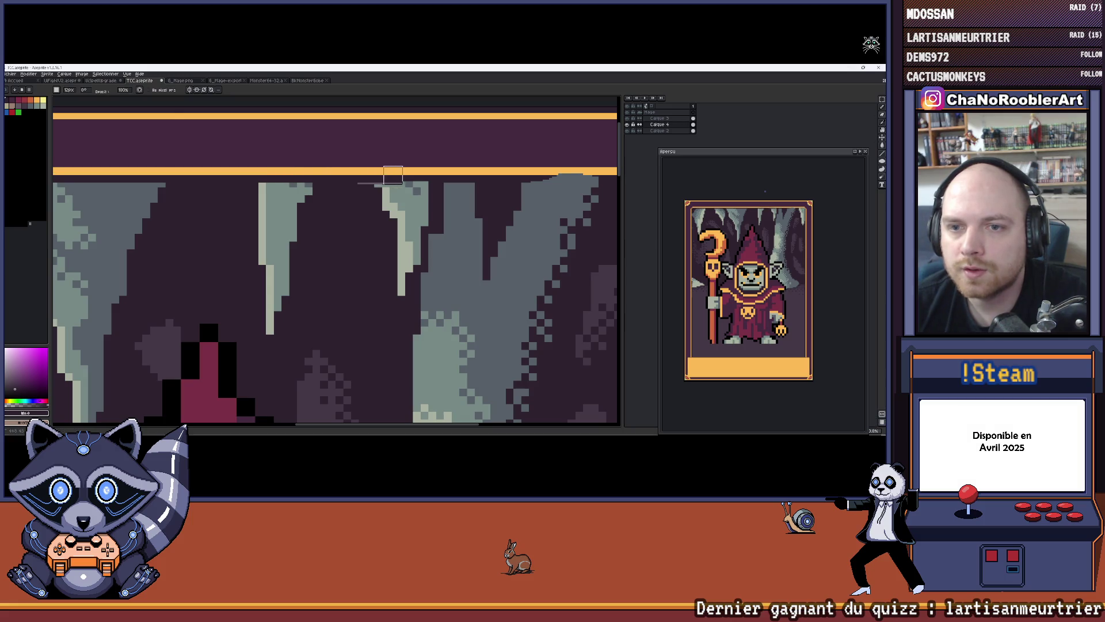
{"action": "key", "text": "ctrl+z"}
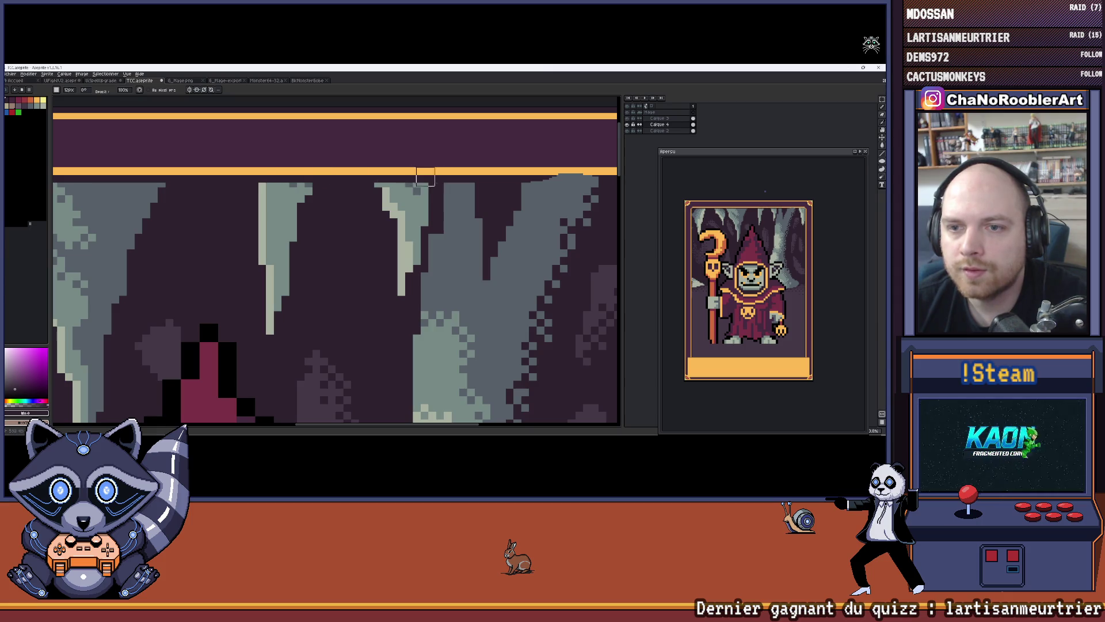
{"action": "scroll", "coordinate": [425, 177], "scroll_direction": "right", "scroll_amount": 3}
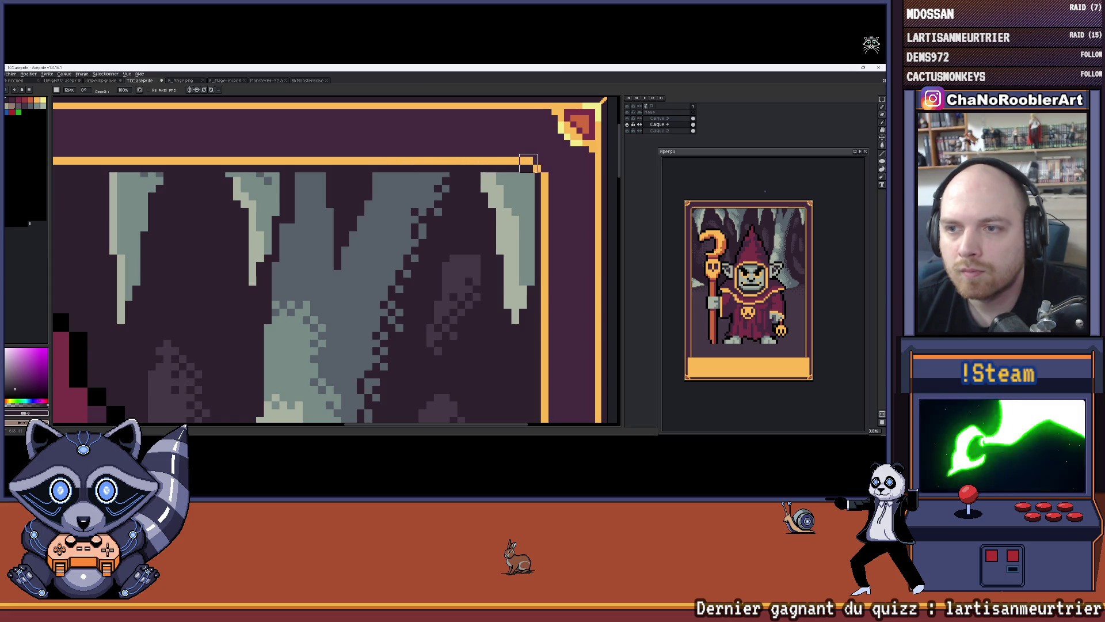
{"action": "scroll", "coordinate": [542, 179], "scroll_direction": "up", "scroll_amount": 1}
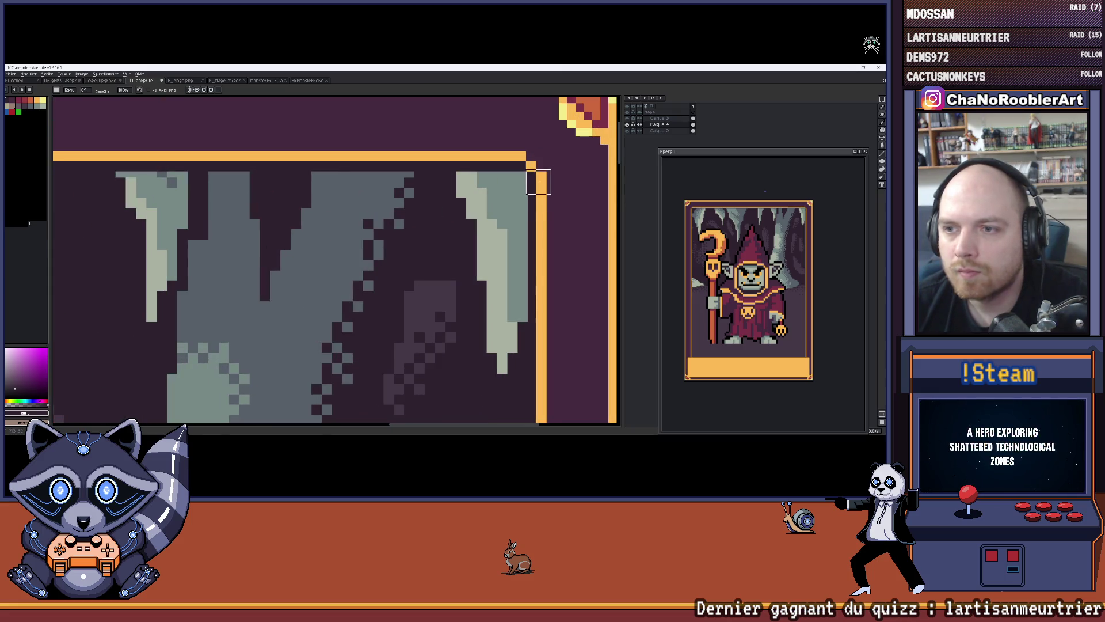
{"action": "left_click_drag", "start_coordinate": [539, 248], "coordinate": [550, 173]}
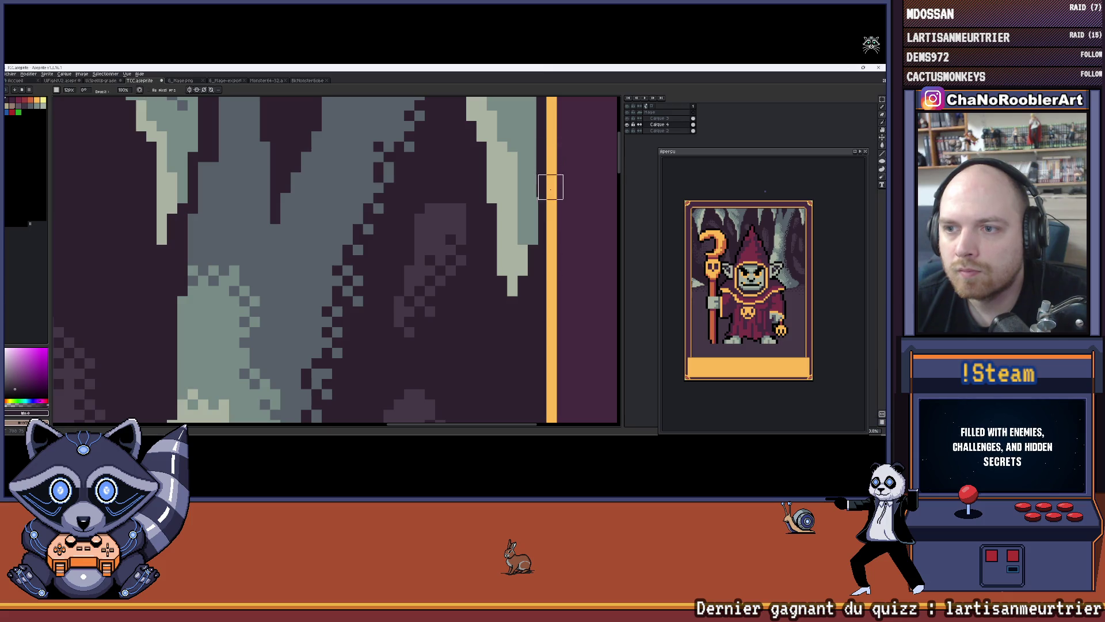
{"action": "key", "text": "ctrl"}
{"action": "key", "text": "ctrl"}
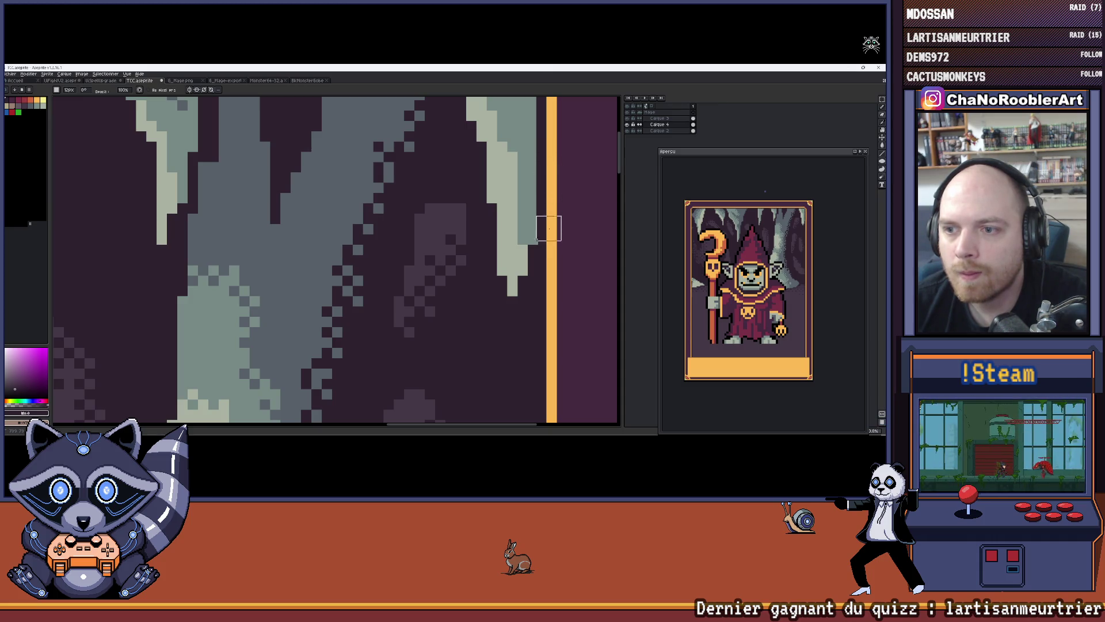
{"action": "scroll", "coordinate": [563, 218], "scroll_direction": "down", "scroll_amount": 5}
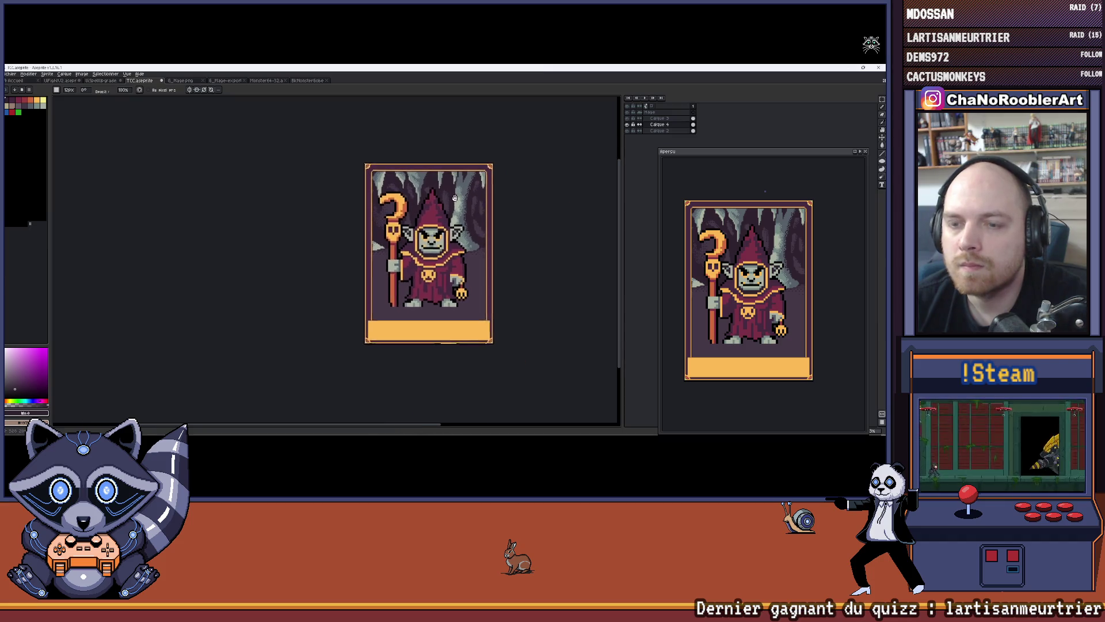
Toggle the cave background and orange frame layers' visibility to compare, leaving both shown.
{"action": "scroll", "coordinate": [426, 193], "scroll_direction": "up", "scroll_amount": 2}
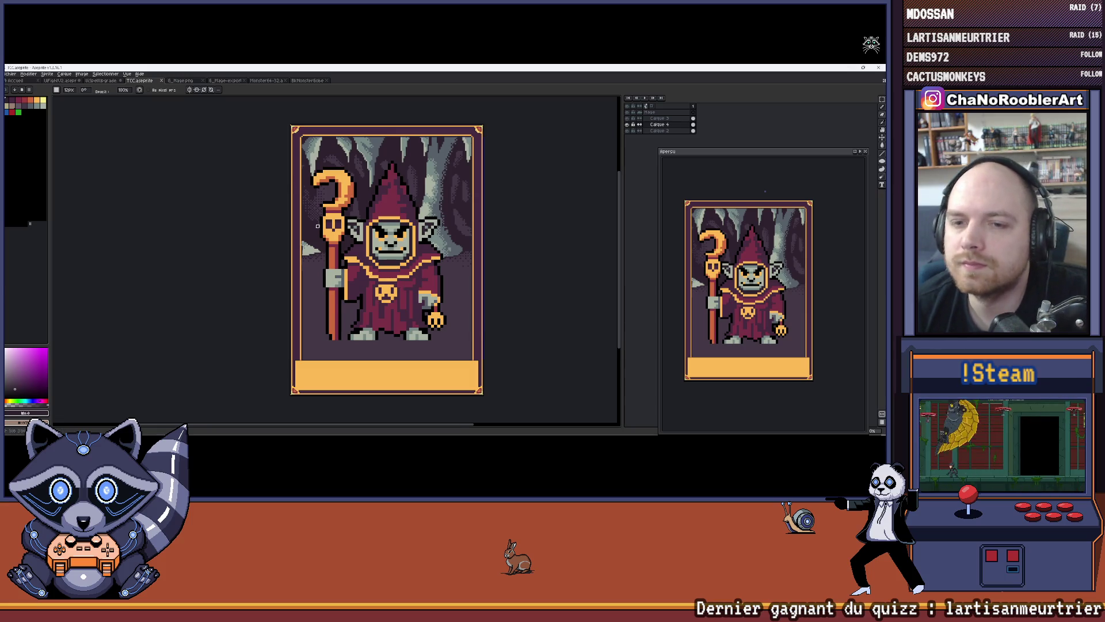
{"action": "scroll", "coordinate": [317, 226], "scroll_direction": "down", "scroll_amount": 1}
{"action": "scroll", "coordinate": [333, 281], "scroll_direction": "up", "scroll_amount": 1}
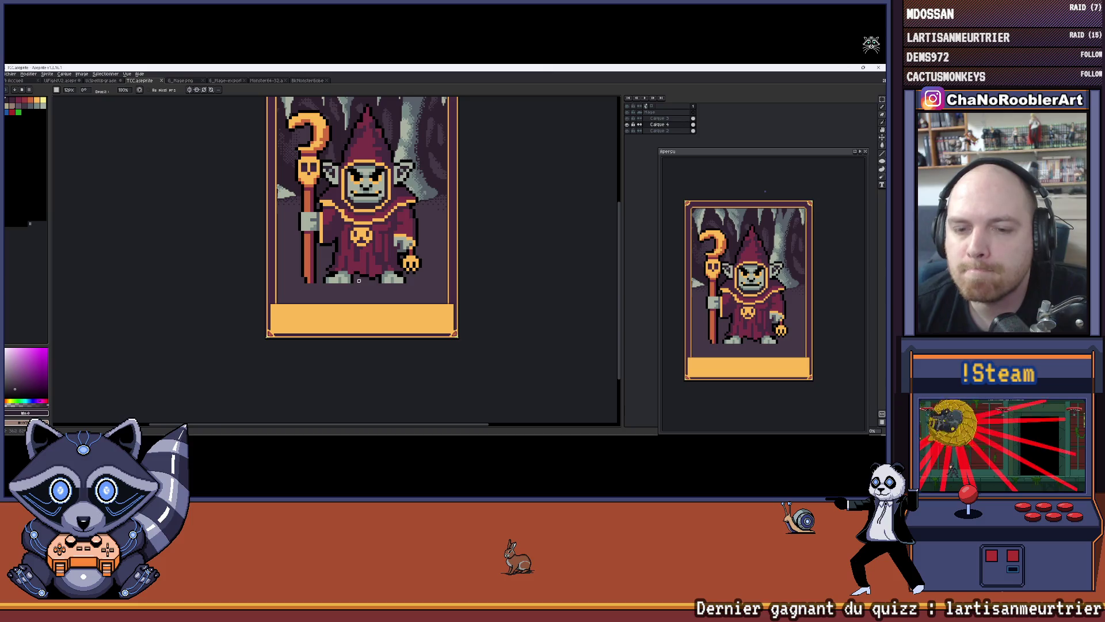
{"action": "left_click", "coordinate": [627, 124]}
{"action": "left_click", "coordinate": [628, 124]}
{"action": "left_click", "coordinate": [628, 125]}
{"action": "left_click", "coordinate": [628, 125]}
{"action": "left_click", "coordinate": [628, 131]}
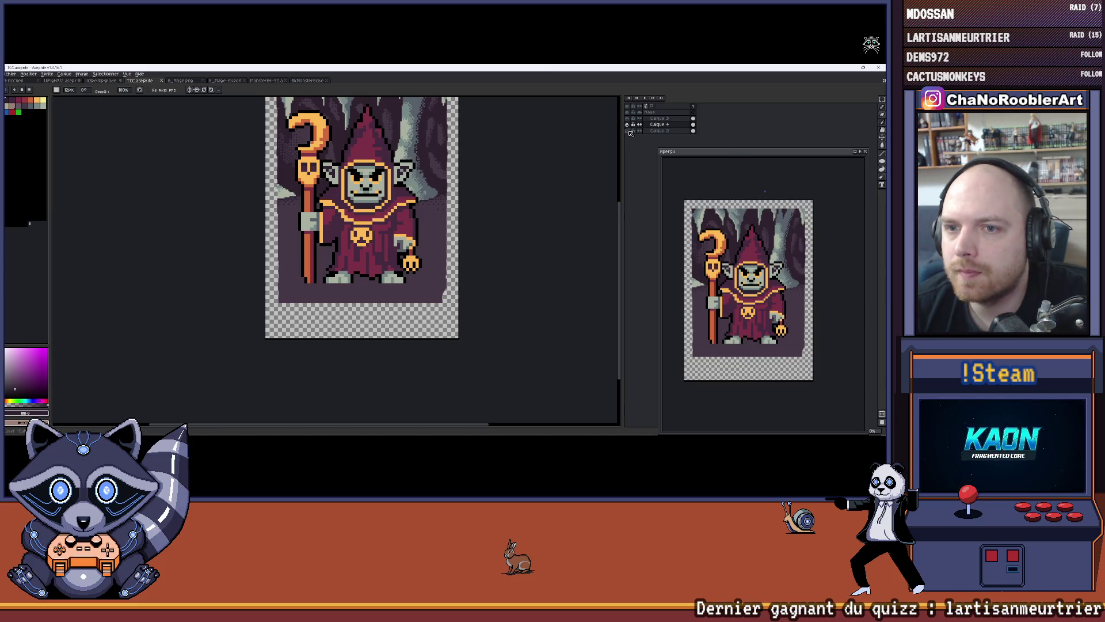
{"action": "left_click", "coordinate": [629, 130]}
Select Calque 2 and hide the cave background layer.
{"action": "left_click", "coordinate": [641, 131]}
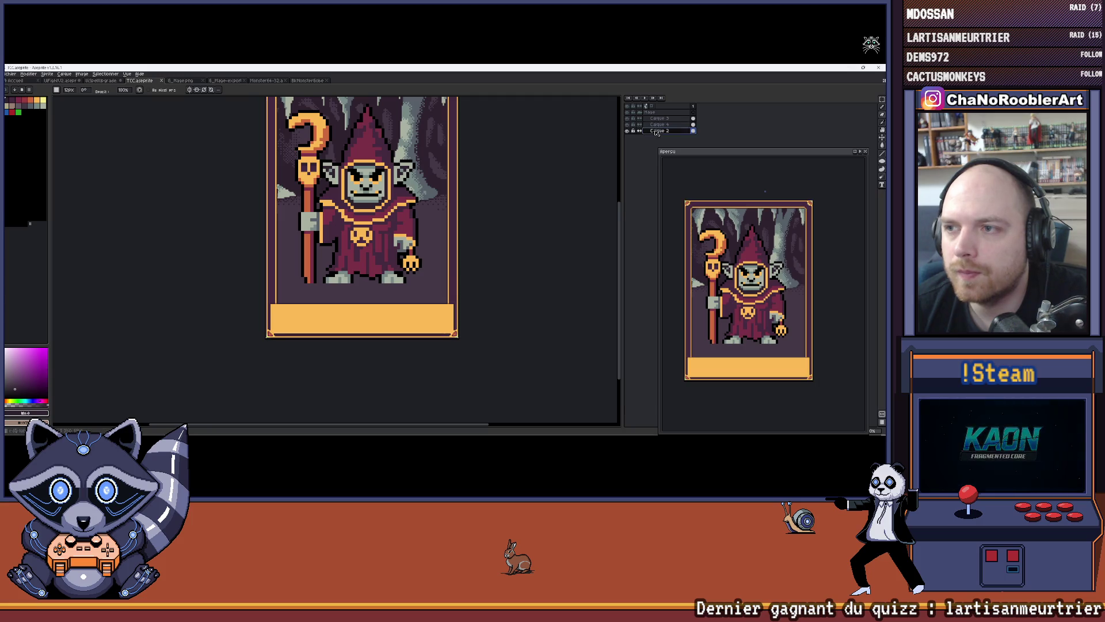
{"action": "scroll", "coordinate": [373, 288], "scroll_direction": "up", "scroll_amount": 3}
{"action": "scroll", "coordinate": [373, 261], "scroll_direction": "down", "scroll_amount": 3}
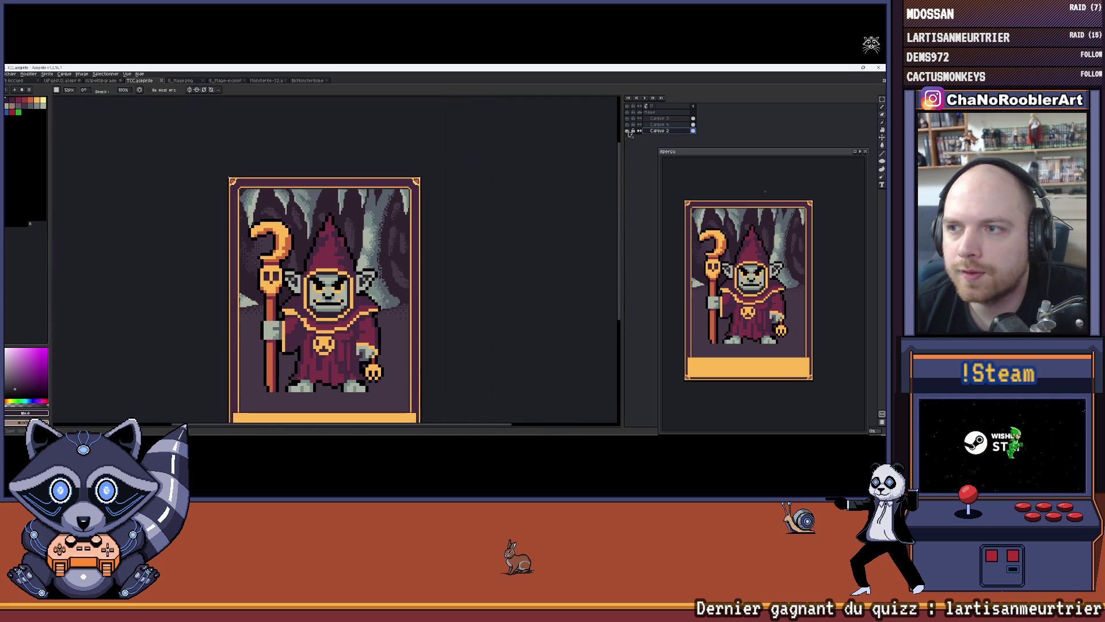
{"action": "left_click", "coordinate": [628, 125]}
{"action": "scroll", "coordinate": [409, 173], "scroll_direction": "up", "scroll_amount": 5}
Choose red with the Paint Bucket and fill the shadow under the goblin.
{"action": "key", "text": "i"}
{"action": "key", "text": "b"}
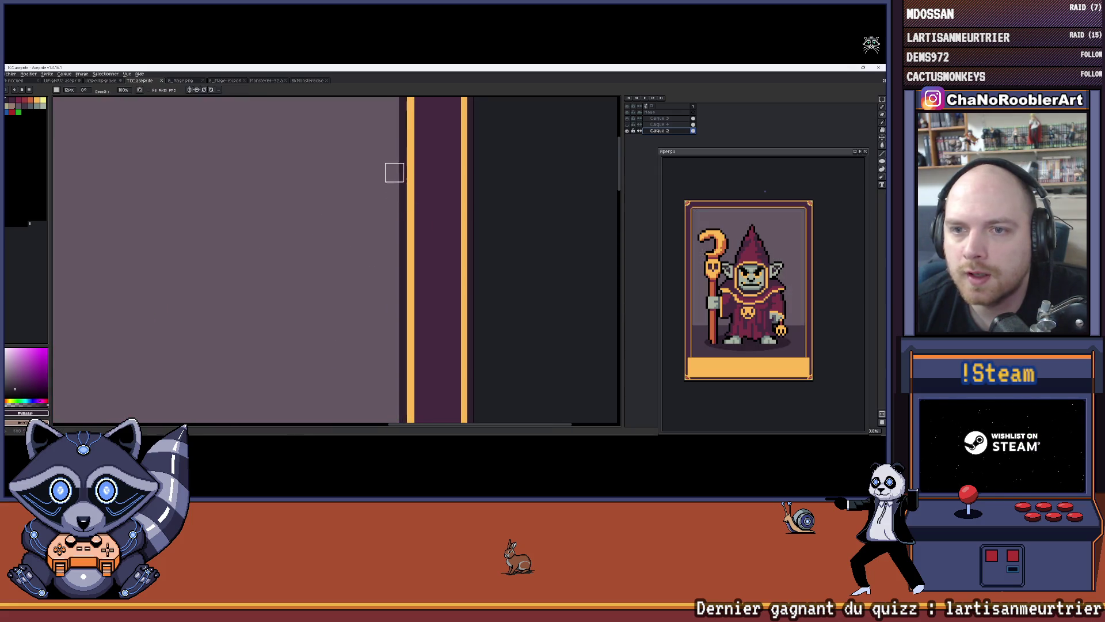
{"action": "scroll", "coordinate": [173, 187], "scroll_direction": "up", "scroll_amount": 2}
{"action": "left_click", "coordinate": [22, 104]}
{"action": "key", "text": "g"}
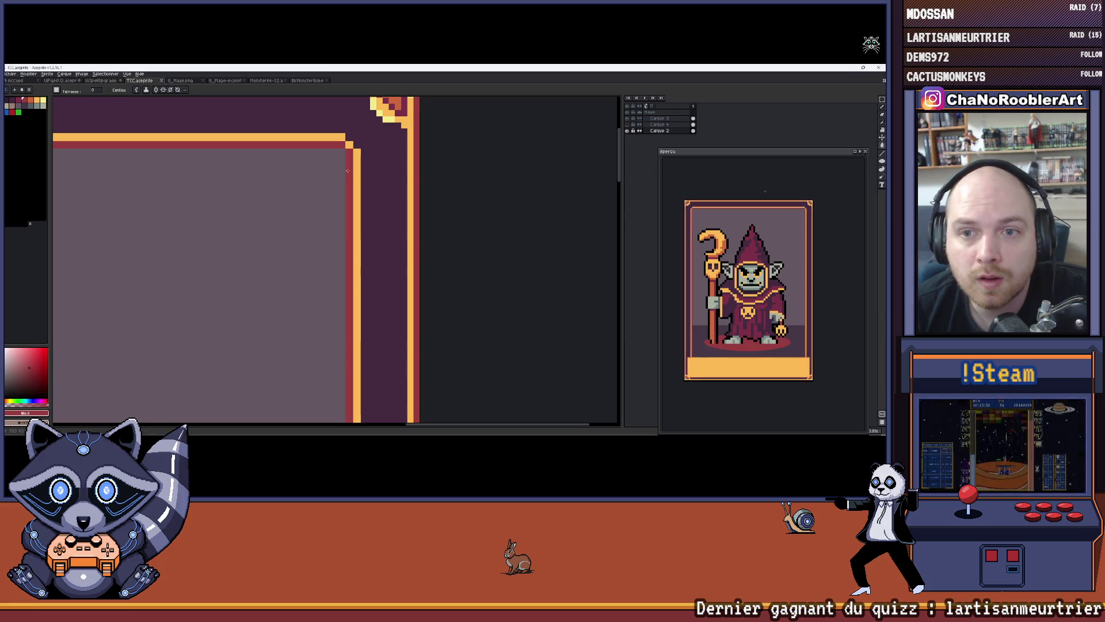
{"action": "scroll", "coordinate": [362, 172], "scroll_direction": "down", "scroll_amount": 5}
{"action": "scroll", "coordinate": [340, 187], "scroll_direction": "up", "scroll_amount": 1}
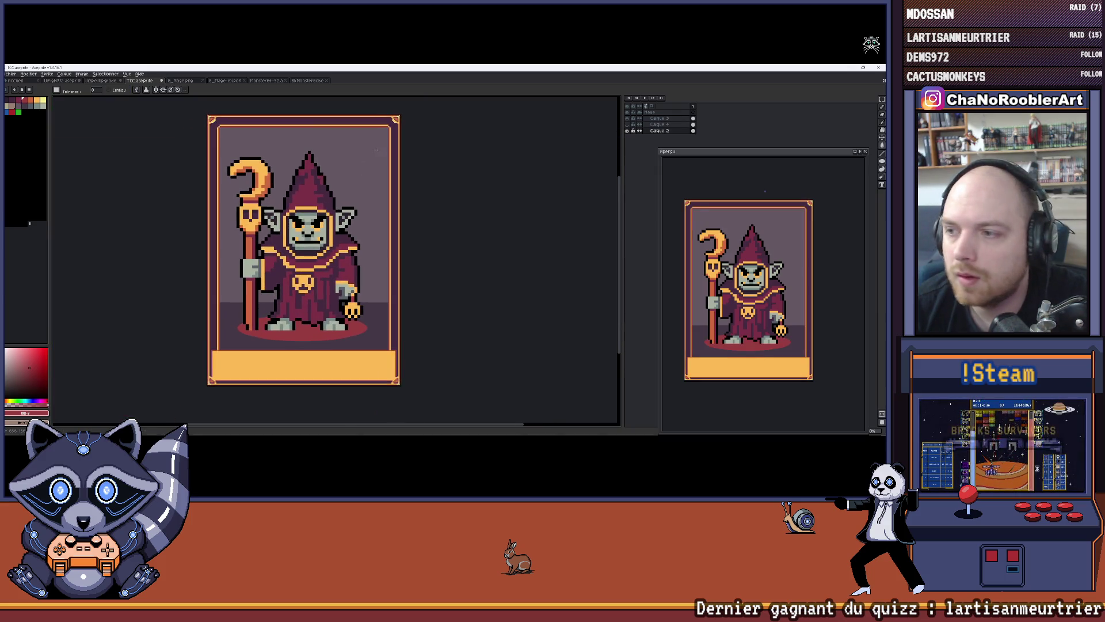
{"action": "scroll", "coordinate": [395, 143], "scroll_direction": "up", "scroll_amount": 3}
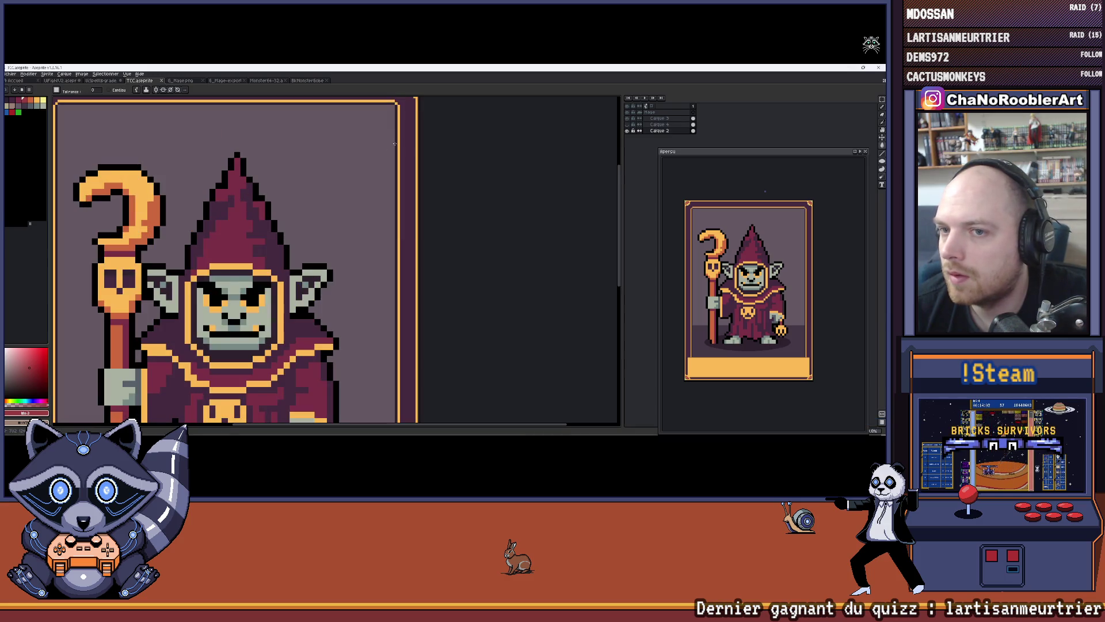
{"action": "left_click_drag", "start_coordinate": [395, 143], "coordinate": [364, 189]}
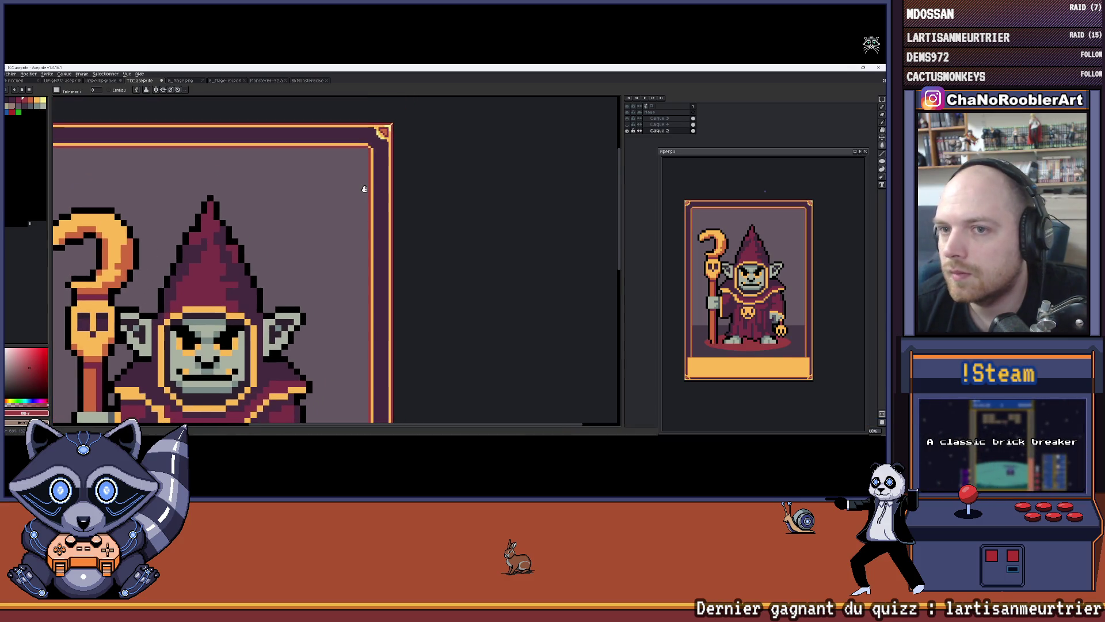
{"action": "scroll", "coordinate": [332, 192], "scroll_direction": "down", "scroll_amount": 3}
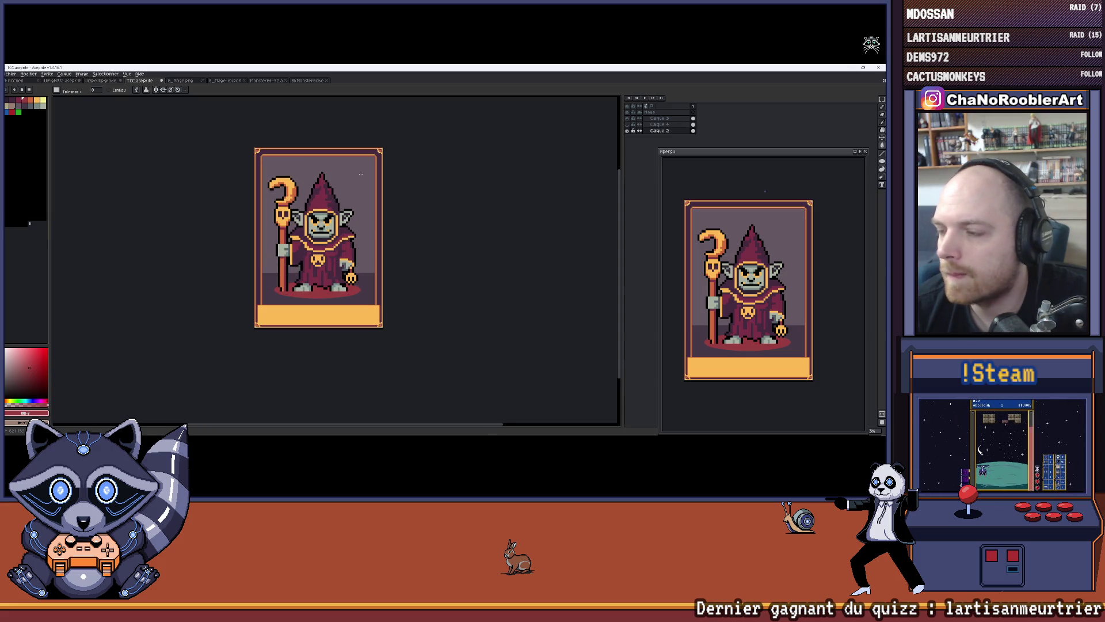
{"action": "scroll", "coordinate": [360, 174], "scroll_direction": "up", "scroll_amount": 1}
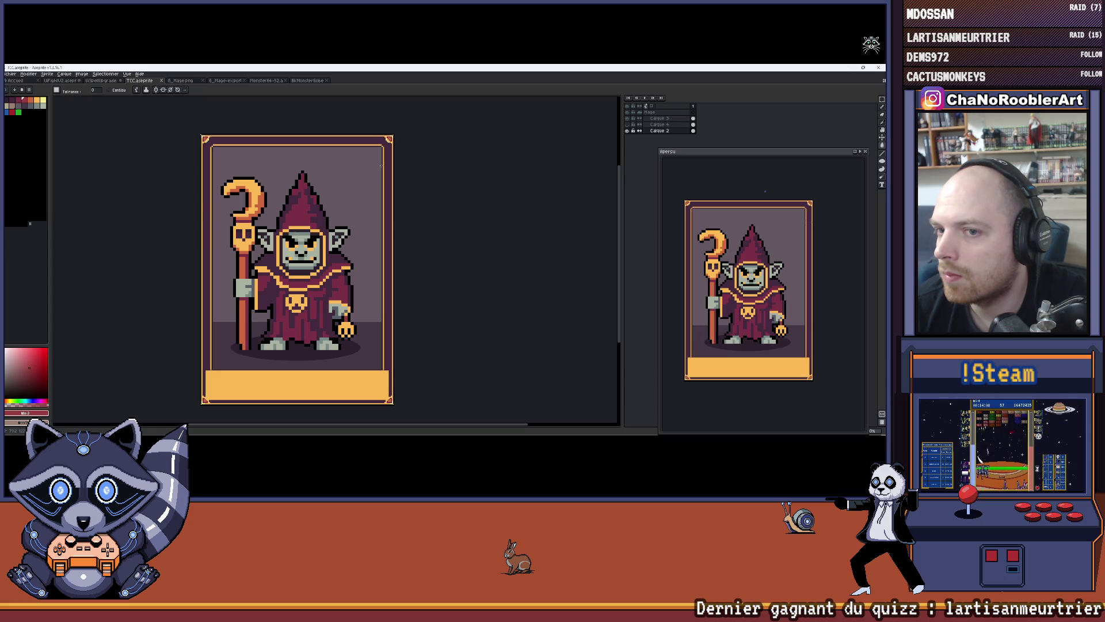
{"action": "key", "text": "ctrl+z"}
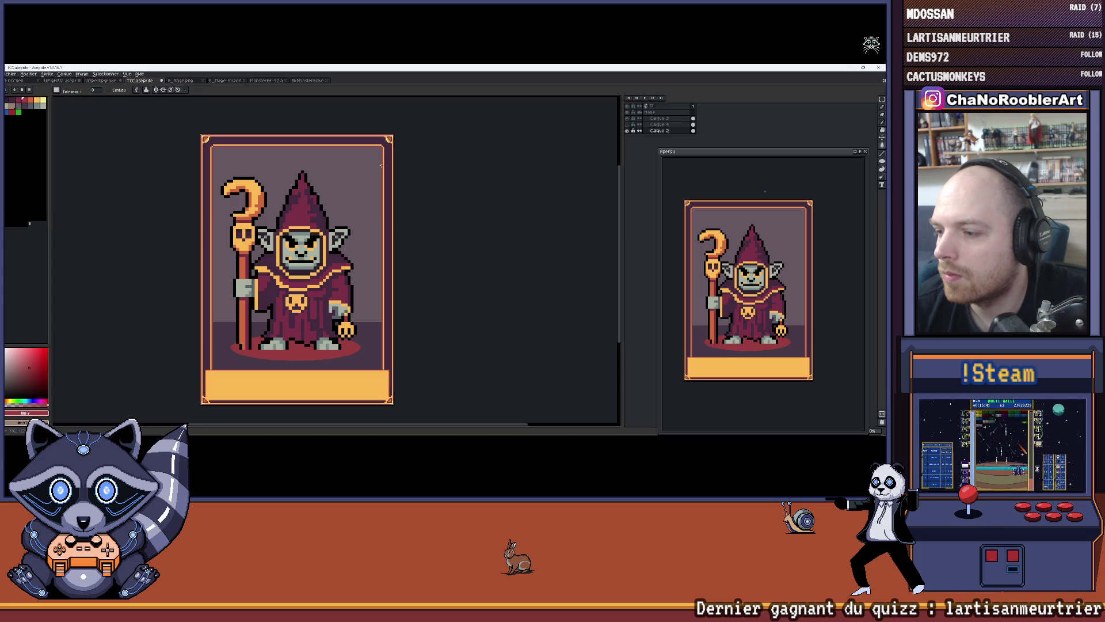
Pick the mauve-grey colour and fill the card background with the lighter tone, refilling once.
{"action": "scroll", "coordinate": [341, 184], "scroll_direction": "up", "scroll_amount": 3}
{"action": "left_click", "coordinate": [366, 170], "text": "alt"}
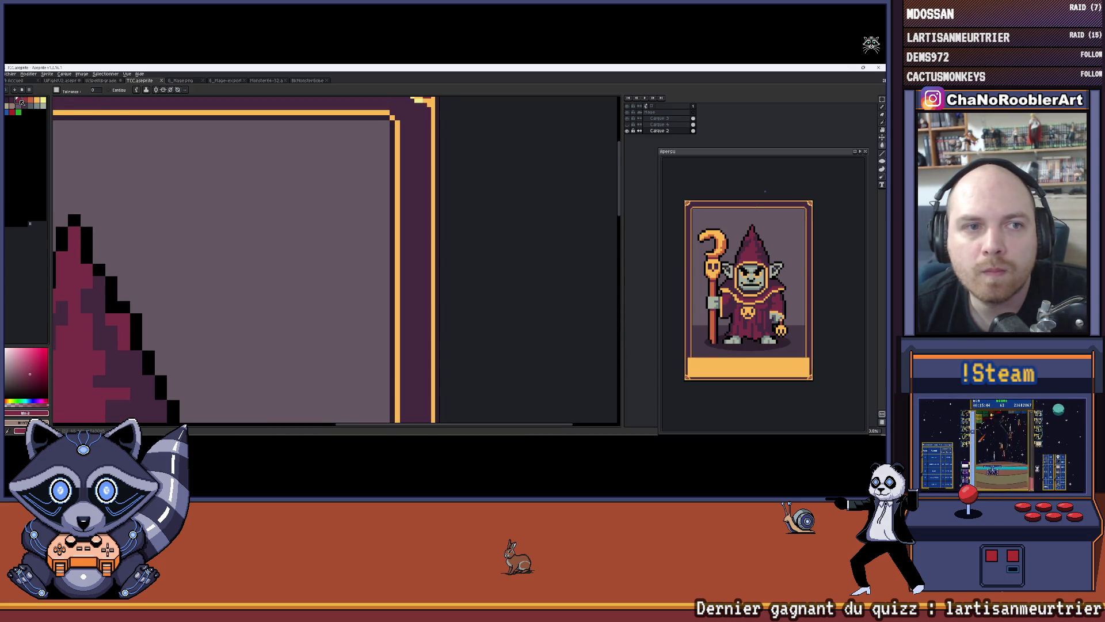
{"action": "left_click", "coordinate": [391, 156]}
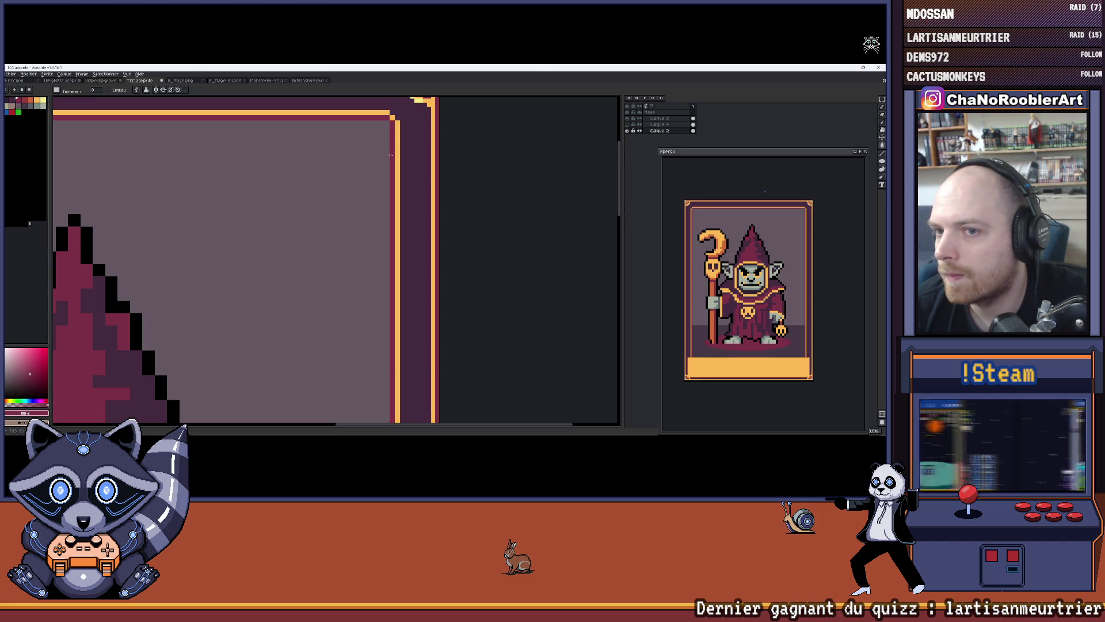
{"action": "key", "text": "ctrl+z"}
{"action": "left_click", "coordinate": [391, 155]}
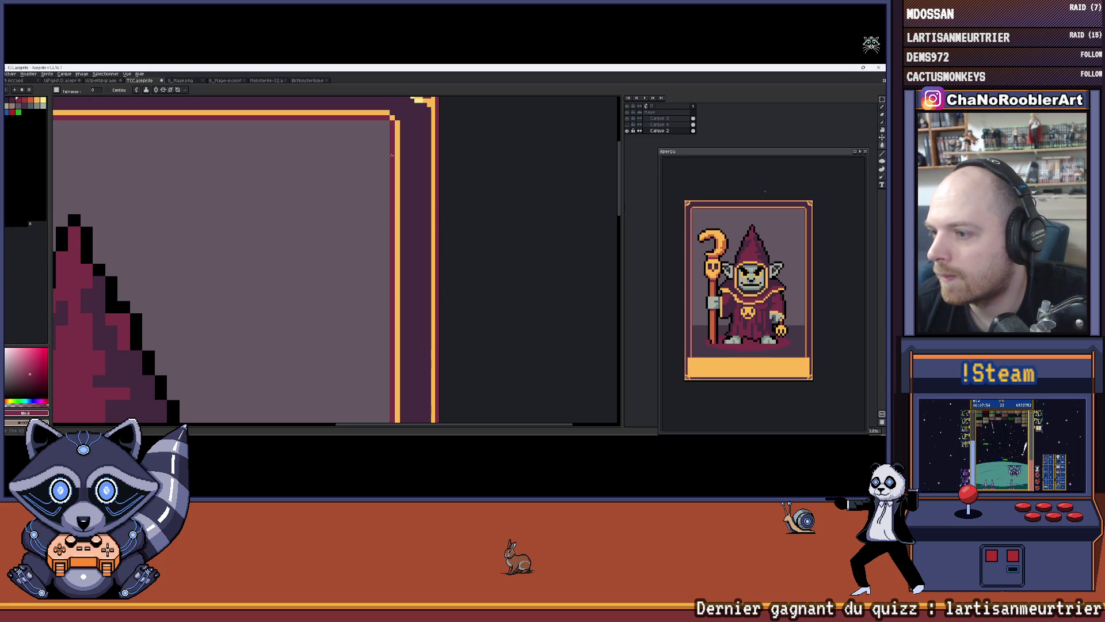
{"action": "scroll", "coordinate": [392, 155], "scroll_direction": "down", "scroll_amount": 3}
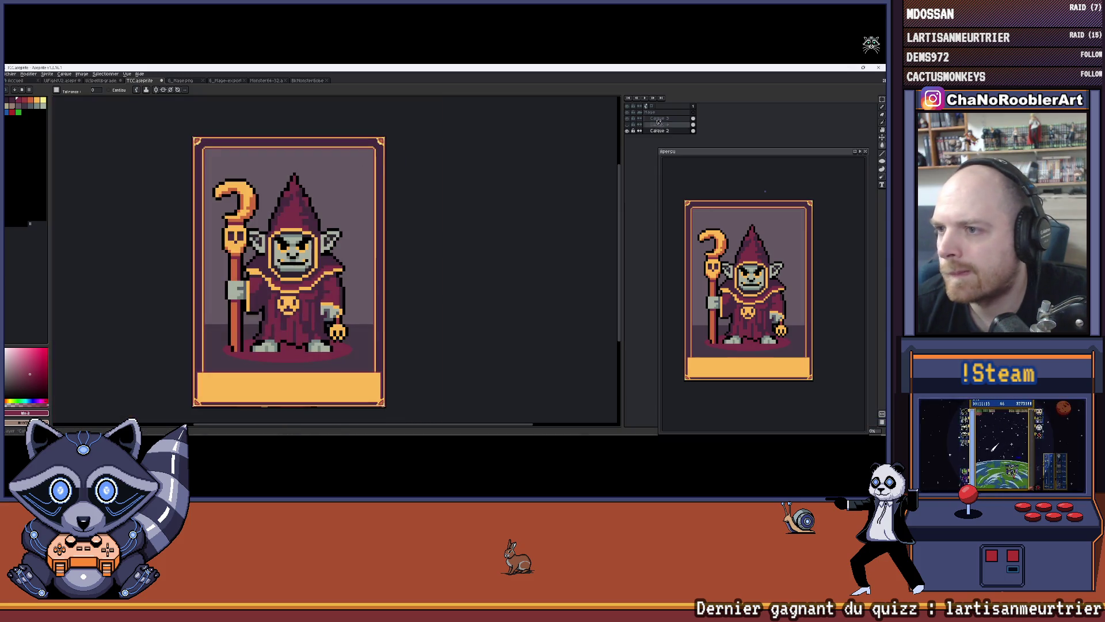
Make the cave background layer visible again and zoom around to inspect the framed card.
{"action": "left_click", "coordinate": [628, 130]}
{"action": "left_click_drag", "start_coordinate": [387, 191], "coordinate": [425, 174]}
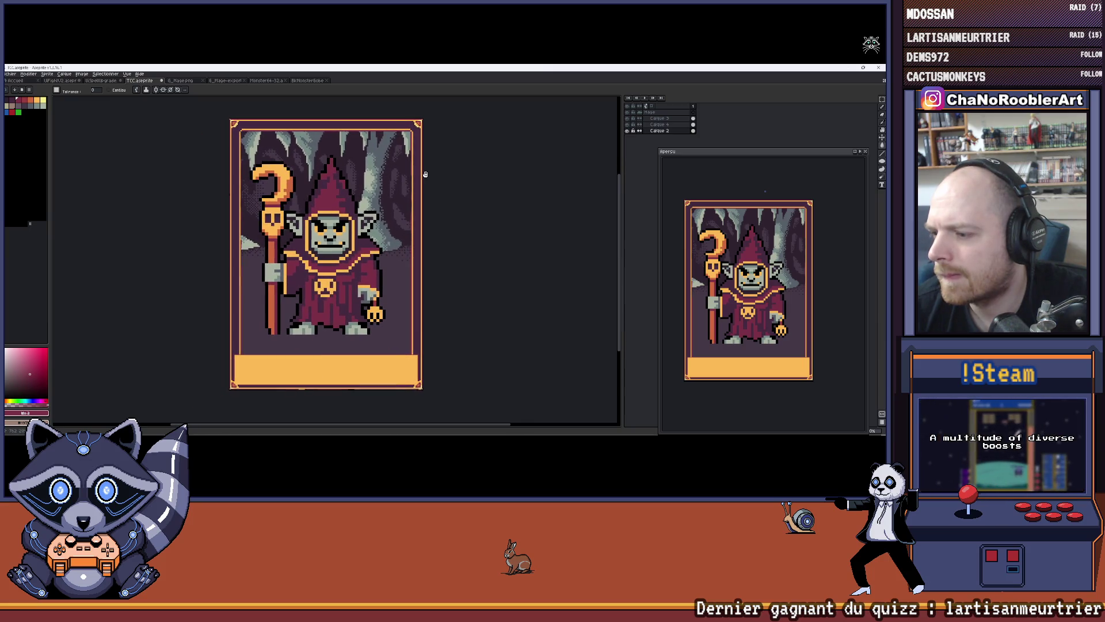
{"action": "scroll", "coordinate": [426, 174], "scroll_direction": "up", "scroll_amount": 2}
{"action": "scroll", "coordinate": [376, 188], "scroll_direction": "down", "scroll_amount": 1}
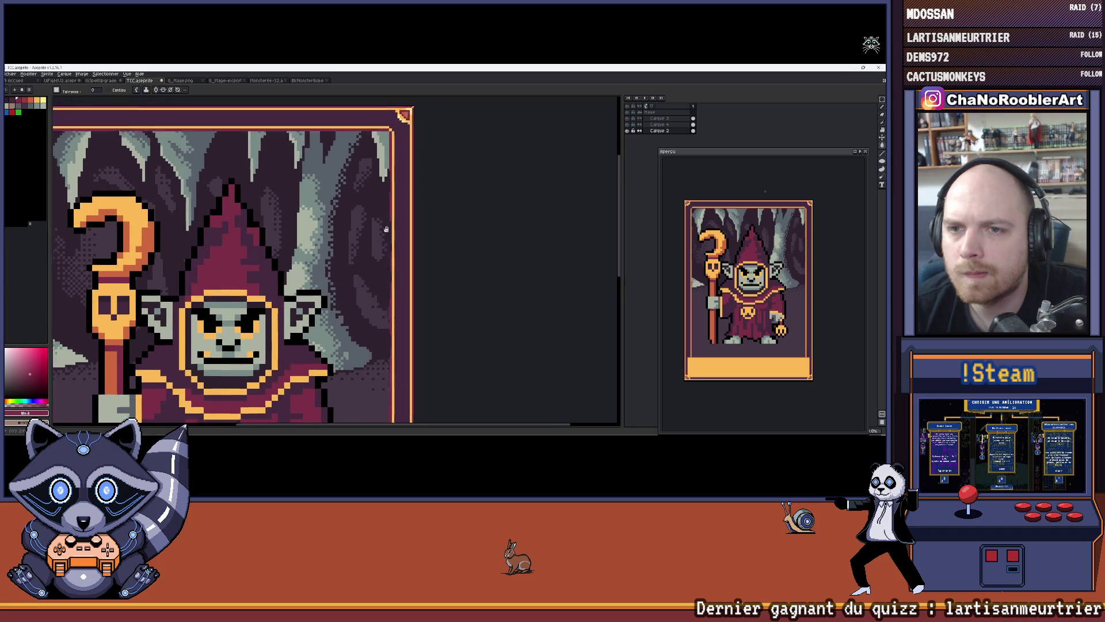
{"action": "scroll", "coordinate": [376, 186], "scroll_direction": "down", "scroll_amount": 4}
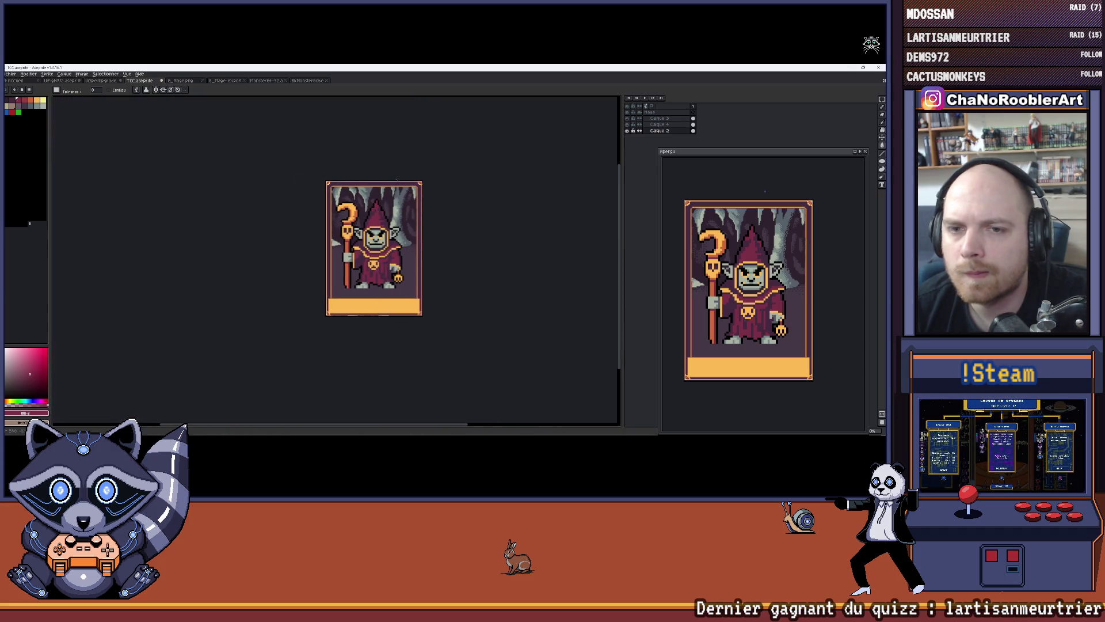
{"action": "scroll", "coordinate": [396, 182], "scroll_direction": "up", "scroll_amount": 4}
{"action": "scroll", "coordinate": [357, 184], "scroll_direction": "down", "scroll_amount": 3}
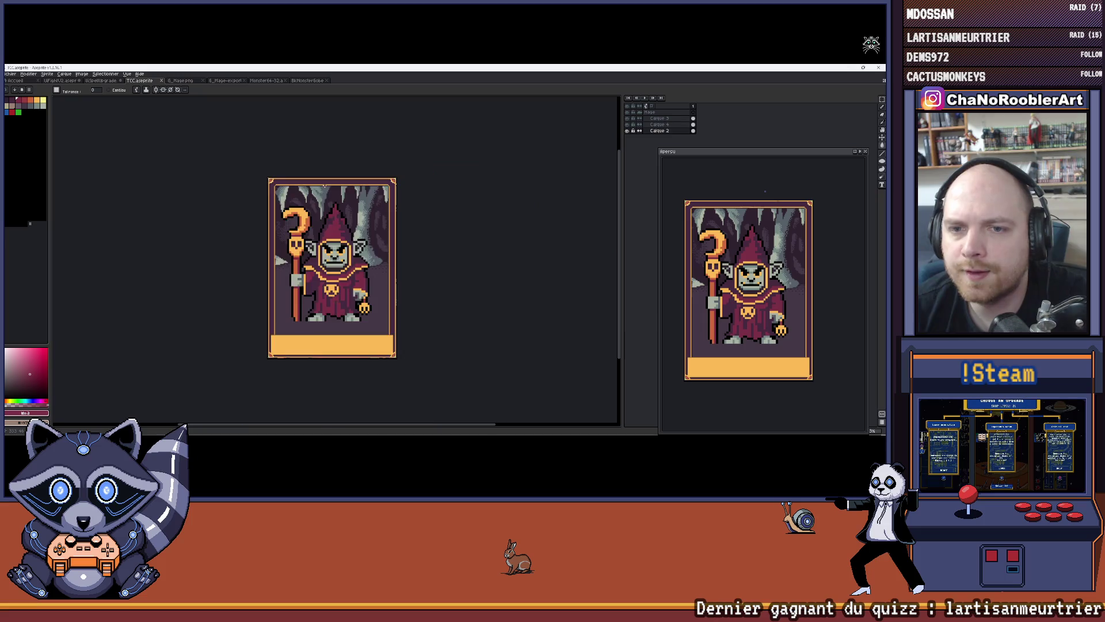
{"action": "scroll", "coordinate": [325, 186], "scroll_direction": "up", "scroll_amount": 1}
{"action": "scroll", "coordinate": [240, 174], "scroll_direction": "up", "scroll_amount": 1}
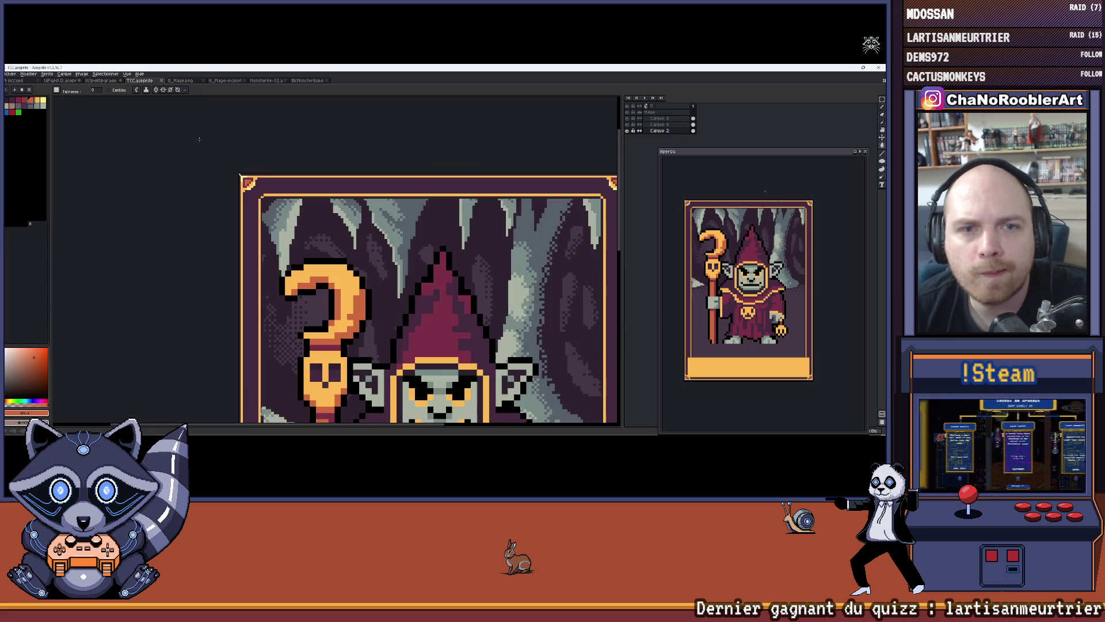
{"action": "scroll", "coordinate": [280, 198], "scroll_direction": "down", "scroll_amount": 2}
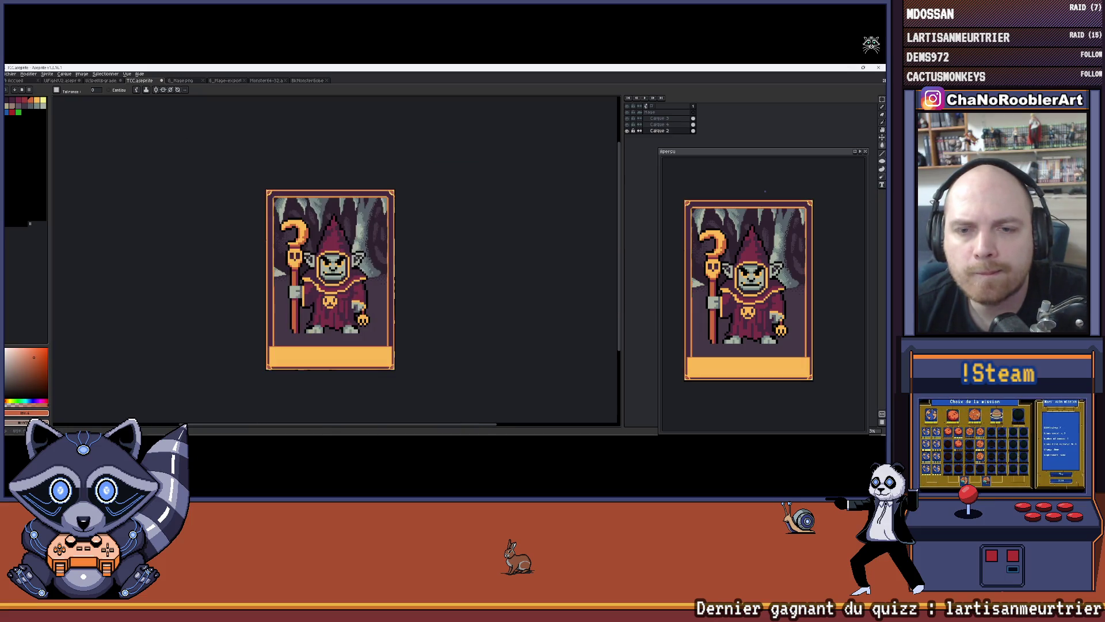
{"action": "scroll", "coordinate": [437, 225], "scroll_direction": "up", "scroll_amount": 2}
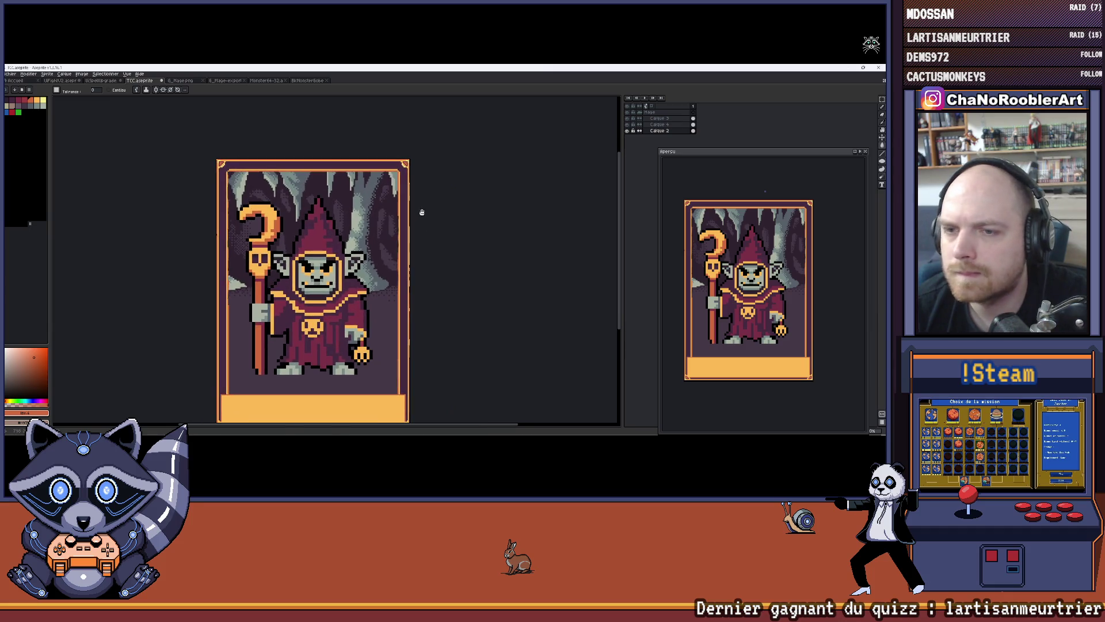
{"action": "scroll", "coordinate": [420, 212], "scroll_direction": "up", "scroll_amount": 3}
{"action": "scroll", "coordinate": [405, 184], "scroll_direction": "down", "scroll_amount": 3}
{"action": "scroll", "coordinate": [414, 213], "scroll_direction": "up", "scroll_amount": 4}
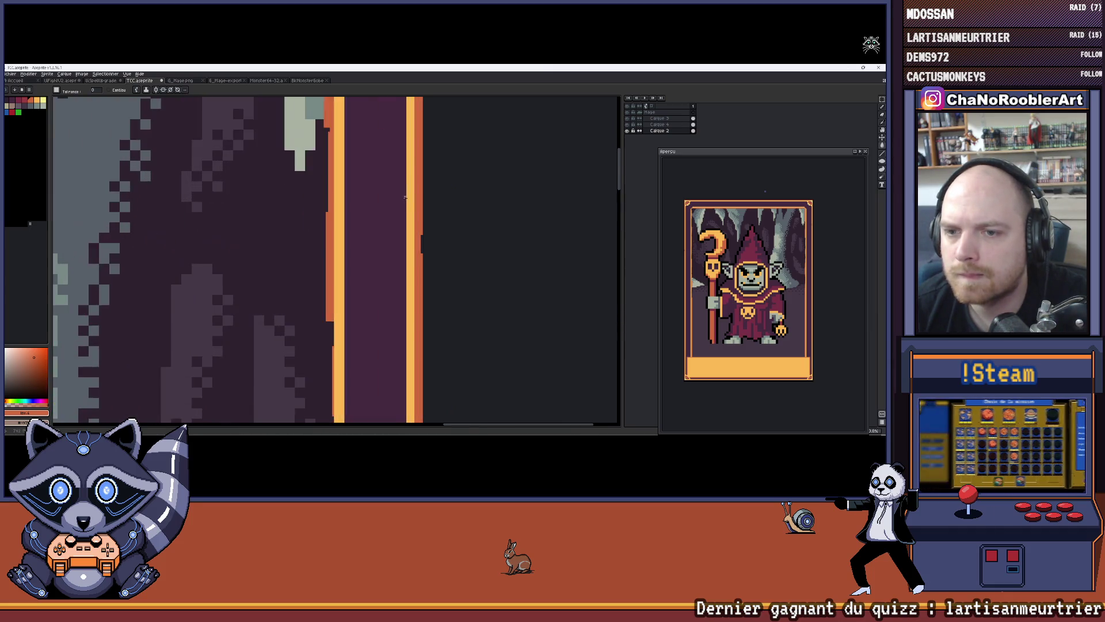
{"action": "scroll", "coordinate": [423, 244], "scroll_direction": "up", "scroll_amount": 1}
Switch to the Pencil, briefly hide and reshow Calque 2, then select the Calque 4 layer.
{"action": "key", "text": "b"}
{"action": "left_click", "coordinate": [628, 131]}
{"action": "left_click", "coordinate": [627, 131]}
{"action": "left_click", "coordinate": [630, 125]}
{"action": "left_click", "coordinate": [631, 125]}
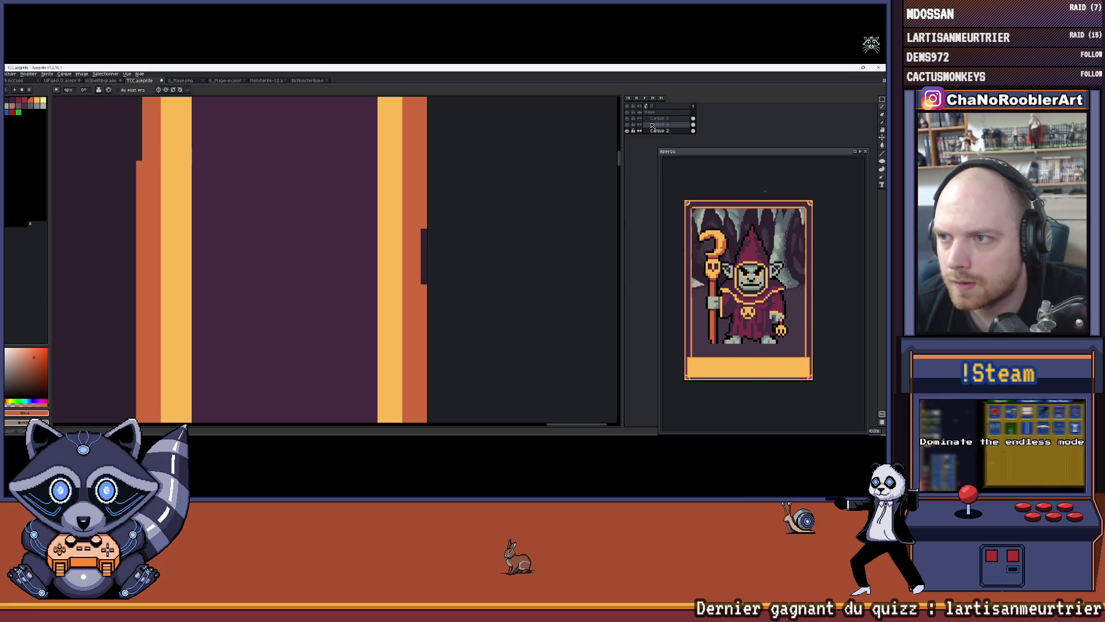
{"action": "left_click", "coordinate": [657, 125]}
Frame the whole card and toggle Calque 4's visibility to compare the cave wall.
{"action": "scroll", "coordinate": [426, 248], "scroll_direction": "down", "scroll_amount": 2}
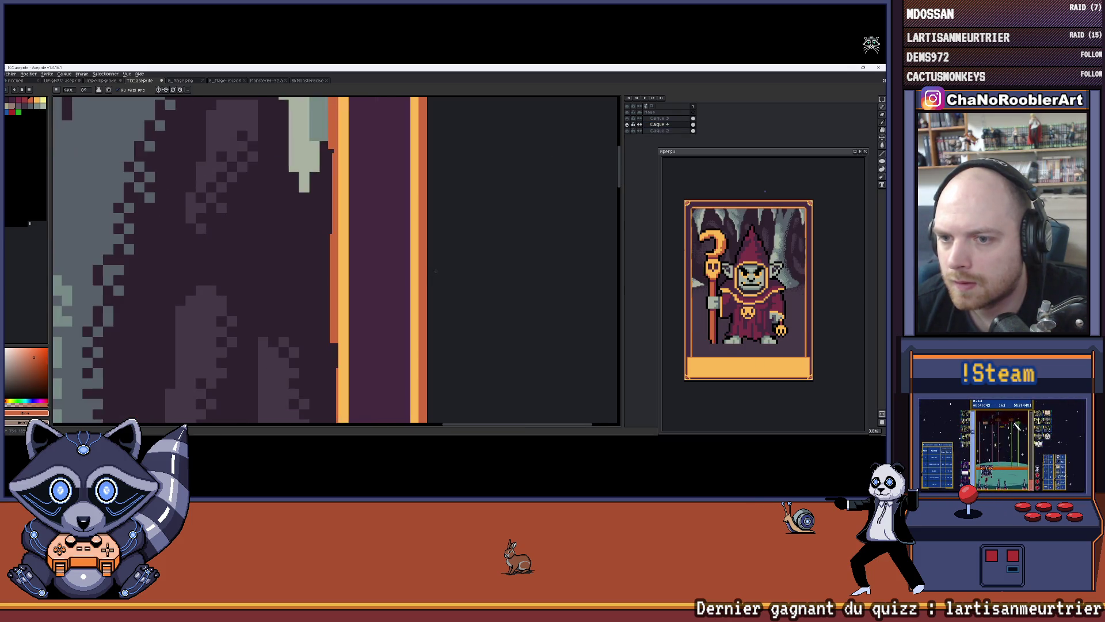
{"action": "scroll", "coordinate": [429, 250], "scroll_direction": "up", "scroll_amount": 3}
{"action": "scroll", "coordinate": [432, 254], "scroll_direction": "down", "scroll_amount": 5}
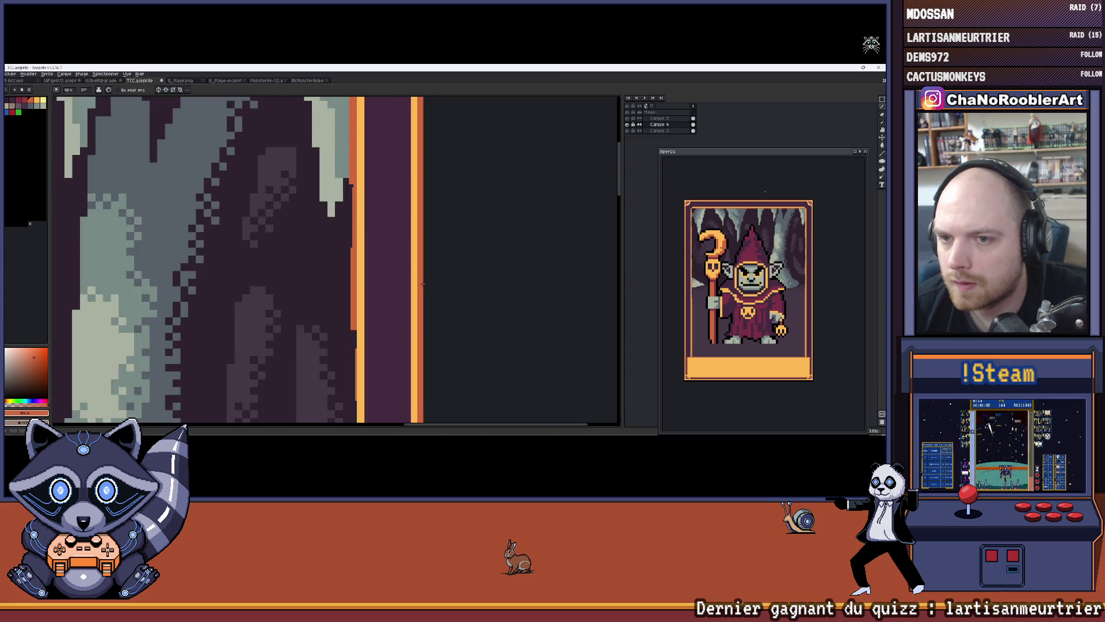
{"action": "mouse_move", "coordinate": [338, 281]}
{"action": "left_mouse_down"}
{"action": "mouse_move", "coordinate": [400, 208]}
{"action": "mouse_move", "coordinate": [402, 174]}
{"action": "mouse_move", "coordinate": [440, 182]}
{"action": "left_mouse_up"}
{"action": "scroll", "coordinate": [336, 266], "scroll_direction": "up", "scroll_amount": 5}
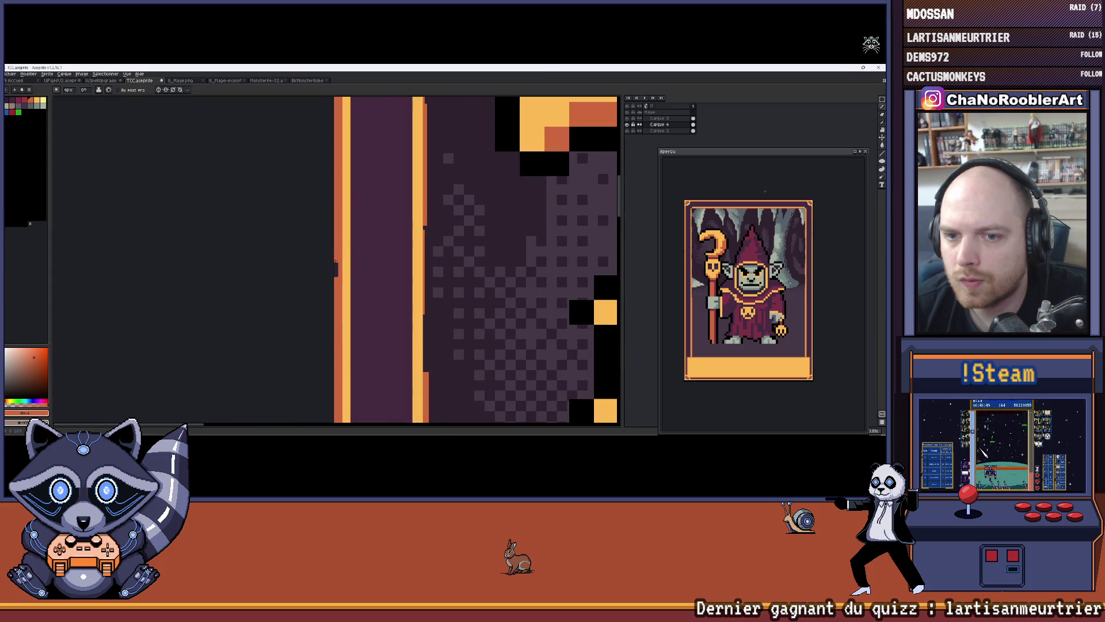
{"action": "scroll", "coordinate": [303, 298], "scroll_direction": "down", "scroll_amount": 2}
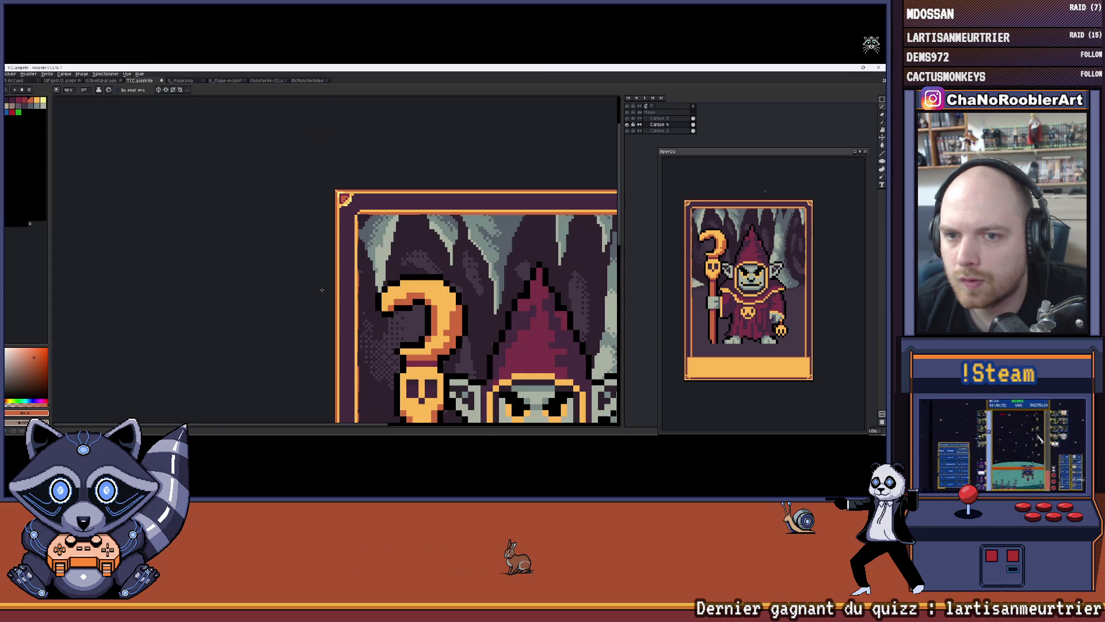
{"action": "scroll", "coordinate": [322, 290], "scroll_direction": "down", "scroll_amount": 3}
{"action": "left_click_drag", "start_coordinate": [372, 292], "coordinate": [360, 224]}
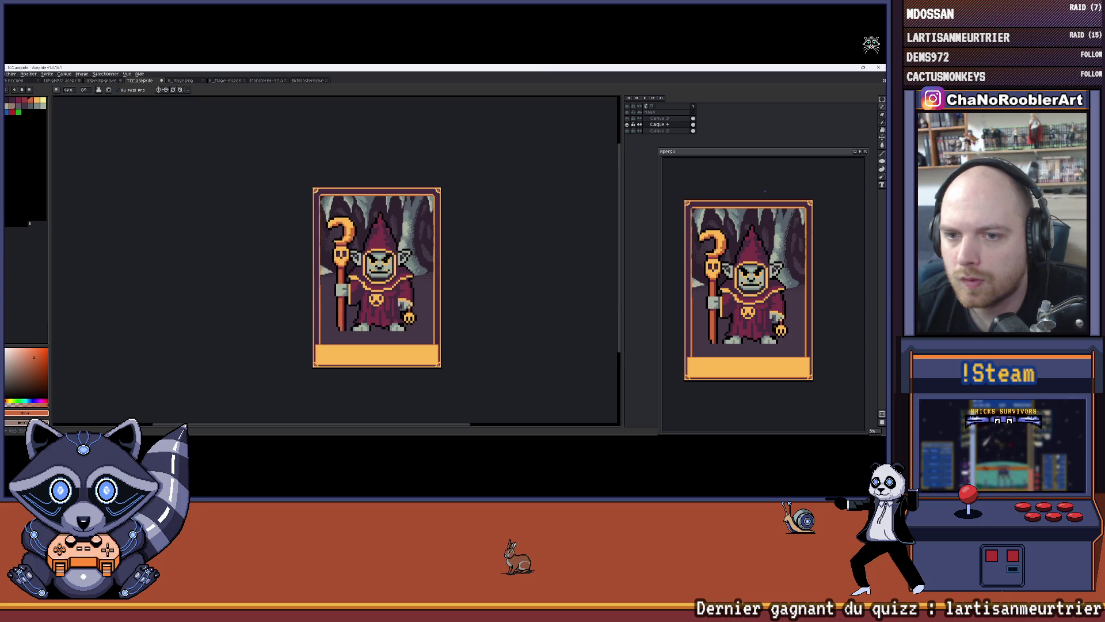
{"action": "scroll", "coordinate": [368, 231], "scroll_direction": "up", "scroll_amount": 2}
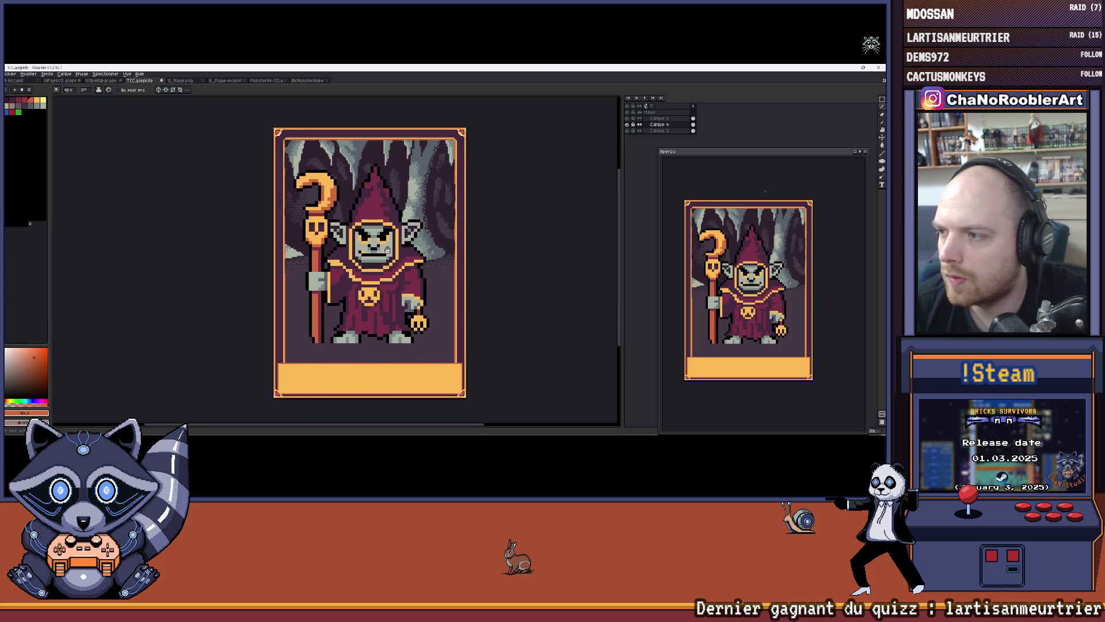
{"action": "scroll", "coordinate": [469, 153], "scroll_direction": "up", "scroll_amount": 2}
{"action": "scroll", "coordinate": [424, 149], "scroll_direction": "up", "scroll_amount": 3}
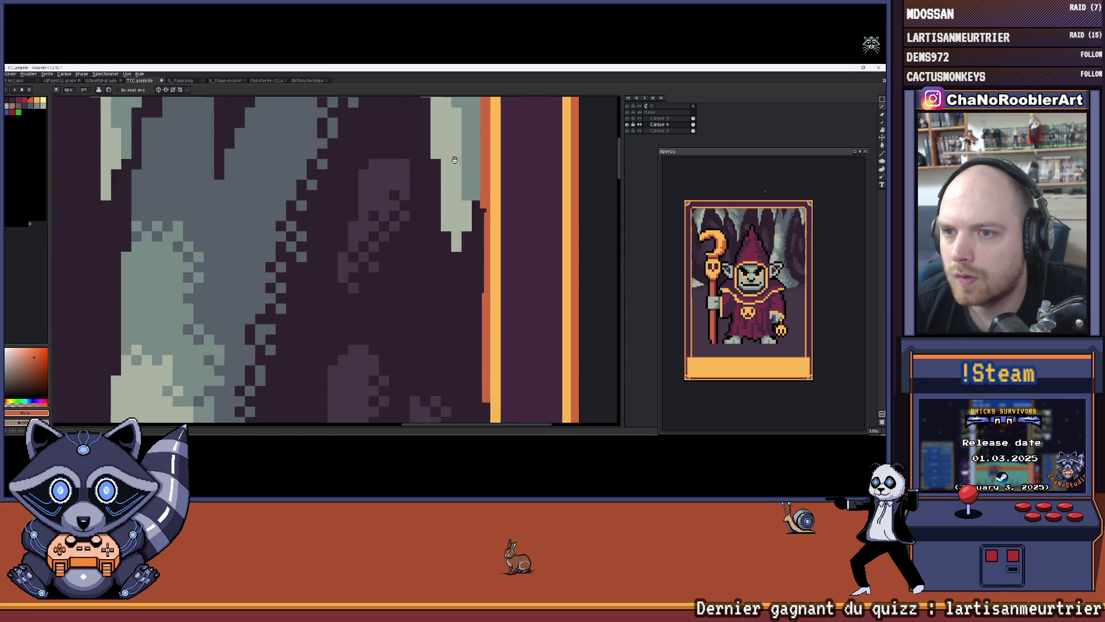
{"action": "left_click", "coordinate": [626, 125]}
{"action": "left_click", "coordinate": [627, 125]}
Switch to the Brush, shrink it to 12px, and bring the card's right border into view.
{"action": "key", "text": "b"}
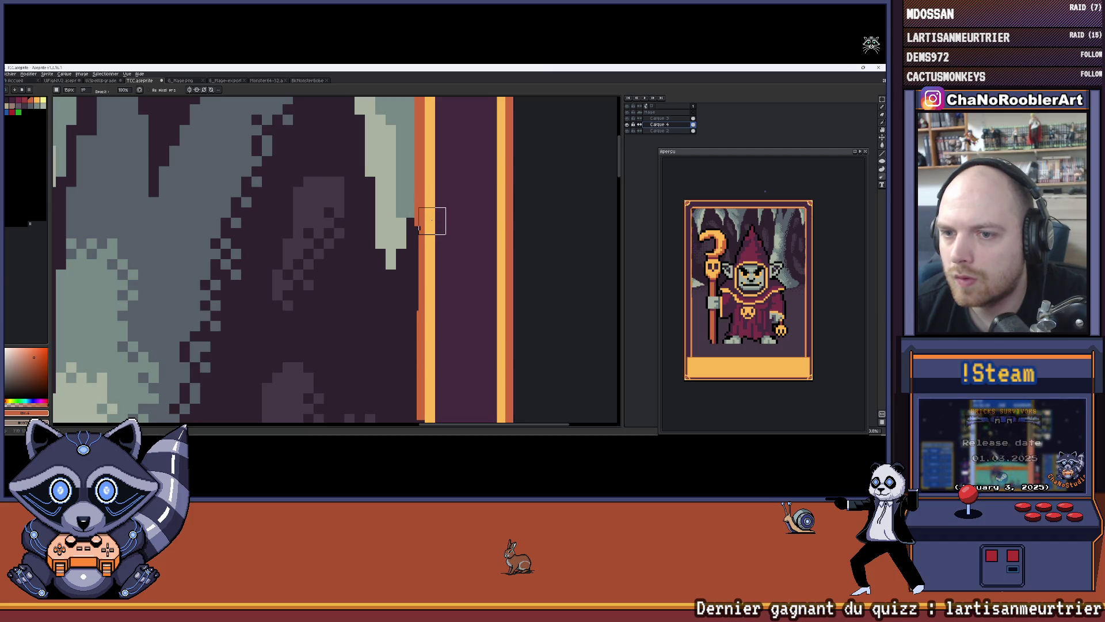
{"action": "key", "text": "minus"}
{"action": "key", "text": "minus"}
{"action": "key", "text": "minus"}
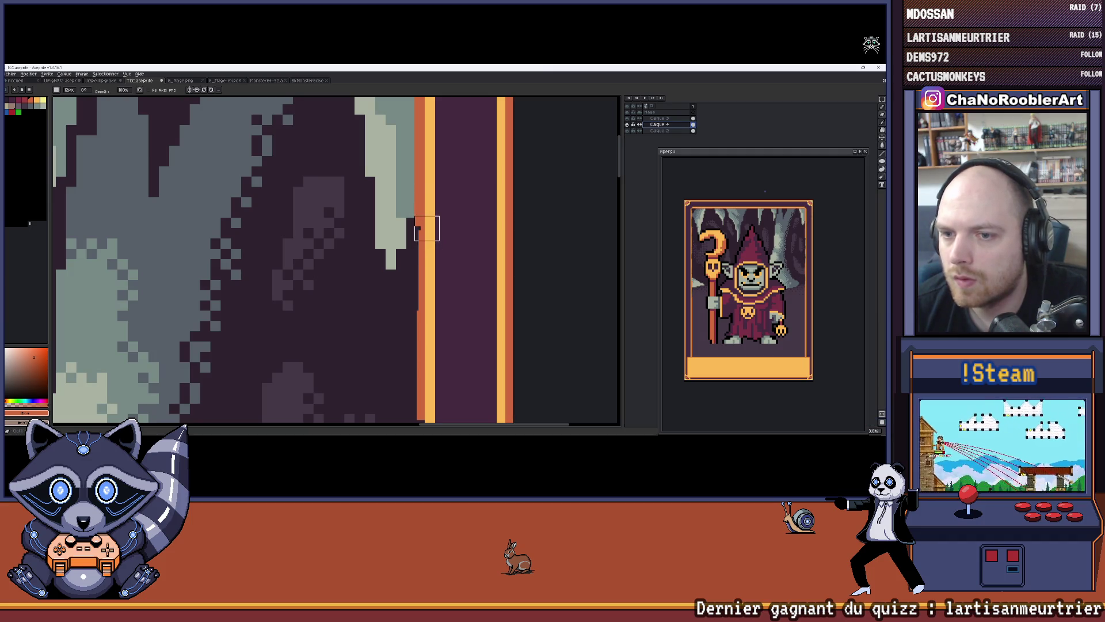
{"action": "scroll", "coordinate": [438, 276], "scroll_direction": "down", "scroll_amount": 3}
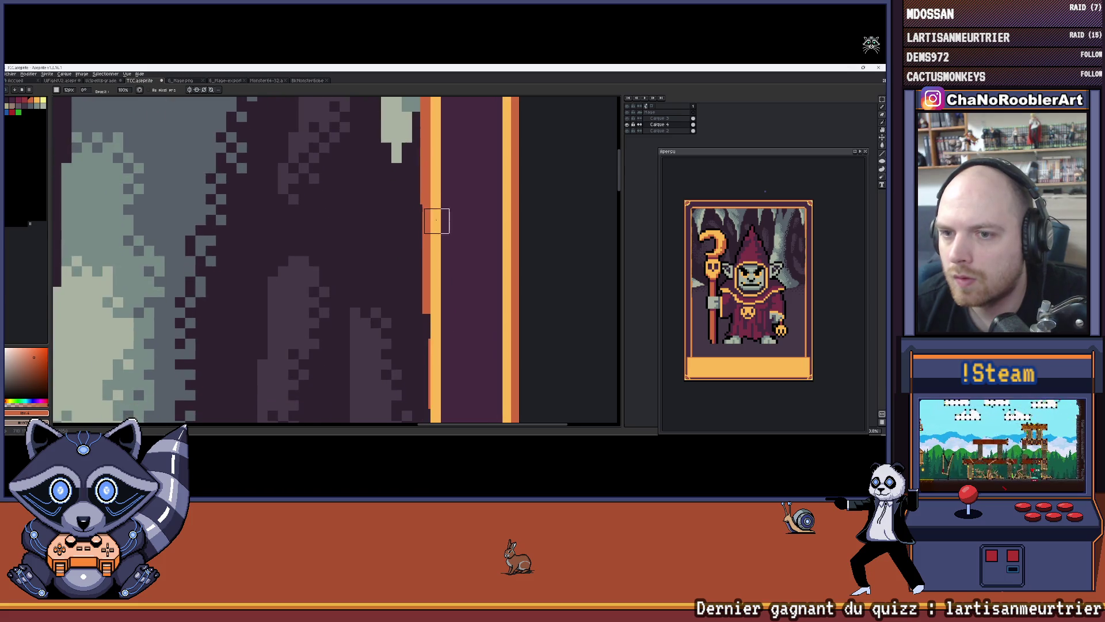
{"action": "left_click_drag", "start_coordinate": [437, 274], "coordinate": [451, 230]}
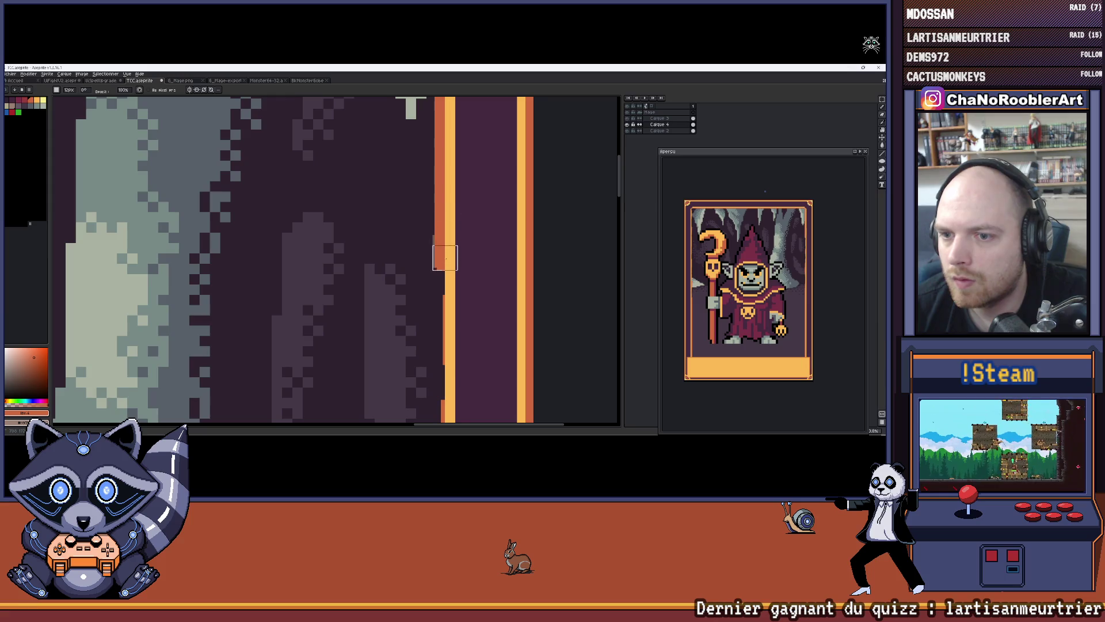
{"action": "scroll", "coordinate": [445, 257], "scroll_direction": "down", "scroll_amount": 5}
{"action": "left_click", "coordinate": [865, 100]}
{"action": "scroll", "coordinate": [509, 193], "scroll_direction": "up", "scroll_amount": 3}
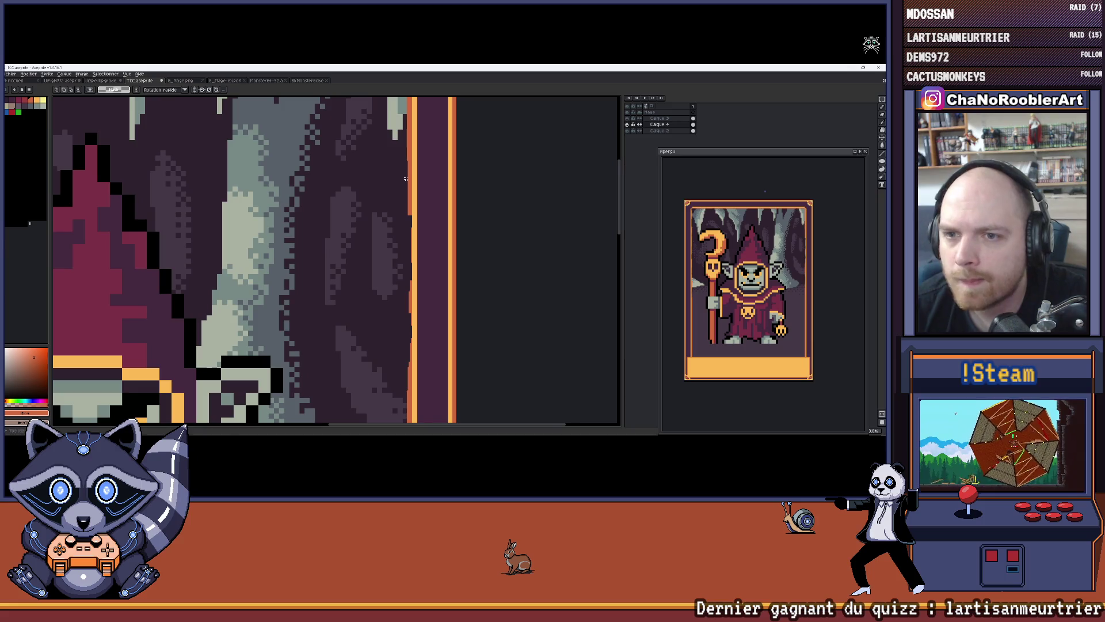
{"action": "scroll", "coordinate": [406, 179], "scroll_direction": "up", "scroll_amount": 2}
{"action": "scroll", "coordinate": [405, 146], "scroll_direction": "down", "scroll_amount": 5}
{"action": "left_click_drag", "start_coordinate": [419, 121], "coordinate": [445, 345]}
{"action": "scroll", "coordinate": [439, 294], "scroll_direction": "down", "scroll_amount": 4}
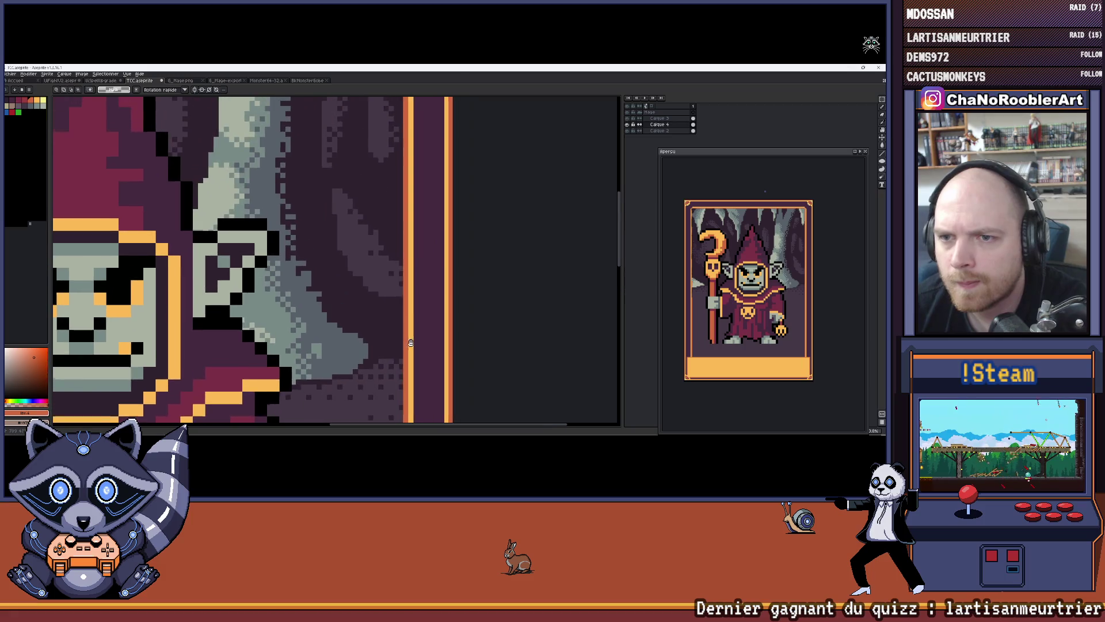
{"action": "scroll", "coordinate": [438, 295], "scroll_direction": "up", "scroll_amount": 1}
{"action": "scroll", "coordinate": [385, 173], "scroll_direction": "up", "scroll_amount": 2}
{"action": "scroll", "coordinate": [345, 190], "scroll_direction": "up", "scroll_amount": 1}
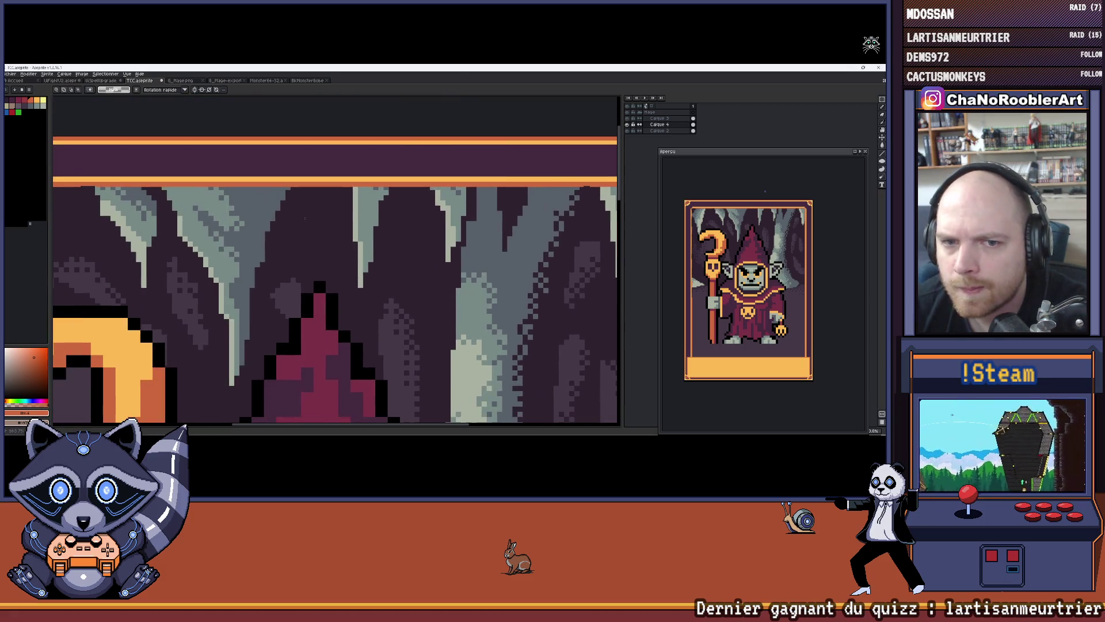
{"action": "scroll", "coordinate": [323, 213], "scroll_direction": "down", "scroll_amount": 1}
{"action": "scroll", "coordinate": [305, 223], "scroll_direction": "up", "scroll_amount": 1}
{"action": "scroll", "coordinate": [310, 139], "scroll_direction": "up", "scroll_amount": 3}
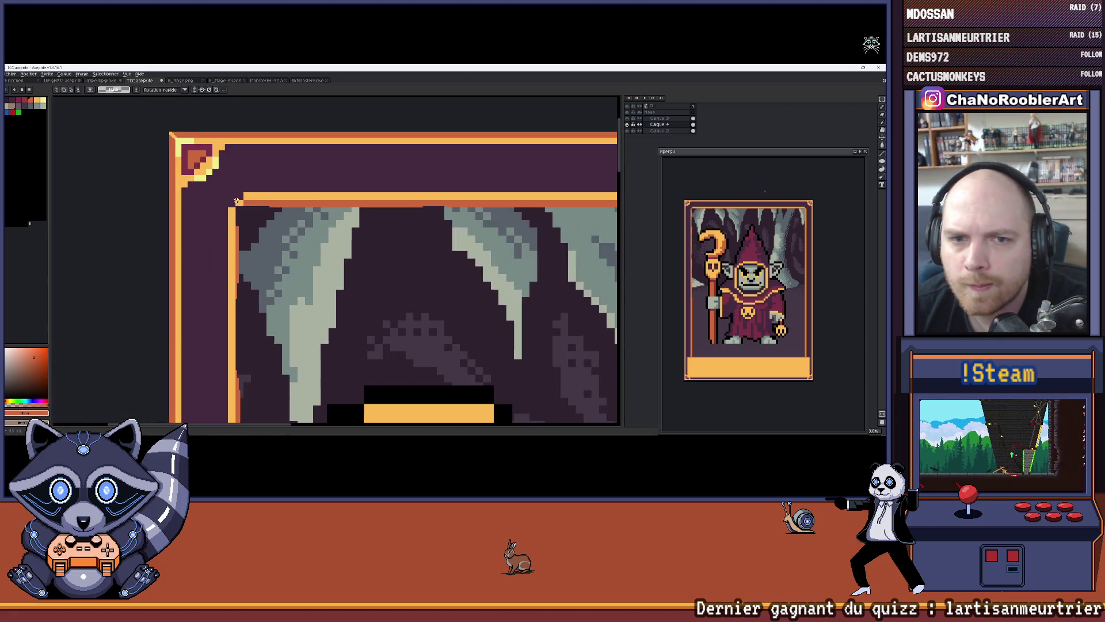
{"action": "mouse_move", "coordinate": [214, 171]}
{"action": "left_mouse_down"}
{"action": "mouse_move", "coordinate": [310, 206]}
{"action": "mouse_move", "coordinate": [615, 210]}
{"action": "left_mouse_up"}
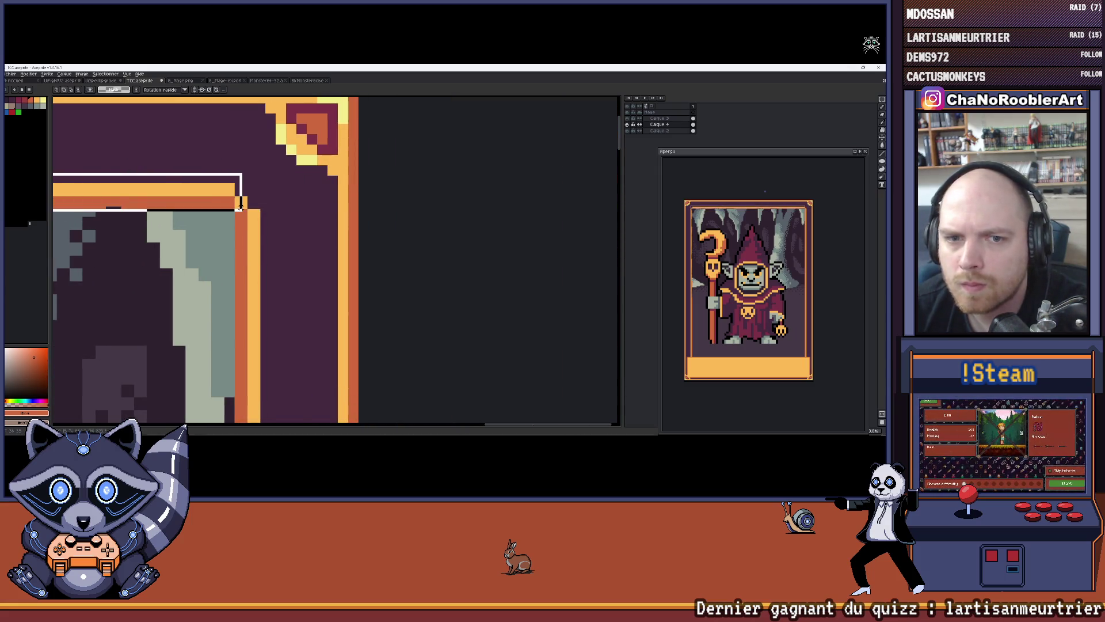
{"action": "scroll", "coordinate": [119, 240], "scroll_direction": "down", "scroll_amount": 3}
{"action": "scroll", "coordinate": [119, 240], "scroll_direction": "up", "scroll_amount": 2}
{"action": "scroll", "coordinate": [317, 161], "scroll_direction": "left", "scroll_amount": 10}
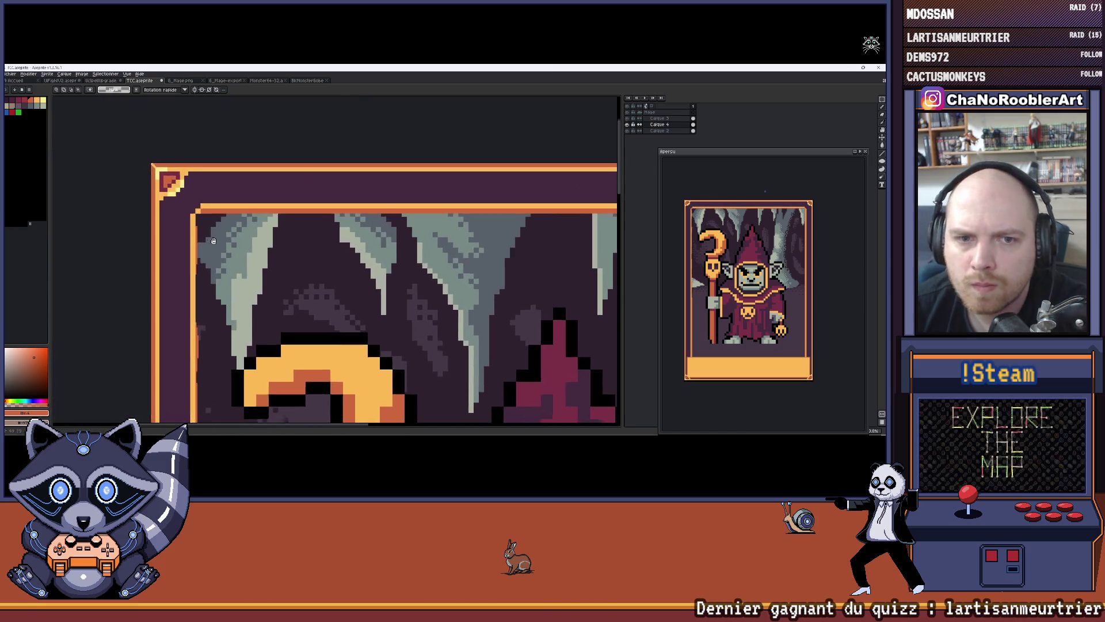
{"action": "scroll", "coordinate": [313, 161], "scroll_direction": "down", "scroll_amount": 10}
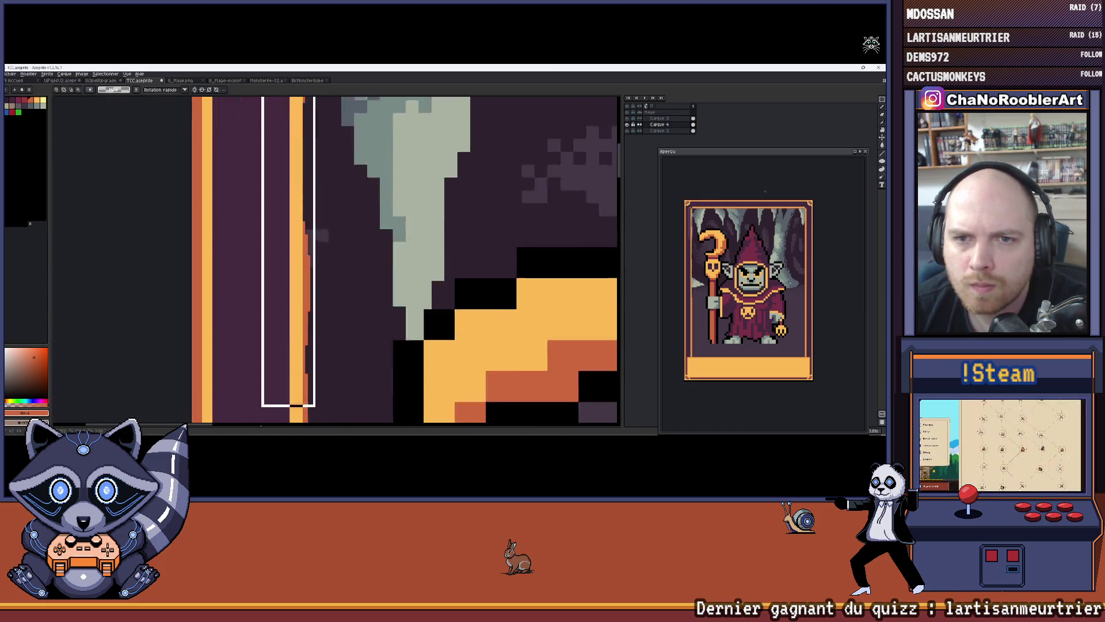
{"action": "scroll", "coordinate": [359, 318], "scroll_direction": "down", "scroll_amount": 10}
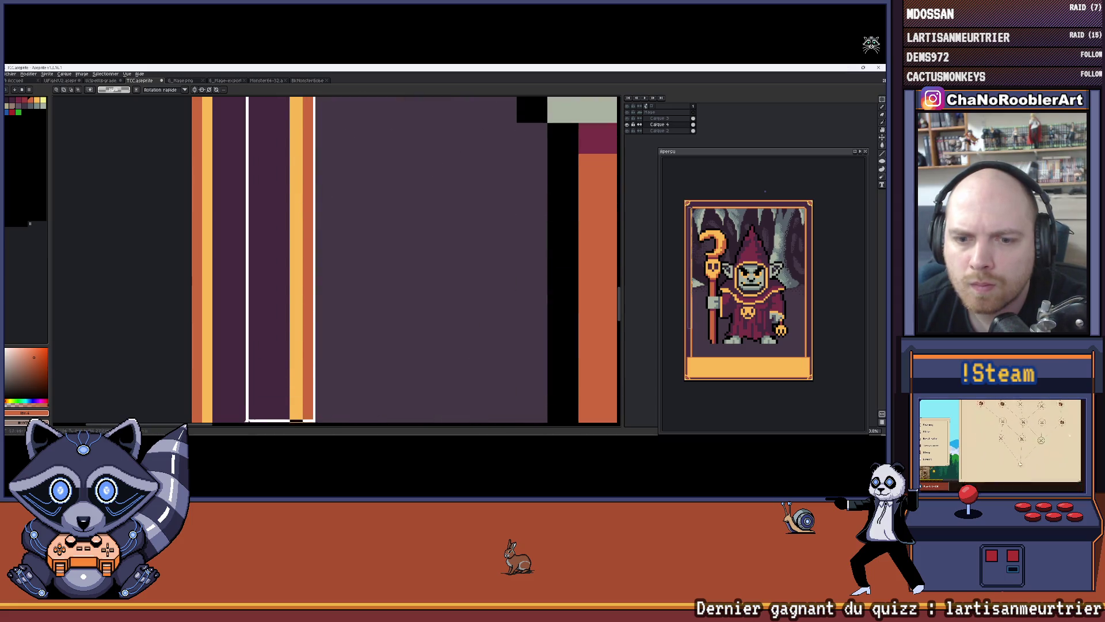
{"action": "scroll", "coordinate": [359, 317], "scroll_direction": "down", "scroll_amount": 1}
{"action": "scroll", "coordinate": [359, 317], "scroll_direction": "down", "scroll_amount": 3}
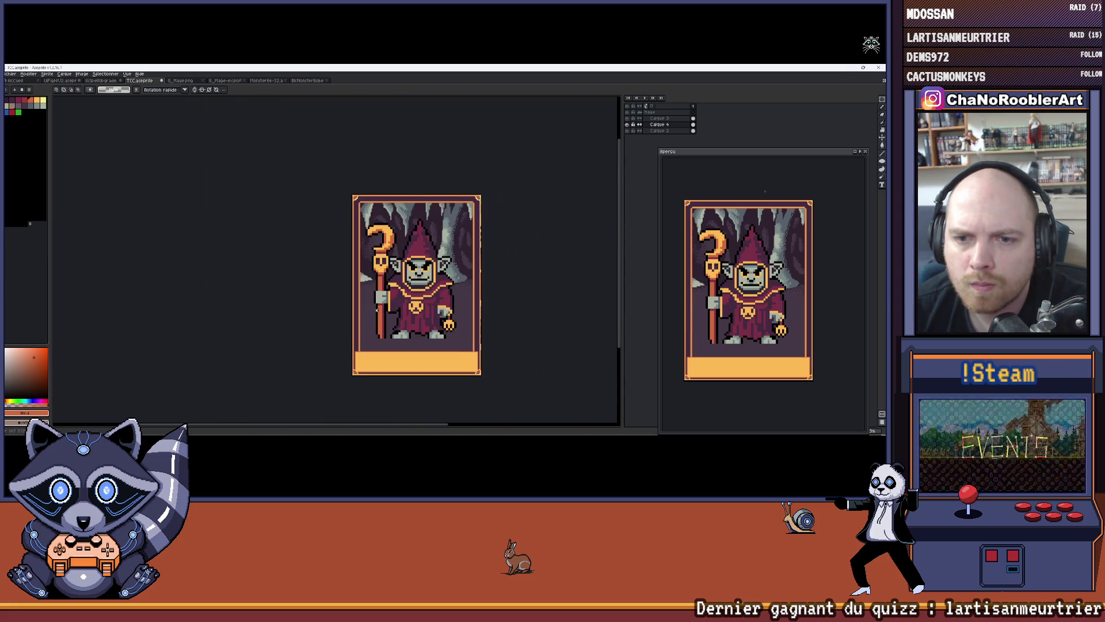
{"action": "scroll", "coordinate": [313, 301], "scroll_direction": "up", "scroll_amount": 4}
{"action": "scroll", "coordinate": [211, 156], "scroll_direction": "down", "scroll_amount": 2}
{"action": "left_click_drag", "start_coordinate": [211, 156], "coordinate": [261, 268]}
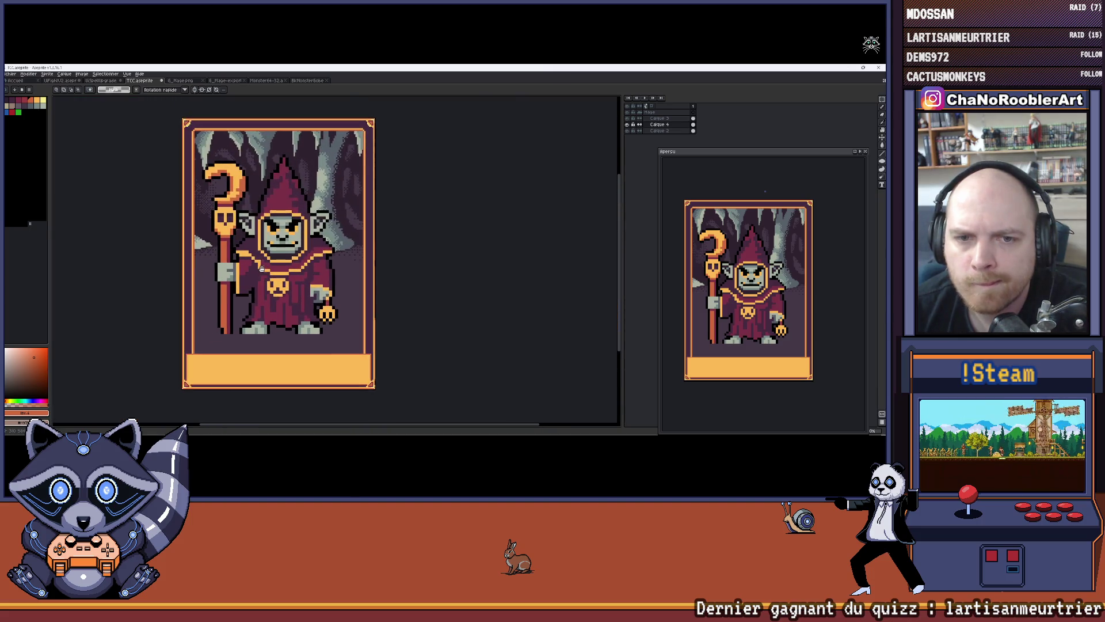
{"action": "left_click_drag", "start_coordinate": [246, 150], "coordinate": [278, 161]}
{"action": "scroll", "coordinate": [305, 156], "scroll_direction": "down", "scroll_amount": 1}
{"action": "scroll", "coordinate": [305, 156], "scroll_direction": "up", "scroll_amount": 1}
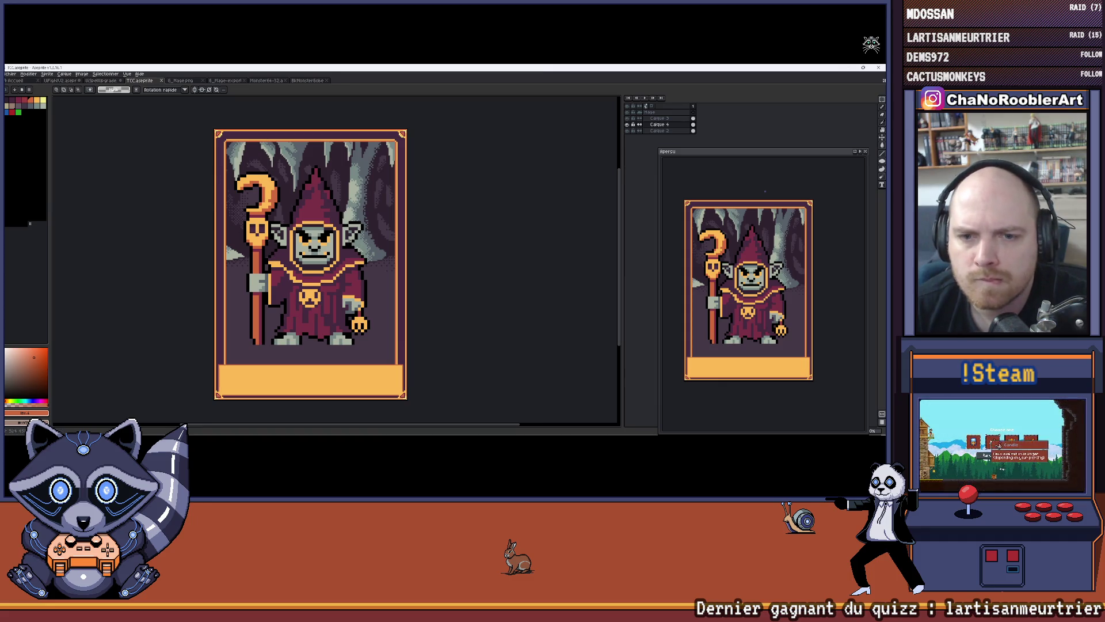
{"action": "scroll", "coordinate": [342, 245], "scroll_direction": "up", "scroll_amount": 3}
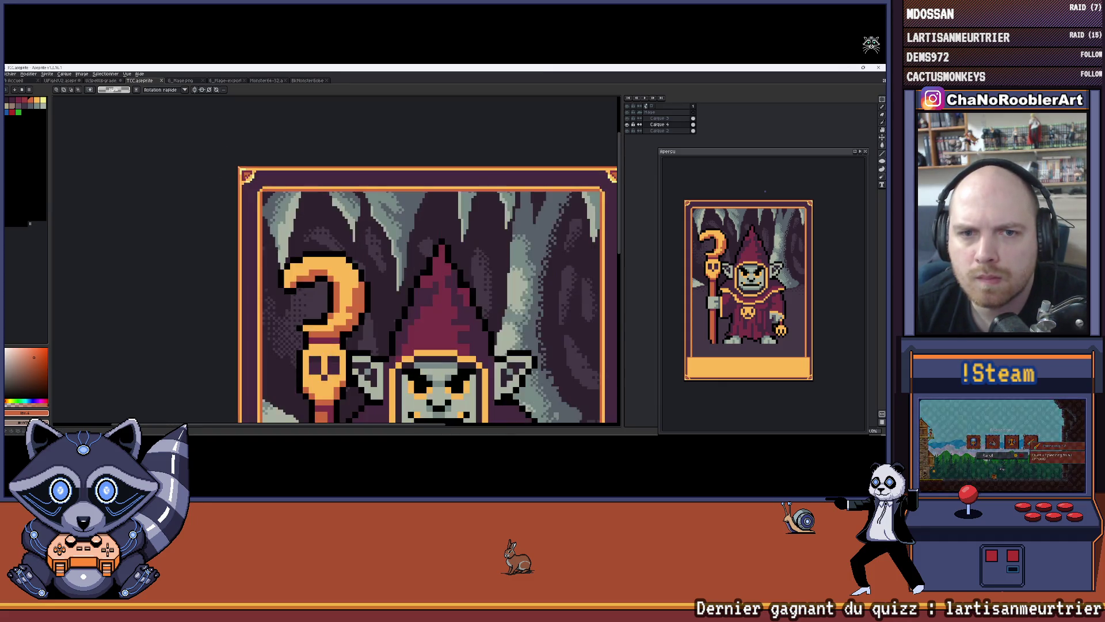
{"action": "scroll", "coordinate": [375, 225], "scroll_direction": "down", "scroll_amount": 4}
{"action": "scroll", "coordinate": [376, 225], "scroll_direction": "up", "scroll_amount": 1}
{"action": "left_click_drag", "start_coordinate": [376, 225], "coordinate": [367, 183]}
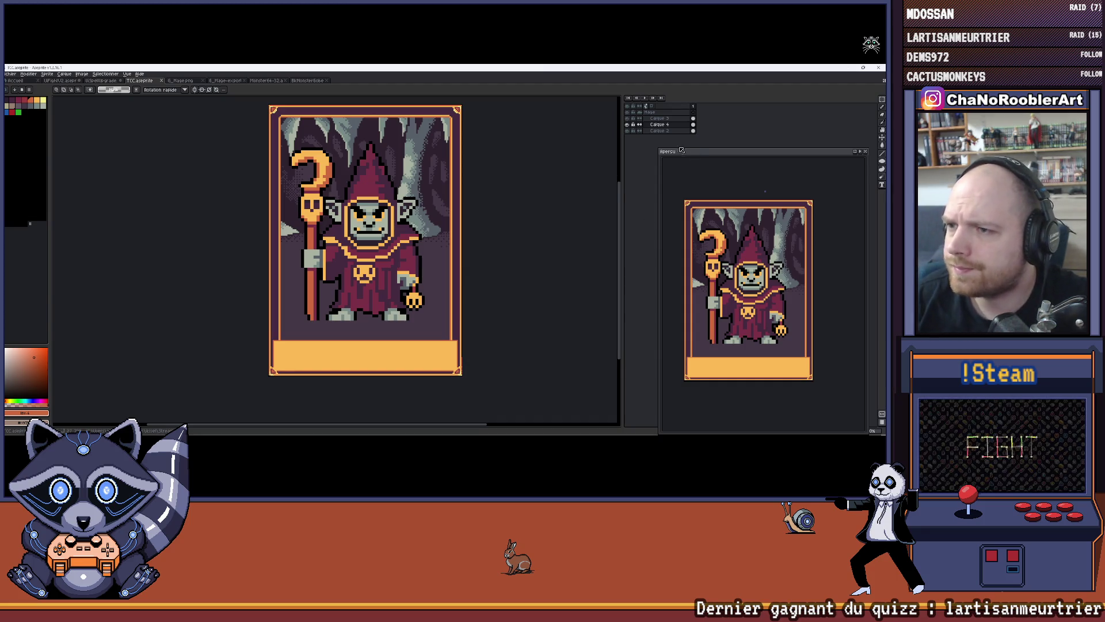
{"action": "left_click", "coordinate": [627, 124]}
{"action": "left_click", "coordinate": [627, 124]}
Show and select Calque 4, then add a new layer, Calque 5, above it.
{"action": "left_click", "coordinate": [628, 131]}
{"action": "left_click", "coordinate": [628, 131]}
{"action": "left_click", "coordinate": [650, 126]}
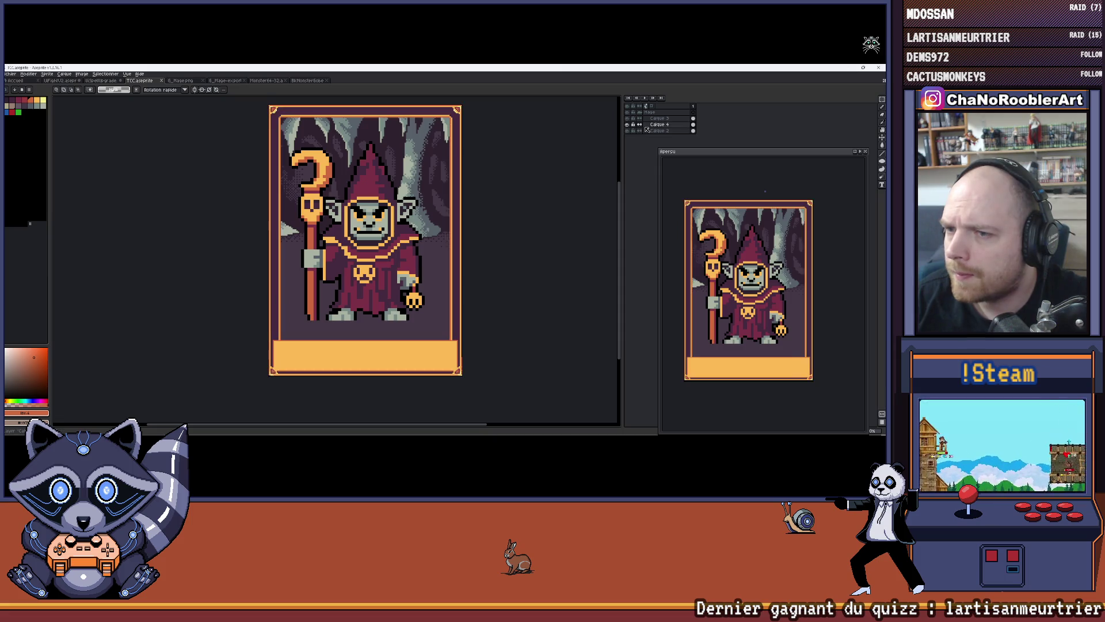
{"action": "key", "text": "shift+n"}
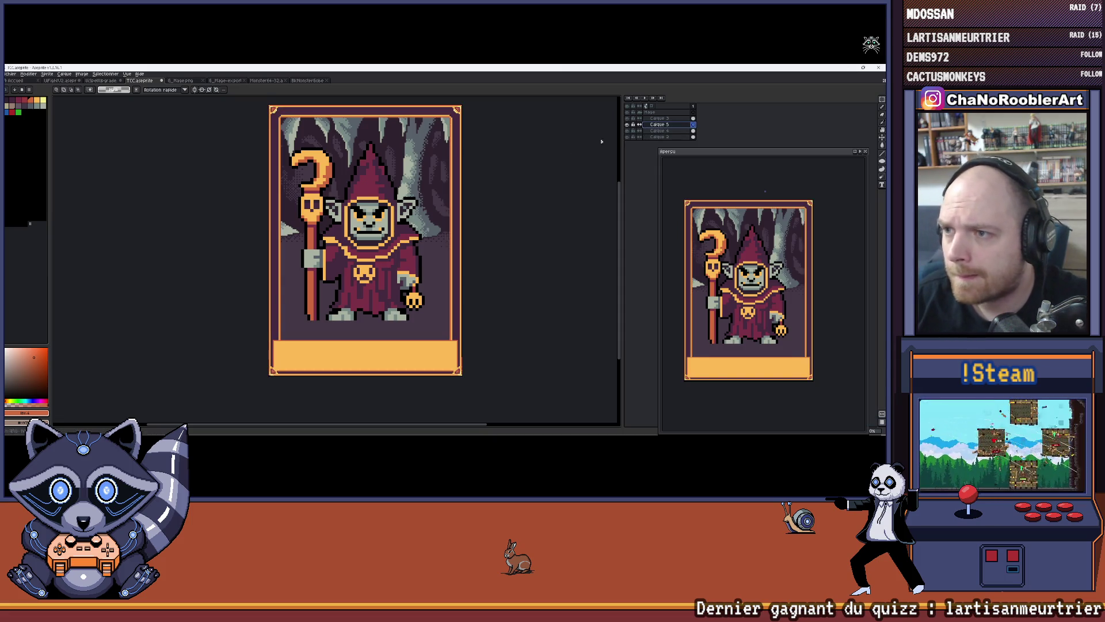
{"action": "scroll", "coordinate": [369, 236], "scroll_direction": "down", "scroll_amount": 2}
{"action": "scroll", "coordinate": [385, 264], "scroll_direction": "up", "scroll_amount": 1}
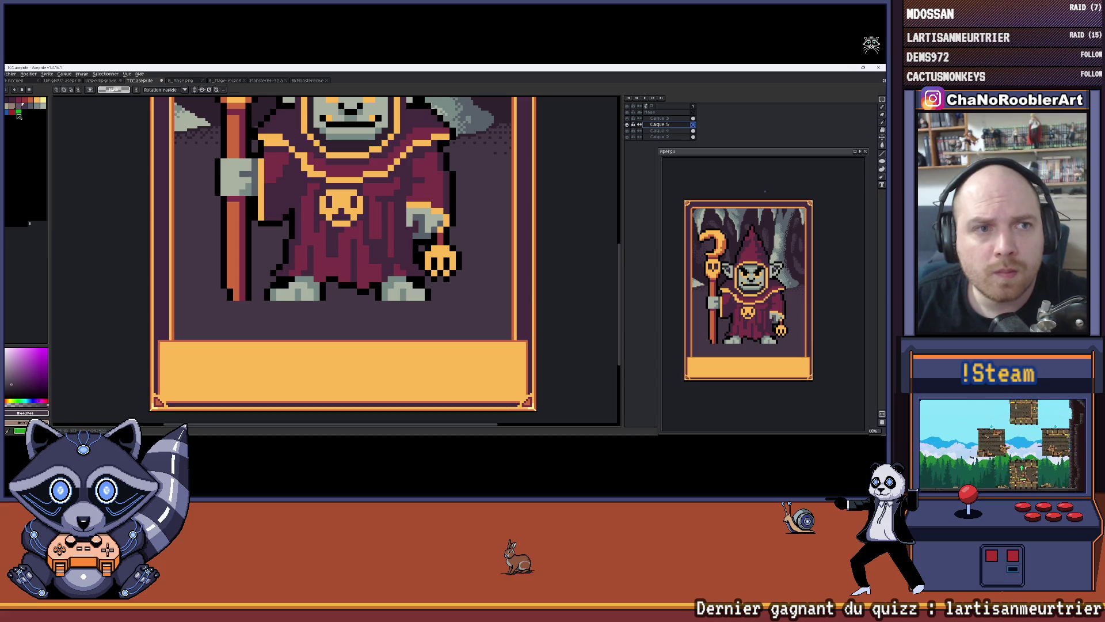
Draw a dark filled ellipse beneath the goblin's feet as his ground shadow.
{"action": "left_click", "coordinate": [882, 163]}
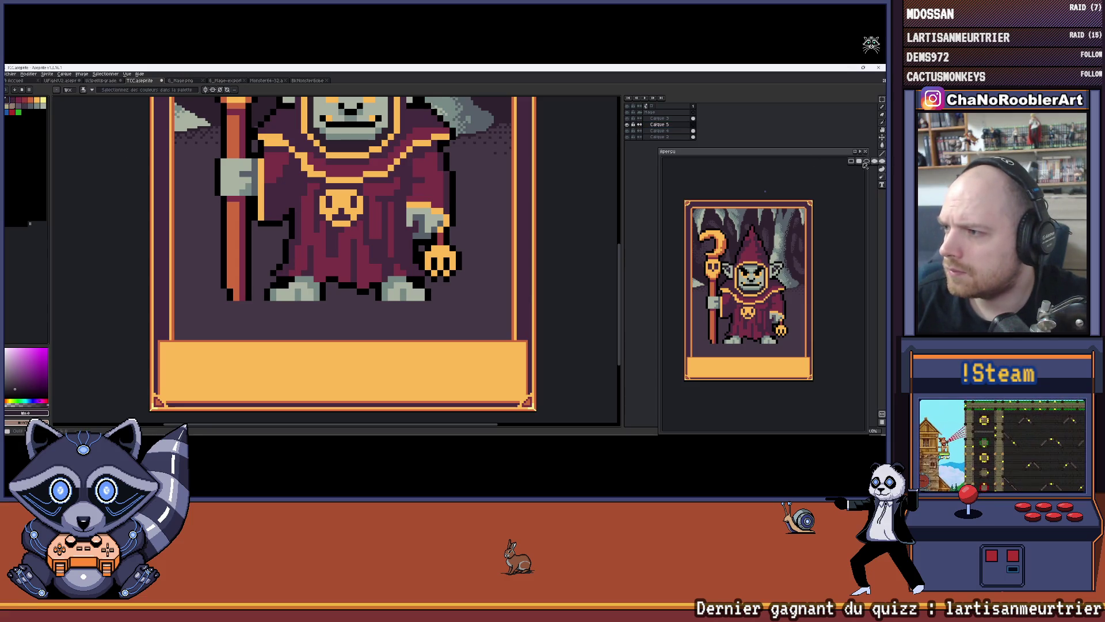
{"action": "mouse_move", "coordinate": [202, 267]}
{"action": "left_mouse_down"}
{"action": "mouse_move", "coordinate": [419, 326]}
{"action": "mouse_move", "coordinate": [475, 318]}
{"action": "left_mouse_up"}
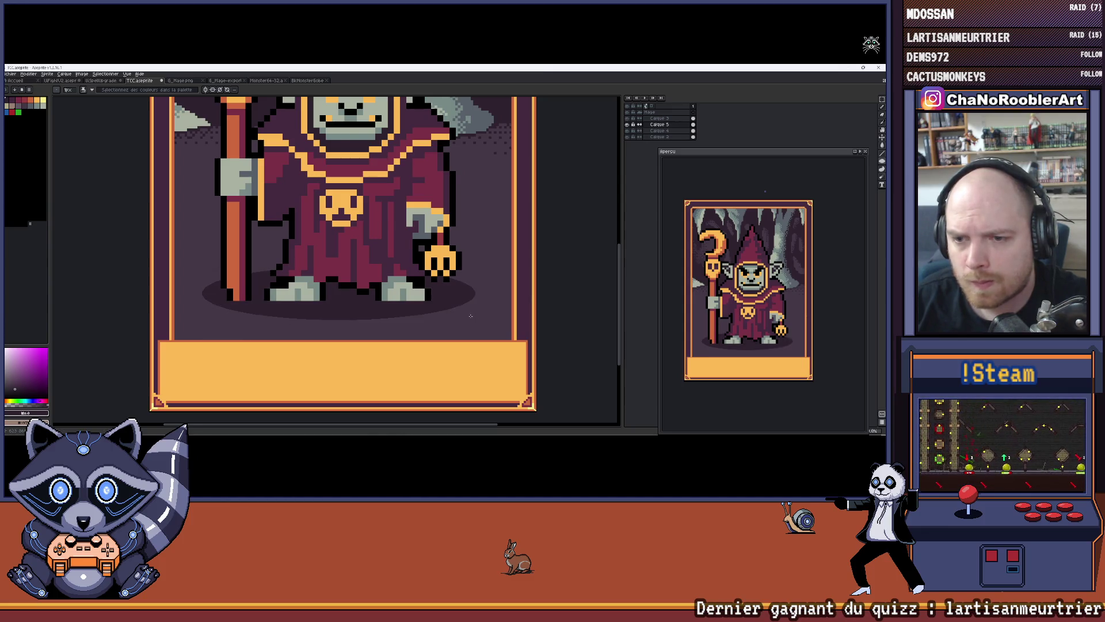
{"action": "scroll", "coordinate": [471, 316], "scroll_direction": "down", "scroll_amount": 2}
{"action": "scroll", "coordinate": [418, 274], "scroll_direction": "down", "scroll_amount": 1}
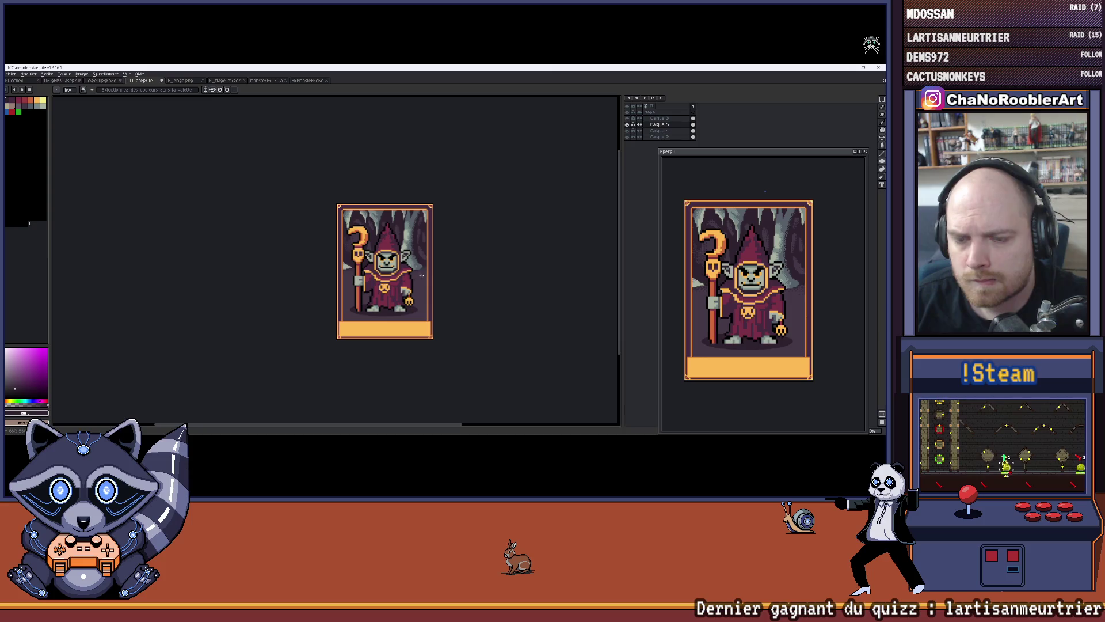
{"action": "scroll", "coordinate": [421, 275], "scroll_direction": "up", "scroll_amount": 2}
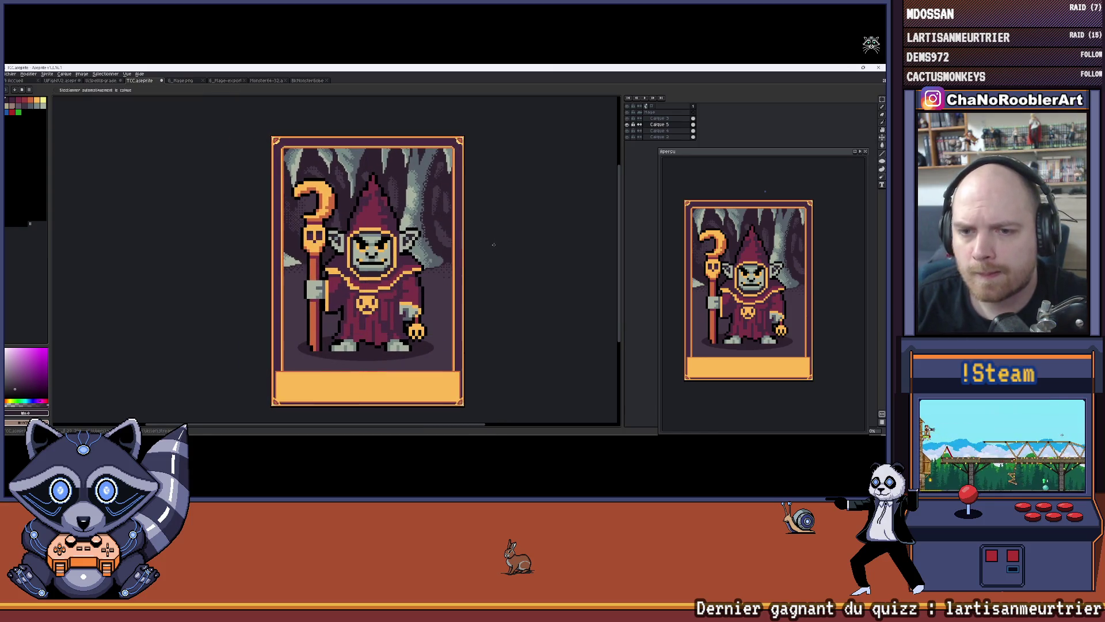
{"action": "key", "text": "b"}
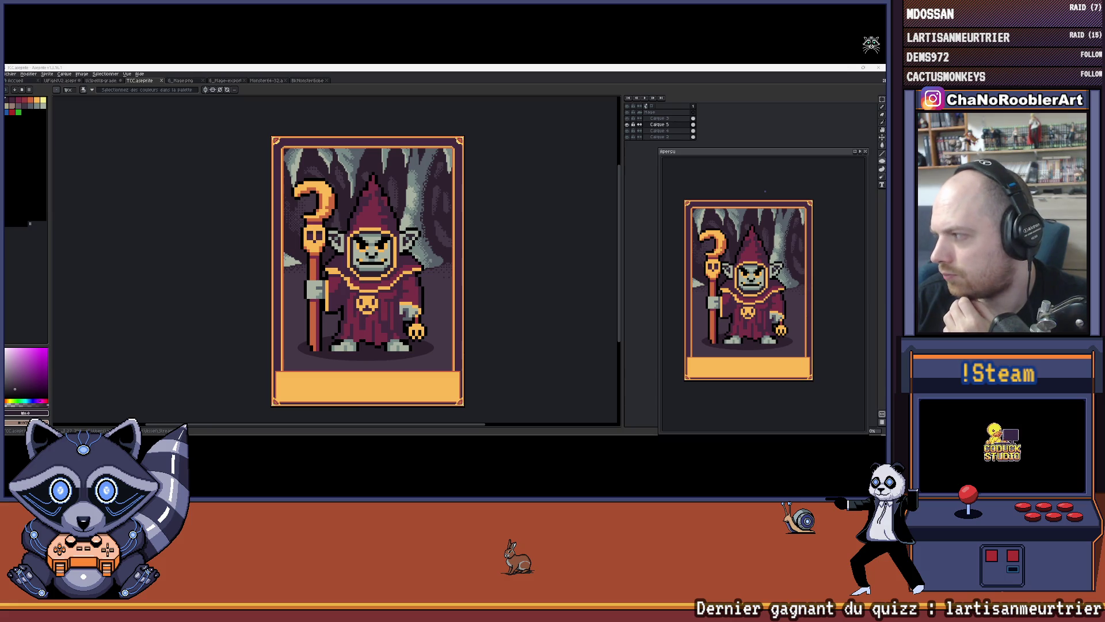
{"action": "scroll", "coordinate": [437, 141], "scroll_direction": "up", "scroll_amount": 1}
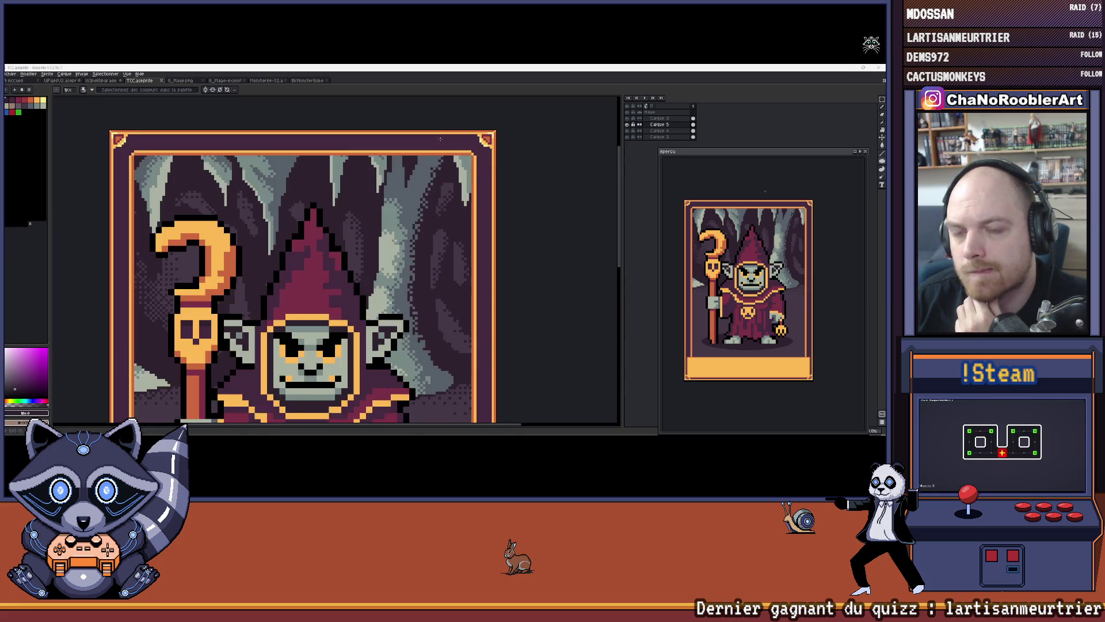
{"action": "scroll", "coordinate": [424, 158], "scroll_direction": "down", "scroll_amount": 2}
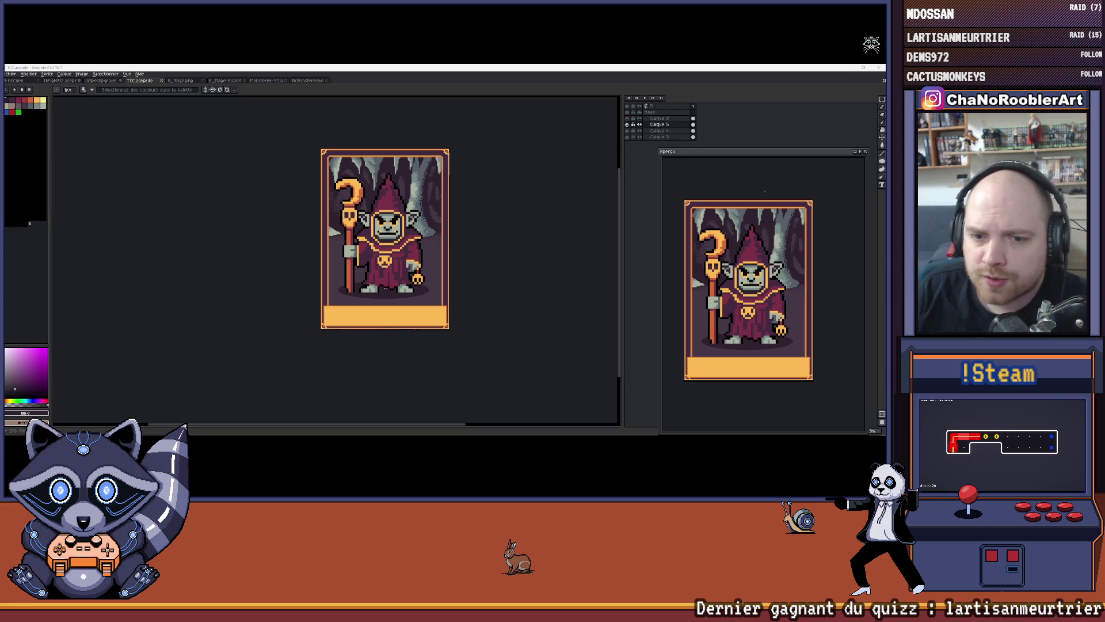
{"action": "scroll", "coordinate": [365, 281], "scroll_direction": "up", "scroll_amount": 3}
{"action": "scroll", "coordinate": [270, 196], "scroll_direction": "up", "scroll_amount": 4}
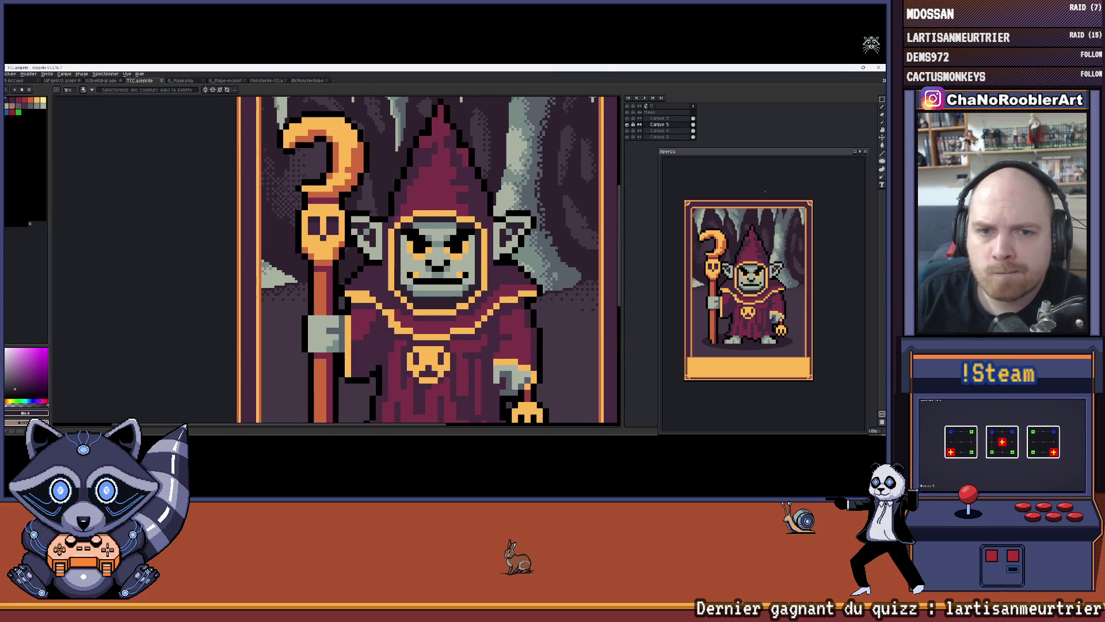
{"action": "scroll", "coordinate": [314, 202], "scroll_direction": "up", "scroll_amount": 3}
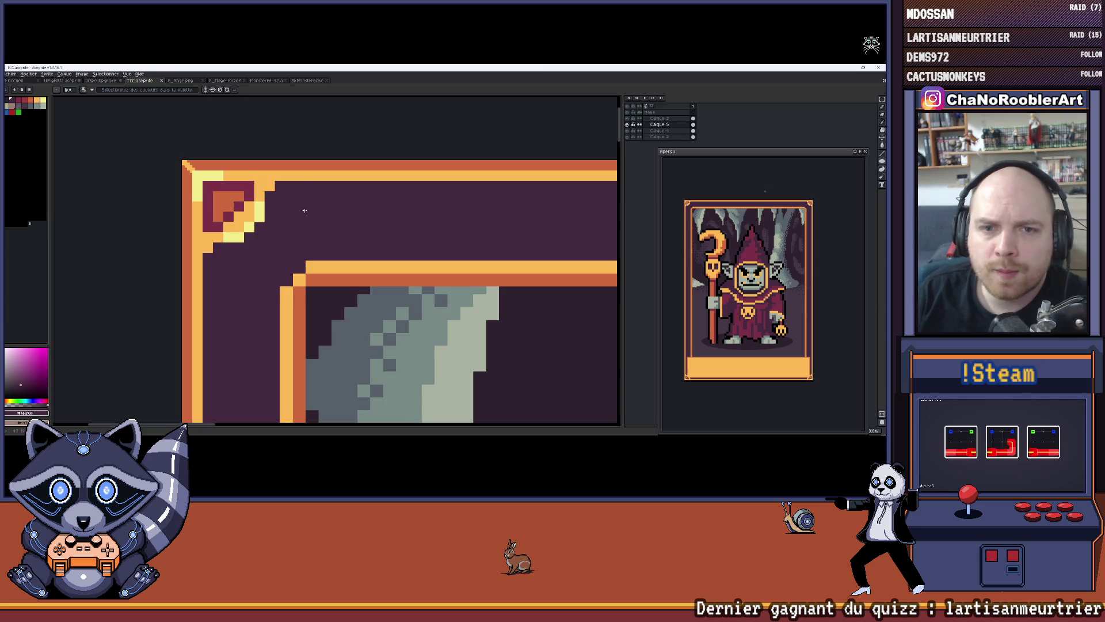
{"action": "scroll", "coordinate": [275, 193], "scroll_direction": "up", "scroll_amount": 2}
{"action": "mouse_move", "coordinate": [274, 188]}
{"action": "left_mouse_down"}
{"action": "mouse_move", "coordinate": [343, 198]}
{"action": "mouse_move", "coordinate": [332, 241]}
{"action": "left_mouse_up"}
{"action": "key", "text": "b"}
{"action": "left_click", "coordinate": [308, 271]}
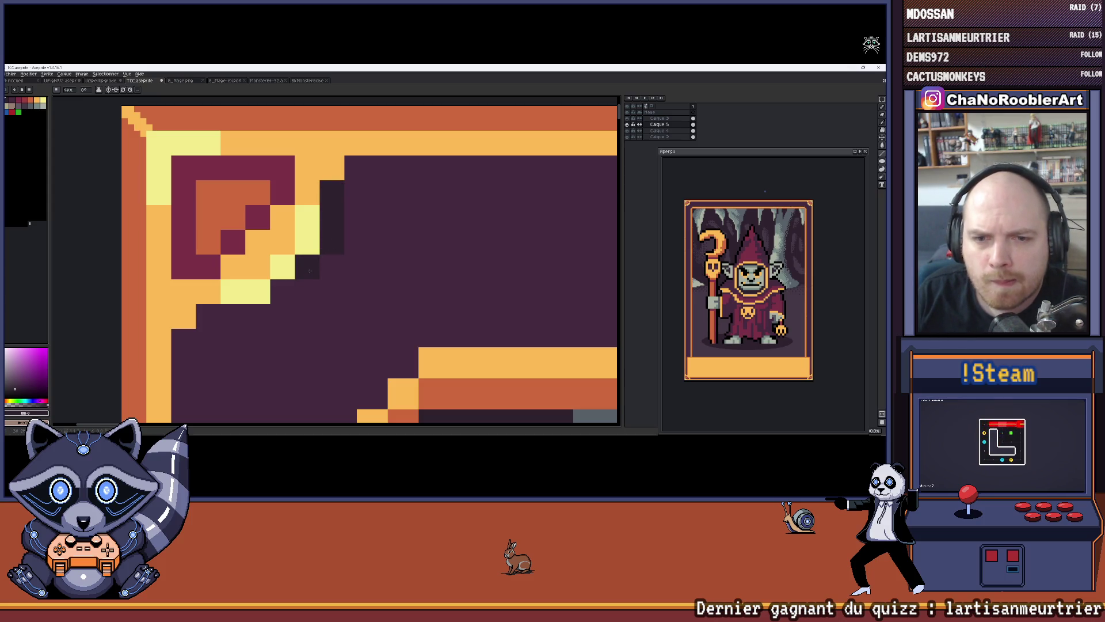
{"action": "left_click", "coordinate": [283, 292]}
{"action": "left_click", "coordinate": [259, 318]}
{"action": "left_click_drag", "start_coordinate": [260, 321], "coordinate": [209, 317]}
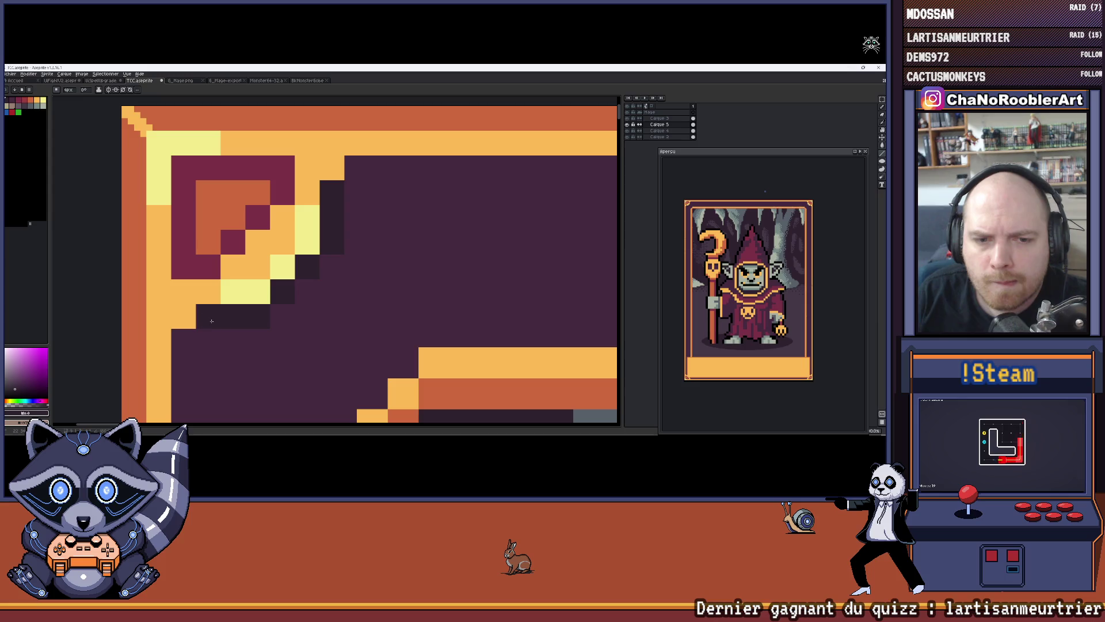
{"action": "scroll", "coordinate": [247, 328], "scroll_direction": "up", "scroll_amount": 1}
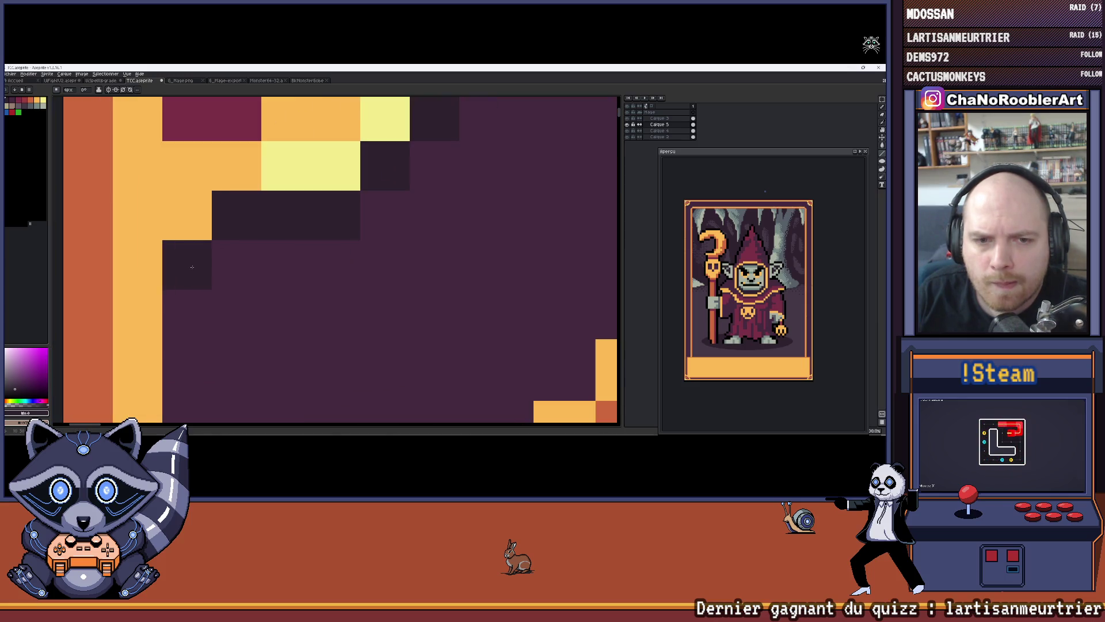
{"action": "scroll", "coordinate": [258, 220], "scroll_direction": "down", "scroll_amount": 5}
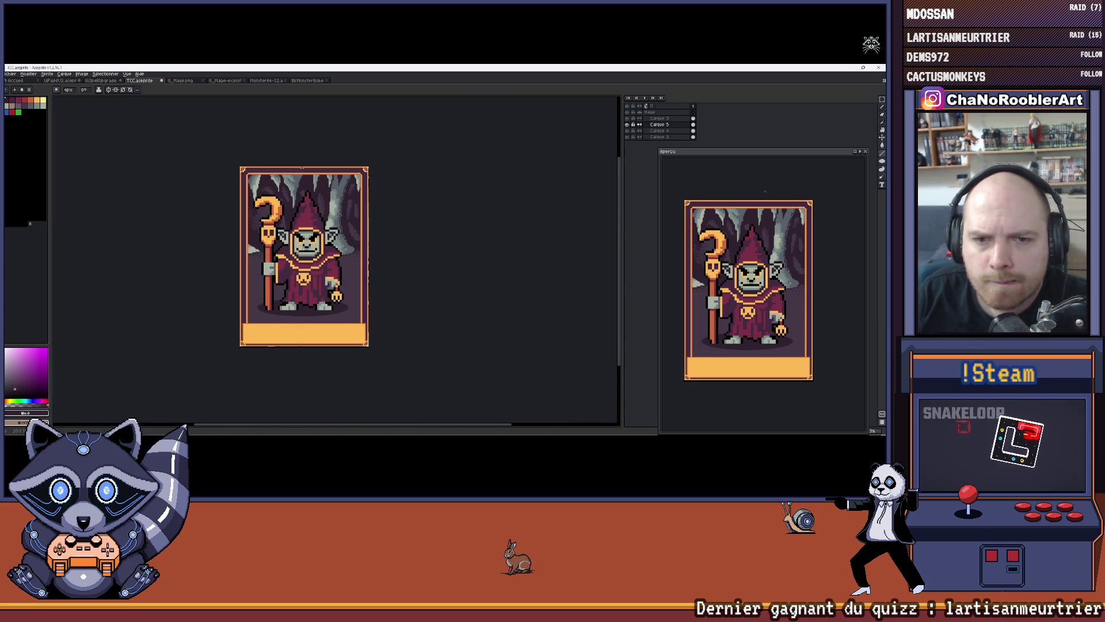
{"action": "scroll", "coordinate": [279, 253], "scroll_direction": "up", "scroll_amount": 2}
{"action": "scroll", "coordinate": [345, 254], "scroll_direction": "up", "scroll_amount": 2}
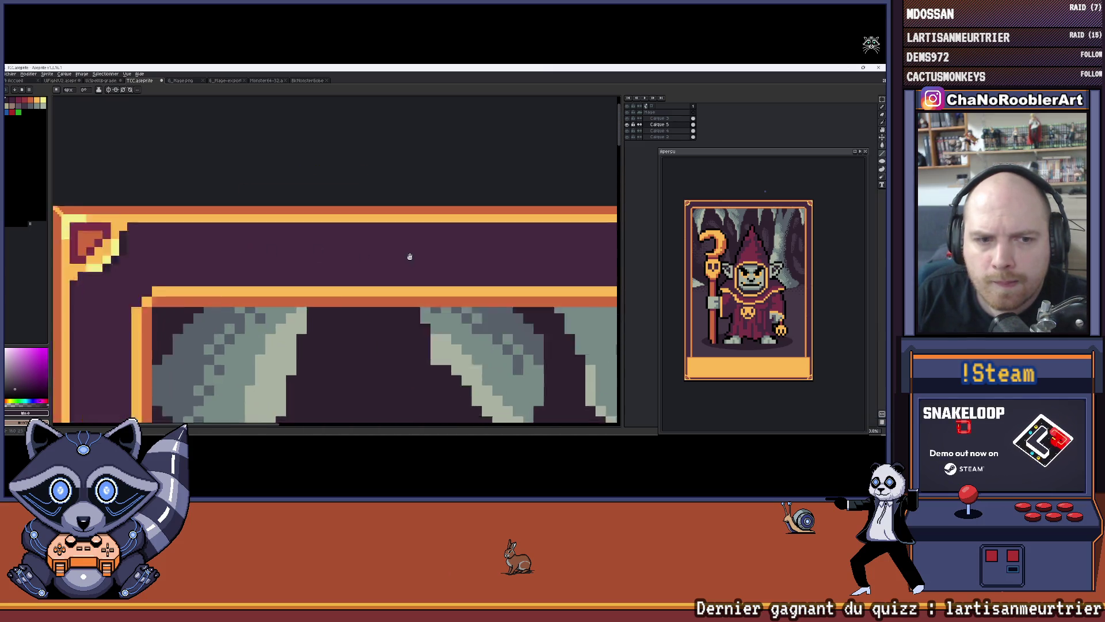
{"action": "scroll", "coordinate": [426, 259], "scroll_direction": "left", "scroll_amount": 3}
{"action": "key", "text": "ctrl+z"}
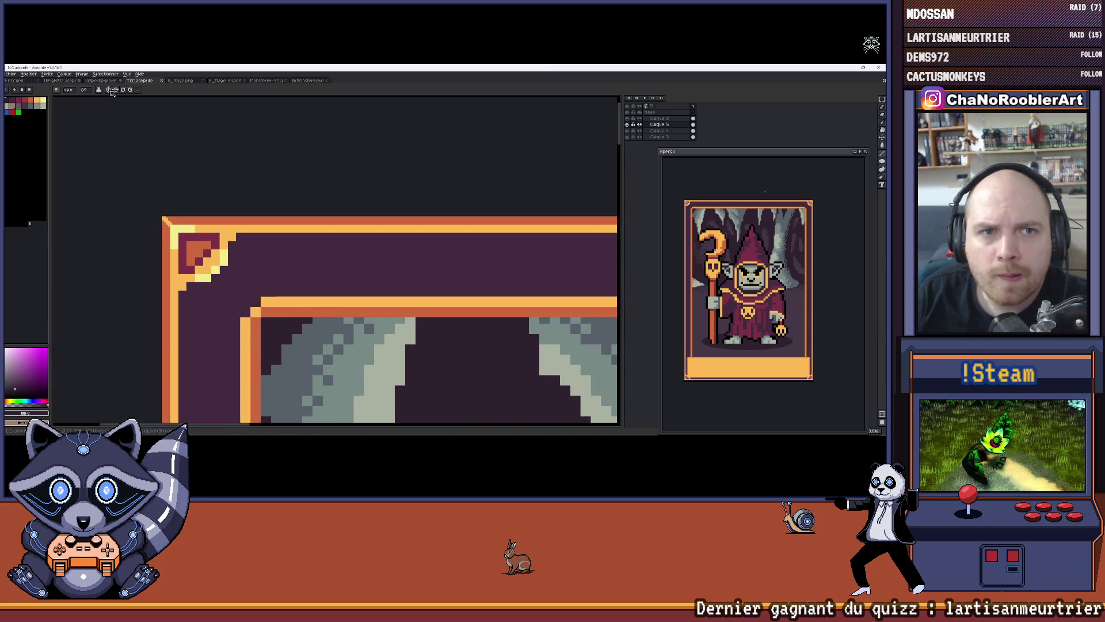
{"action": "scroll", "coordinate": [226, 190], "scroll_direction": "down", "scroll_amount": 3}
{"action": "scroll", "coordinate": [242, 235], "scroll_direction": "up", "scroll_amount": 5}
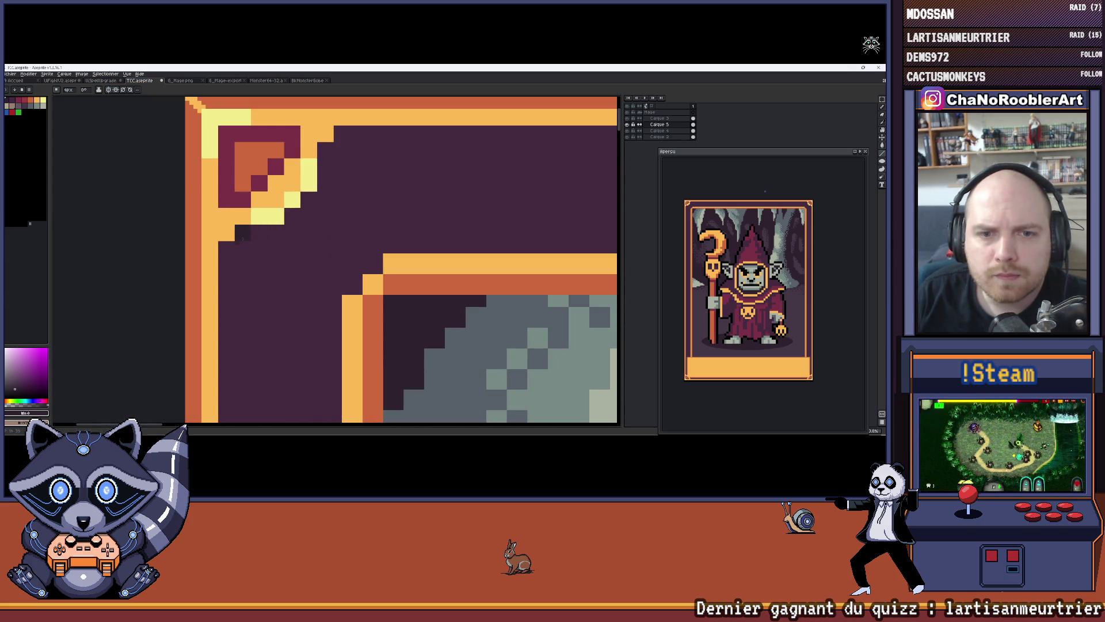
{"action": "scroll", "coordinate": [242, 235], "scroll_direction": "up", "scroll_amount": 2}
{"action": "scroll", "coordinate": [259, 221], "scroll_direction": "left", "scroll_amount": 2}
{"action": "left_click_drag", "start_coordinate": [258, 213], "coordinate": [223, 213]}
{"action": "scroll", "coordinate": [331, 205], "scroll_direction": "right", "scroll_amount": 2}
{"action": "scroll", "coordinate": [265, 241], "scroll_direction": "up", "scroll_amount": 2}
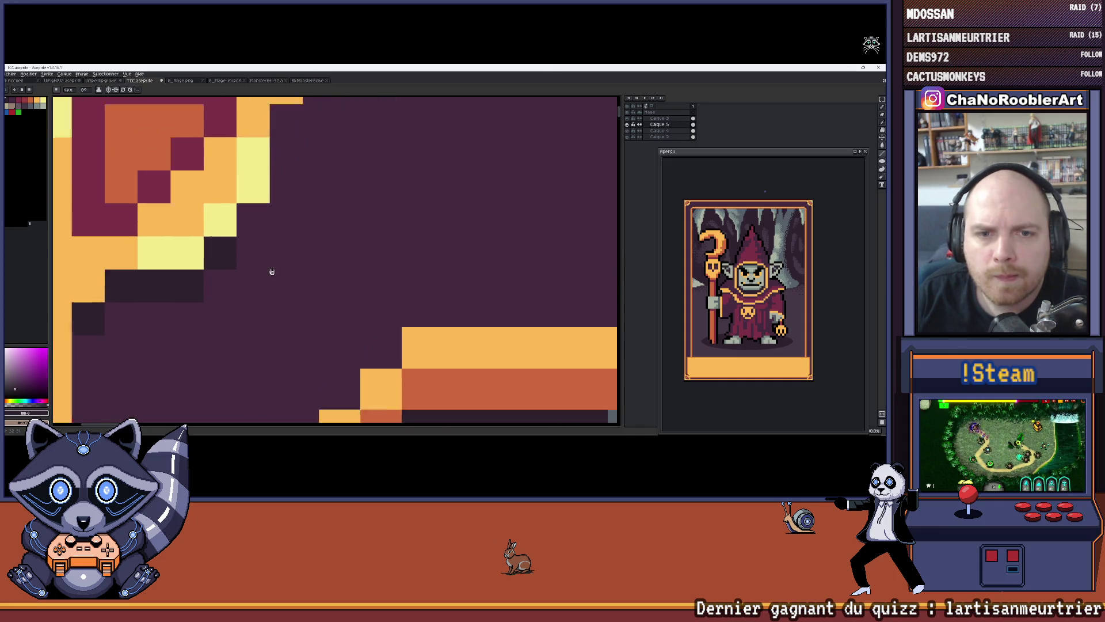
{"action": "left_click", "coordinate": [316, 213]}
{"action": "scroll", "coordinate": [305, 241], "scroll_direction": "right", "scroll_amount": 2}
{"action": "left_click_drag", "start_coordinate": [258, 187], "coordinate": [258, 253]}
{"action": "scroll", "coordinate": [361, 219], "scroll_direction": "down", "scroll_amount": 3}
{"action": "scroll", "coordinate": [361, 219], "scroll_direction": "down", "scroll_amount": 2}
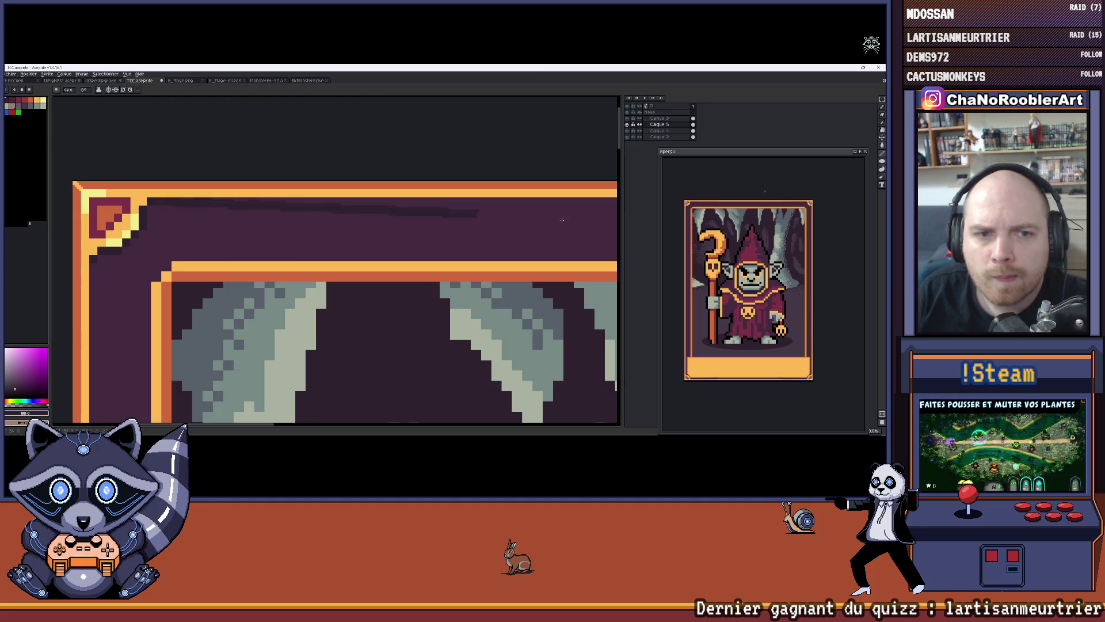
{"action": "scroll", "coordinate": [616, 215], "scroll_direction": "right", "scroll_amount": 5}
{"action": "scroll", "coordinate": [617, 215], "scroll_direction": "right", "scroll_amount": 1}
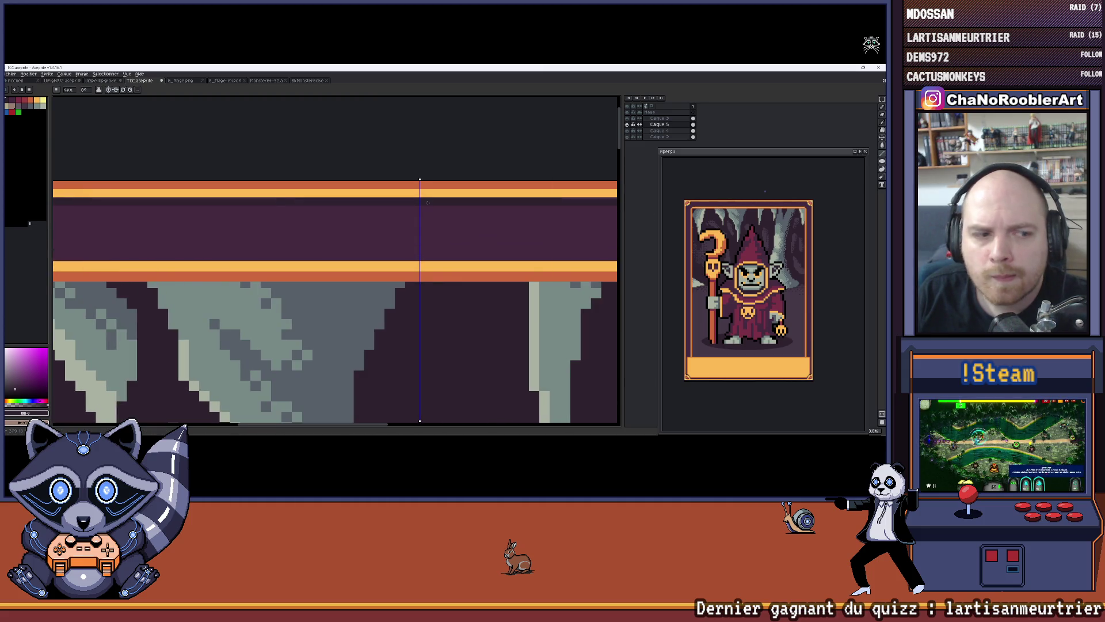
{"action": "scroll", "coordinate": [428, 202], "scroll_direction": "left", "scroll_amount": 5}
{"action": "scroll", "coordinate": [299, 196], "scroll_direction": "down", "scroll_amount": 1}
{"action": "scroll", "coordinate": [285, 192], "scroll_direction": "up", "scroll_amount": 2}
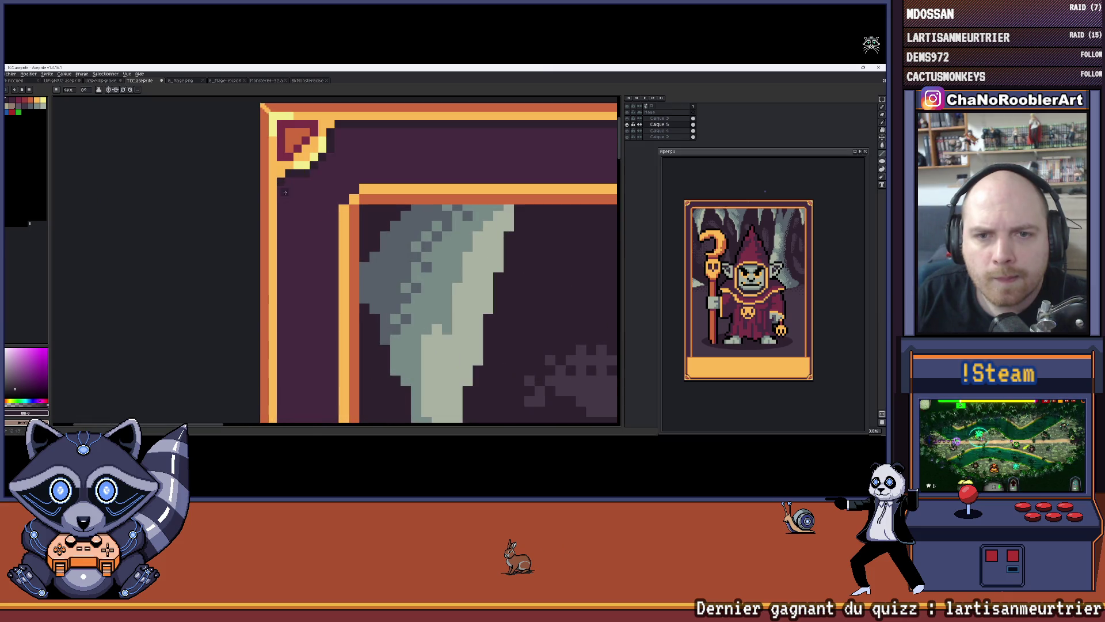
{"action": "scroll", "coordinate": [281, 191], "scroll_direction": "up", "scroll_amount": 1}
{"action": "scroll", "coordinate": [323, 288], "scroll_direction": "down", "scroll_amount": 3}
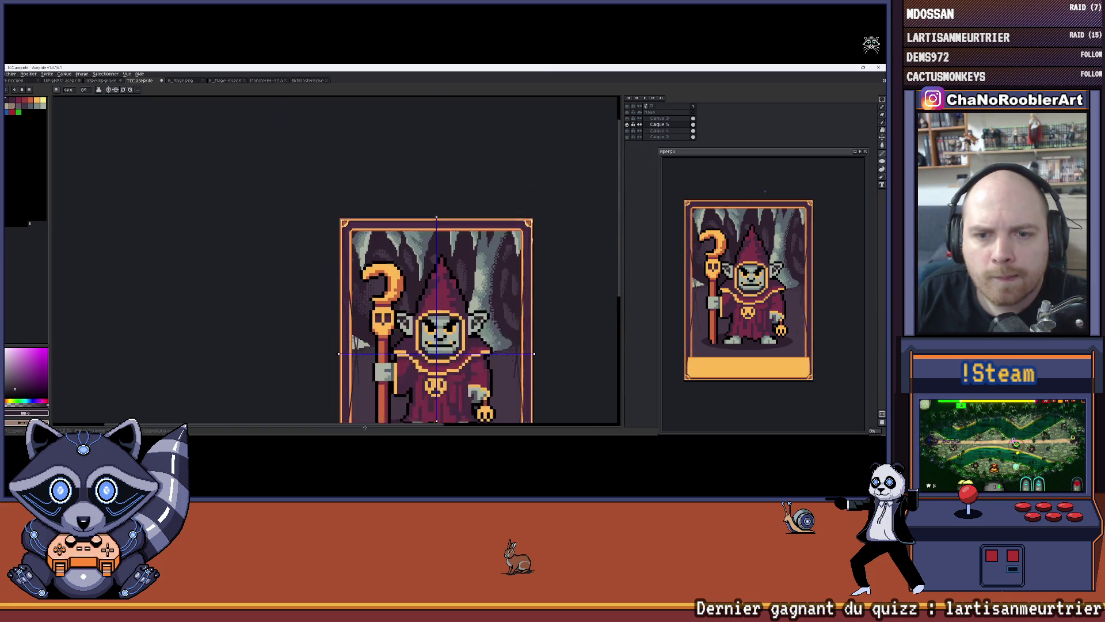
{"action": "scroll", "coordinate": [359, 359], "scroll_direction": "up", "scroll_amount": 3}
{"action": "scroll", "coordinate": [358, 360], "scroll_direction": "up", "scroll_amount": 5}
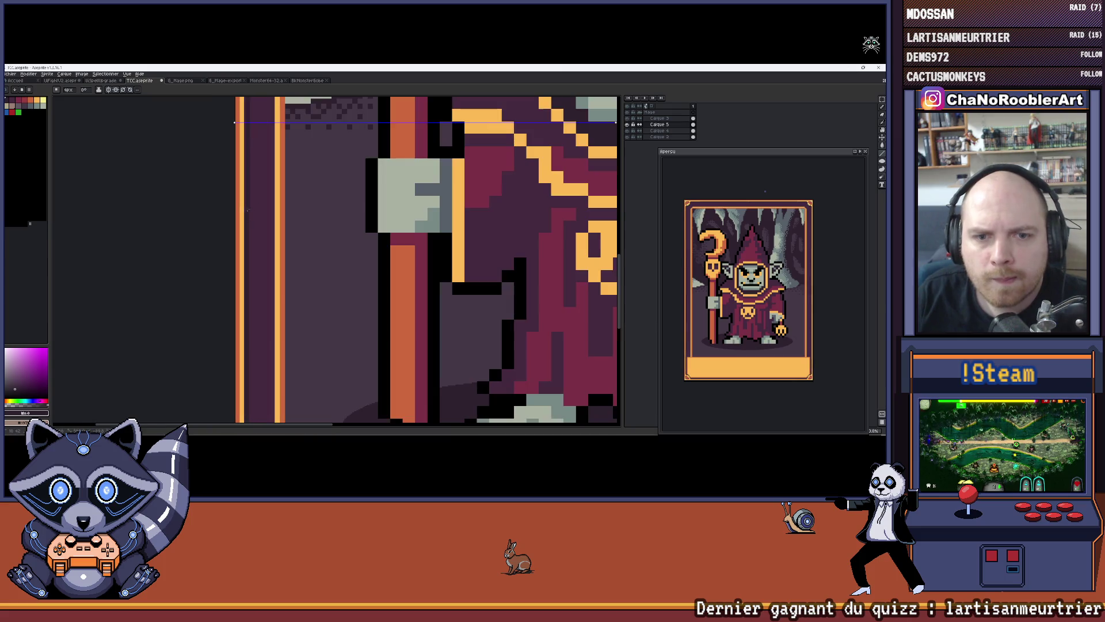
{"action": "scroll", "coordinate": [246, 95], "scroll_direction": "up", "scroll_amount": 3}
{"action": "scroll", "coordinate": [240, 248], "scroll_direction": "up", "scroll_amount": 2}
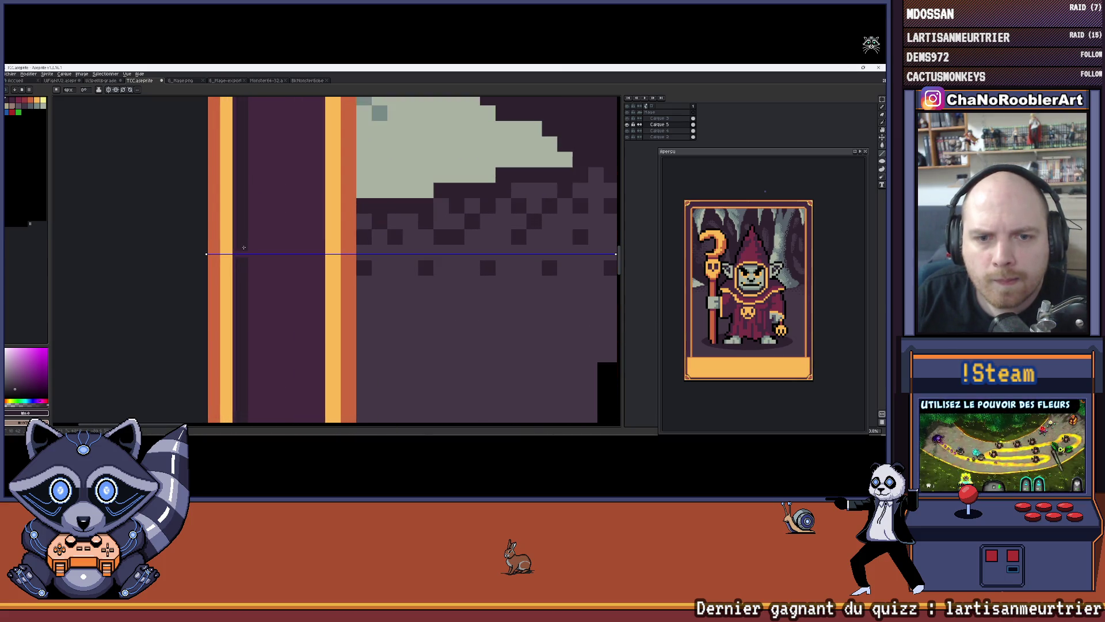
{"action": "scroll", "coordinate": [240, 249], "scroll_direction": "down", "scroll_amount": 5}
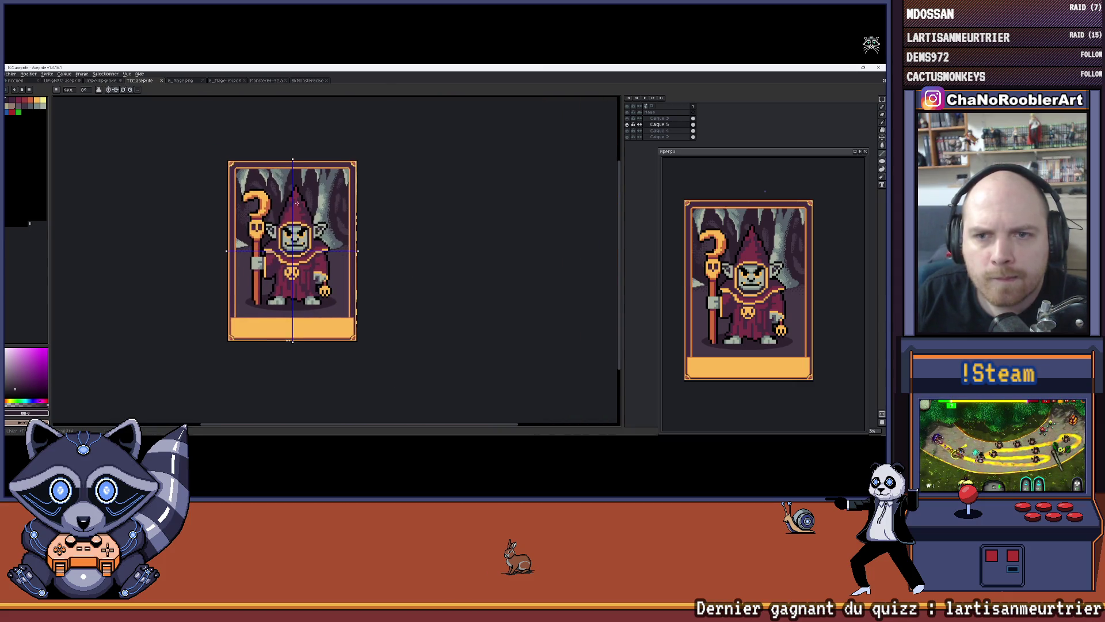
{"action": "scroll", "coordinate": [240, 248], "scroll_direction": "up", "scroll_amount": 2}
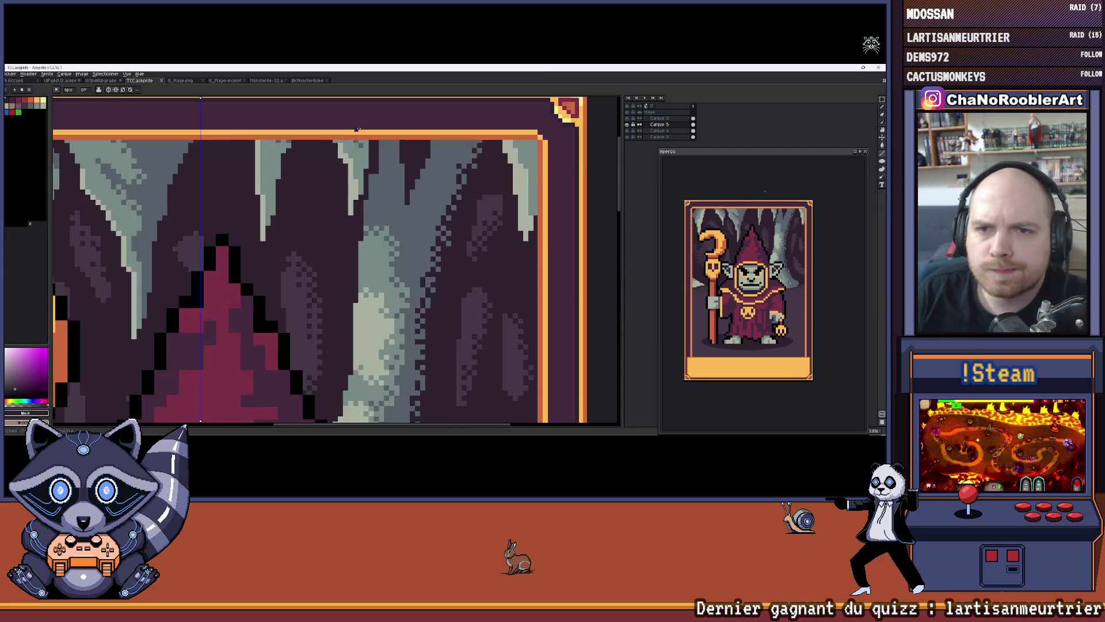
{"action": "scroll", "coordinate": [311, 156], "scroll_direction": "up", "scroll_amount": 3}
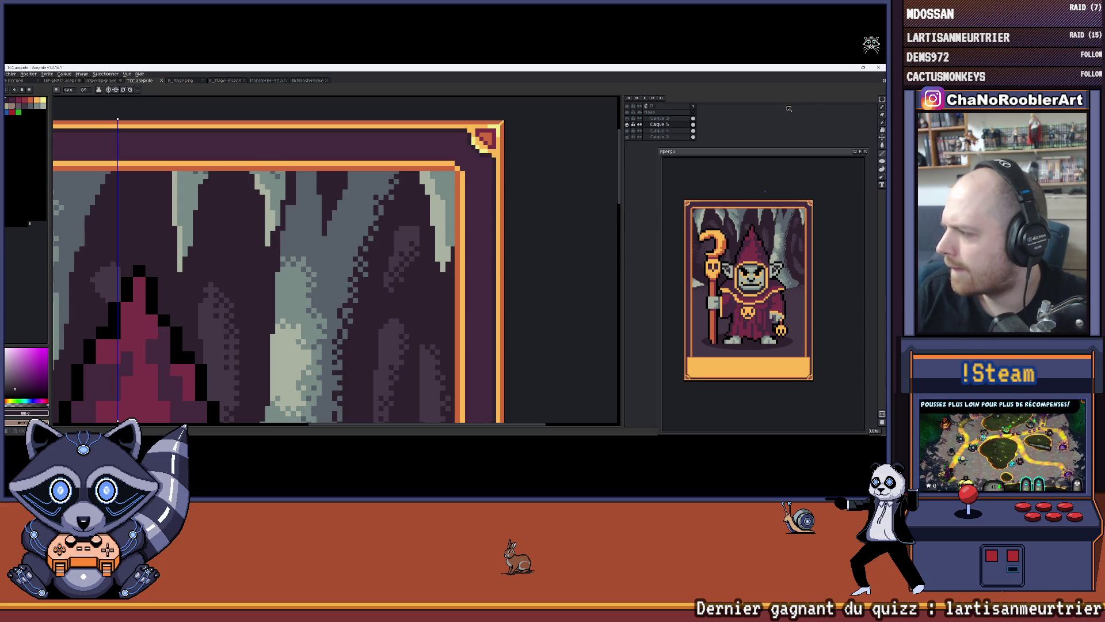
{"action": "scroll", "coordinate": [429, 167], "scroll_direction": "down", "scroll_amount": 4}
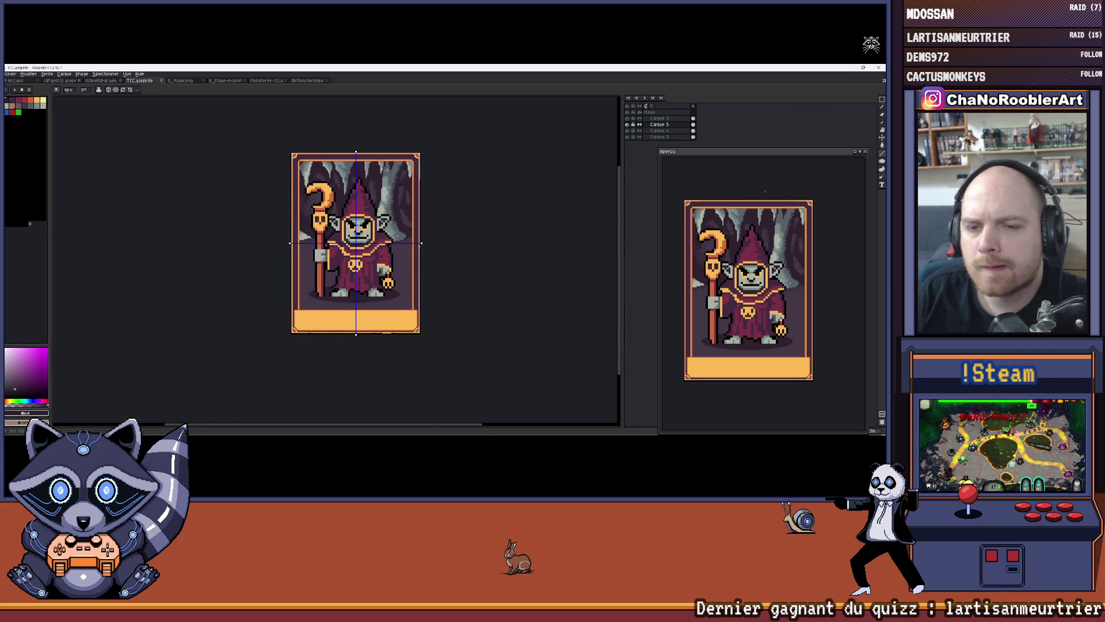
{"action": "scroll", "coordinate": [390, 151], "scroll_direction": "up", "scroll_amount": 4}
{"action": "scroll", "coordinate": [390, 152], "scroll_direction": "down", "scroll_amount": 1}
{"action": "scroll", "coordinate": [368, 167], "scroll_direction": "down", "scroll_amount": 3}
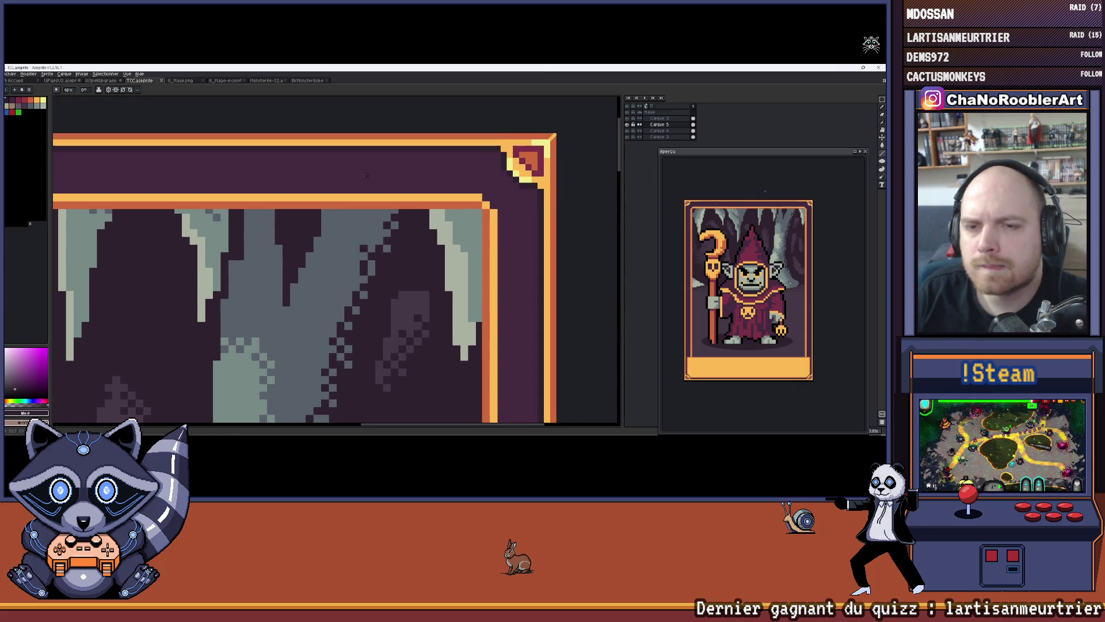
{"action": "left_click_drag", "start_coordinate": [330, 211], "coordinate": [393, 159]}
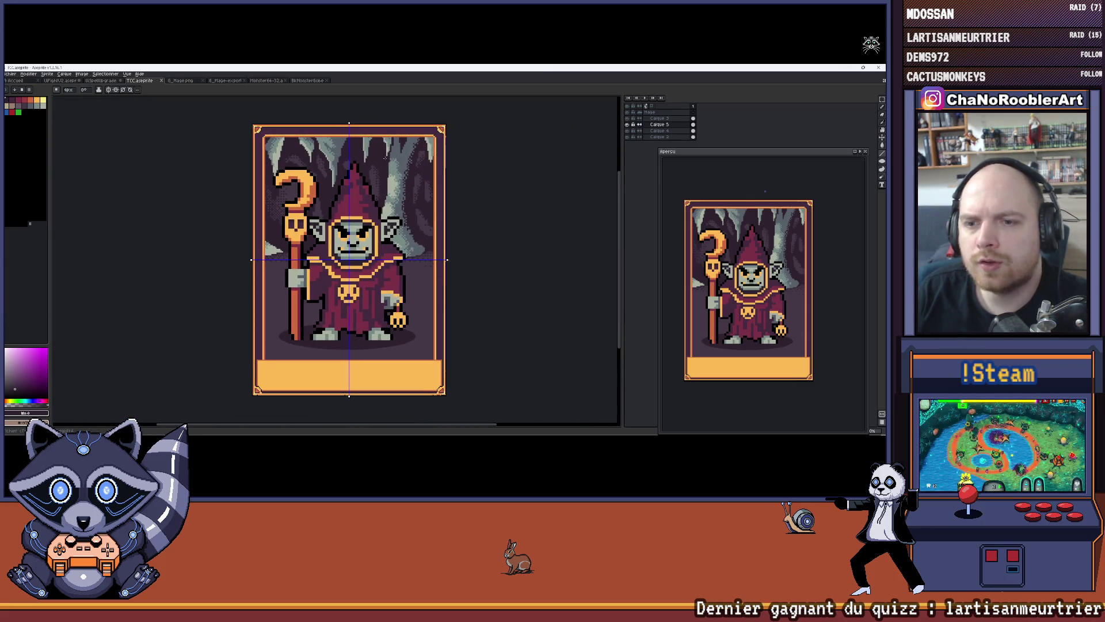
{"action": "scroll", "coordinate": [392, 159], "scroll_direction": "up", "scroll_amount": 2}
{"action": "scroll", "coordinate": [393, 159], "scroll_direction": "down", "scroll_amount": 1}
{"action": "left_click_drag", "start_coordinate": [369, 235], "coordinate": [427, 223]}
{"action": "scroll", "coordinate": [256, 129], "scroll_direction": "up", "scroll_amount": 3}
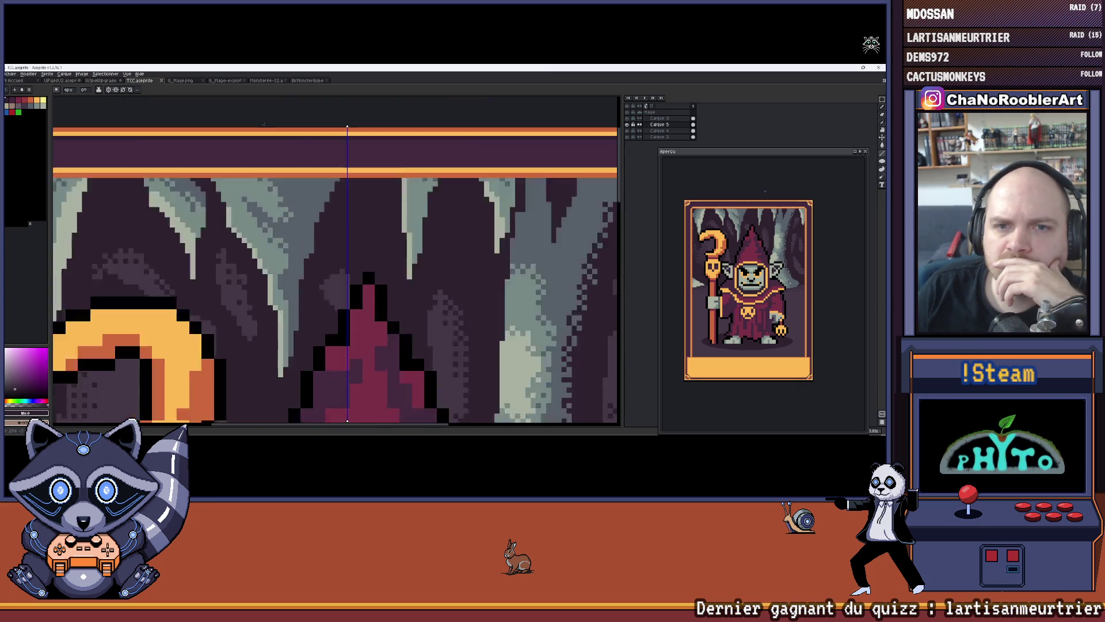
{"action": "scroll", "coordinate": [330, 116], "scroll_direction": "down", "scroll_amount": 6}
{"action": "scroll", "coordinate": [361, 220], "scroll_direction": "up", "scroll_amount": 3}
{"action": "scroll", "coordinate": [329, 199], "scroll_direction": "down", "scroll_amount": 1}
{"action": "mouse_move", "coordinate": [350, 148]}
{"action": "left_mouse_down"}
{"action": "mouse_move", "coordinate": [319, 189]}
{"action": "mouse_move", "coordinate": [325, 206]}
{"action": "left_mouse_up"}
{"action": "mouse_move", "coordinate": [398, 193]}
{"action": "left_mouse_down"}
{"action": "mouse_move", "coordinate": [371, 196]}
{"action": "mouse_move", "coordinate": [389, 199]}
{"action": "left_mouse_up"}
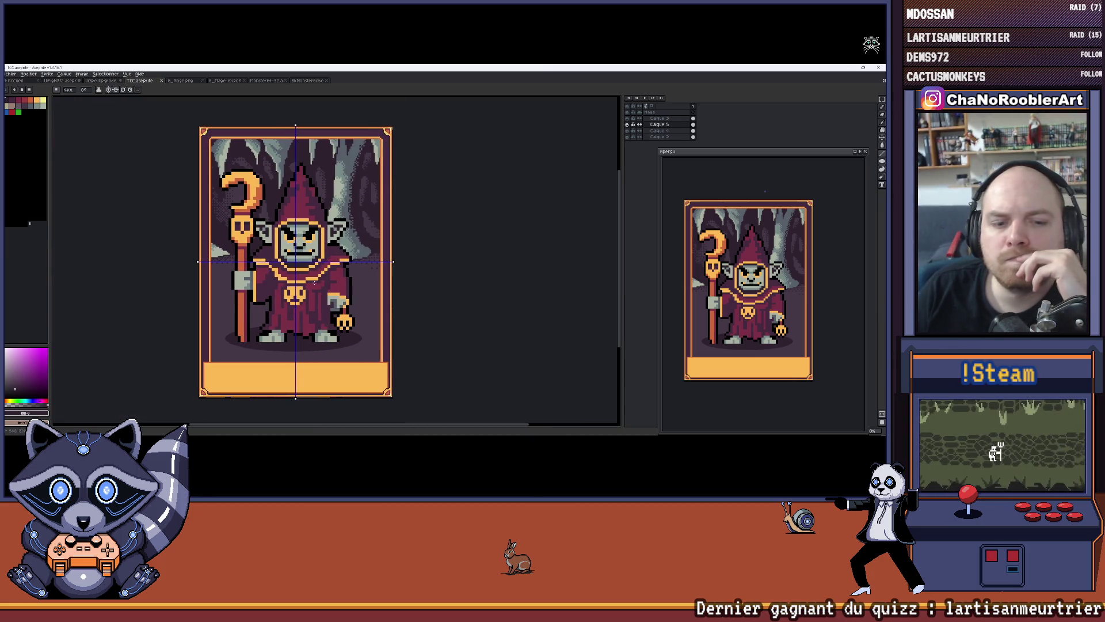
{"action": "scroll", "coordinate": [290, 329], "scroll_direction": "up", "scroll_amount": 4}
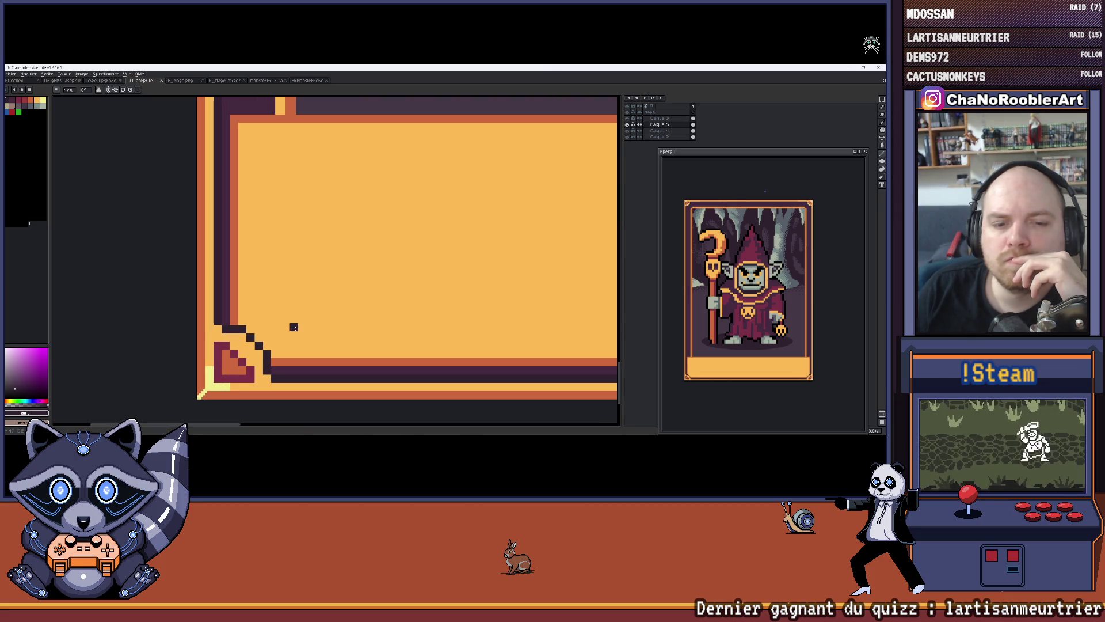
{"action": "scroll", "coordinate": [288, 280], "scroll_direction": "down", "scroll_amount": 3}
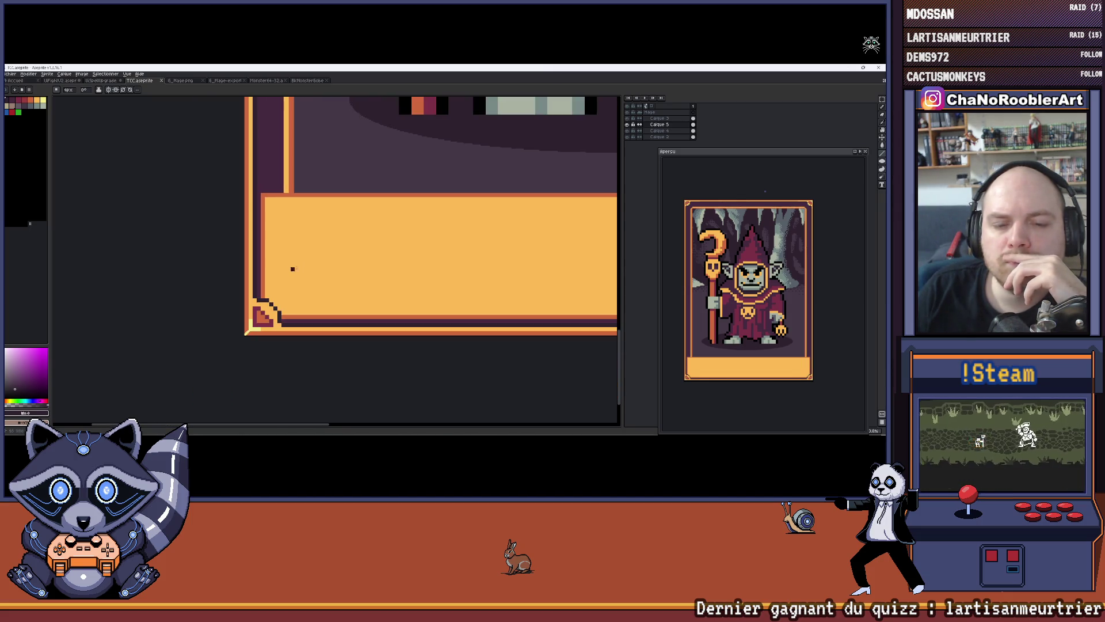
{"action": "scroll", "coordinate": [217, 258], "scroll_direction": "down", "scroll_amount": 2}
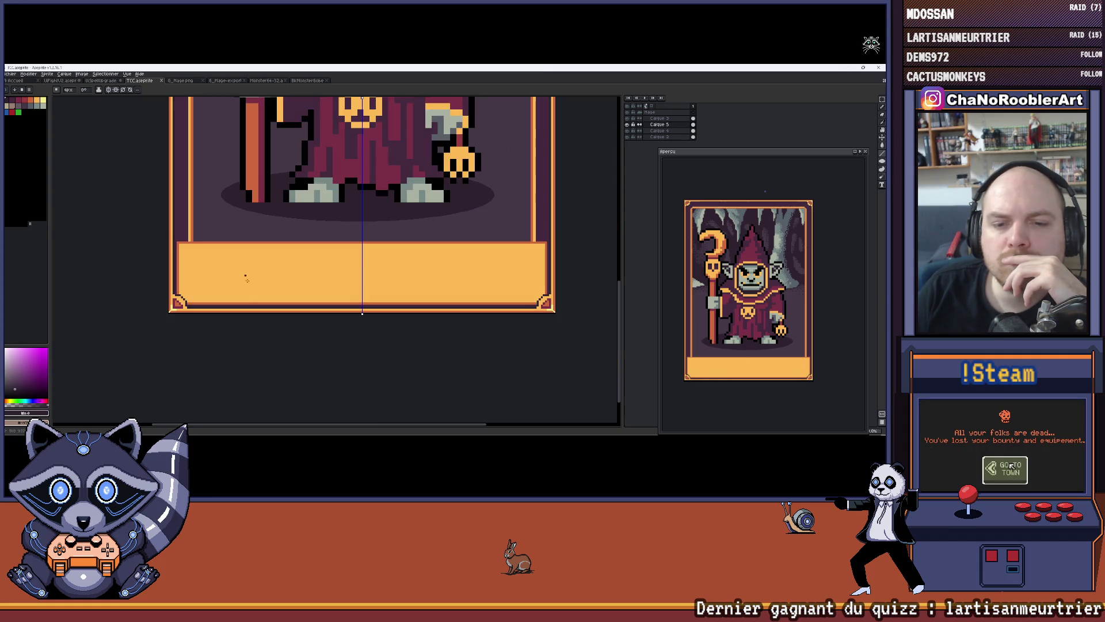
{"action": "scroll", "coordinate": [236, 276], "scroll_direction": "up", "scroll_amount": 5}
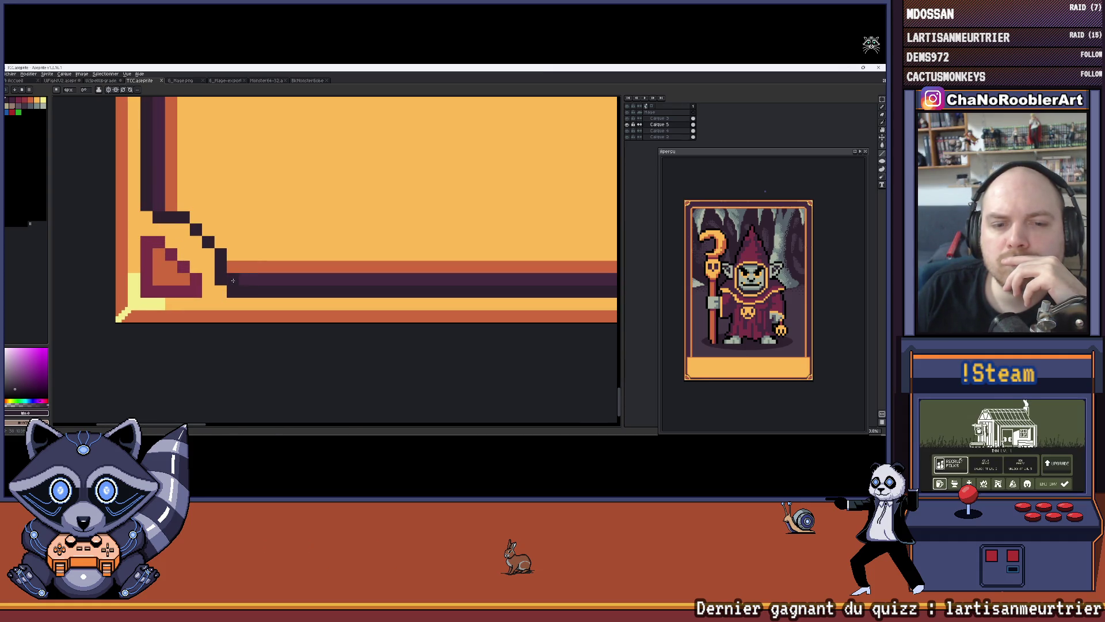
{"action": "scroll", "coordinate": [239, 283], "scroll_direction": "right", "scroll_amount": 5}
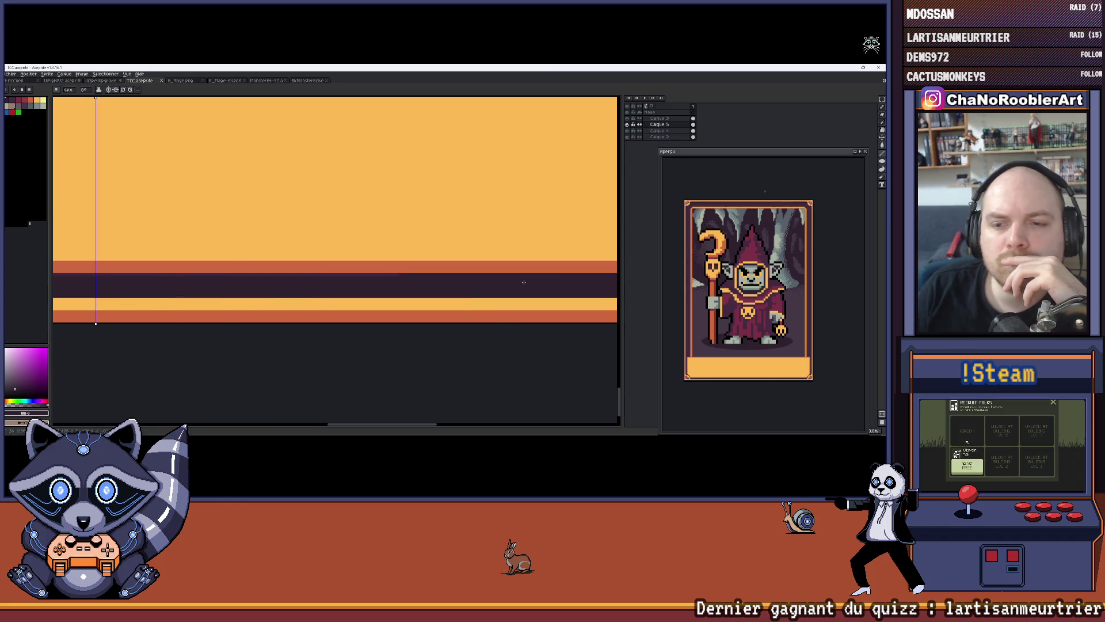
{"action": "scroll", "coordinate": [473, 221], "scroll_direction": "down", "scroll_amount": 2}
{"action": "left_click_drag", "start_coordinate": [474, 221], "coordinate": [419, 270]}
{"action": "scroll", "coordinate": [197, 235], "scroll_direction": "up", "scroll_amount": 3}
{"action": "left_click_drag", "start_coordinate": [197, 235], "coordinate": [221, 219]}
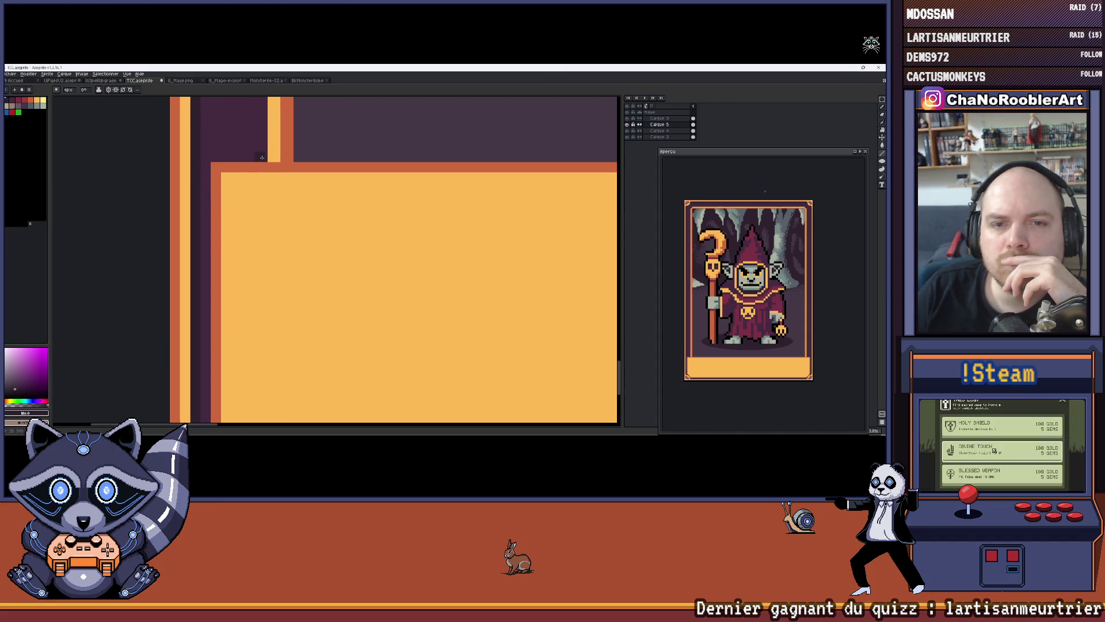
{"action": "scroll", "coordinate": [260, 157], "scroll_direction": "down", "scroll_amount": 2}
{"action": "scroll", "coordinate": [268, 155], "scroll_direction": "up", "scroll_amount": 1}
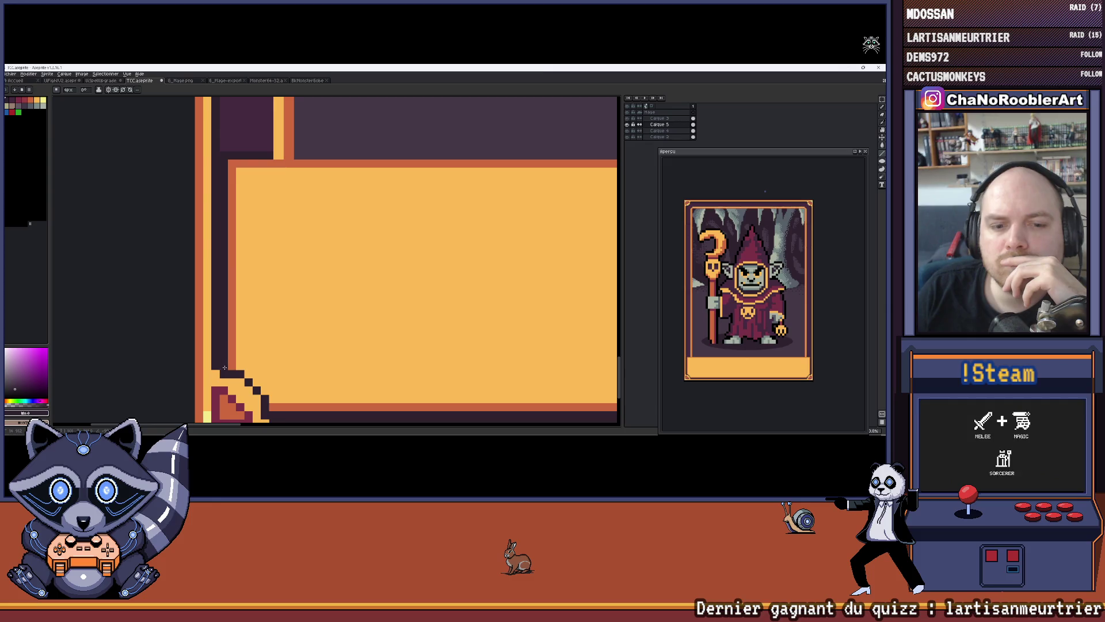
{"action": "scroll", "coordinate": [219, 170], "scroll_direction": "down", "scroll_amount": 3}
{"action": "scroll", "coordinate": [178, 197], "scroll_direction": "up", "scroll_amount": 2}
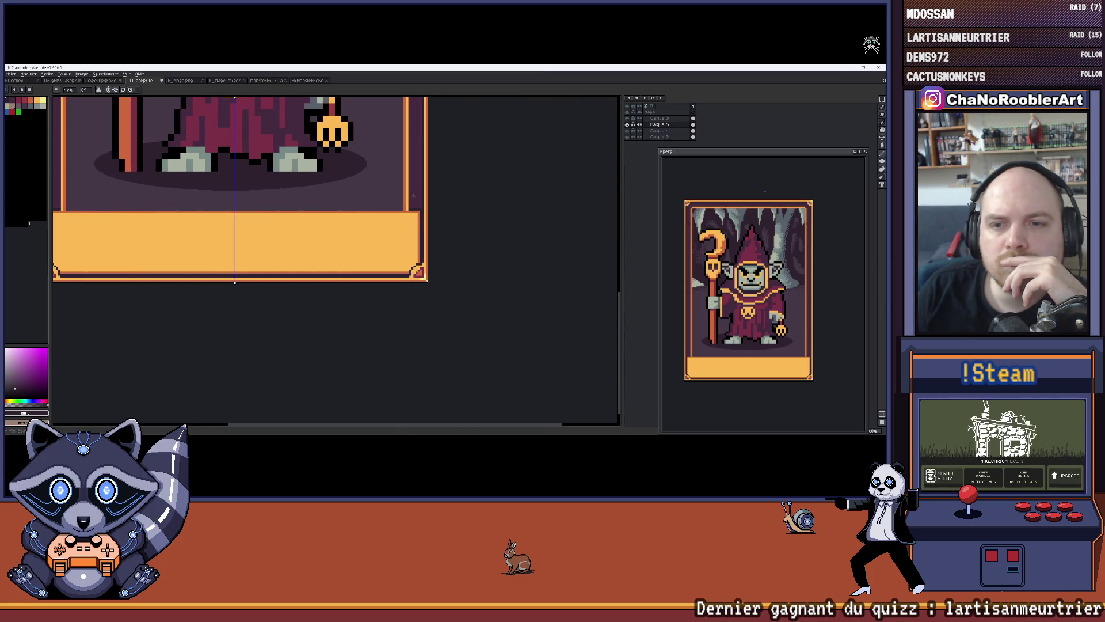
{"action": "scroll", "coordinate": [398, 229], "scroll_direction": "up", "scroll_amount": 3}
{"action": "scroll", "coordinate": [398, 229], "scroll_direction": "up", "scroll_amount": 2}
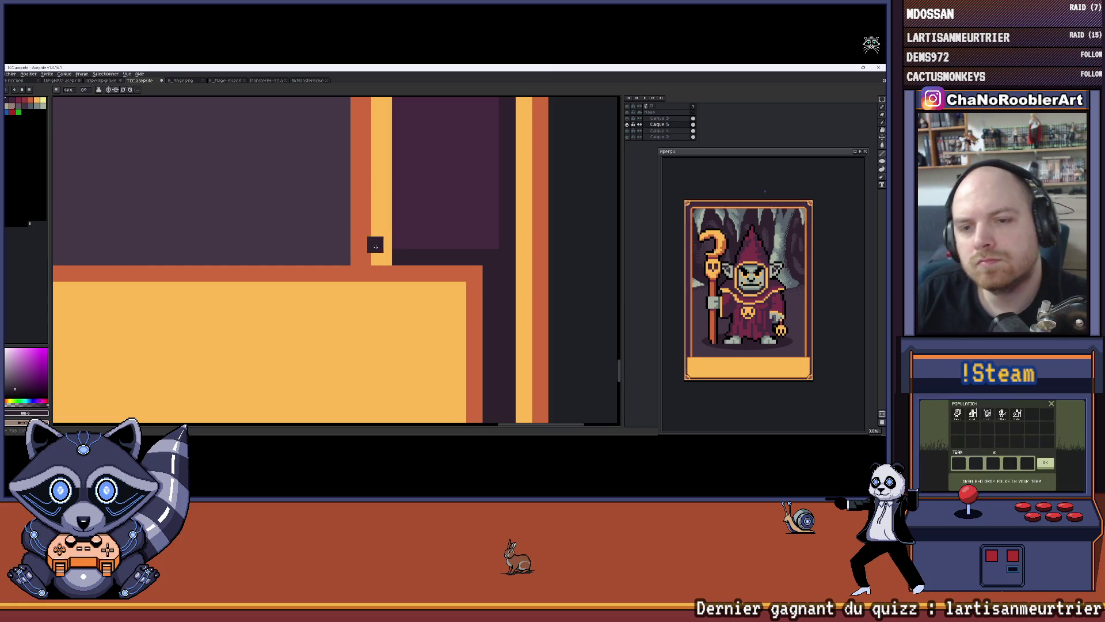
Paint a dark red pixel at the border's inner corner and a yellow pixel above the orange band.
{"action": "key", "text": "alt"}
{"action": "left_click", "coordinate": [369, 248], "text": "alt"}
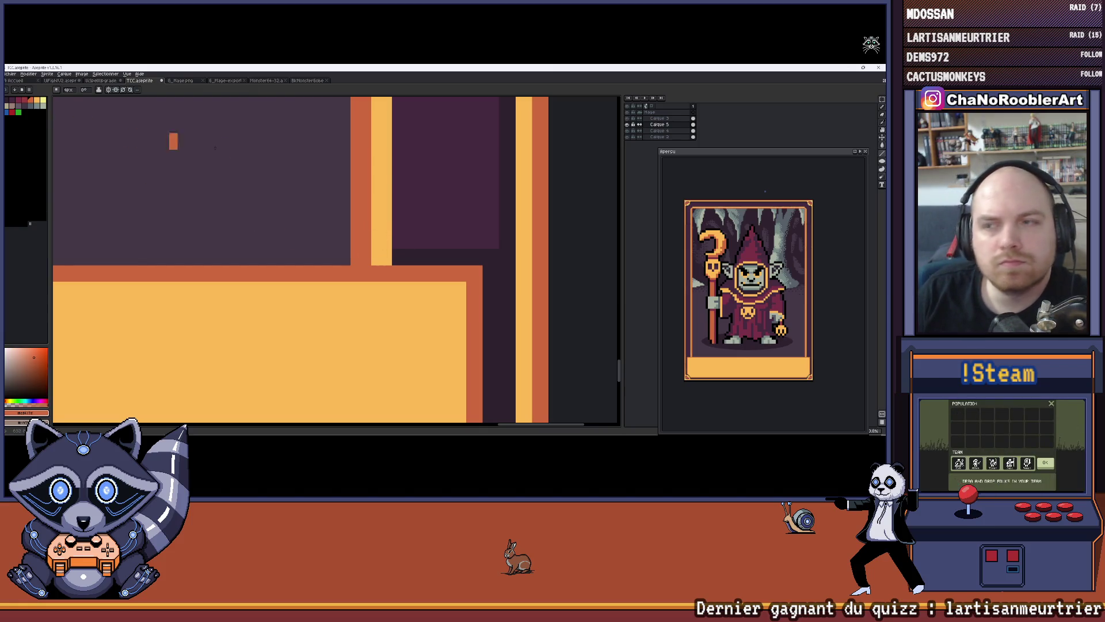
{"action": "left_click", "coordinate": [33, 107]}
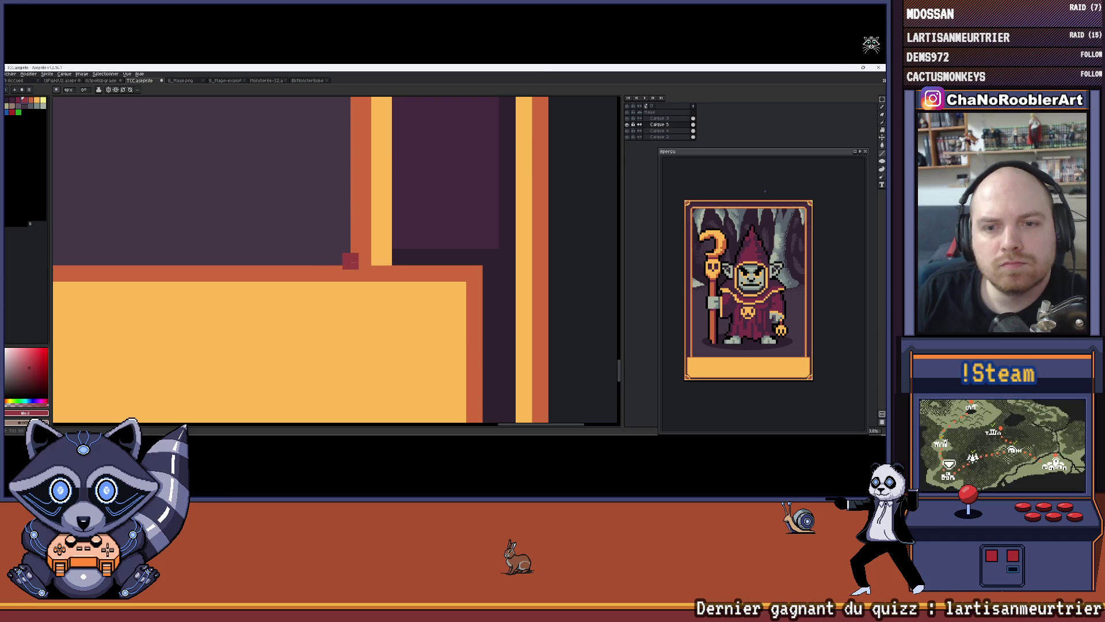
{"action": "left_click", "coordinate": [361, 257]}
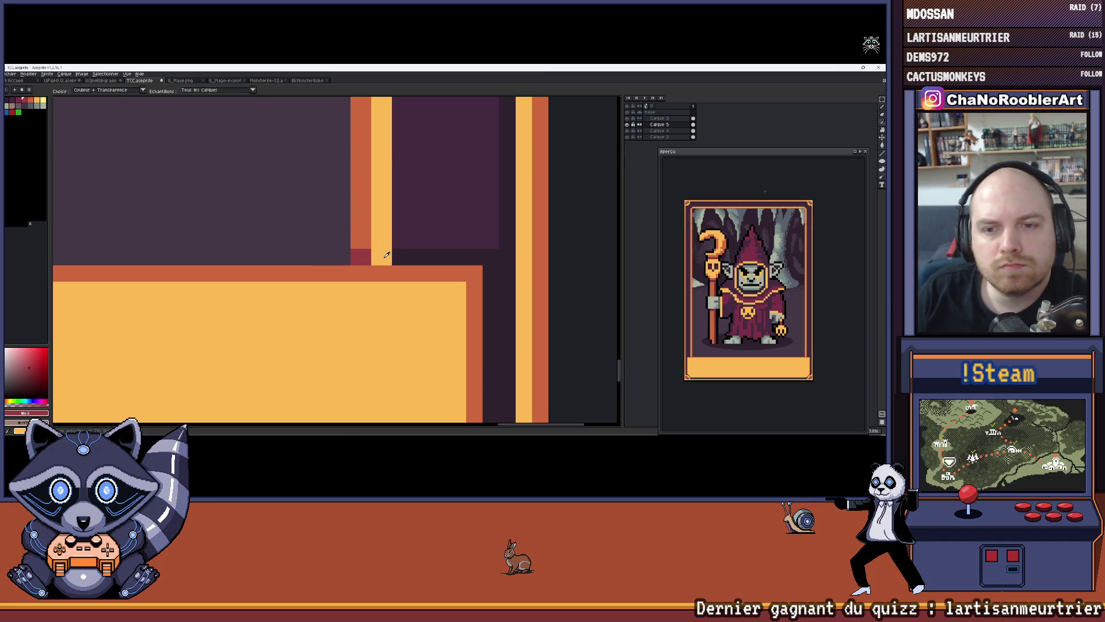
{"action": "left_click", "coordinate": [362, 242], "text": "alt"}
{"action": "scroll", "coordinate": [366, 230], "scroll_direction": "up", "scroll_amount": 2}
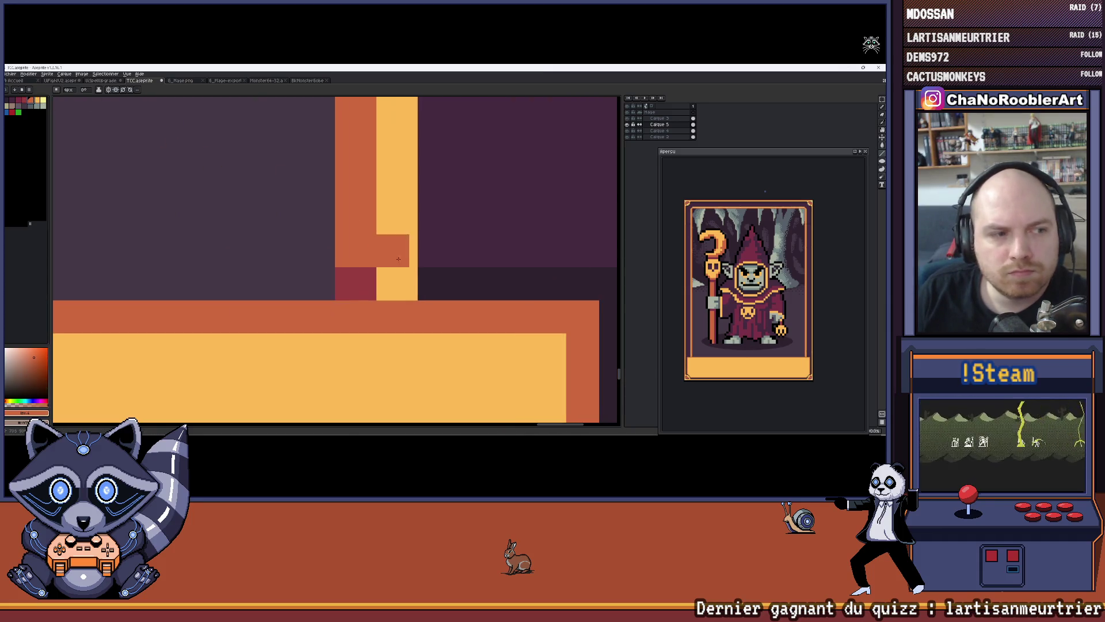
{"action": "left_click", "coordinate": [393, 284]}
{"action": "scroll", "coordinate": [394, 284], "scroll_direction": "down", "scroll_amount": 5}
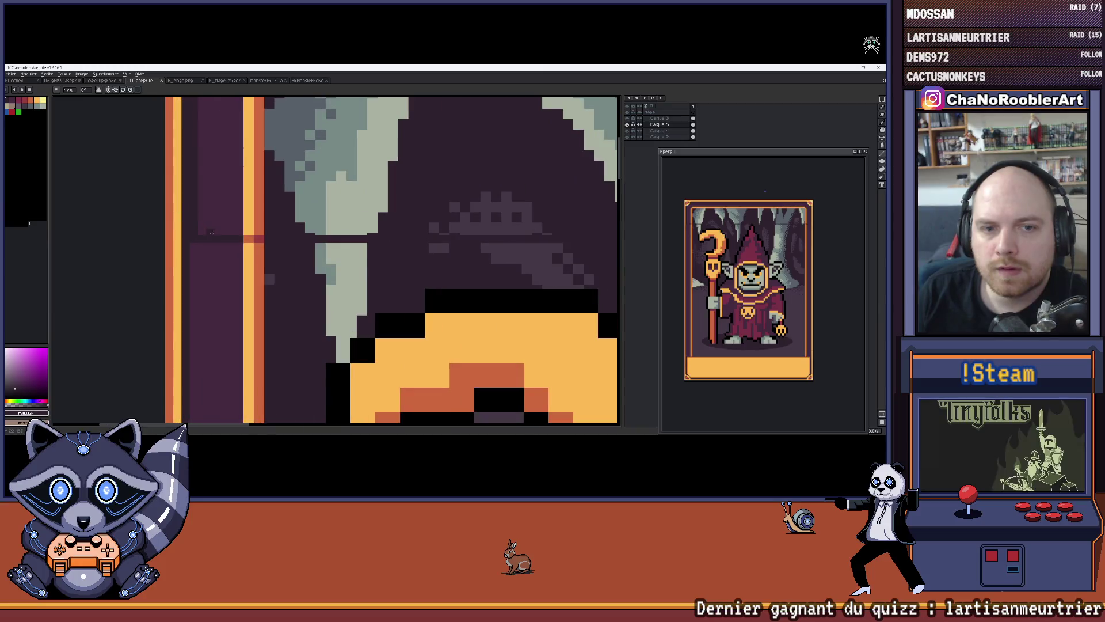
{"action": "scroll", "coordinate": [311, 207], "scroll_direction": "up", "scroll_amount": 2}
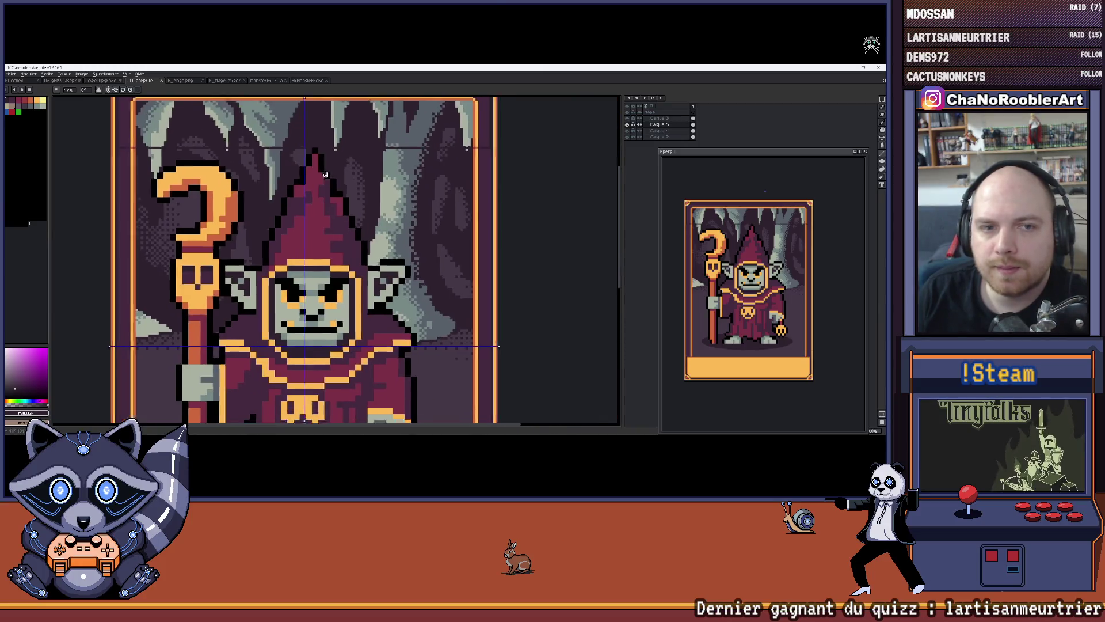
Undo the stray line strokes drawn in the border near the name panel.
{"action": "key", "text": "ctrl+z"}
{"action": "scroll", "coordinate": [298, 157], "scroll_direction": "up", "scroll_amount": 1}
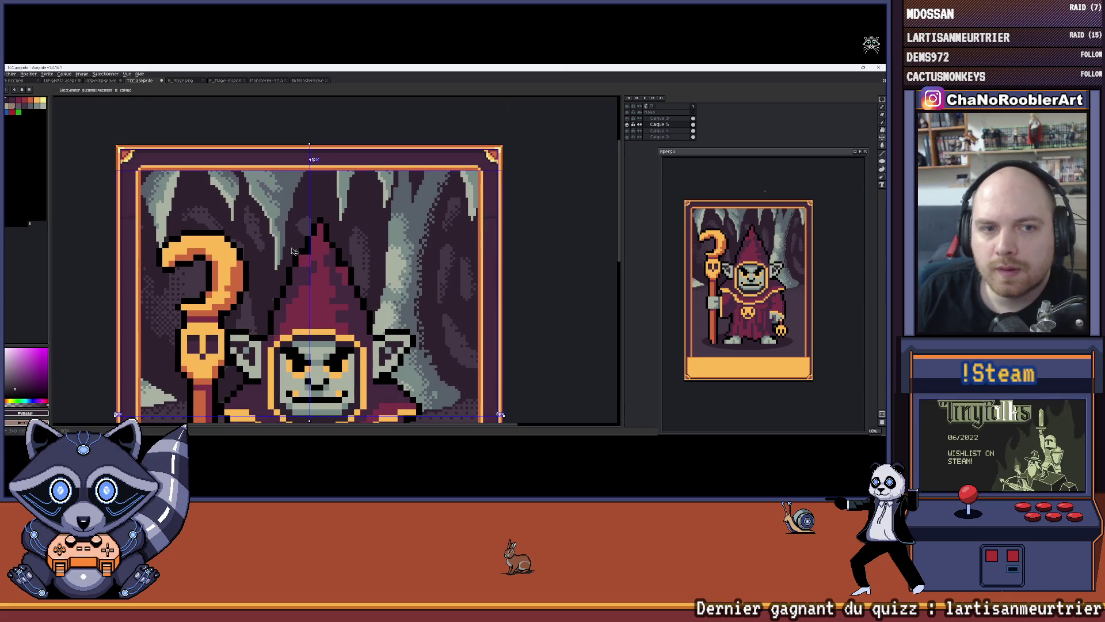
{"action": "scroll", "coordinate": [217, 221], "scroll_direction": "down", "scroll_amount": 3}
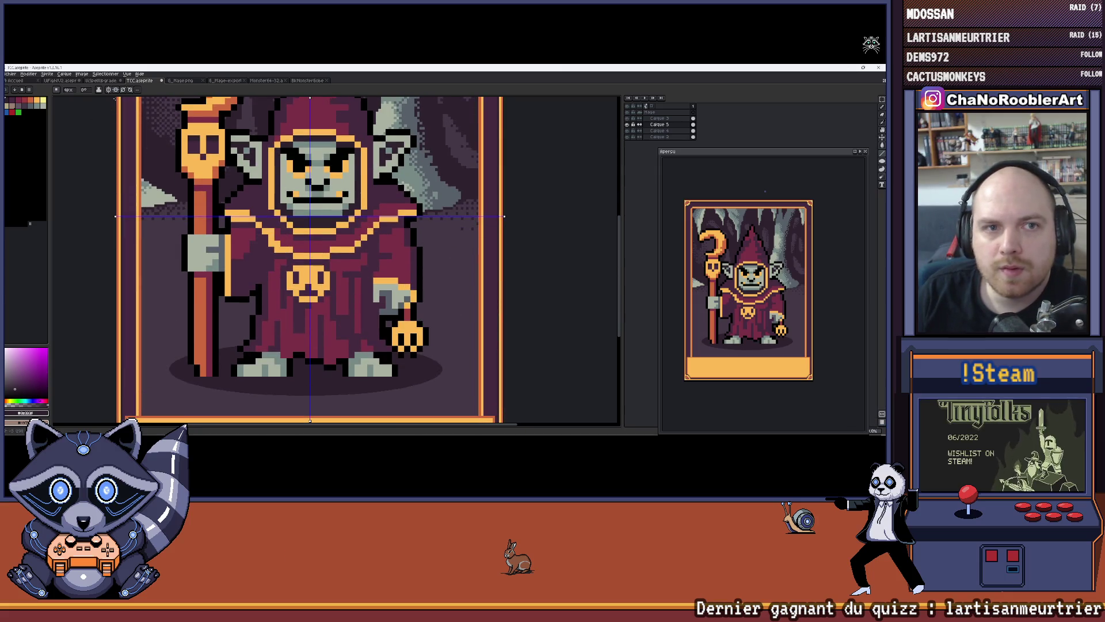
{"action": "scroll", "coordinate": [275, 283], "scroll_direction": "down", "scroll_amount": 4}
{"action": "scroll", "coordinate": [274, 283], "scroll_direction": "up", "scroll_amount": 3}
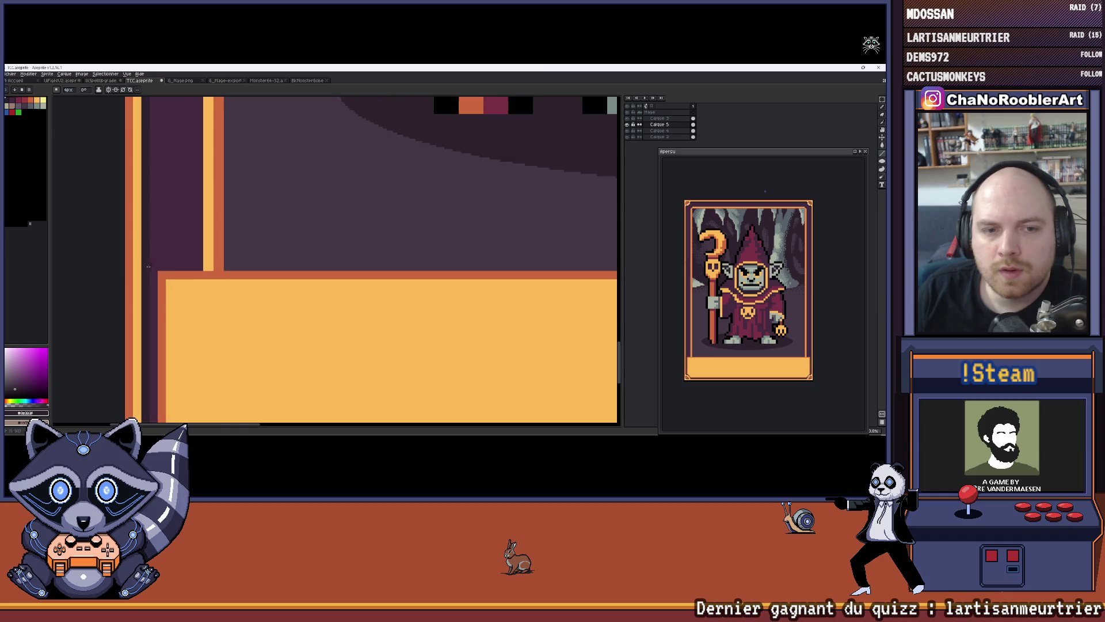
{"action": "left_click_drag", "start_coordinate": [162, 283], "coordinate": [205, 220]}
{"action": "scroll", "coordinate": [196, 209], "scroll_direction": "down", "scroll_amount": 5}
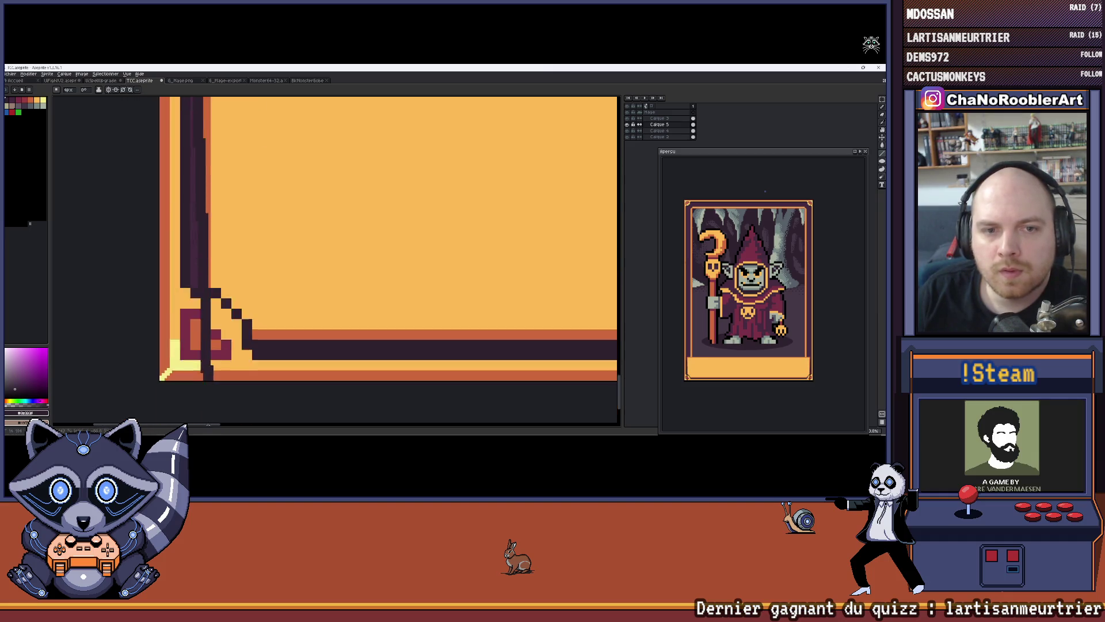
{"action": "scroll", "coordinate": [197, 218], "scroll_direction": "up", "scroll_amount": 2}
{"action": "scroll", "coordinate": [196, 230], "scroll_direction": "down", "scroll_amount": 3}
{"action": "scroll", "coordinate": [124, 184], "scroll_direction": "right", "scroll_amount": 4}
{"action": "scroll", "coordinate": [147, 131], "scroll_direction": "down", "scroll_amount": 5}
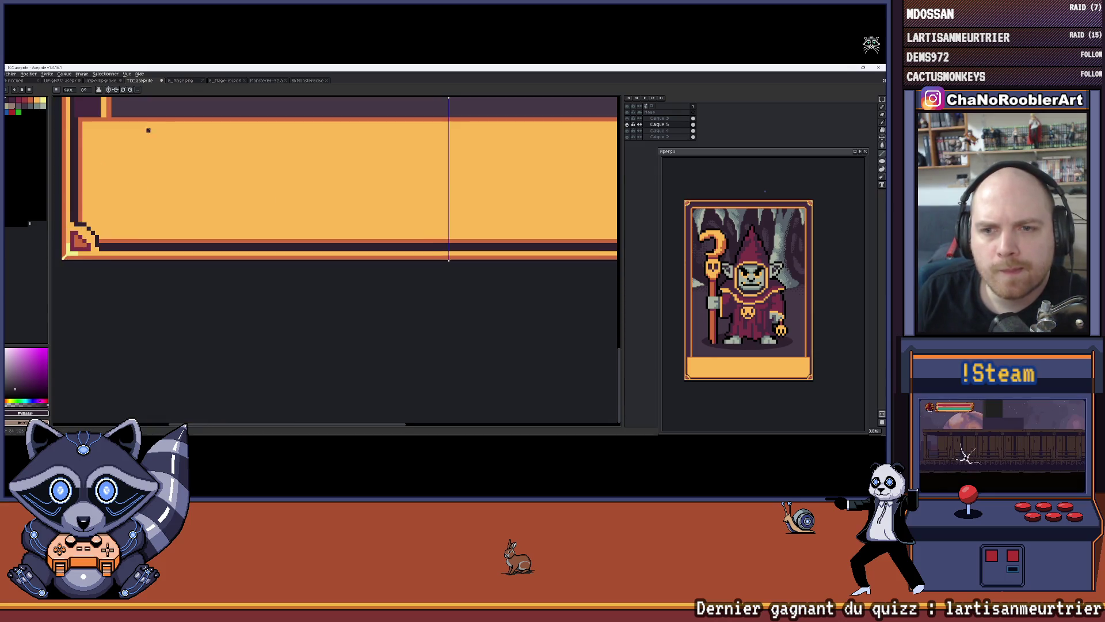
{"action": "scroll", "coordinate": [234, 169], "scroll_direction": "up", "scroll_amount": 4}
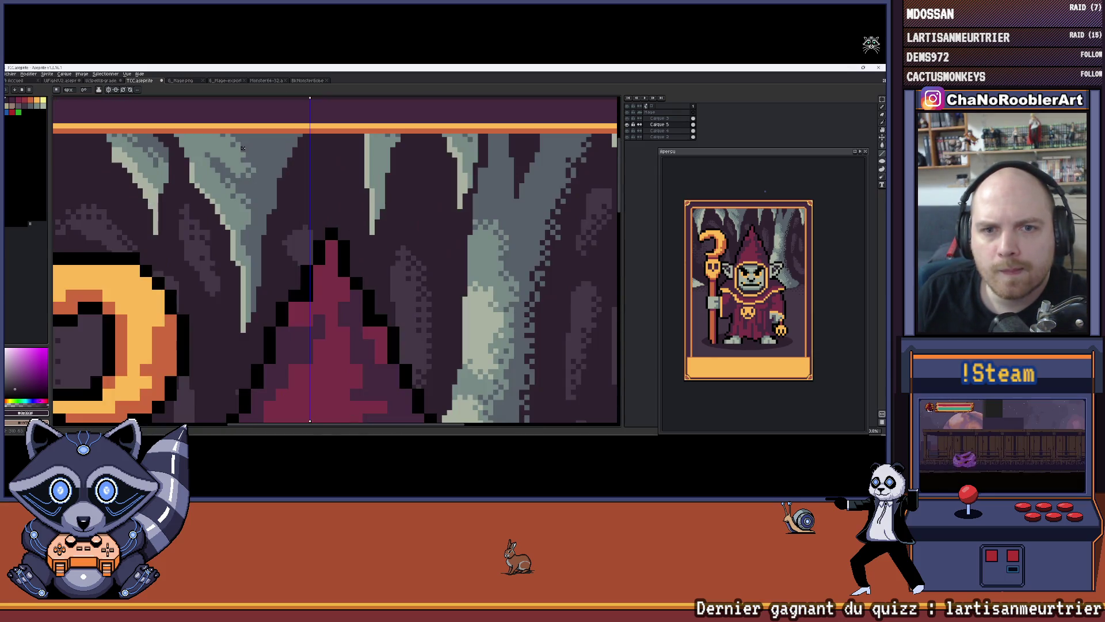
{"action": "mouse_move", "coordinate": [250, 171]}
{"action": "left_mouse_down"}
{"action": "mouse_move", "coordinate": [299, 259]}
{"action": "mouse_move", "coordinate": [389, 266]}
{"action": "left_mouse_up"}
{"action": "key", "text": "ctrl+z"}
Paint a dark strip along the purple area's bottom edge above the name panel.
{"action": "key", "text": "l"}
{"action": "scroll", "coordinate": [348, 182], "scroll_direction": "down", "scroll_amount": 5}
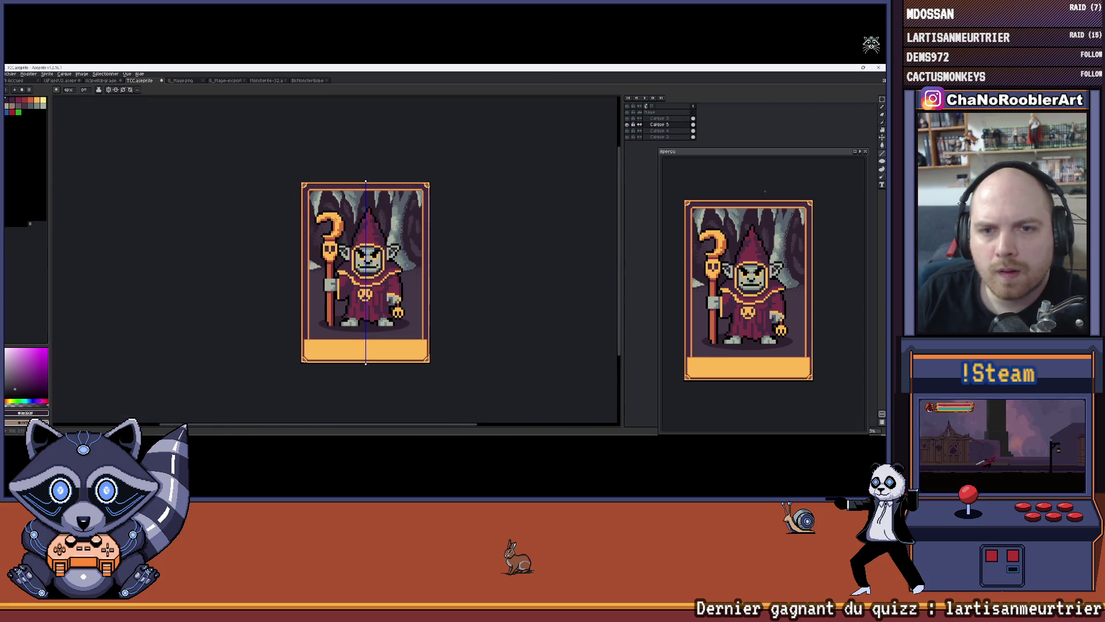
{"action": "scroll", "coordinate": [310, 202], "scroll_direction": "up", "scroll_amount": 5}
{"action": "scroll", "coordinate": [364, 270], "scroll_direction": "down", "scroll_amount": 4}
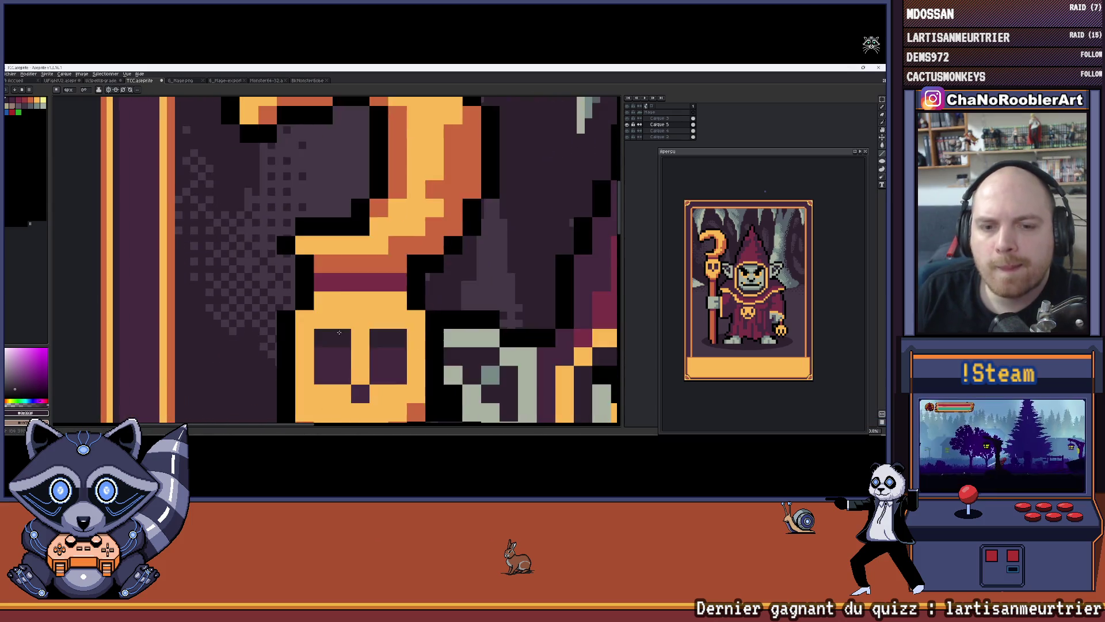
{"action": "scroll", "coordinate": [352, 356], "scroll_direction": "up", "scroll_amount": 5}
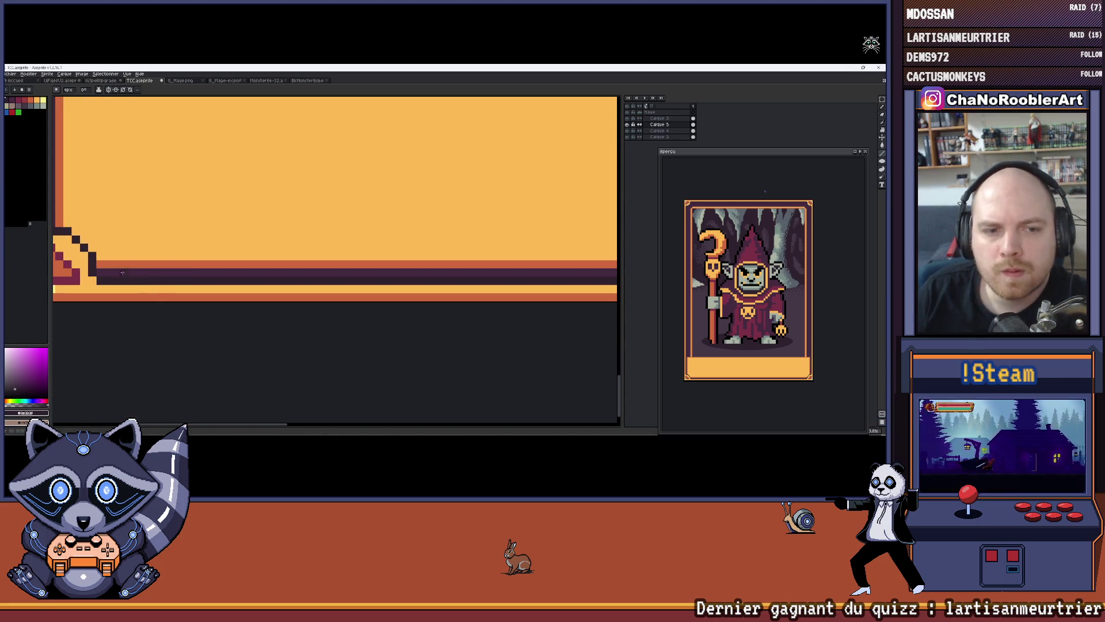
{"action": "scroll", "coordinate": [460, 273], "scroll_direction": "right", "scroll_amount": 5}
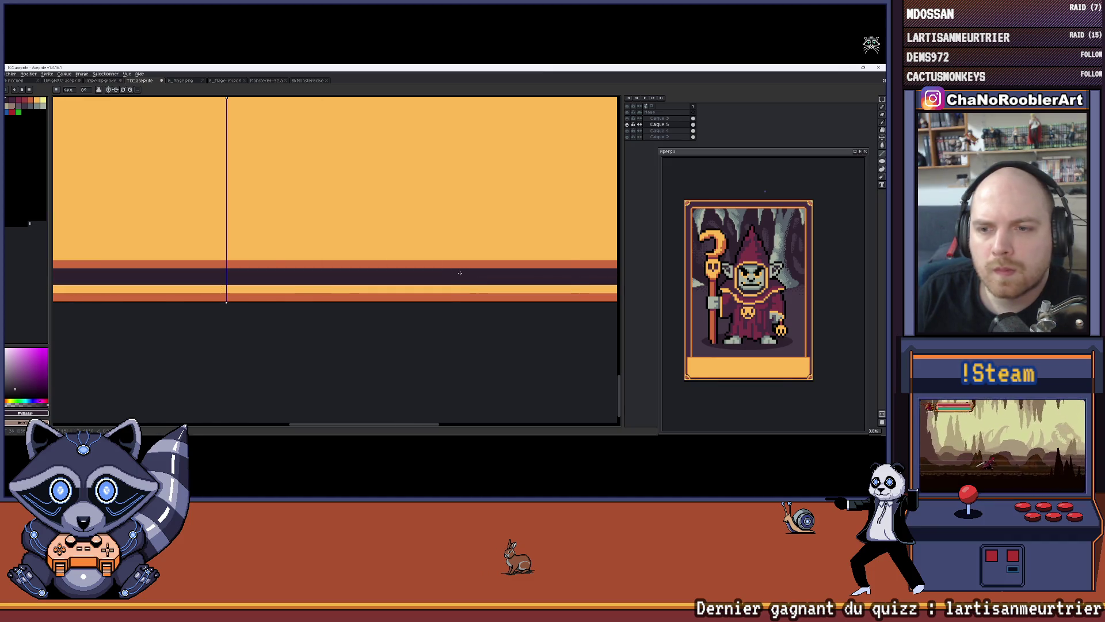
{"action": "scroll", "coordinate": [328, 214], "scroll_direction": "left", "scroll_amount": 6}
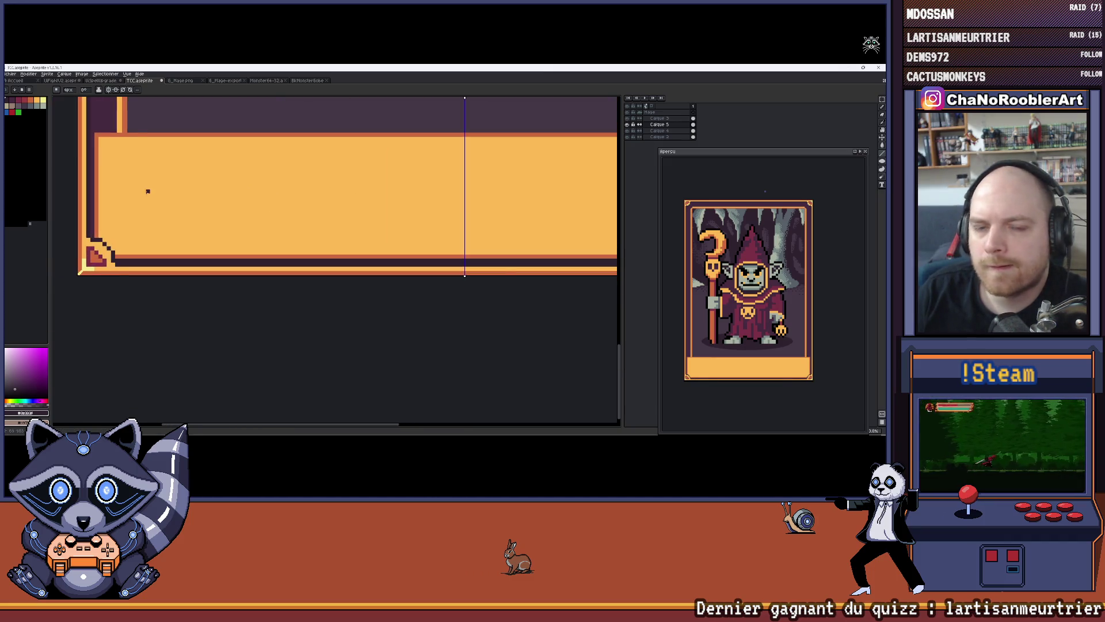
{"action": "scroll", "coordinate": [173, 227], "scroll_direction": "up", "scroll_amount": 2}
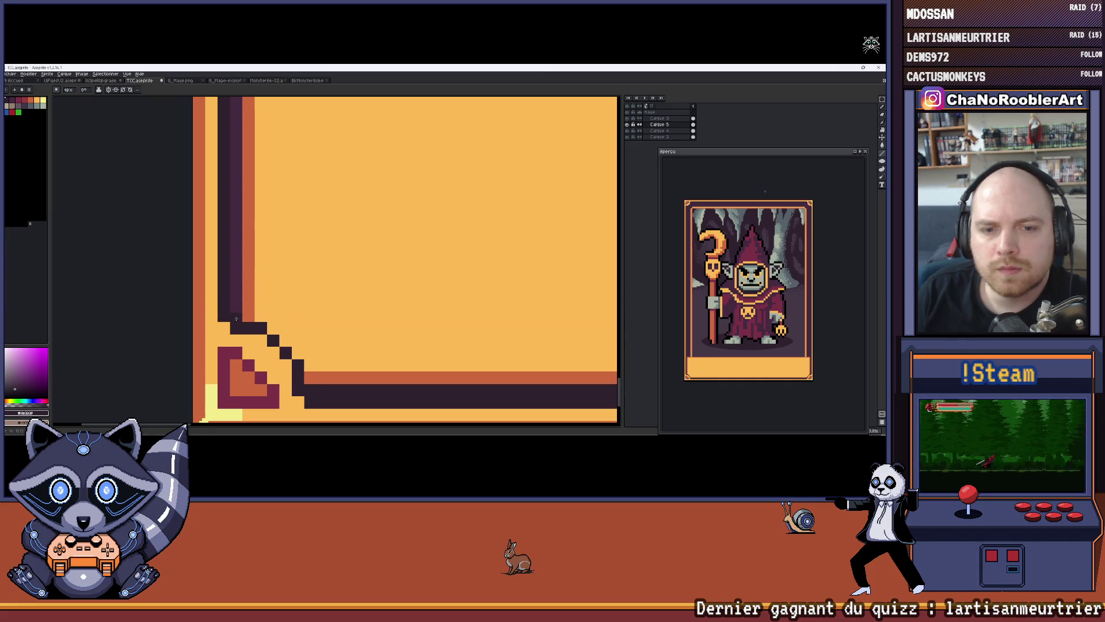
{"action": "scroll", "coordinate": [238, 315], "scroll_direction": "up", "scroll_amount": 5}
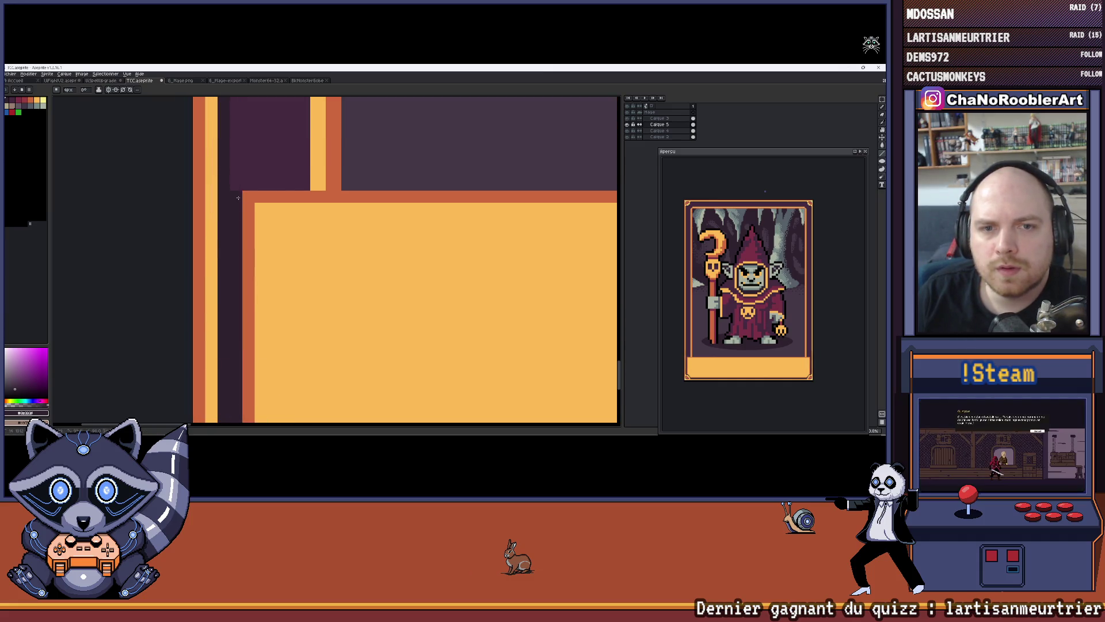
{"action": "scroll", "coordinate": [285, 149], "scroll_direction": "up", "scroll_amount": 2}
{"action": "left_click_drag", "start_coordinate": [325, 225], "coordinate": [187, 223]}
{"action": "scroll", "coordinate": [192, 216], "scroll_direction": "down", "scroll_amount": 1}
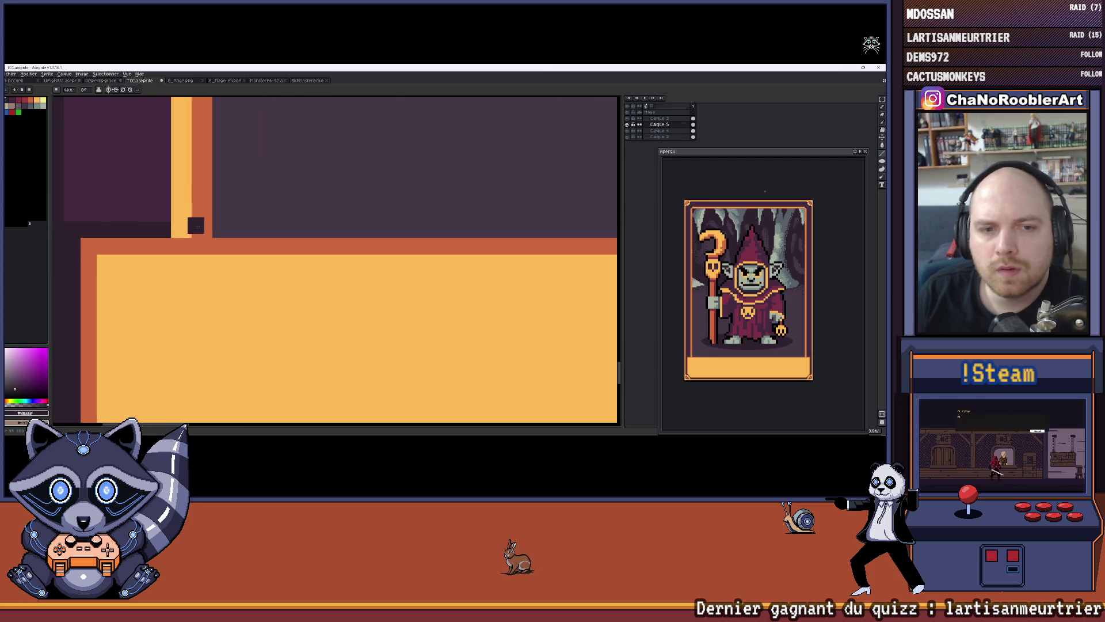
Eyedrop the orange border and dark purple background colours from the card.
{"action": "key", "text": "i"}
{"action": "left_click", "coordinate": [250, 252]}
{"action": "left_click", "coordinate": [35, 103]}
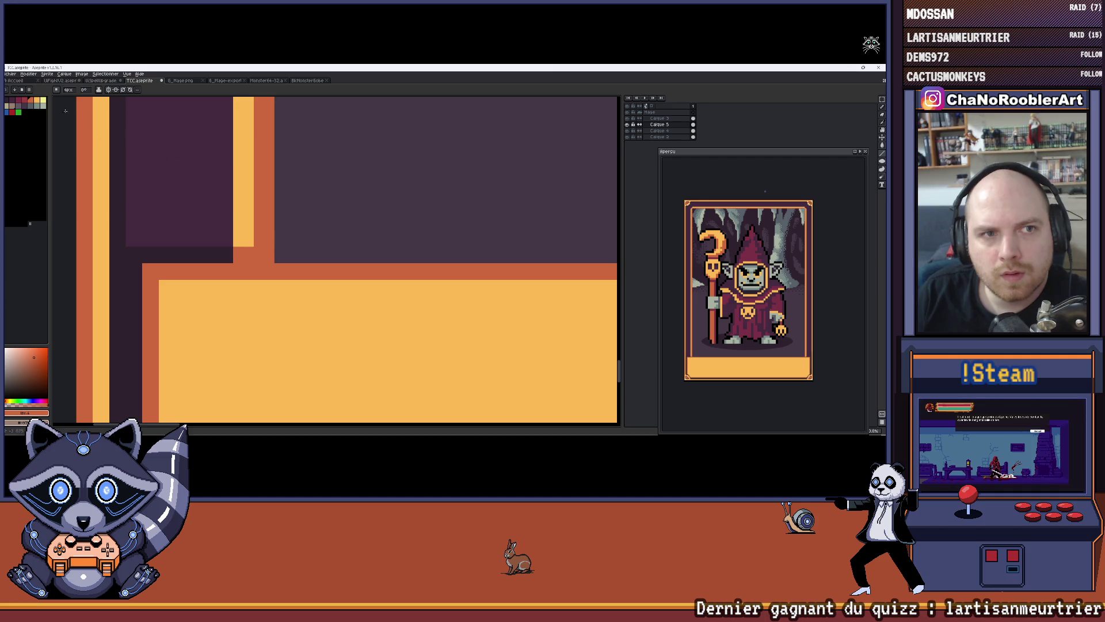
{"action": "key", "text": "i"}
{"action": "left_click", "coordinate": [142, 167]}
{"action": "scroll", "coordinate": [230, 236], "scroll_direction": "up", "scroll_amount": 1}
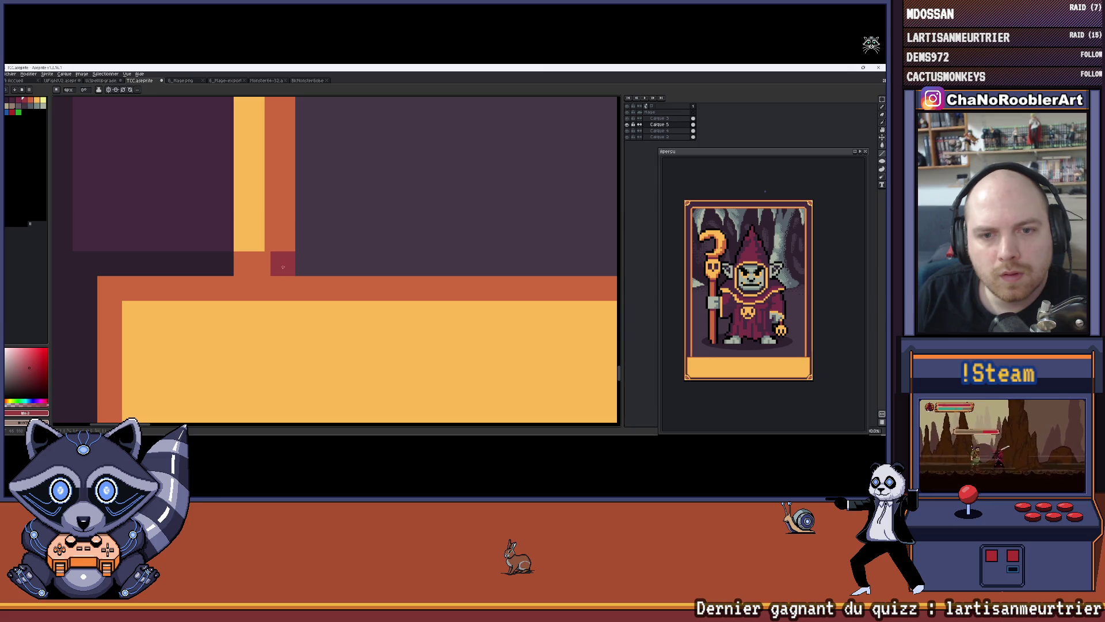
{"action": "scroll", "coordinate": [289, 262], "scroll_direction": "down", "scroll_amount": 4}
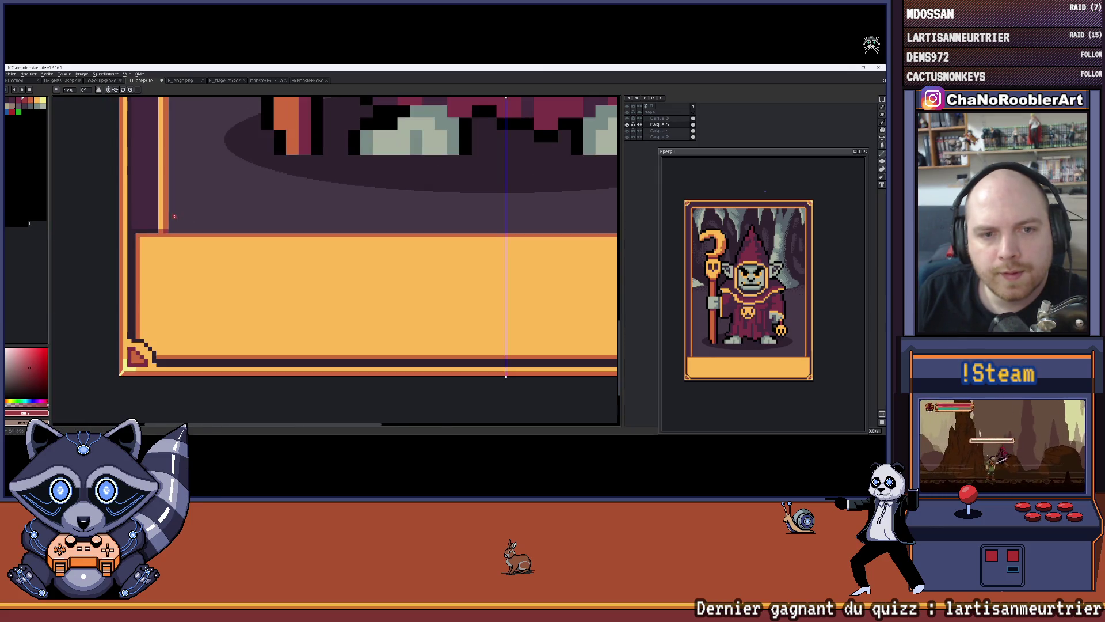
{"action": "key", "text": "i"}
{"action": "left_click", "coordinate": [168, 218]}
{"action": "scroll", "coordinate": [163, 237], "scroll_direction": "up", "scroll_amount": 2}
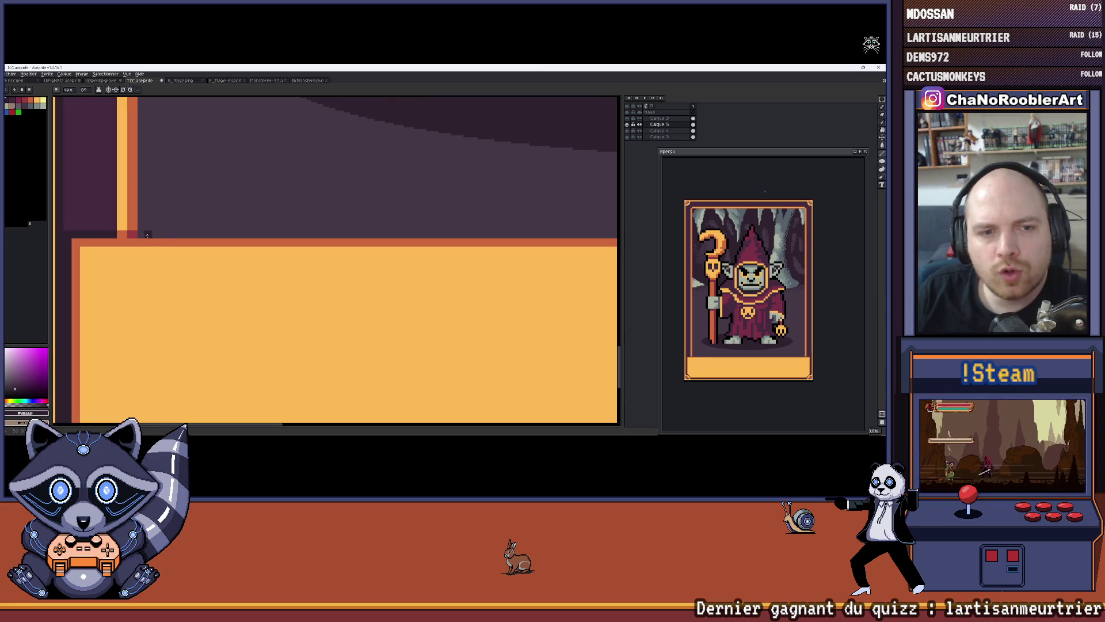
{"action": "scroll", "coordinate": [254, 236], "scroll_direction": "right", "scroll_amount": 5}
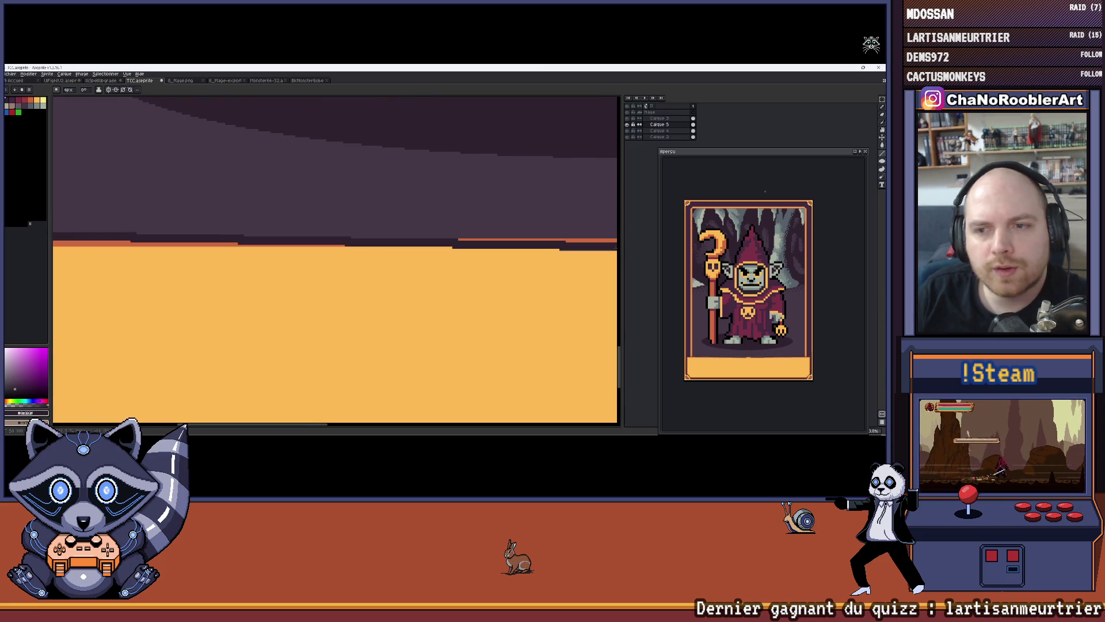
{"action": "scroll", "coordinate": [373, 216], "scroll_direction": "down", "scroll_amount": 2}
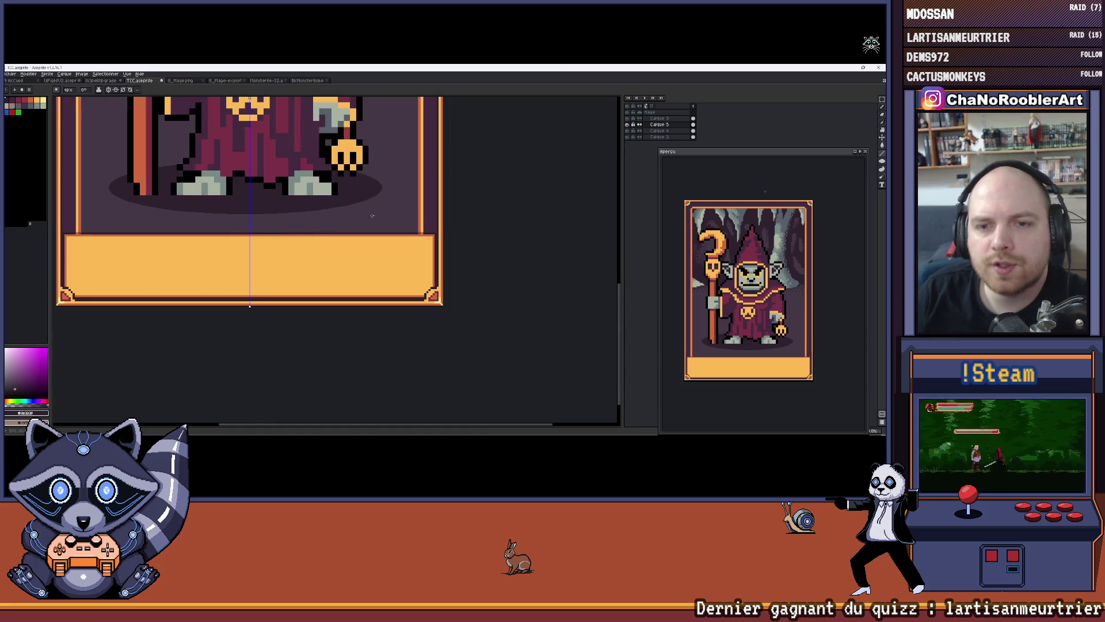
Save the card to TCC.aseprite.
{"action": "key", "text": "ctrl+s"}
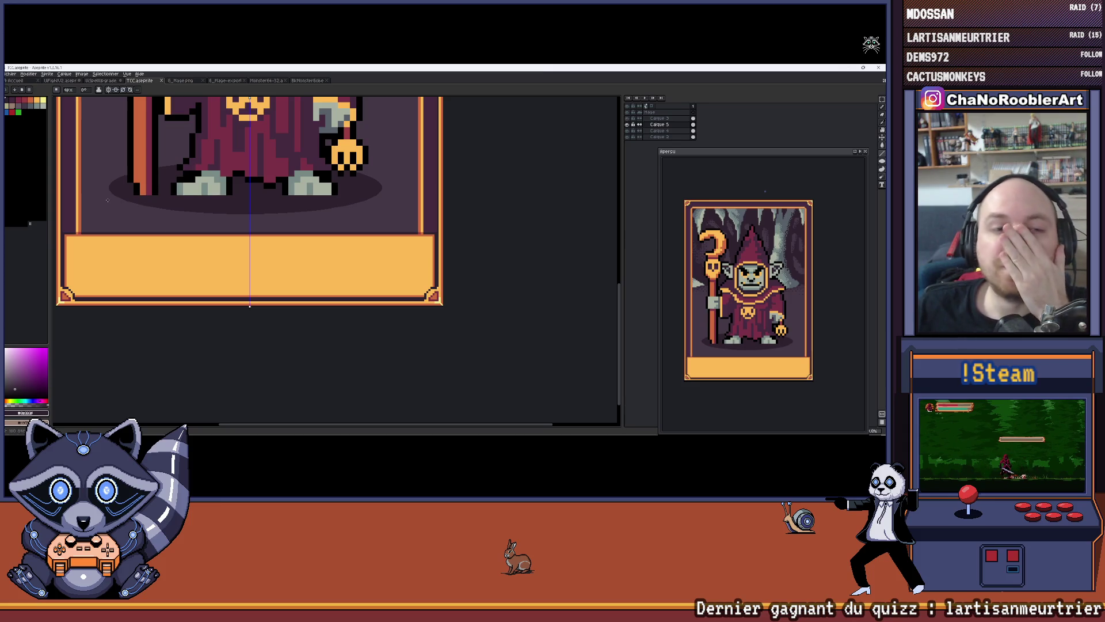
{"action": "left_click_drag", "start_coordinate": [99, 199], "coordinate": [170, 281]}
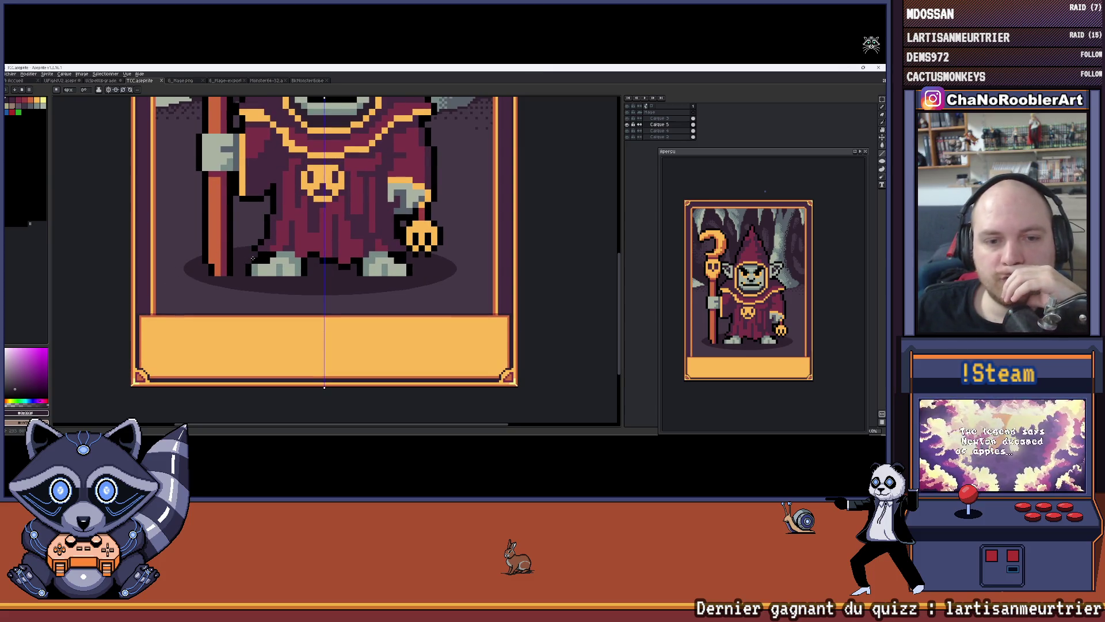
{"action": "scroll", "coordinate": [252, 259], "scroll_direction": "down", "scroll_amount": 3}
{"action": "scroll", "coordinate": [271, 237], "scroll_direction": "up", "scroll_amount": 5}
Pan and zoom around the card to check the name panel, mage and border fixes.
{"action": "mouse_move", "coordinate": [271, 236]}
{"action": "left_mouse_down"}
{"action": "mouse_move", "coordinate": [348, 212]}
{"action": "mouse_move", "coordinate": [318, 126]}
{"action": "mouse_move", "coordinate": [292, 141]}
{"action": "left_mouse_up"}
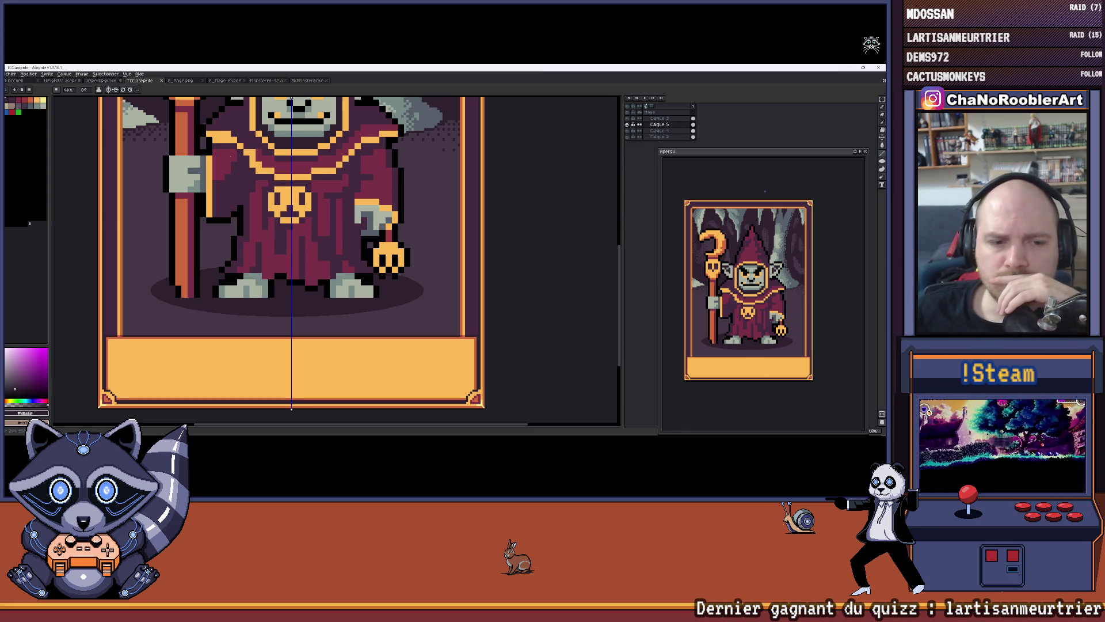
{"action": "scroll", "coordinate": [110, 220], "scroll_direction": "up", "scroll_amount": 3}
{"action": "scroll", "coordinate": [171, 220], "scroll_direction": "down", "scroll_amount": 2}
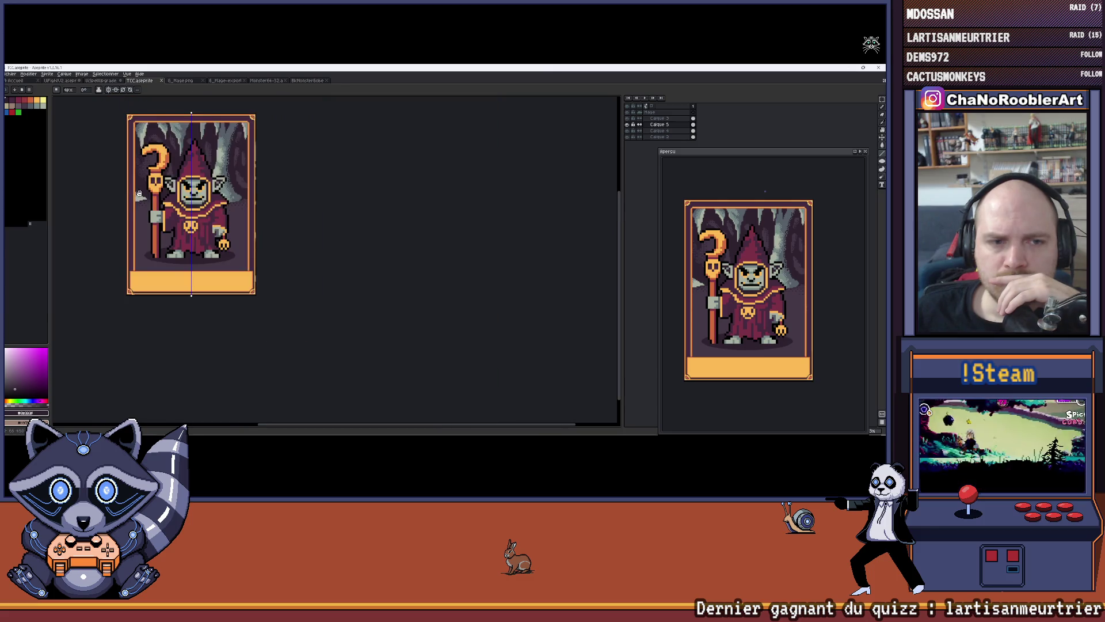
{"action": "scroll", "coordinate": [171, 220], "scroll_direction": "up", "scroll_amount": 1}
{"action": "scroll", "coordinate": [149, 119], "scroll_direction": "up", "scroll_amount": 4}
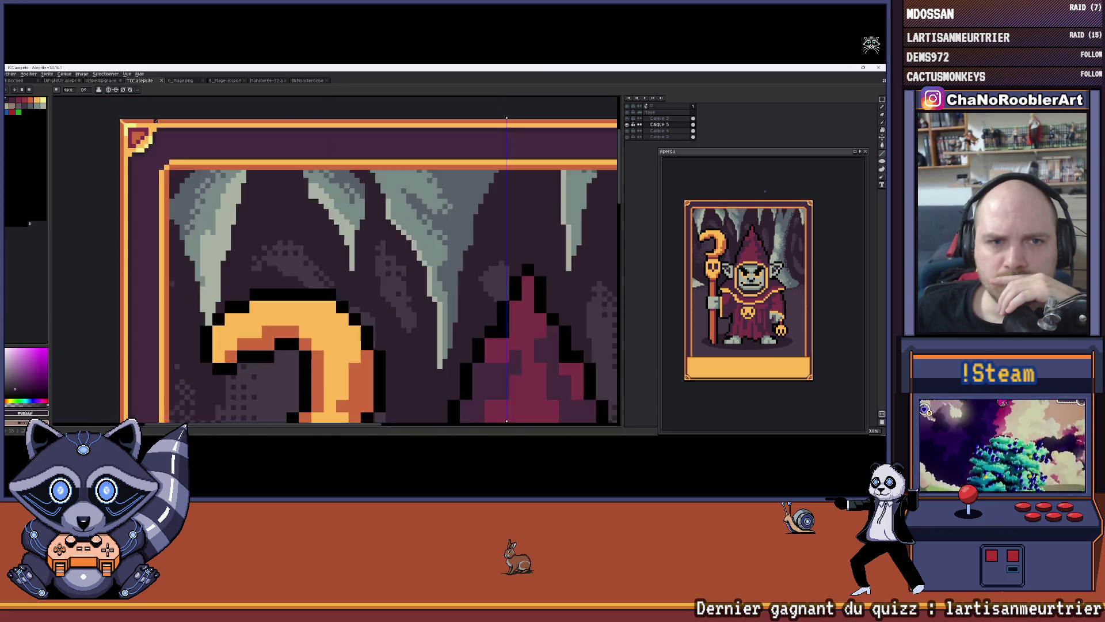
{"action": "scroll", "coordinate": [180, 149], "scroll_direction": "down", "scroll_amount": 2}
{"action": "scroll", "coordinate": [181, 150], "scroll_direction": "down", "scroll_amount": 2}
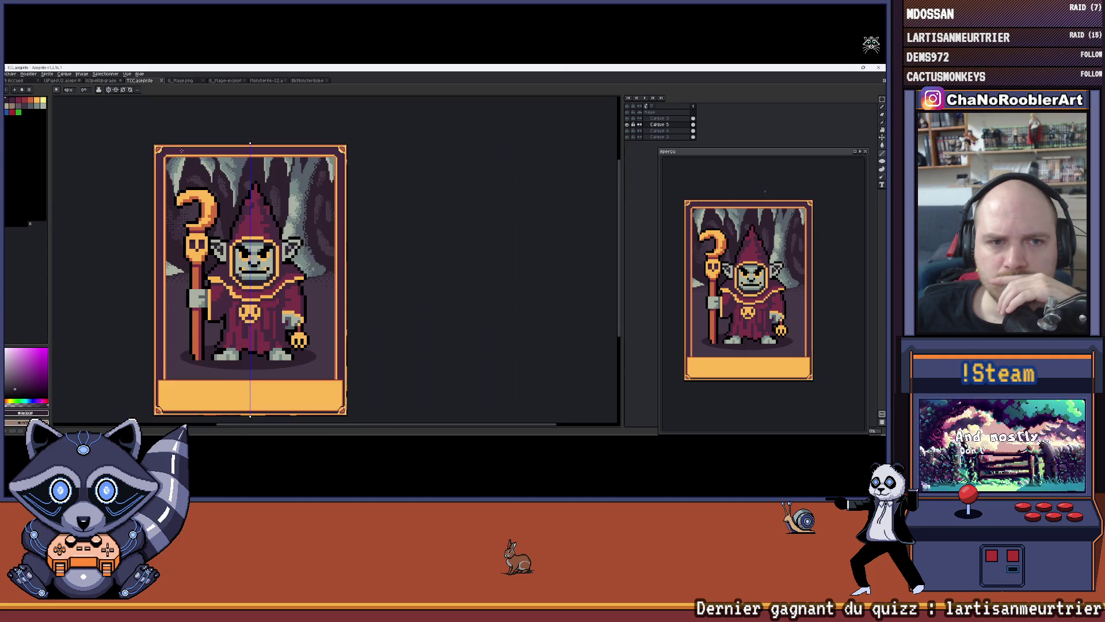
{"action": "mouse_move", "coordinate": [225, 216]}
{"action": "left_mouse_down"}
{"action": "mouse_move", "coordinate": [200, 196]}
{"action": "mouse_move", "coordinate": [221, 173]}
{"action": "left_mouse_up"}
{"action": "scroll", "coordinate": [252, 342], "scroll_direction": "up", "scroll_amount": 2}
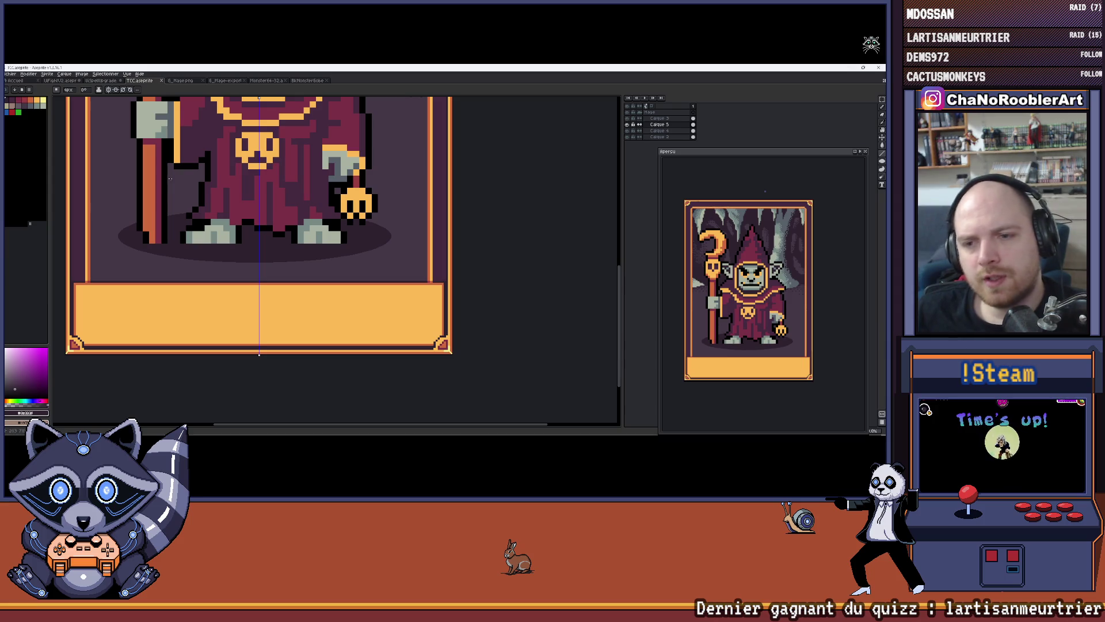
{"action": "mouse_move", "coordinate": [211, 137]}
{"action": "left_mouse_down"}
{"action": "mouse_move", "coordinate": [225, 304]}
{"action": "mouse_move", "coordinate": [271, 403]}
{"action": "left_mouse_up"}
Set pale yellow as the painting colour and enlarge the brush by one pixel.
{"action": "scroll", "coordinate": [284, 161], "scroll_direction": "up", "scroll_amount": 4}
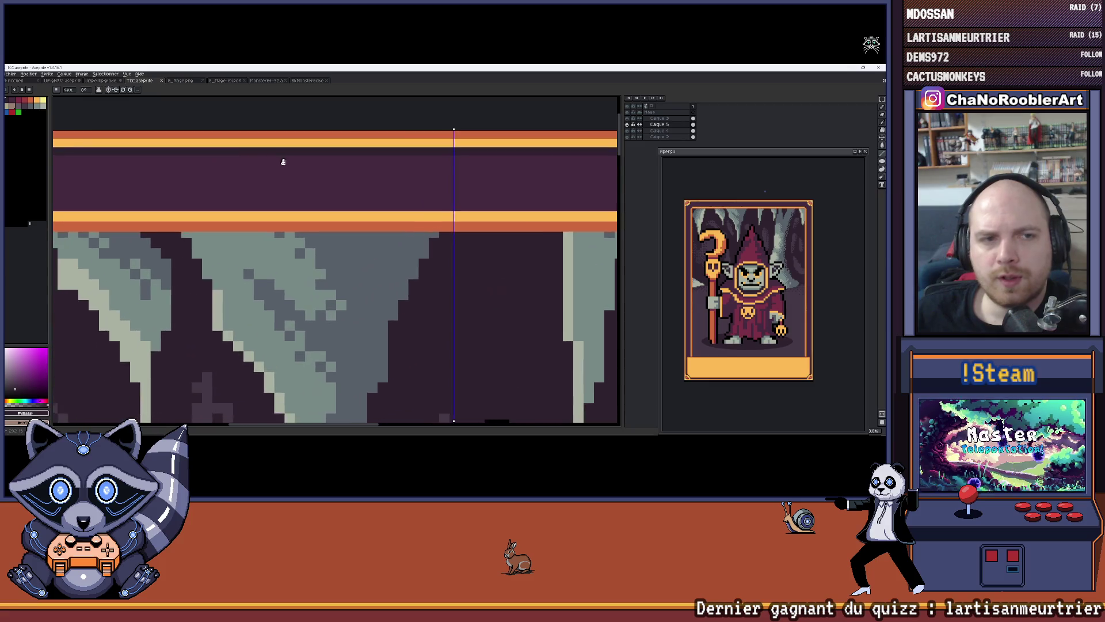
{"action": "scroll", "coordinate": [283, 162], "scroll_direction": "down", "scroll_amount": 2}
{"action": "left_click", "coordinate": [349, 205], "text": "alt"}
{"action": "scroll", "coordinate": [349, 213], "scroll_direction": "up", "scroll_amount": 2}
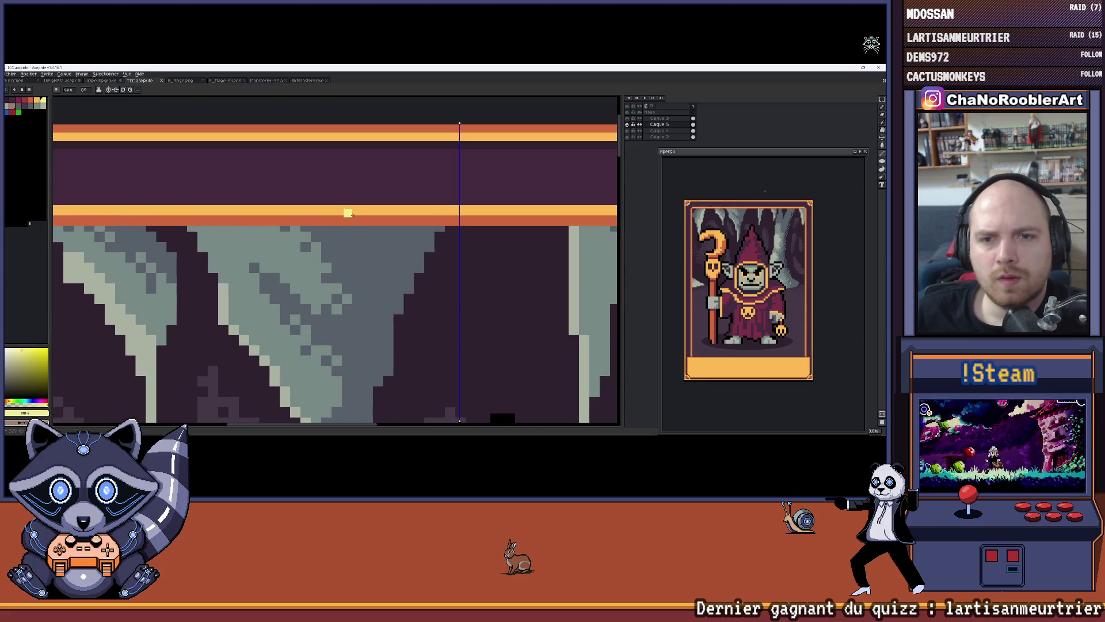
{"action": "left_click_drag", "start_coordinate": [348, 213], "coordinate": [220, 199]}
{"action": "scroll", "coordinate": [225, 195], "scroll_direction": "up", "scroll_amount": 1}
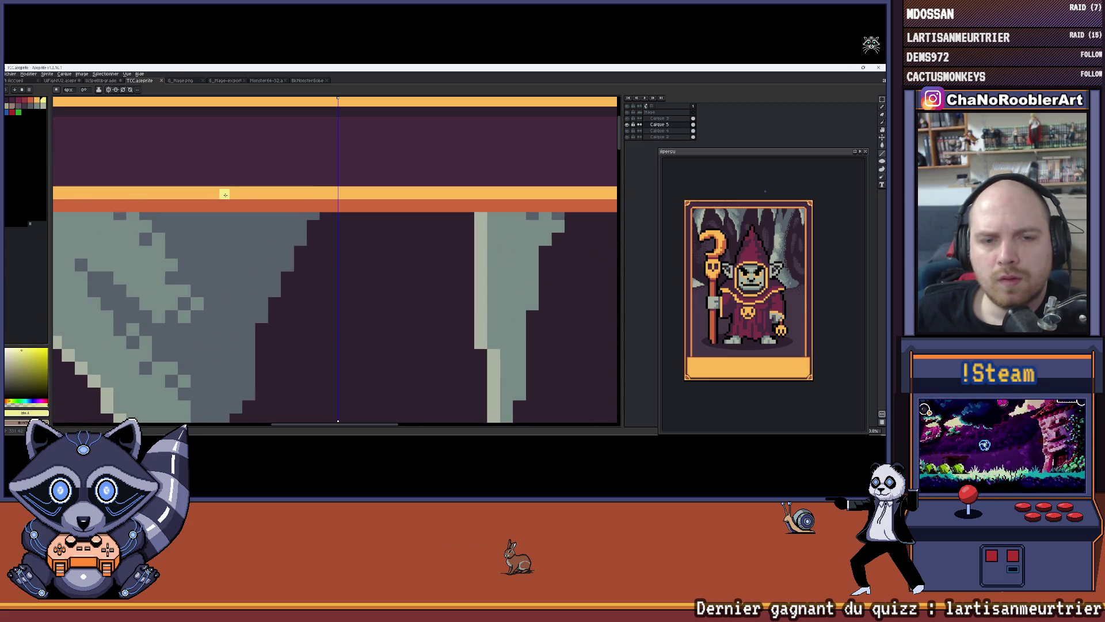
{"action": "left_click", "coordinate": [39, 103]}
{"action": "left_click", "coordinate": [44, 101]}
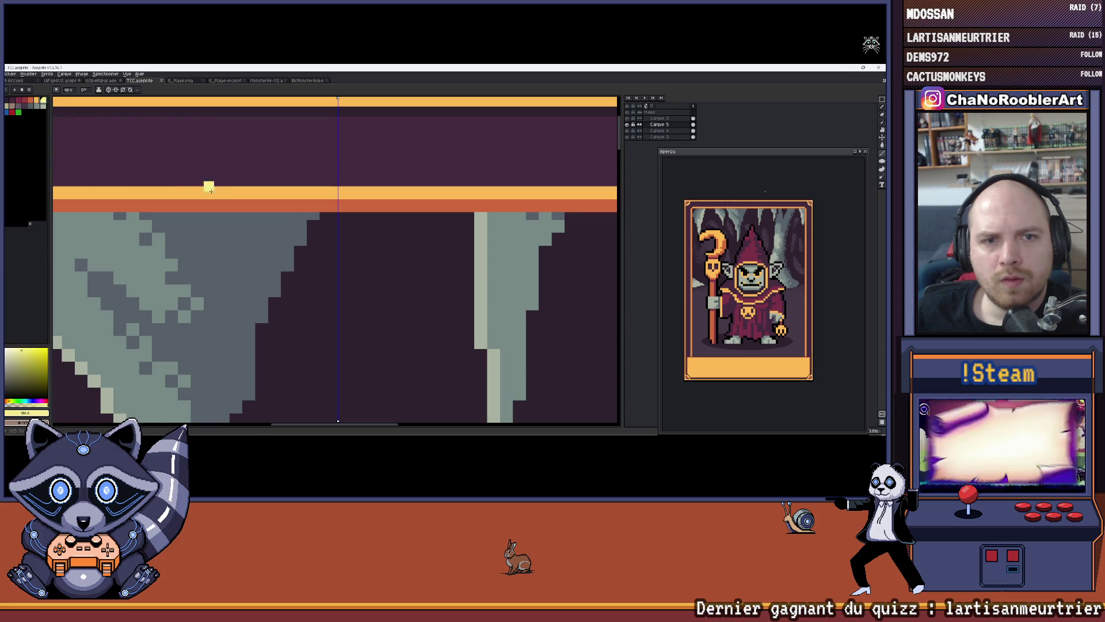
{"action": "scroll", "coordinate": [214, 194], "scroll_direction": "up", "scroll_amount": 1}
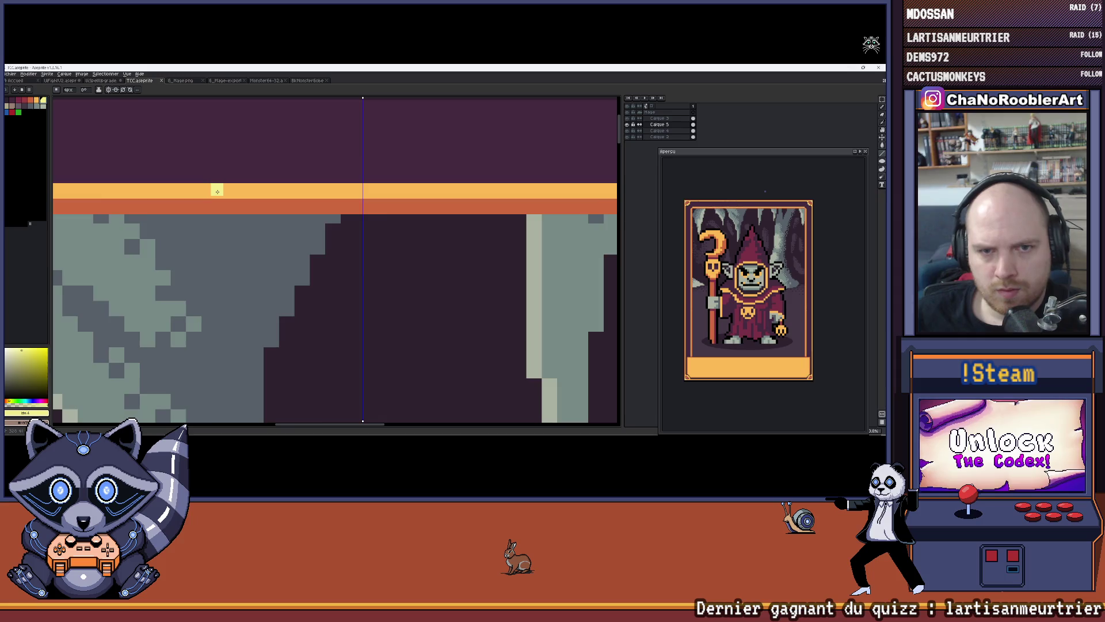
{"action": "scroll", "coordinate": [217, 191], "scroll_direction": "left", "scroll_amount": 2}
{"action": "left_click", "coordinate": [219, 190], "text": "alt"}
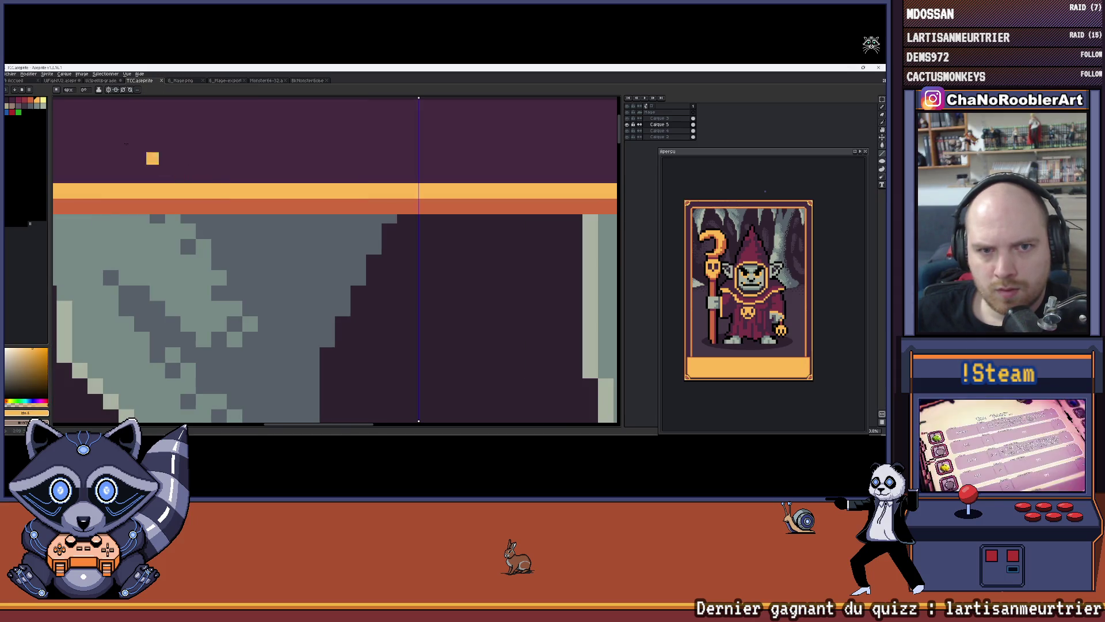
{"action": "left_click", "coordinate": [43, 101]}
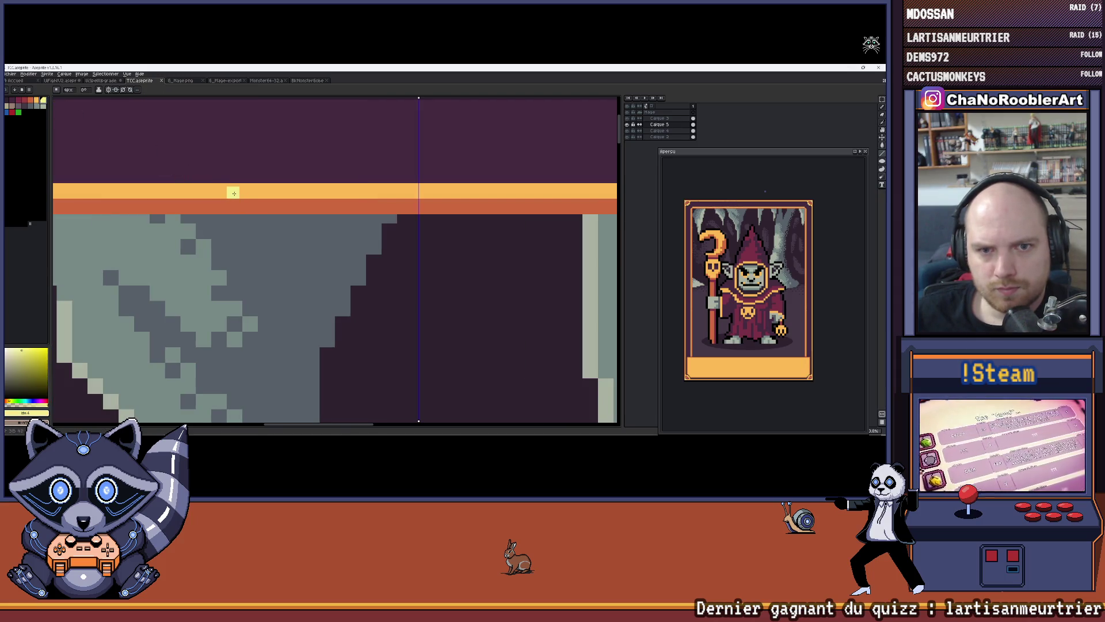
{"action": "key", "text": "plus"}
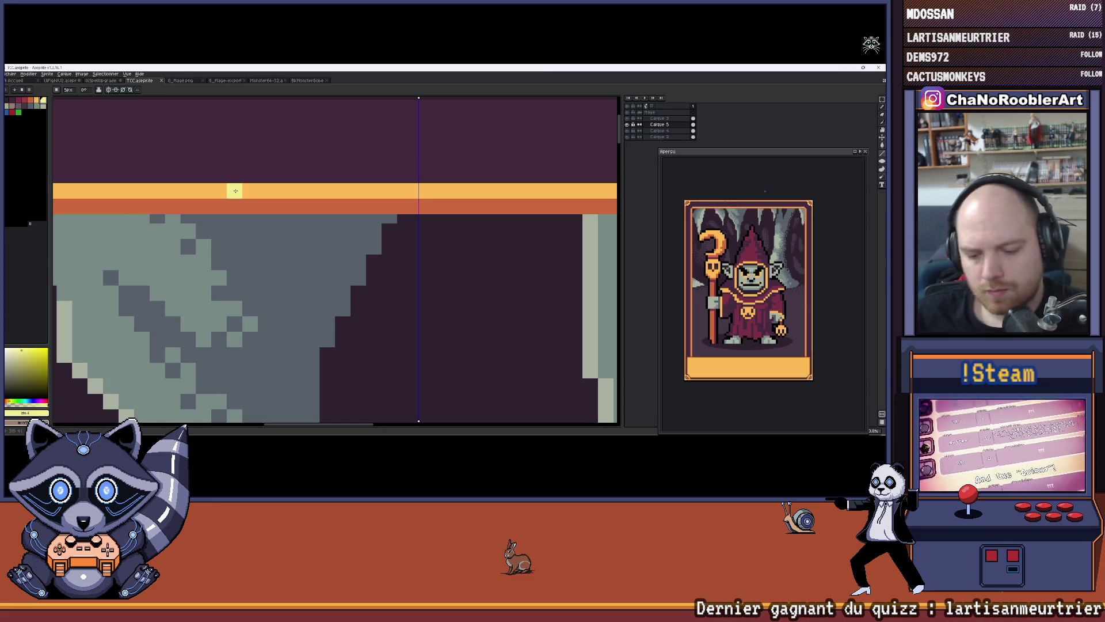
Paint pale yellow highlight rows across the top border's orange bands, then inspect the top-right corner.
{"action": "left_click_drag", "start_coordinate": [173, 190], "coordinate": [412, 200]}
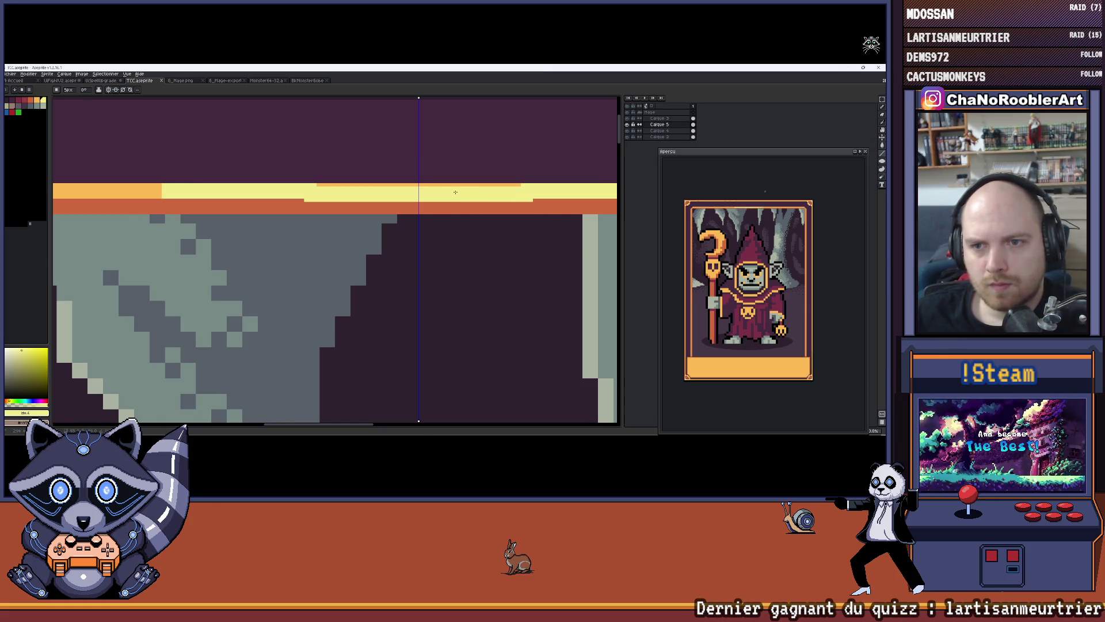
{"action": "scroll", "coordinate": [412, 199], "scroll_direction": "down", "scroll_amount": 4}
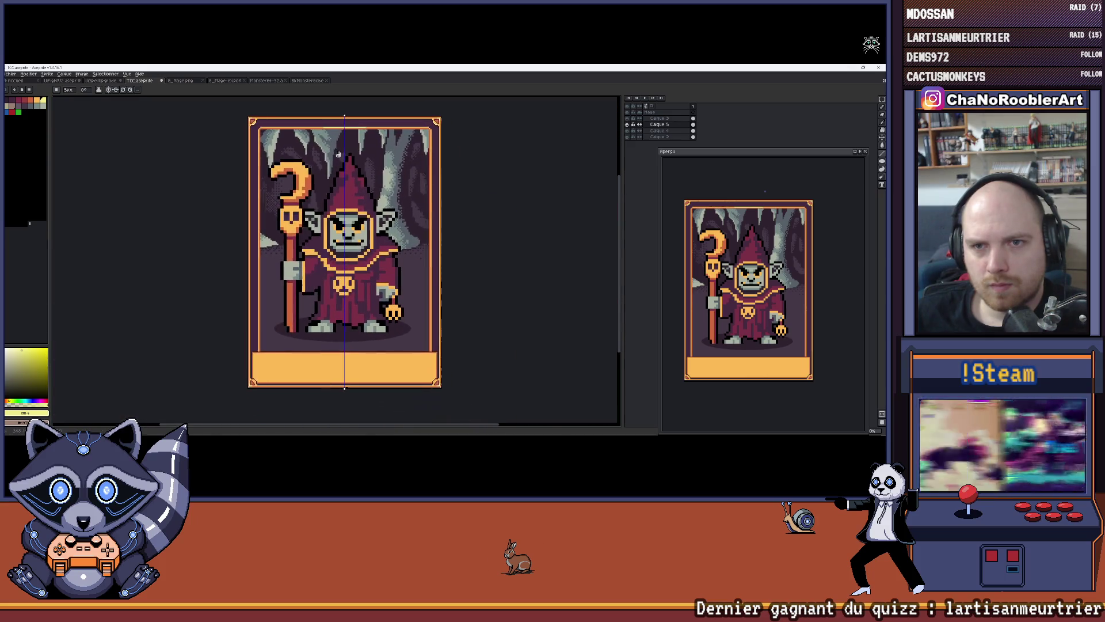
{"action": "scroll", "coordinate": [327, 138], "scroll_direction": "up", "scroll_amount": 4}
{"action": "scroll", "coordinate": [327, 138], "scroll_direction": "up", "scroll_amount": 1}
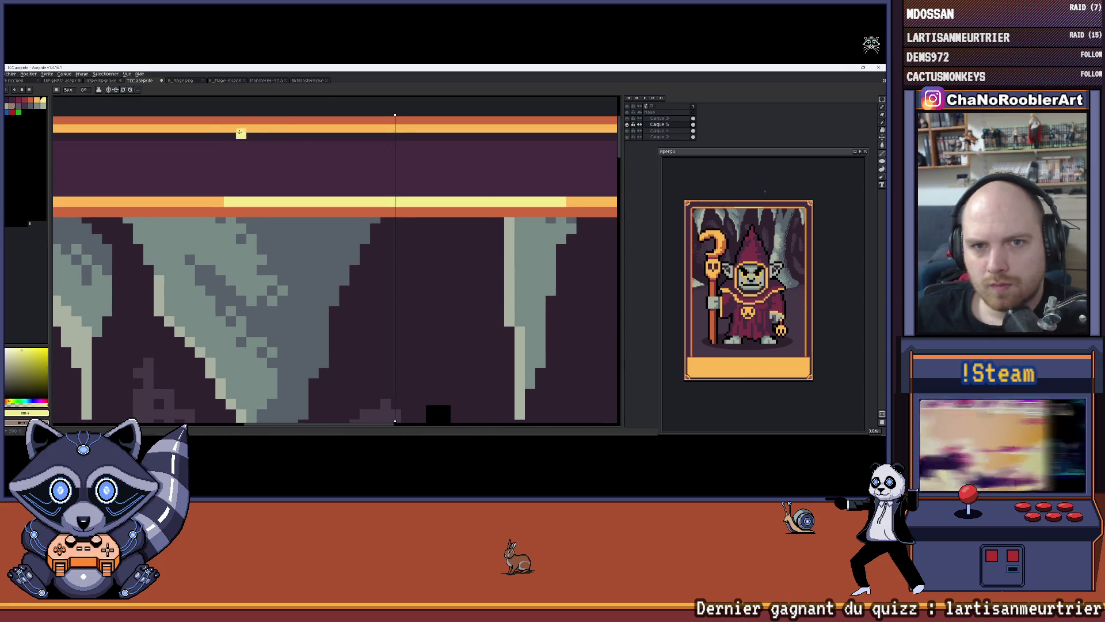
{"action": "scroll", "coordinate": [237, 134], "scroll_direction": "up", "scroll_amount": 1}
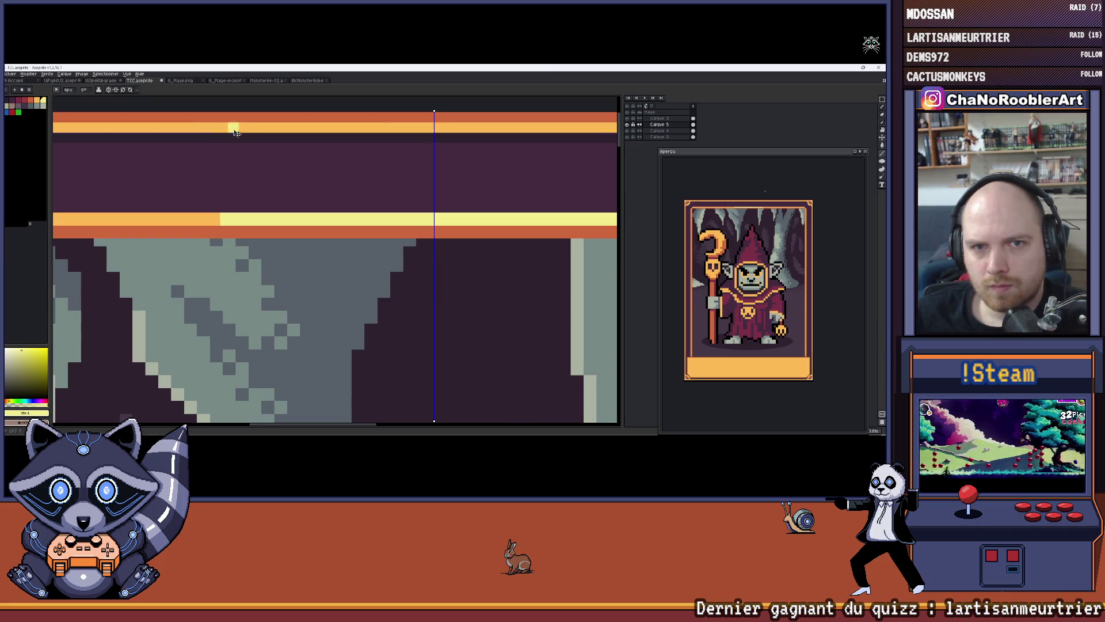
{"action": "mouse_move", "coordinate": [225, 127]}
{"action": "left_mouse_down"}
{"action": "mouse_move", "coordinate": [610, 128]}
{"action": "mouse_move", "coordinate": [493, 129]}
{"action": "left_mouse_up"}
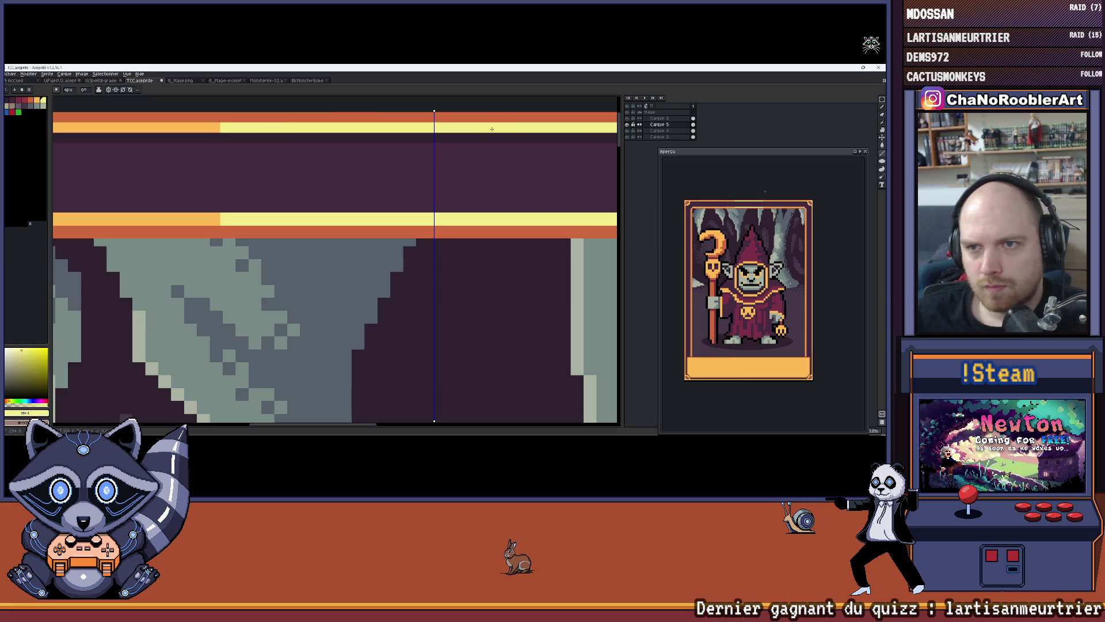
{"action": "scroll", "coordinate": [493, 129], "scroll_direction": "down", "scroll_amount": 4}
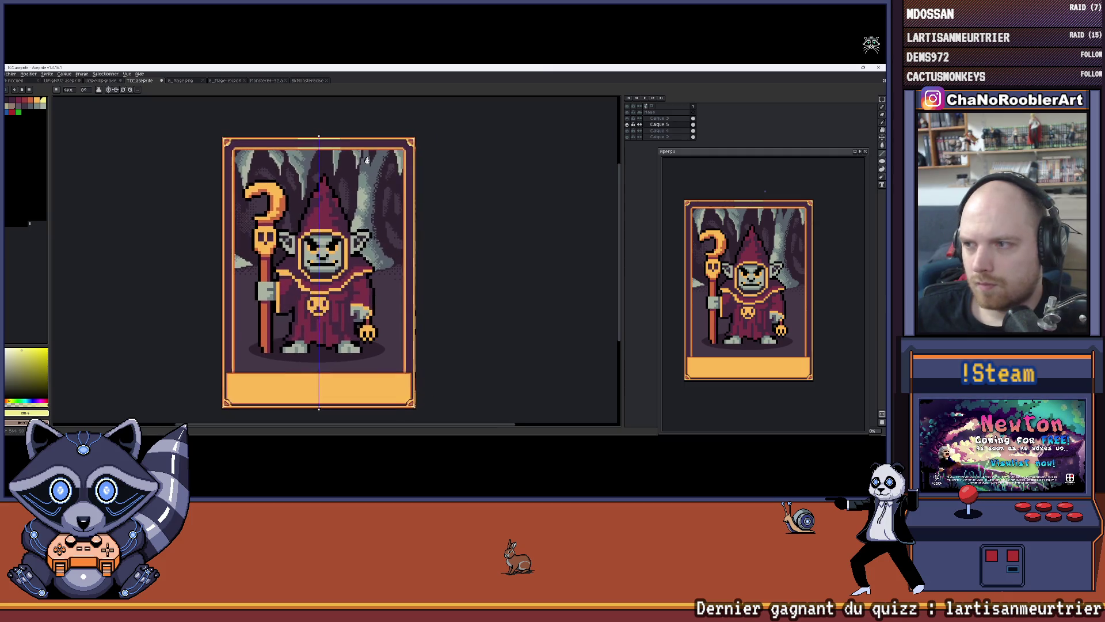
{"action": "scroll", "coordinate": [362, 124], "scroll_direction": "up", "scroll_amount": 3}
{"action": "scroll", "coordinate": [362, 124], "scroll_direction": "up", "scroll_amount": 2}
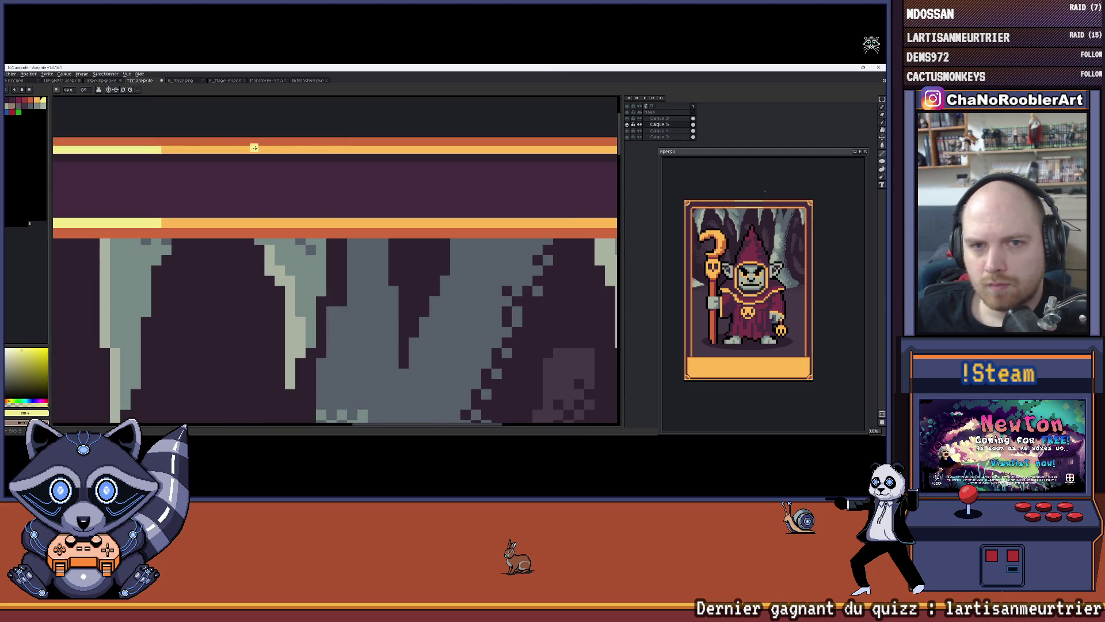
{"action": "scroll", "coordinate": [253, 150], "scroll_direction": "right", "scroll_amount": 3}
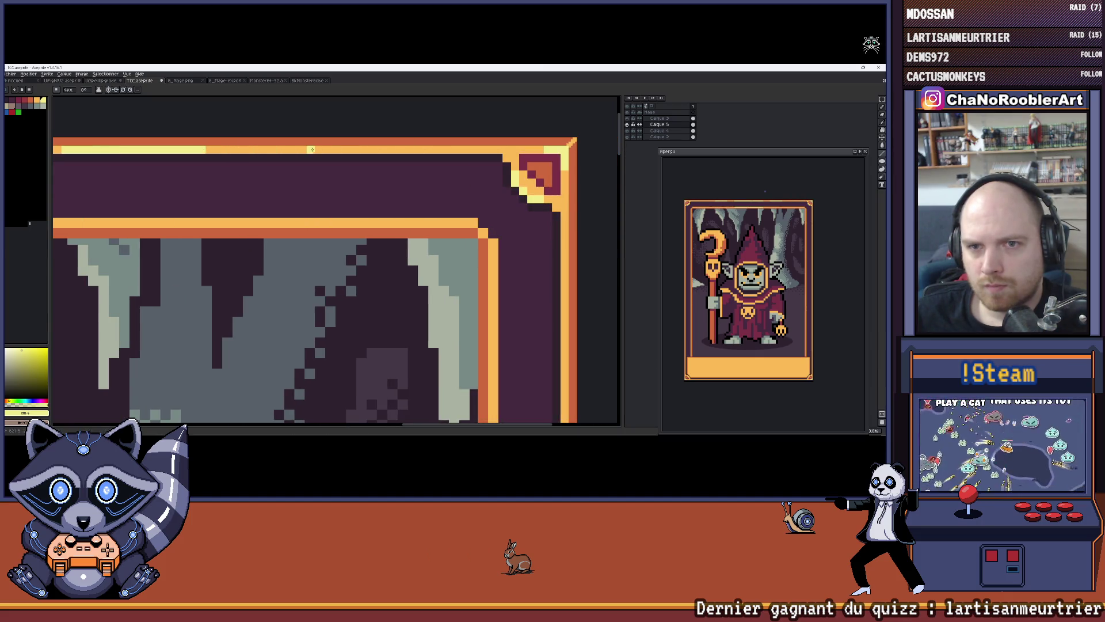
{"action": "scroll", "coordinate": [346, 155], "scroll_direction": "down", "scroll_amount": 3}
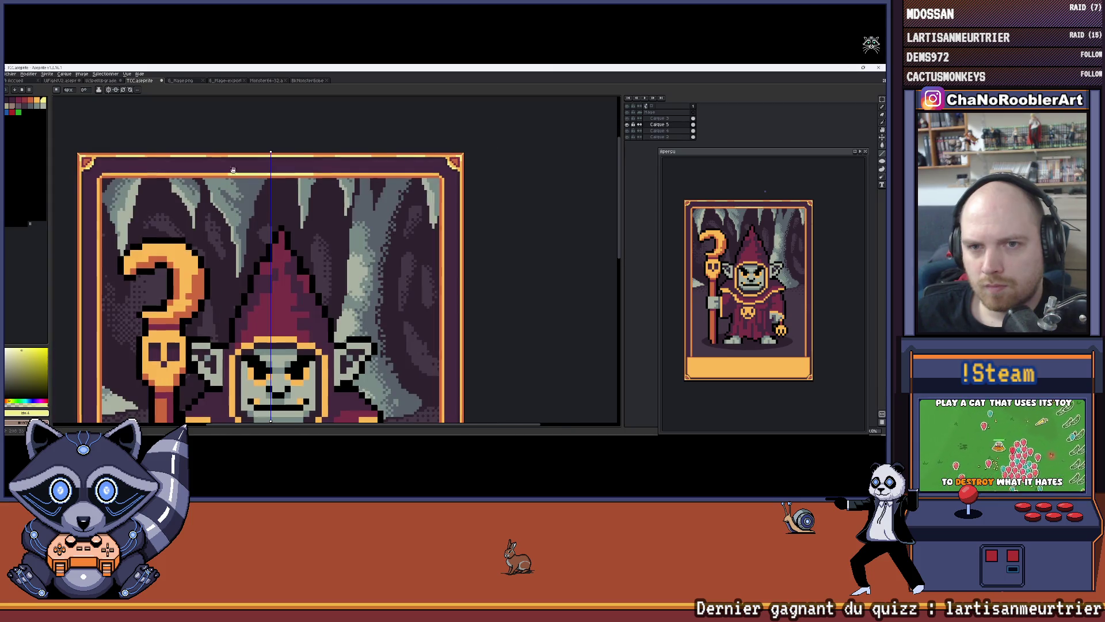
{"action": "scroll", "coordinate": [311, 162], "scroll_direction": "up", "scroll_amount": 3}
{"action": "scroll", "coordinate": [310, 162], "scroll_direction": "down", "scroll_amount": 5}
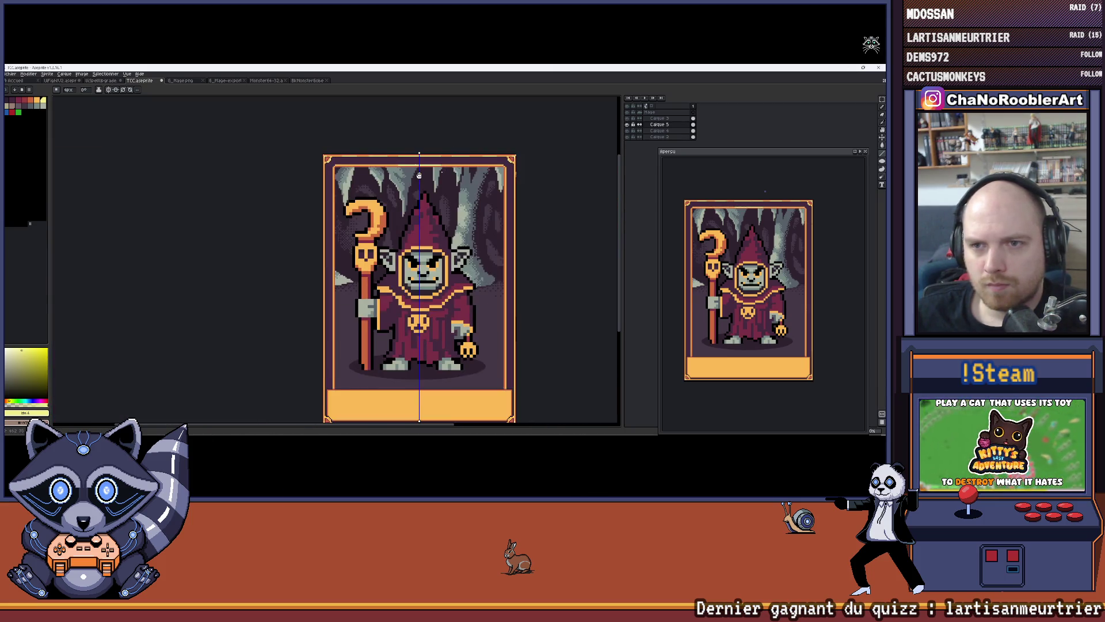
{"action": "scroll", "coordinate": [369, 170], "scroll_direction": "up", "scroll_amount": 5}
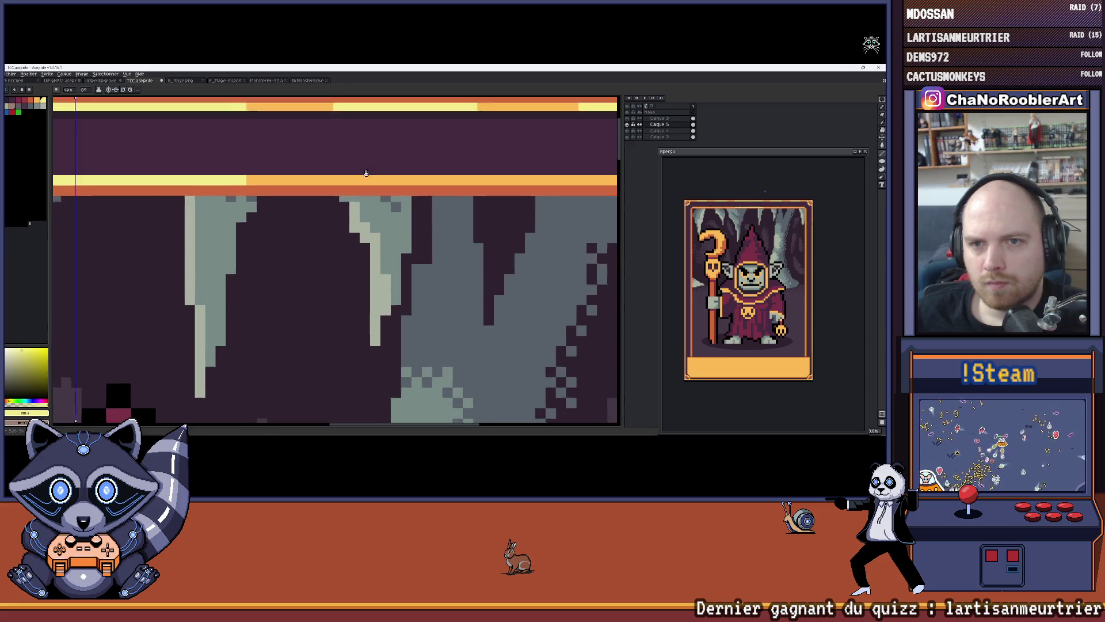
{"action": "mouse_move", "coordinate": [375, 191]}
{"action": "left_mouse_down"}
{"action": "mouse_move", "coordinate": [320, 208]}
{"action": "mouse_move", "coordinate": [437, 202]}
{"action": "mouse_move", "coordinate": [364, 161]}
{"action": "mouse_move", "coordinate": [334, 188]}
{"action": "mouse_move", "coordinate": [344, 182]}
{"action": "left_mouse_up"}
{"action": "scroll", "coordinate": [453, 210], "scroll_direction": "down", "scroll_amount": 5}
Move the Aperçu preview up-left, enlarge it from its corner, and recentre the card inside.
{"action": "scroll", "coordinate": [360, 196], "scroll_direction": "up", "scroll_amount": 1}
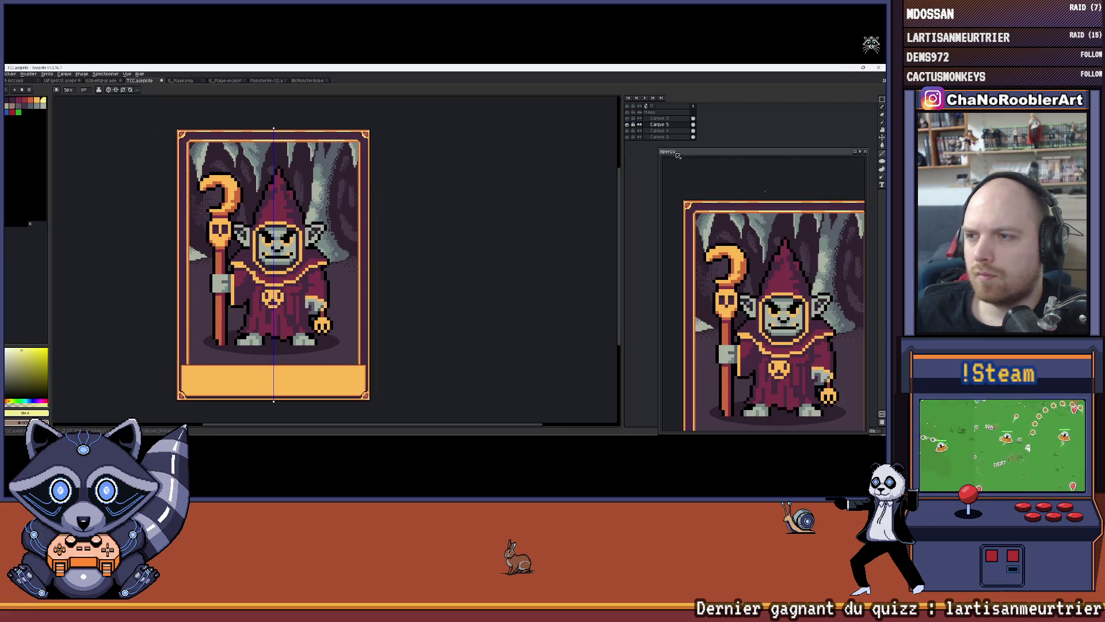
{"action": "left_click_drag", "start_coordinate": [682, 153], "coordinate": [585, 97]}
{"action": "left_click_drag", "start_coordinate": [652, 195], "coordinate": [670, 195]}
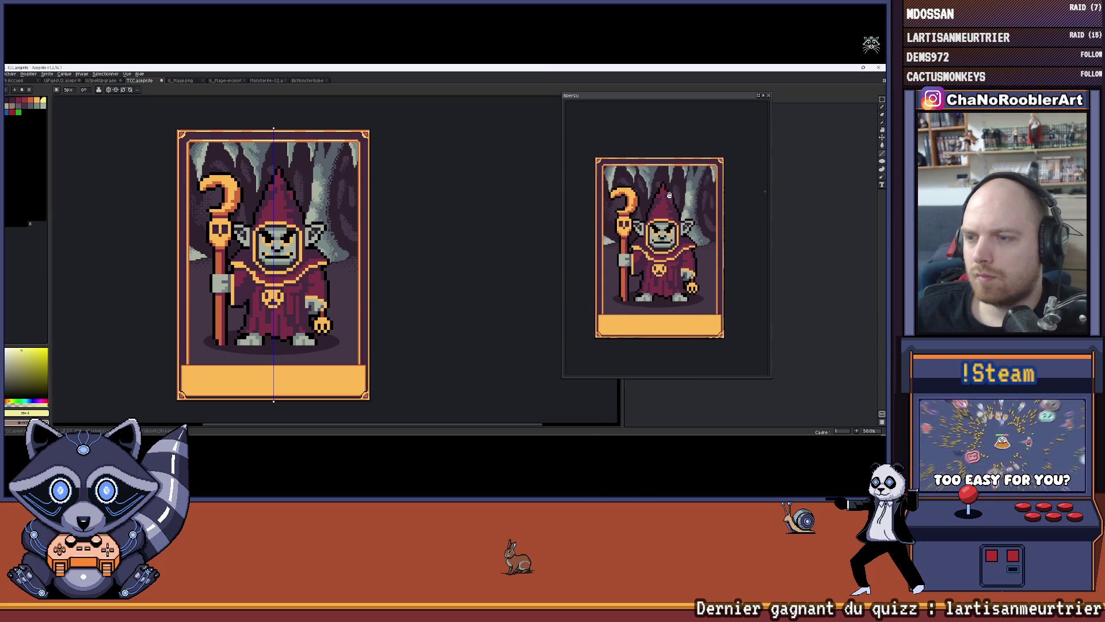
{"action": "left_click_drag", "start_coordinate": [770, 376], "coordinate": [808, 401]}
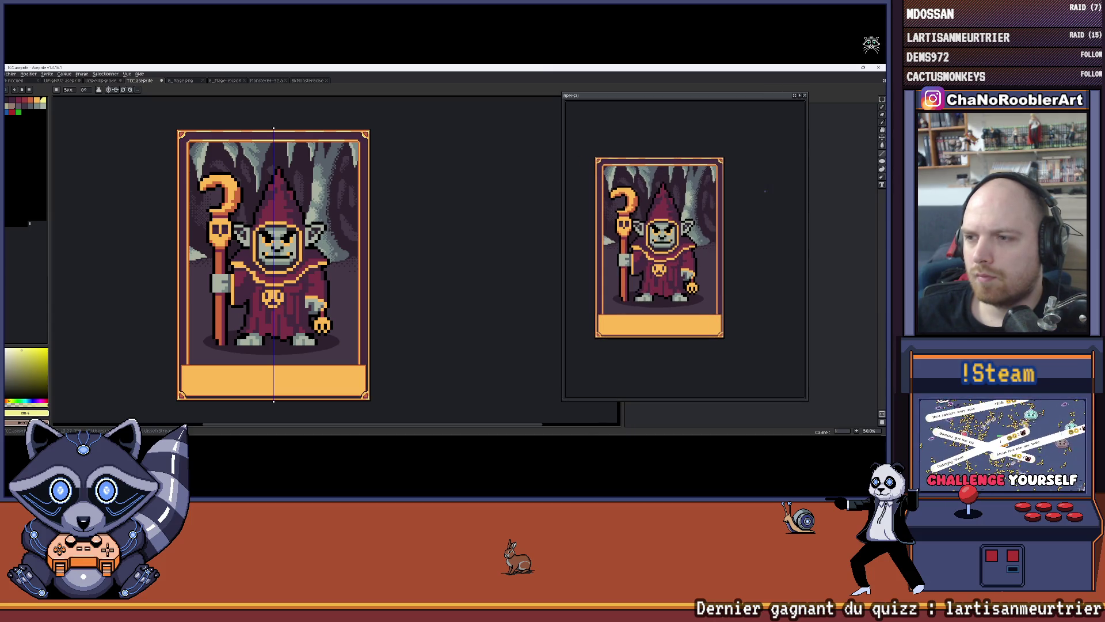
{"action": "scroll", "coordinate": [692, 283], "scroll_direction": "up", "scroll_amount": 1}
{"action": "left_click_drag", "start_coordinate": [691, 283], "coordinate": [694, 284]}
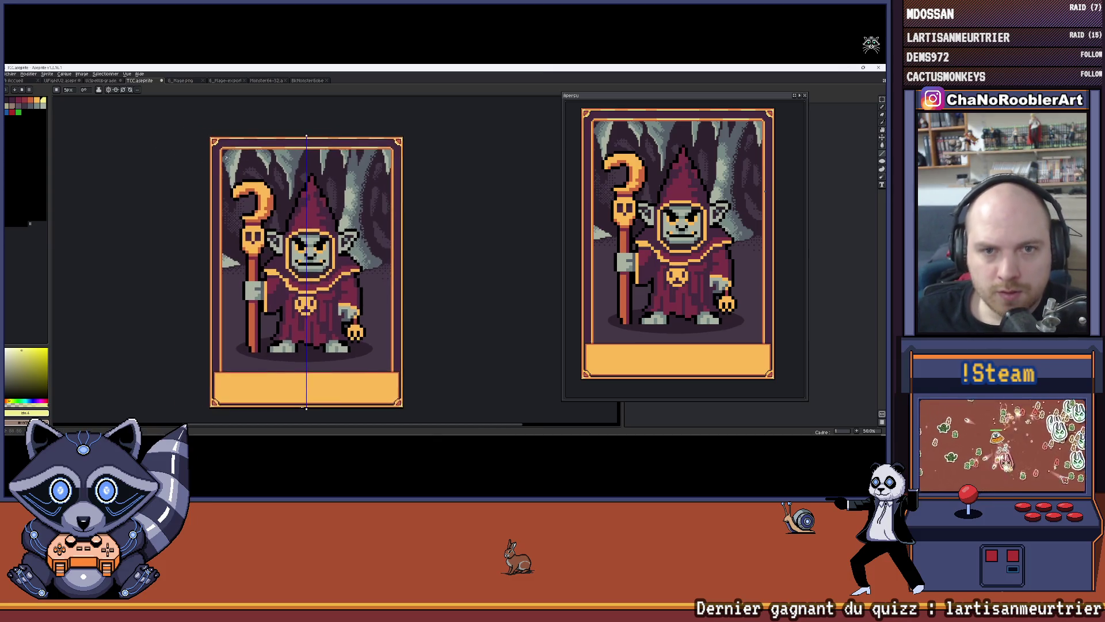
Undo the two stray line strokes on the frame border.
{"action": "scroll", "coordinate": [234, 141], "scroll_direction": "up", "scroll_amount": 5}
{"action": "scroll", "coordinate": [234, 141], "scroll_direction": "down", "scroll_amount": 2}
{"action": "scroll", "coordinate": [230, 144], "scroll_direction": "up", "scroll_amount": 2}
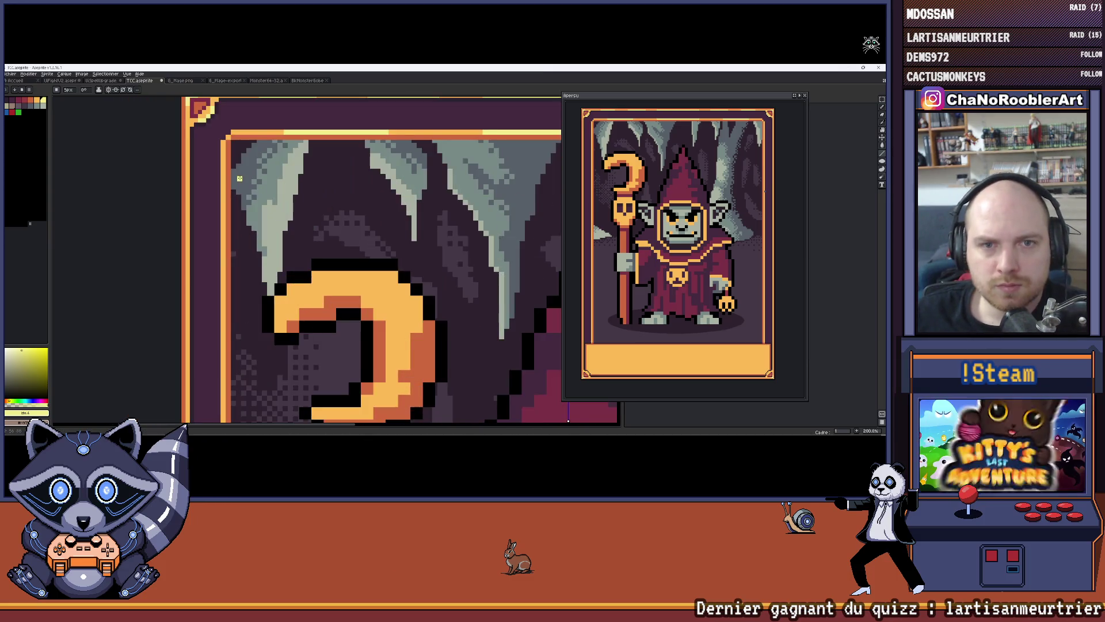
{"action": "scroll", "coordinate": [206, 160], "scroll_direction": "down", "scroll_amount": 5}
{"action": "scroll", "coordinate": [205, 161], "scroll_direction": "up", "scroll_amount": 3}
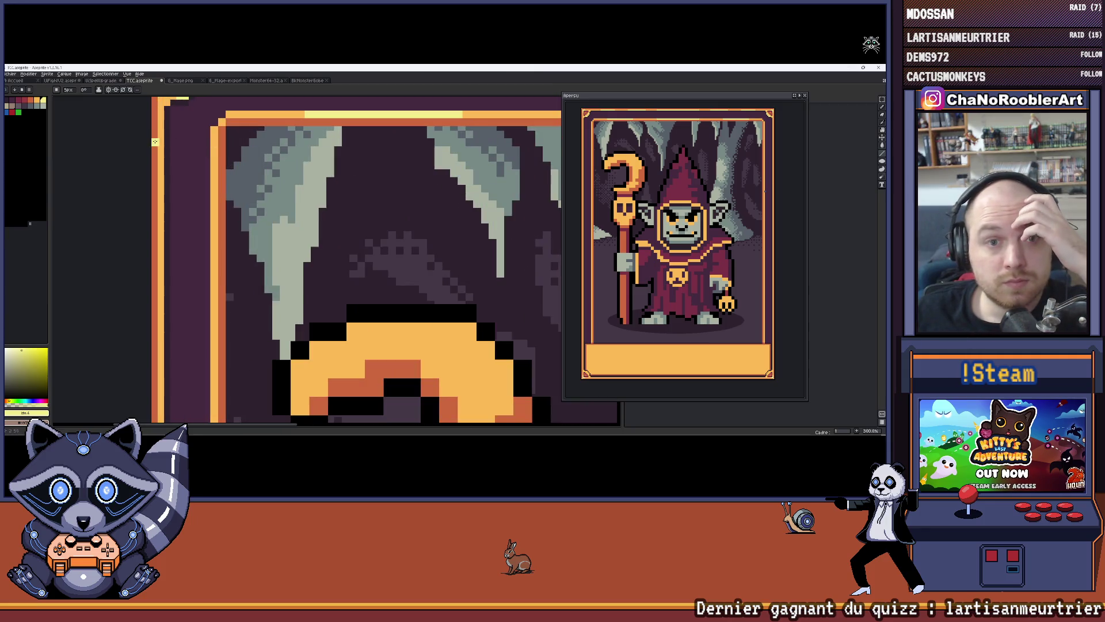
{"action": "key", "text": "ctrl+z"}
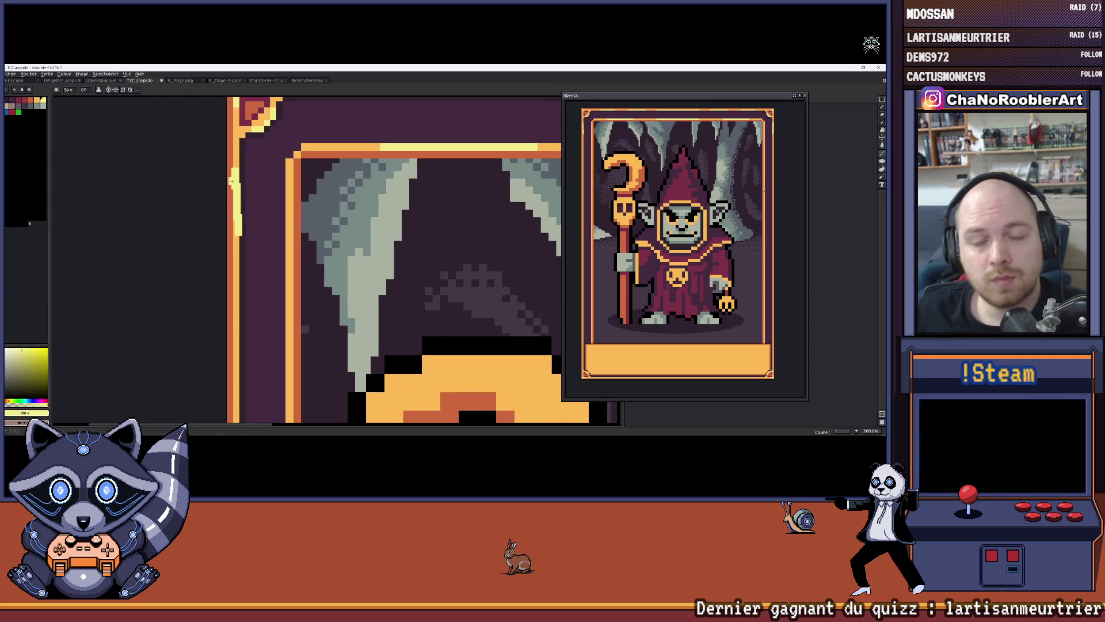
{"action": "key", "text": "ctrl+z"}
Draw a pale yellow highlight line down the card's left border.
{"action": "scroll", "coordinate": [247, 184], "scroll_direction": "down", "scroll_amount": 1}
{"action": "scroll", "coordinate": [241, 193], "scroll_direction": "up", "scroll_amount": 2}
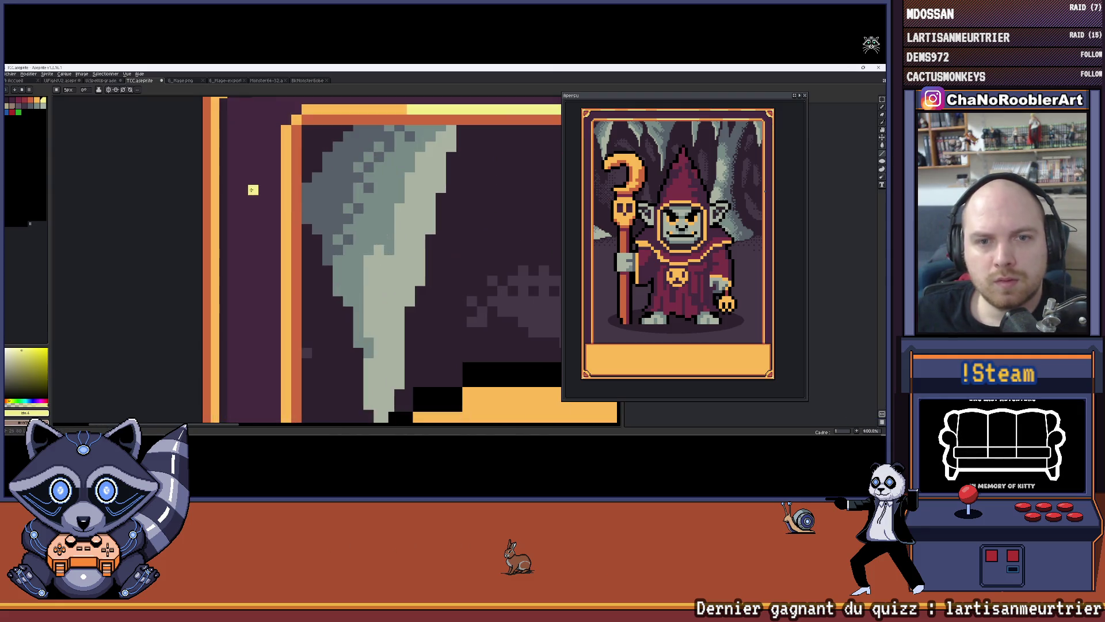
{"action": "scroll", "coordinate": [213, 139], "scroll_direction": "up", "scroll_amount": 1}
{"action": "mouse_move", "coordinate": [214, 113]}
{"action": "left_mouse_down"}
{"action": "mouse_move", "coordinate": [216, 302]}
{"action": "mouse_move", "coordinate": [224, 170]}
{"action": "left_mouse_up"}
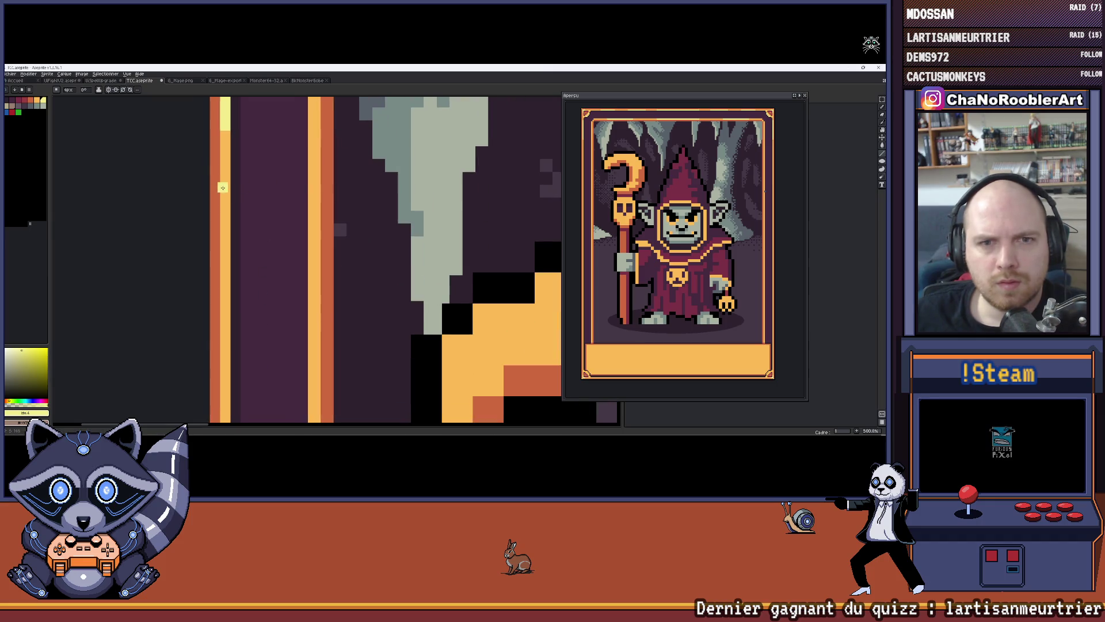
Start a light yellow highlight on the skull staff's orange stripe.
{"action": "left_click_drag", "start_coordinate": [232, 212], "coordinate": [235, 116]}
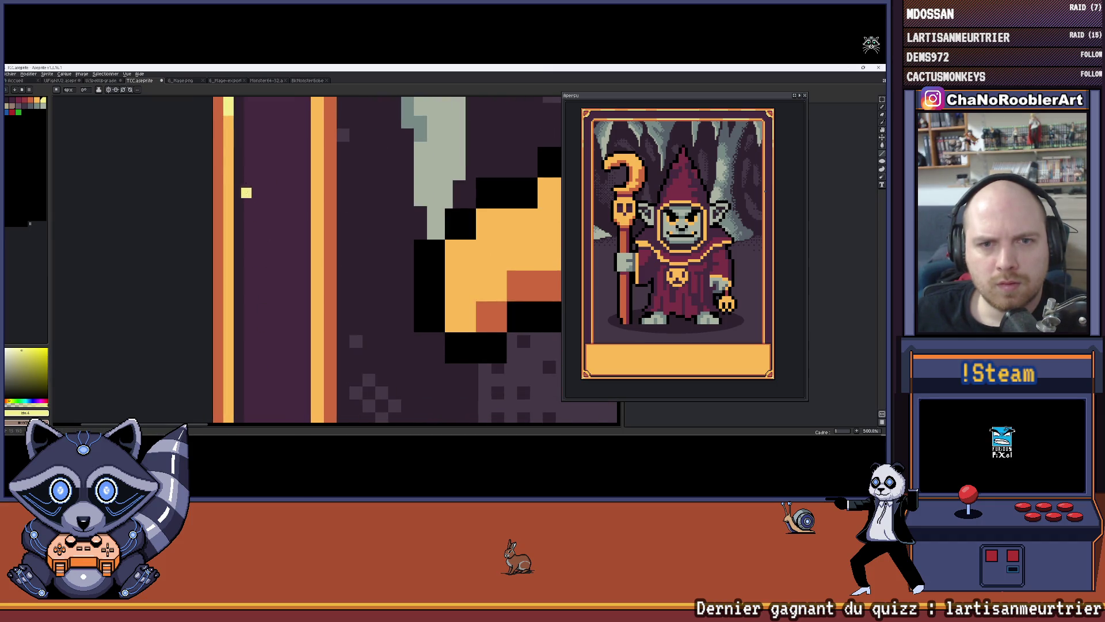
{"action": "scroll", "coordinate": [241, 164], "scroll_direction": "down", "scroll_amount": 3}
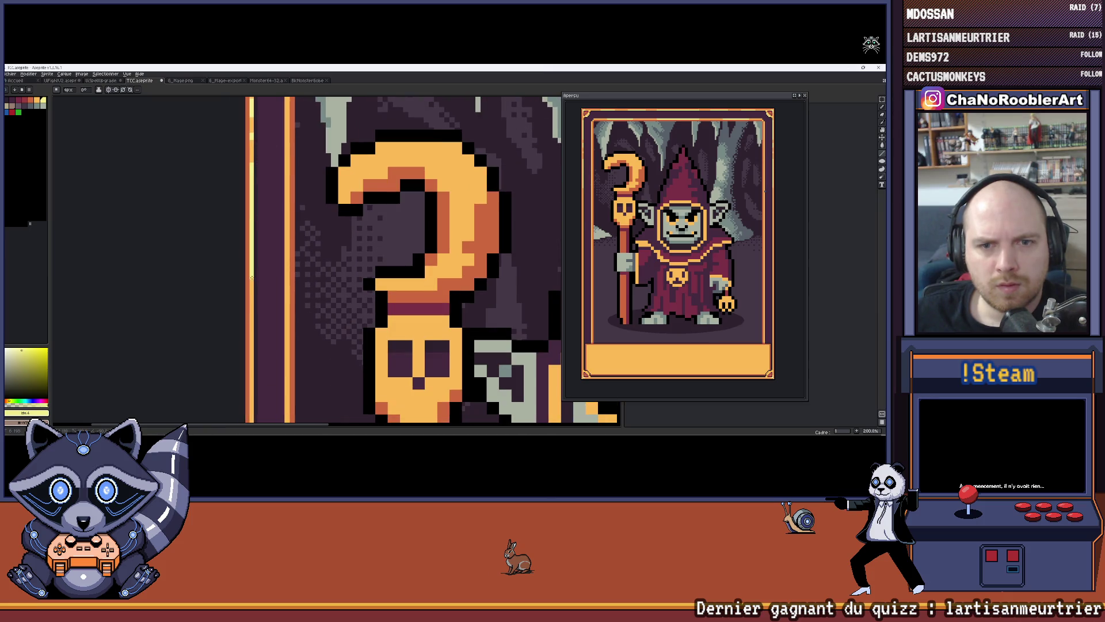
{"action": "left_click_drag", "start_coordinate": [290, 324], "coordinate": [292, 156]}
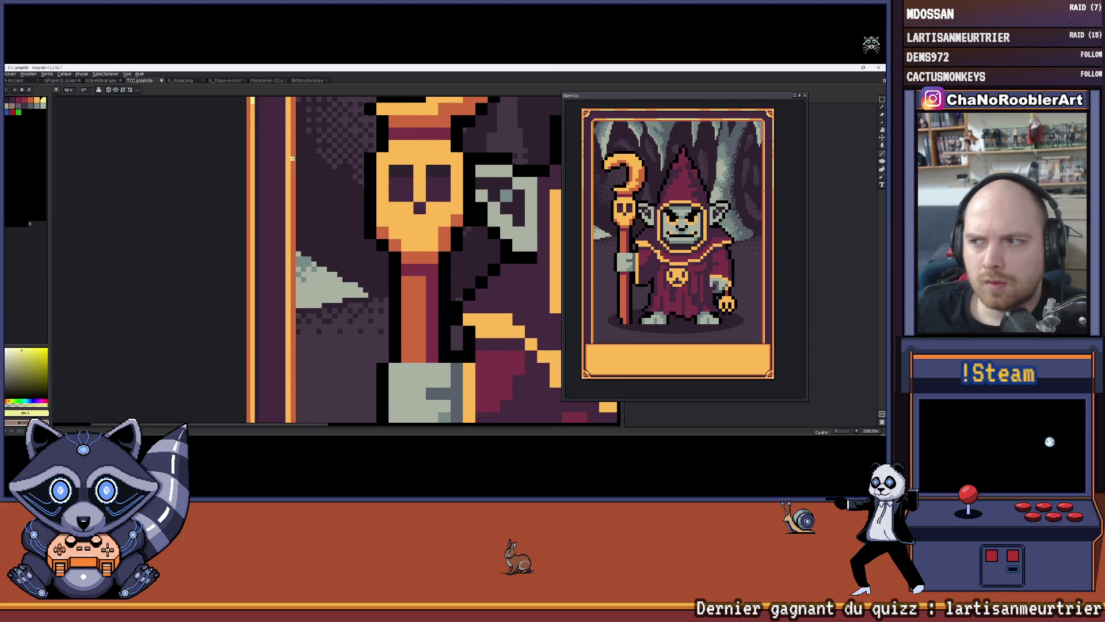
{"action": "scroll", "coordinate": [292, 156], "scroll_direction": "down", "scroll_amount": 1}
{"action": "scroll", "coordinate": [286, 197], "scroll_direction": "up", "scroll_amount": 2}
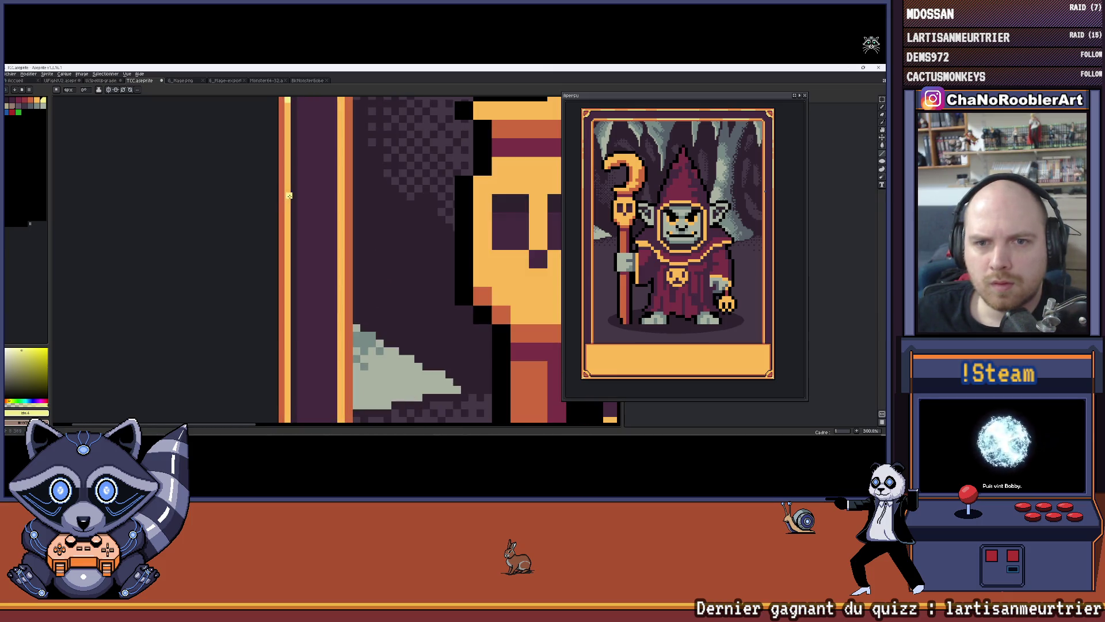
{"action": "left_click_drag", "start_coordinate": [289, 196], "coordinate": [288, 221]}
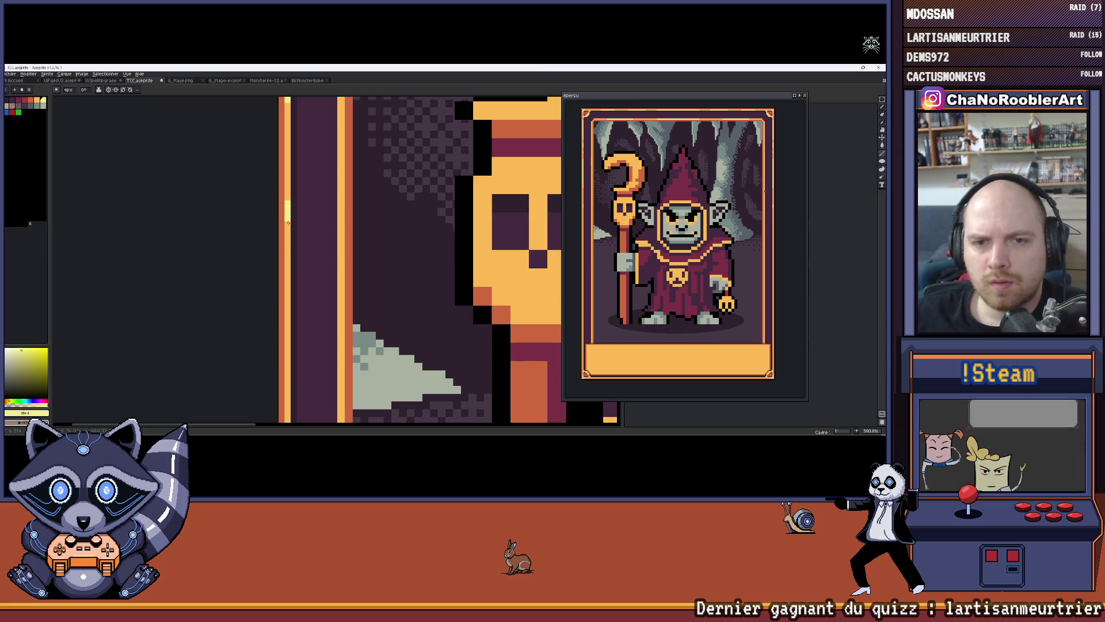
Extend the pale yellow highlight further down the staff's orange stripe.
{"action": "mouse_move", "coordinate": [293, 360]}
{"action": "left_mouse_down"}
{"action": "mouse_move", "coordinate": [293, 184]}
{"action": "mouse_move", "coordinate": [292, 295]}
{"action": "left_mouse_up"}
{"action": "mouse_move", "coordinate": [335, 343]}
{"action": "left_mouse_down"}
{"action": "mouse_move", "coordinate": [334, 246]}
{"action": "mouse_move", "coordinate": [345, 244]}
{"action": "left_mouse_up"}
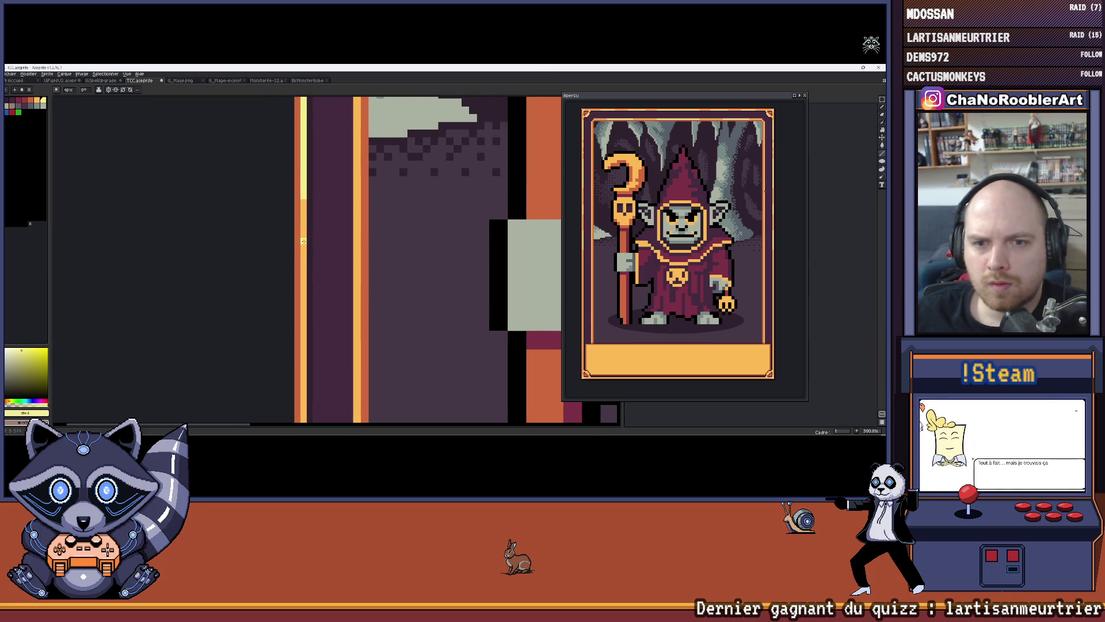
{"action": "mouse_move", "coordinate": [305, 253]}
{"action": "left_mouse_down"}
{"action": "mouse_move", "coordinate": [305, 304]}
{"action": "mouse_move", "coordinate": [335, 199]}
{"action": "mouse_move", "coordinate": [306, 311]}
{"action": "left_mouse_up"}
{"action": "scroll", "coordinate": [306, 304], "scroll_direction": "down", "scroll_amount": 3}
{"action": "scroll", "coordinate": [335, 199], "scroll_direction": "up", "scroll_amount": 2}
{"action": "scroll", "coordinate": [335, 198], "scroll_direction": "down", "scroll_amount": 2}
{"action": "scroll", "coordinate": [316, 338], "scroll_direction": "down", "scroll_amount": 3}
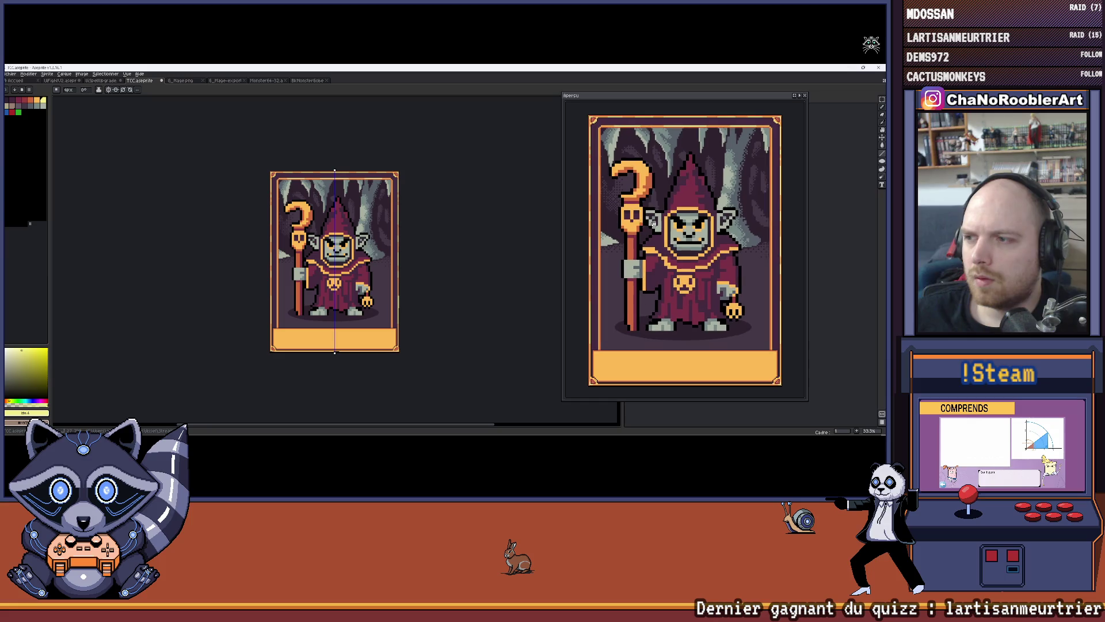
{"action": "scroll", "coordinate": [374, 219], "scroll_direction": "up", "scroll_amount": 1}
{"action": "left_click_drag", "start_coordinate": [373, 219], "coordinate": [378, 217]}
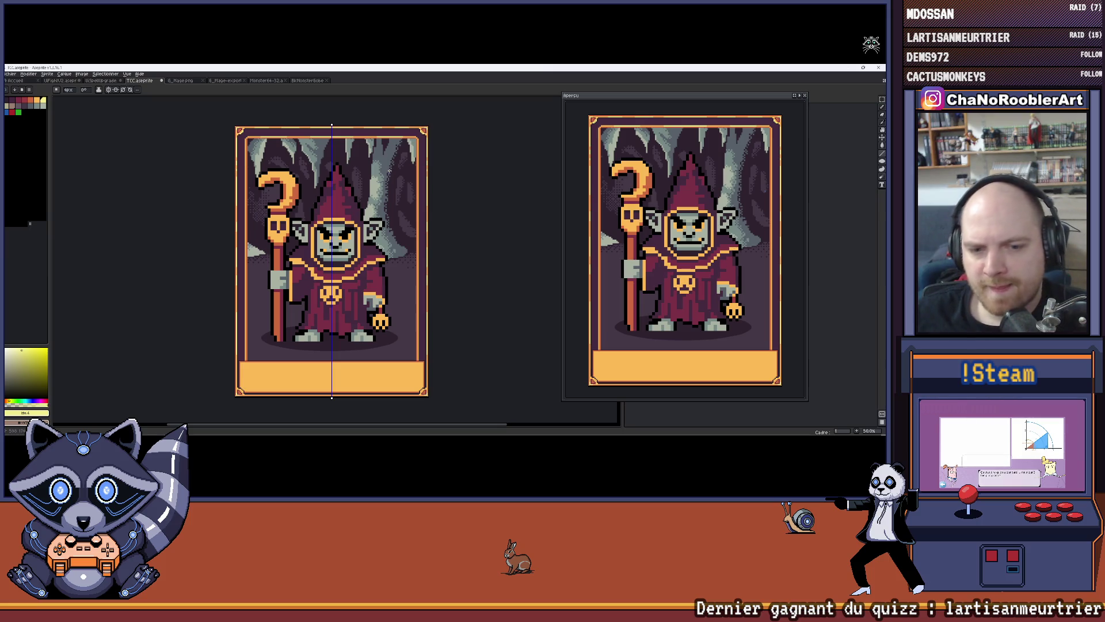
Enlarge the pencil from 4 px to 5 px and inspect the orange border up close.
{"action": "scroll", "coordinate": [384, 177], "scroll_direction": "up", "scroll_amount": 5}
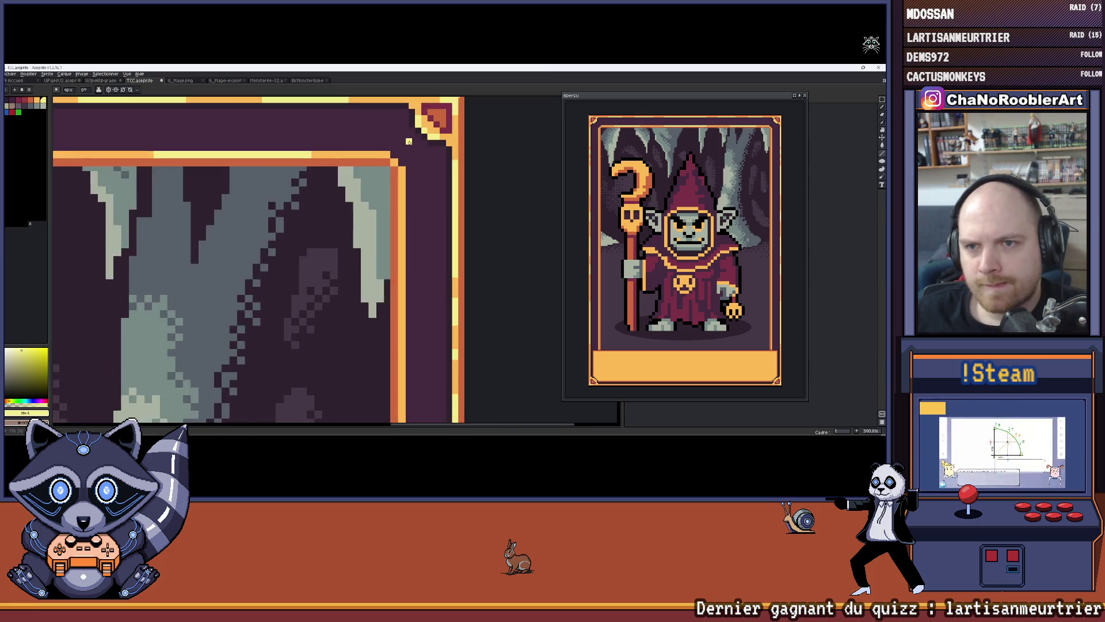
{"action": "left_click_drag", "start_coordinate": [413, 197], "coordinate": [434, 206]}
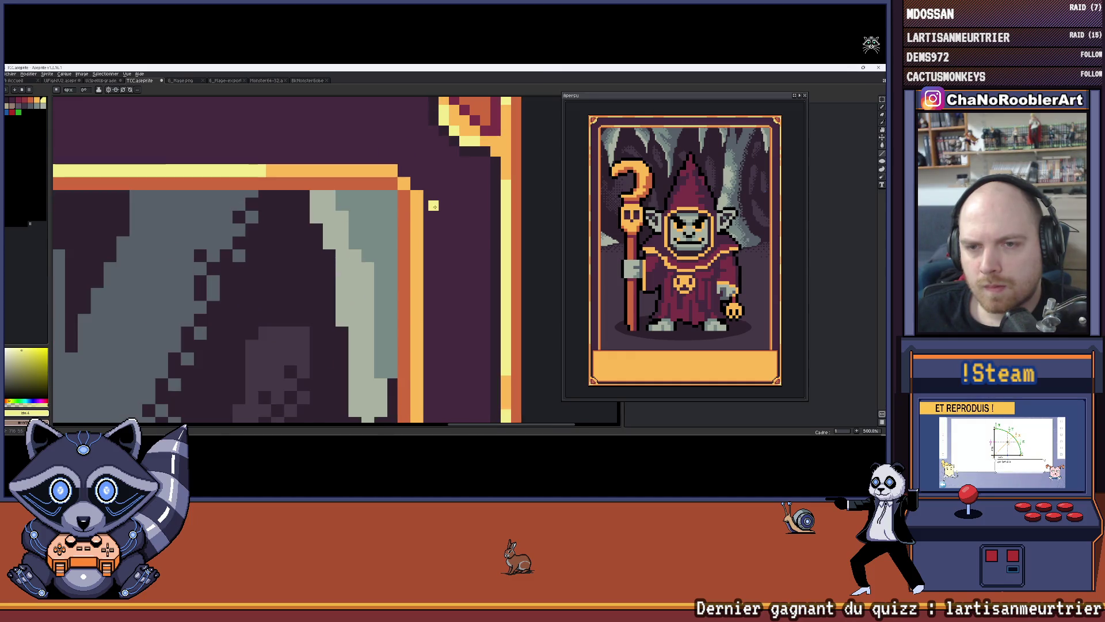
{"action": "key", "text": "plus"}
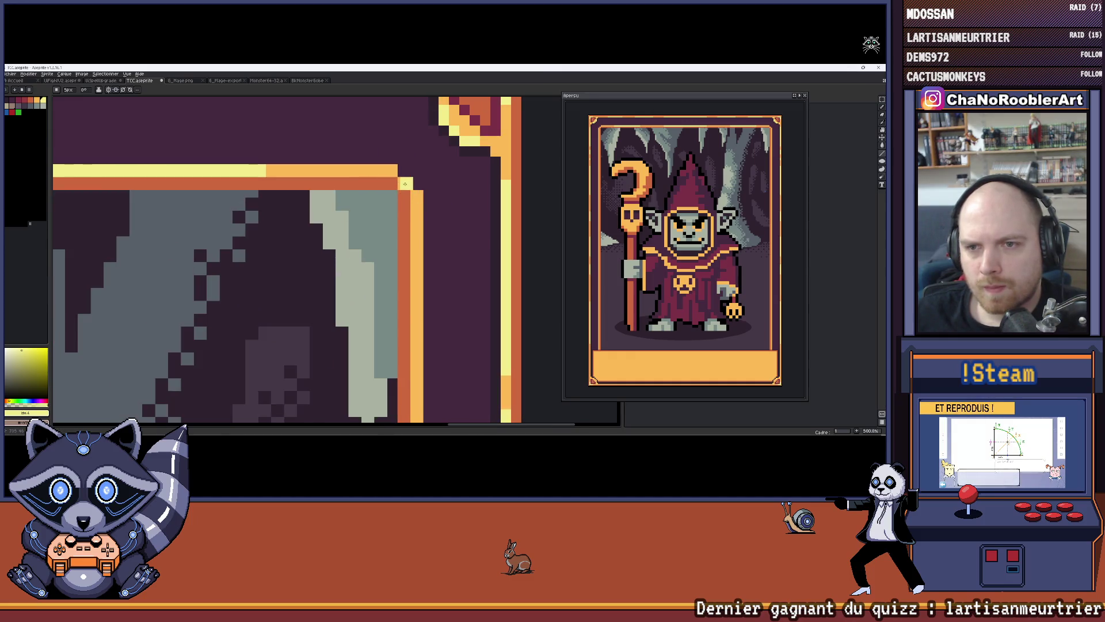
{"action": "scroll", "coordinate": [404, 184], "scroll_direction": "down", "scroll_amount": 4}
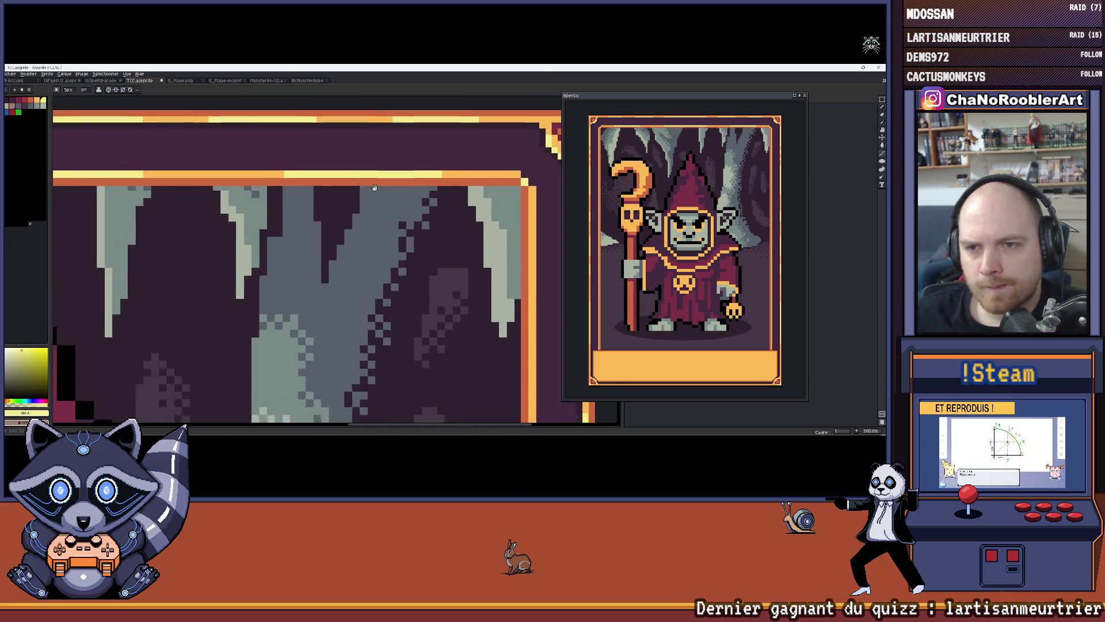
{"action": "scroll", "coordinate": [293, 246], "scroll_direction": "down", "scroll_amount": 1}
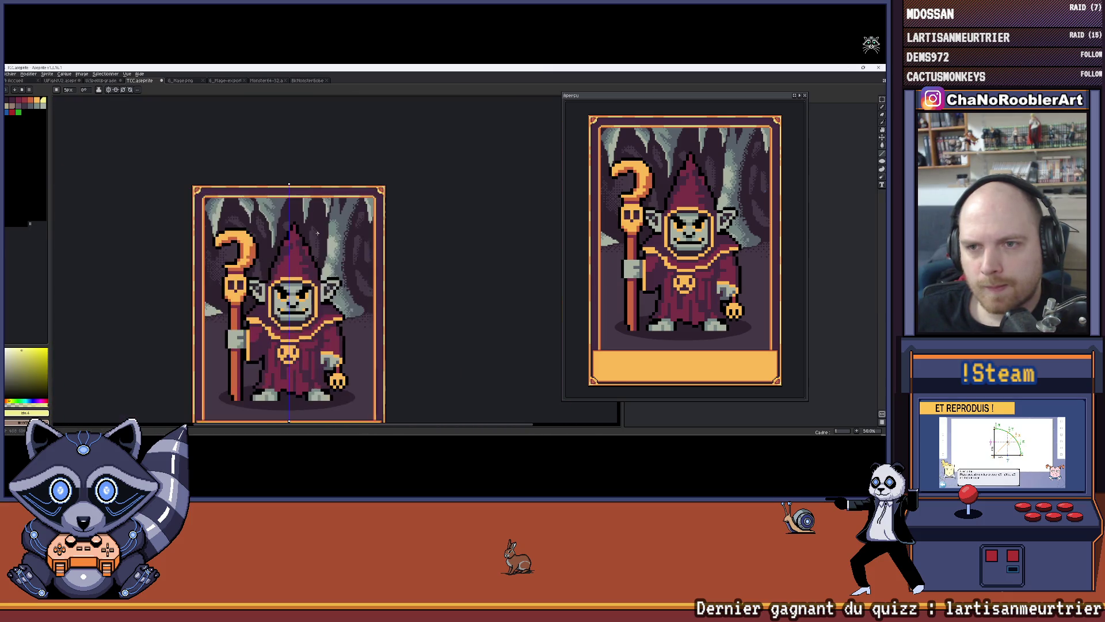
{"action": "scroll", "coordinate": [382, 216], "scroll_direction": "up", "scroll_amount": 5}
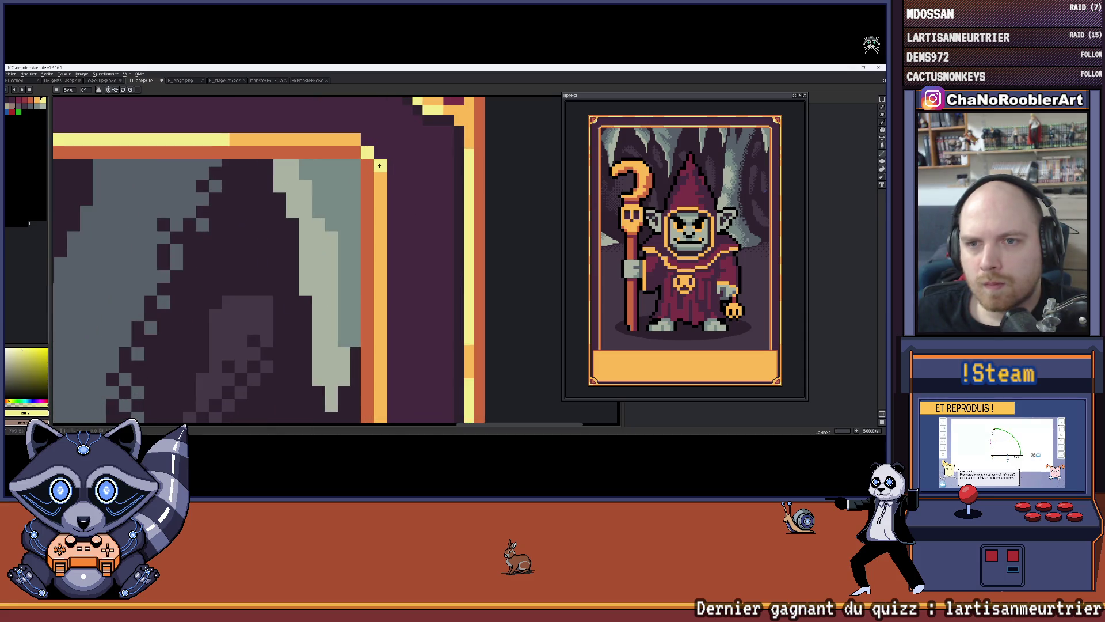
{"action": "scroll", "coordinate": [364, 149], "scroll_direction": "down", "scroll_amount": 3}
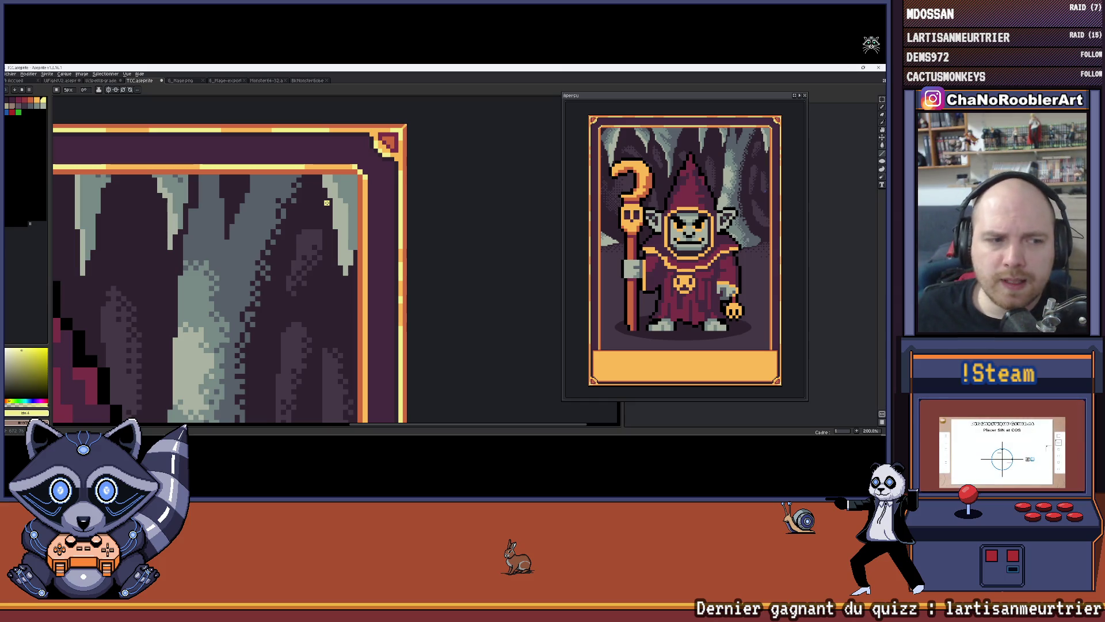
{"action": "scroll", "coordinate": [352, 187], "scroll_direction": "down", "scroll_amount": 3}
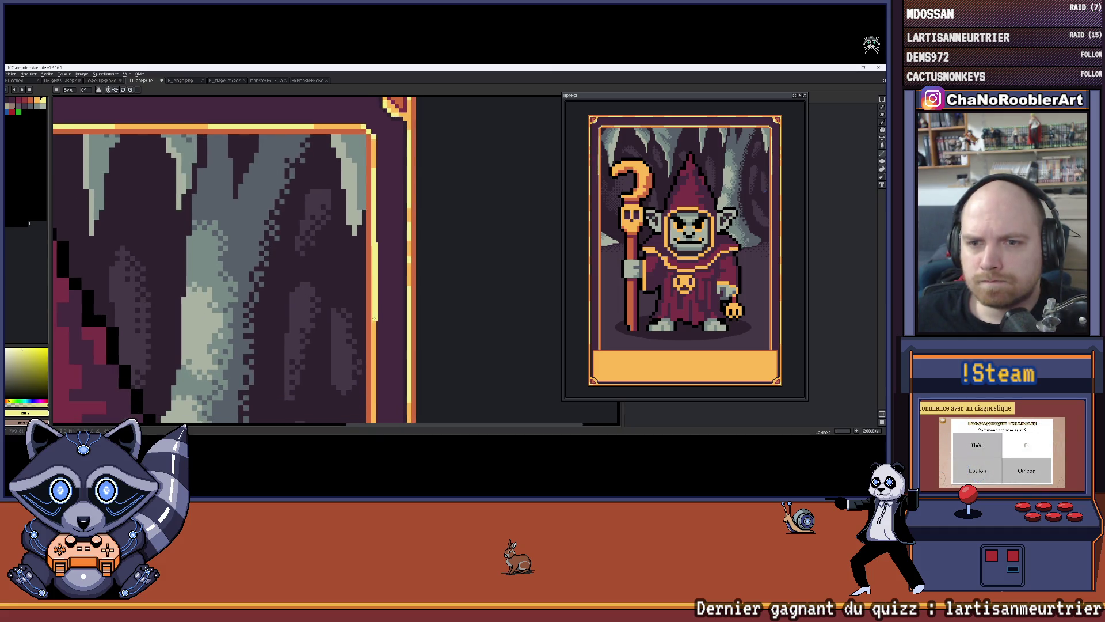
{"action": "scroll", "coordinate": [373, 318], "scroll_direction": "down", "scroll_amount": 5}
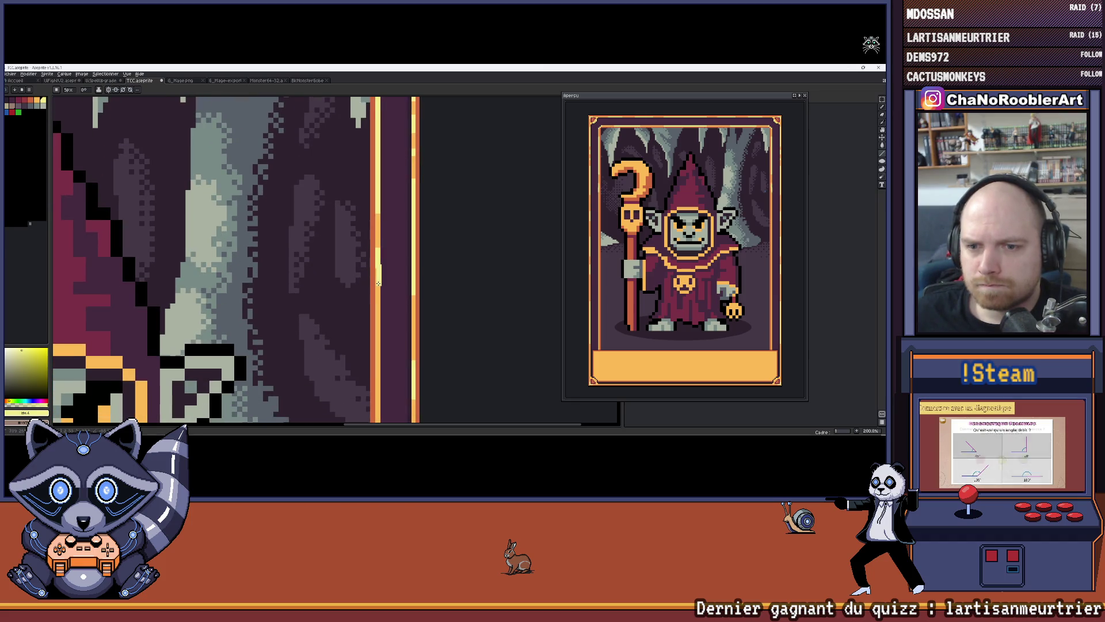
{"action": "scroll", "coordinate": [382, 257], "scroll_direction": "down", "scroll_amount": 5}
{"action": "scroll", "coordinate": [403, 225], "scroll_direction": "down", "scroll_amount": 2}
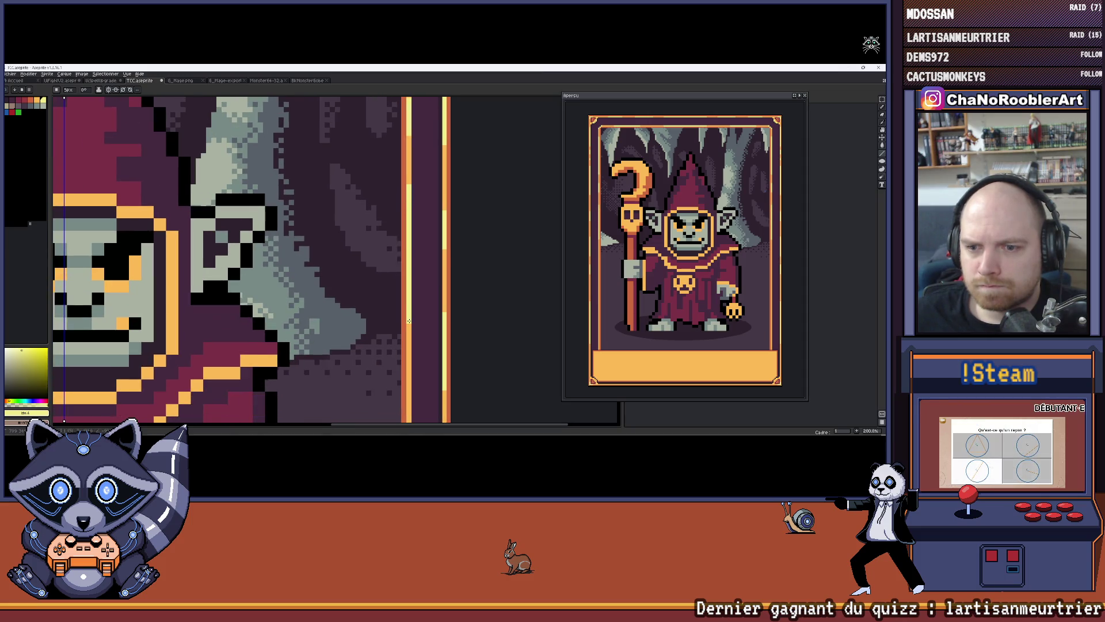
{"action": "scroll", "coordinate": [380, 390], "scroll_direction": "down", "scroll_amount": 10}
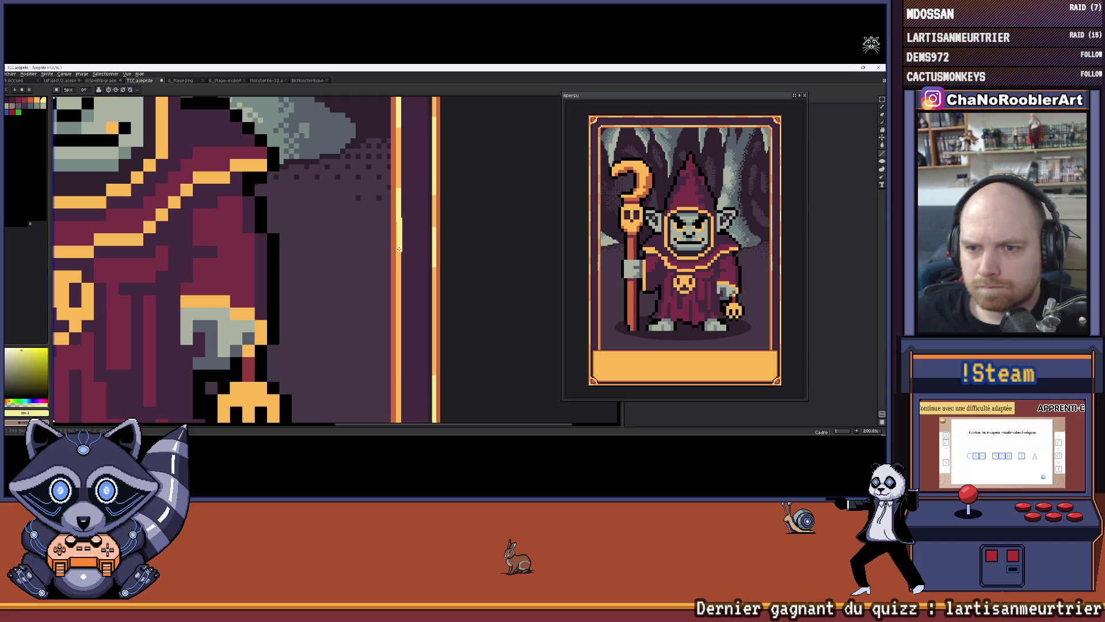
{"action": "scroll", "coordinate": [399, 257], "scroll_direction": "down", "scroll_amount": 5}
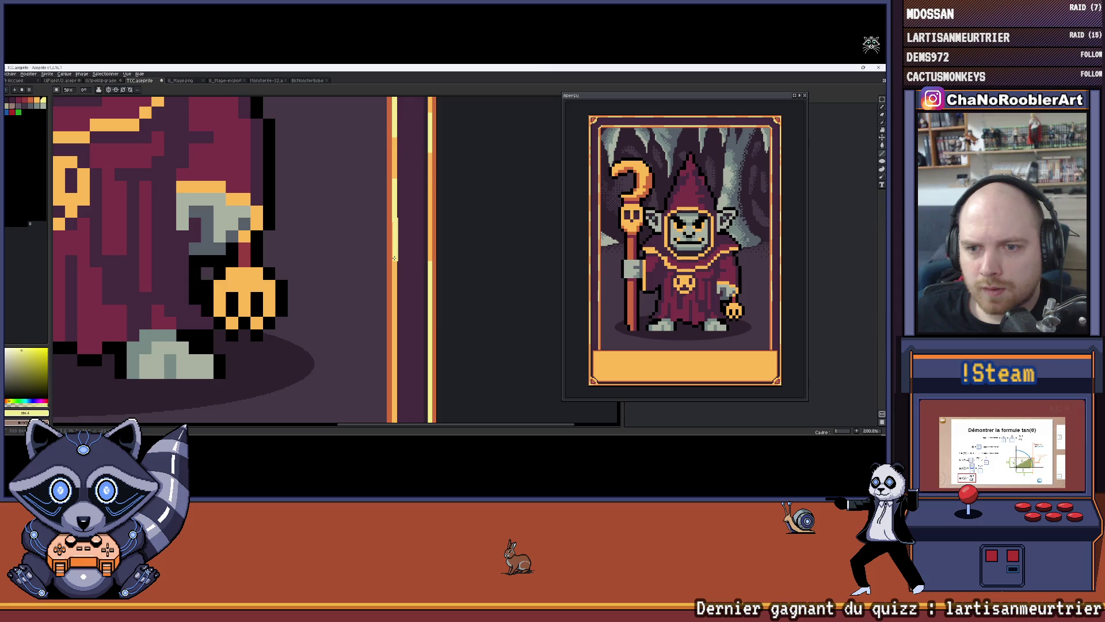
{"action": "scroll", "coordinate": [394, 257], "scroll_direction": "down", "scroll_amount": 6}
{"action": "scroll", "coordinate": [352, 233], "scroll_direction": "up", "scroll_amount": 1}
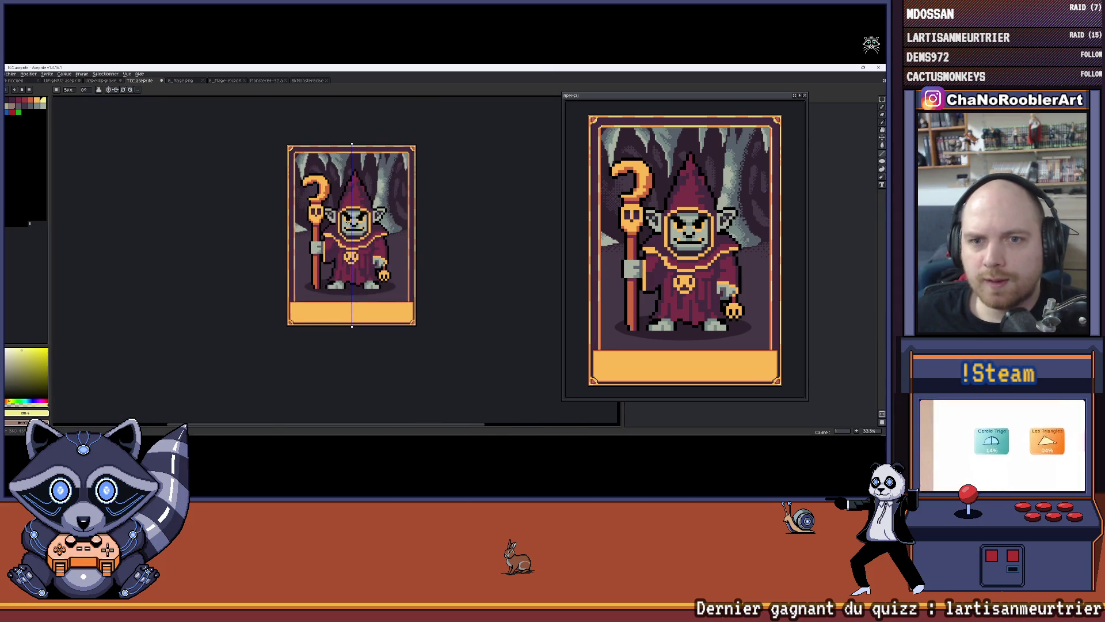
Draw a short pale-yellow vertical highlight on the lower right border, then zoom out to 50%.
{"action": "scroll", "coordinate": [348, 222], "scroll_direction": "up", "scroll_amount": 1}
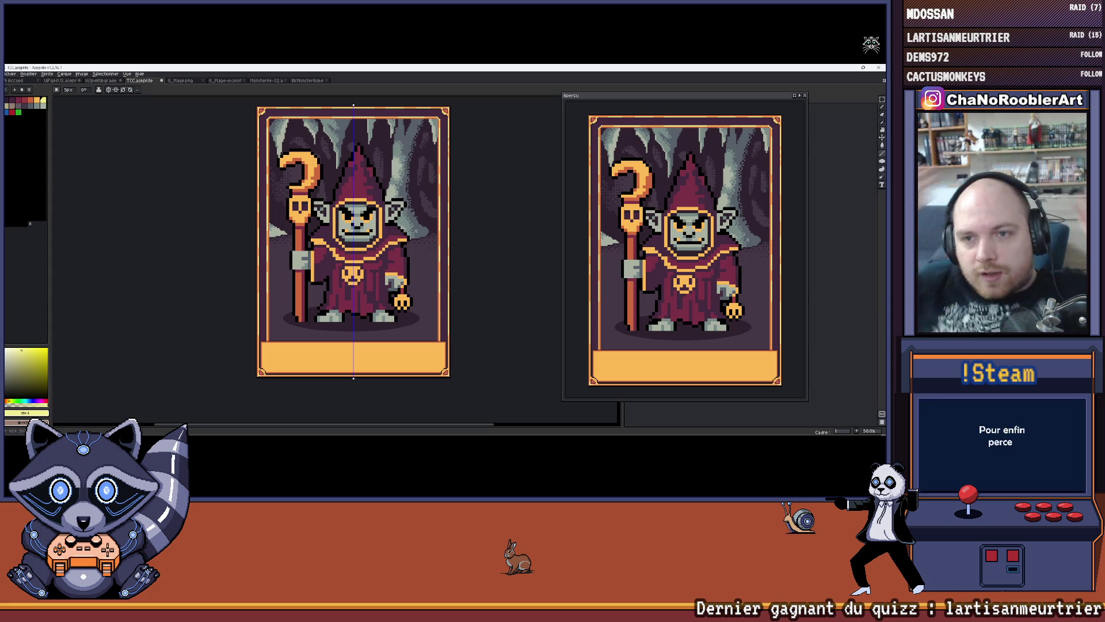
{"action": "scroll", "coordinate": [451, 294], "scroll_direction": "up", "scroll_amount": 4}
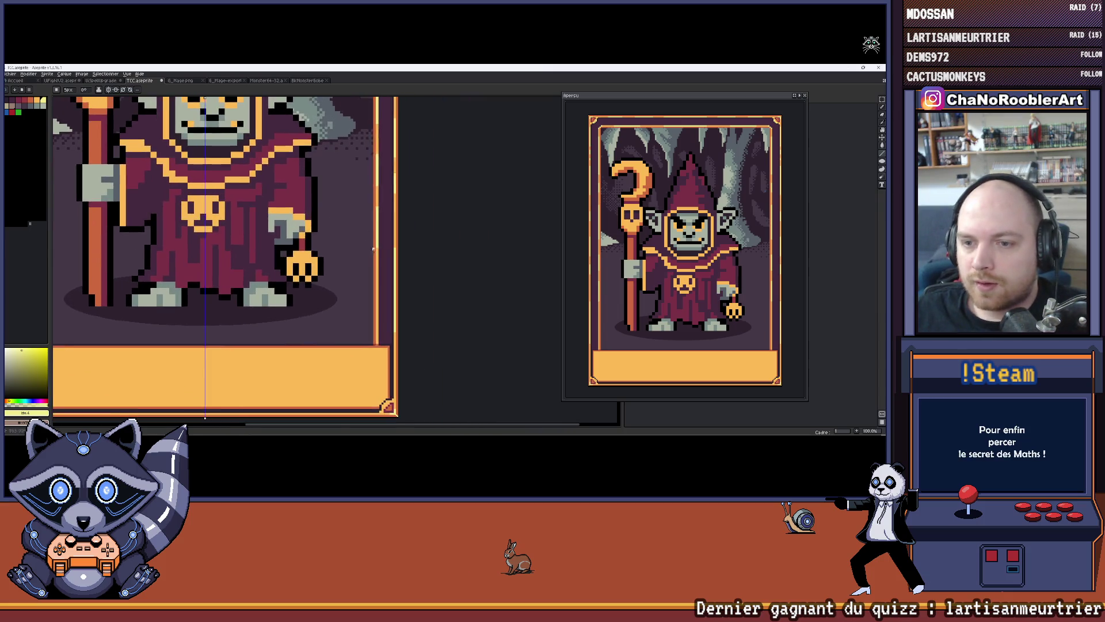
{"action": "scroll", "coordinate": [381, 218], "scroll_direction": "down", "scroll_amount": 3}
{"action": "scroll", "coordinate": [381, 218], "scroll_direction": "up", "scroll_amount": 2}
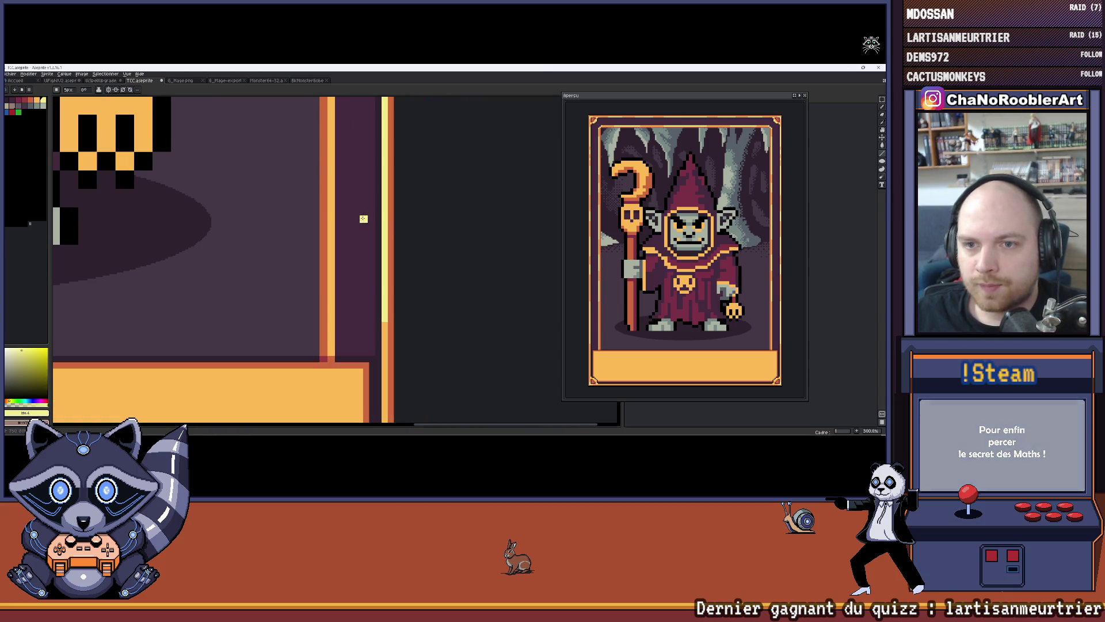
{"action": "left_click_drag", "start_coordinate": [331, 205], "coordinate": [333, 246]}
{"action": "scroll", "coordinate": [331, 290], "scroll_direction": "down", "scroll_amount": 3}
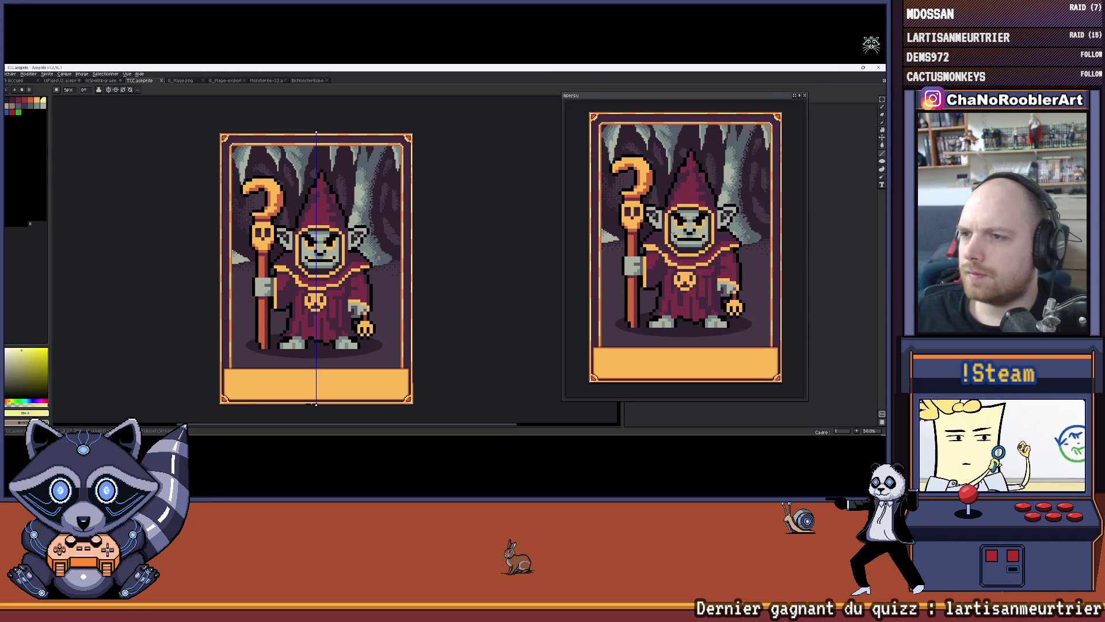
{"action": "scroll", "coordinate": [352, 214], "scroll_direction": "down", "scroll_amount": 1}
{"action": "scroll", "coordinate": [352, 214], "scroll_direction": "up", "scroll_amount": 1}
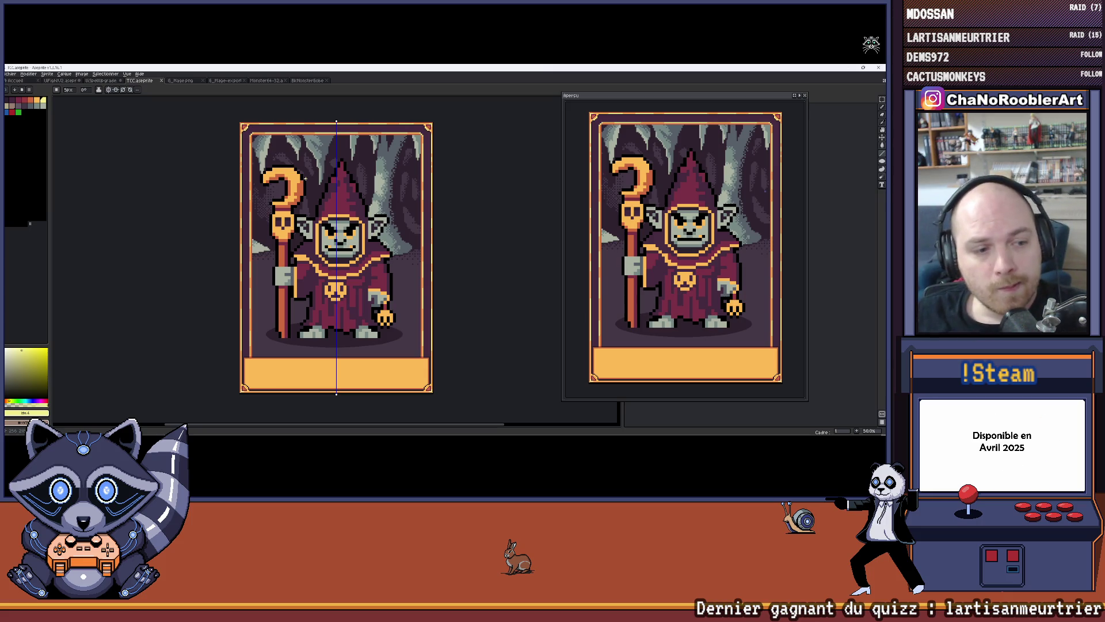
Eyedrop the name panel's orange as the drawing colour and centre the card in view.
{"action": "scroll", "coordinate": [305, 333], "scroll_direction": "up", "scroll_amount": 5}
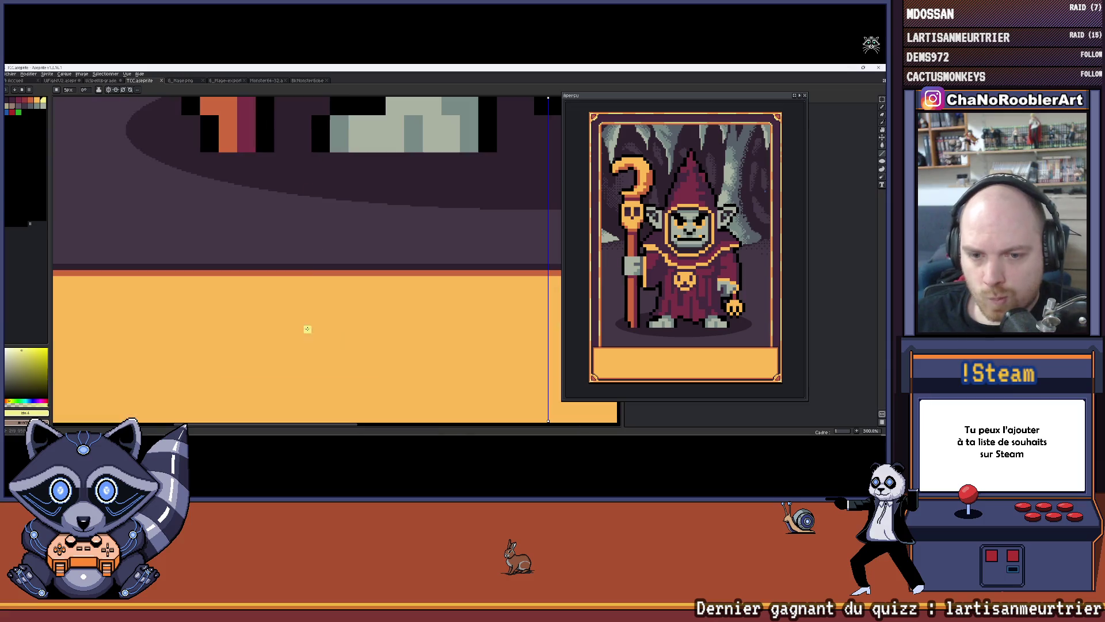
{"action": "left_click", "coordinate": [315, 271], "text": "alt"}
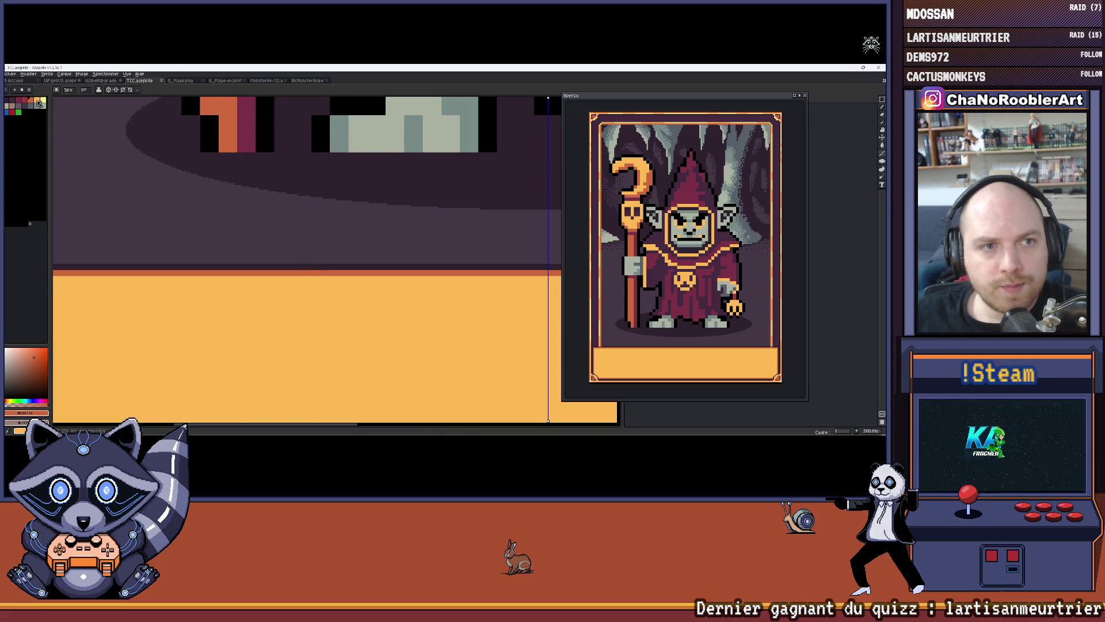
{"action": "scroll", "coordinate": [194, 216], "scroll_direction": "down", "scroll_amount": 4}
{"action": "scroll", "coordinate": [194, 217], "scroll_direction": "up", "scroll_amount": 2}
{"action": "scroll", "coordinate": [194, 216], "scroll_direction": "down", "scroll_amount": 1}
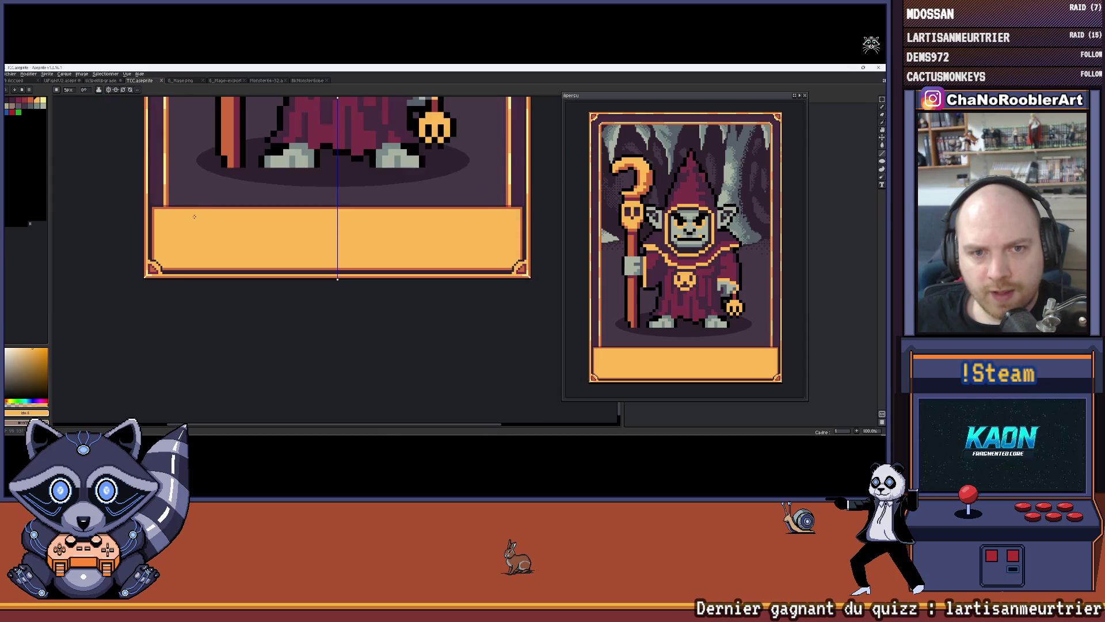
{"action": "scroll", "coordinate": [162, 205], "scroll_direction": "up", "scroll_amount": 2}
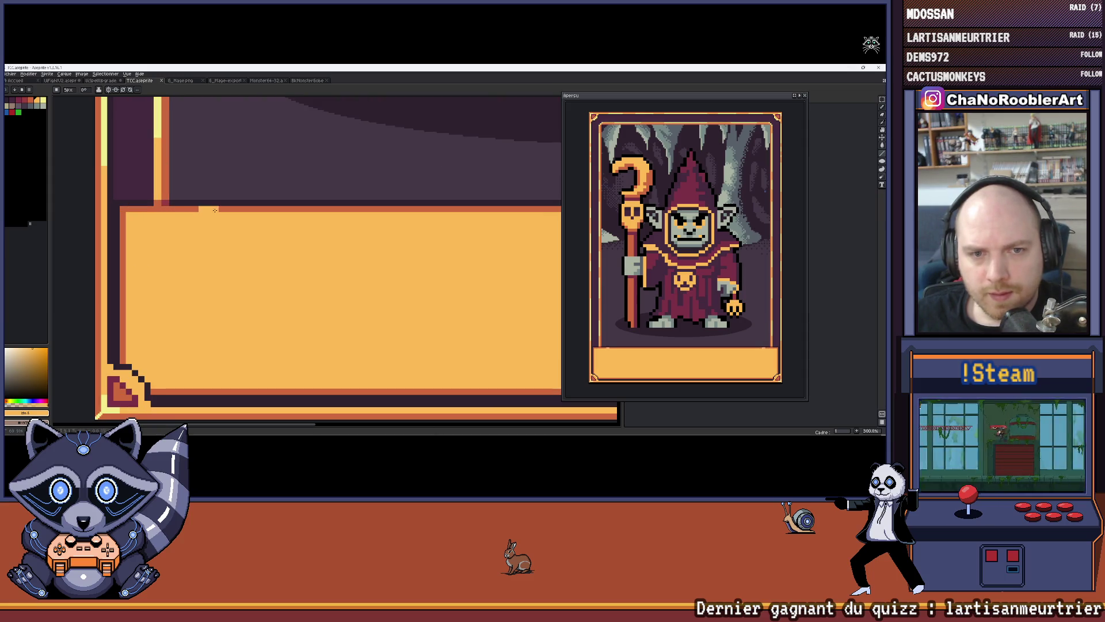
{"action": "scroll", "coordinate": [232, 213], "scroll_direction": "down", "scroll_amount": 3}
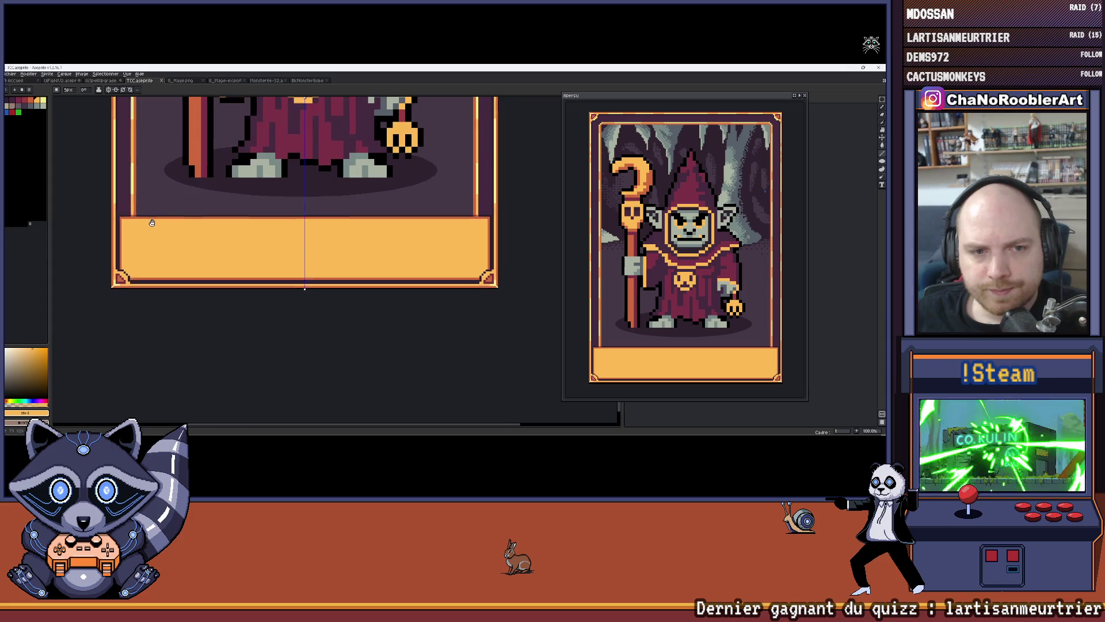
{"action": "mouse_move", "coordinate": [190, 191]}
{"action": "left_mouse_down"}
{"action": "mouse_move", "coordinate": [224, 207]}
{"action": "mouse_move", "coordinate": [244, 240]}
{"action": "left_mouse_up"}
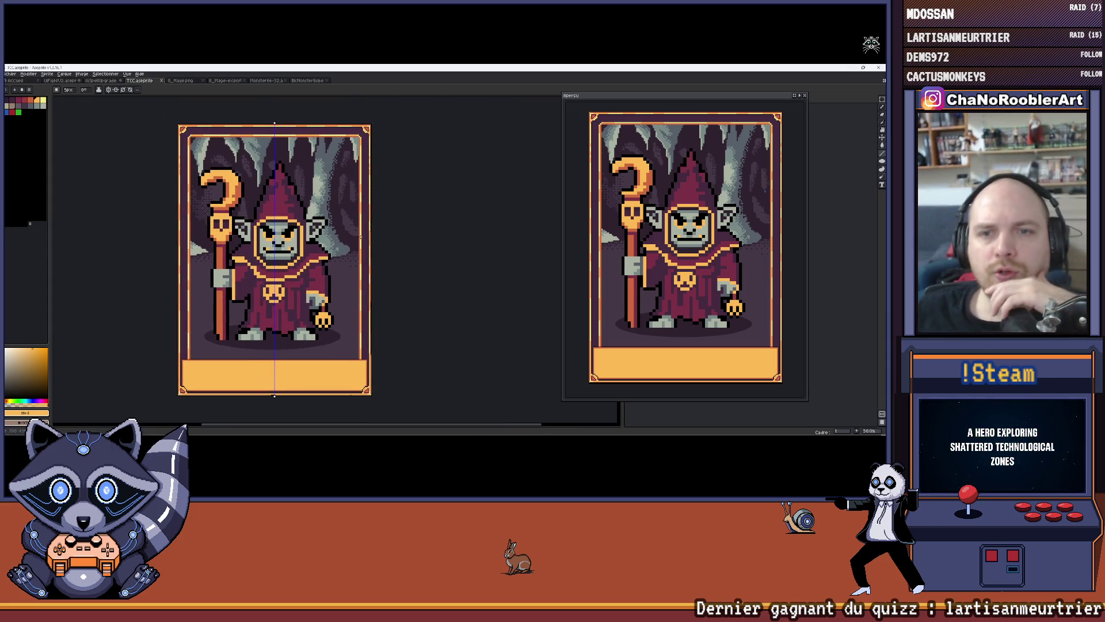
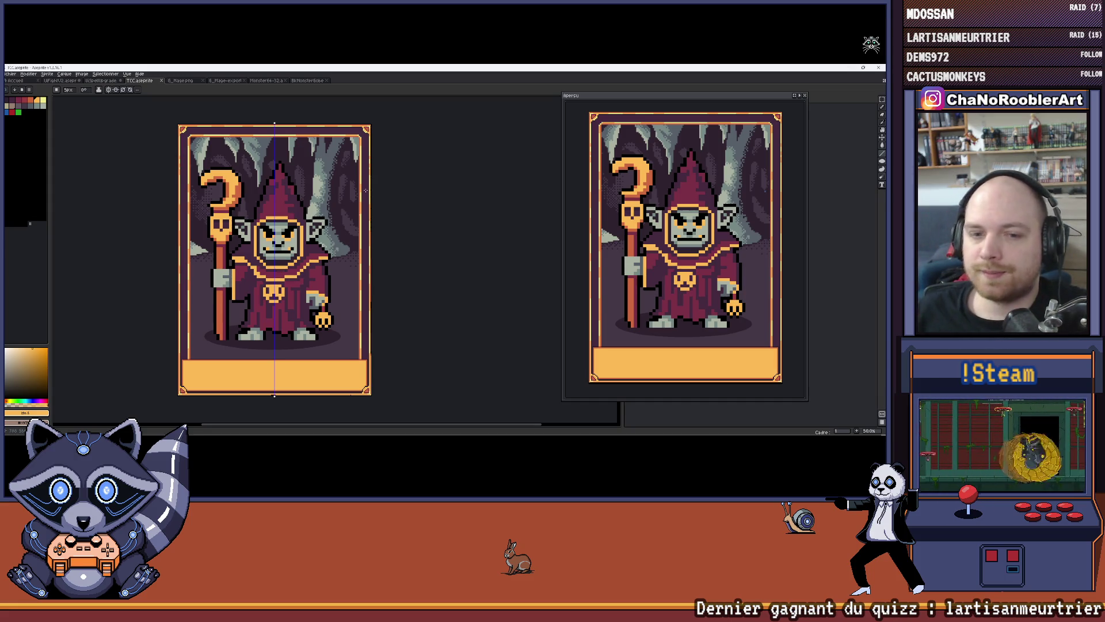
Zoom and pan over the cave stalactites and the card's lower border.
{"action": "scroll", "coordinate": [275, 259], "scroll_direction": "down", "scroll_amount": 1}
{"action": "scroll", "coordinate": [274, 259], "scroll_direction": "up", "scroll_amount": 1}
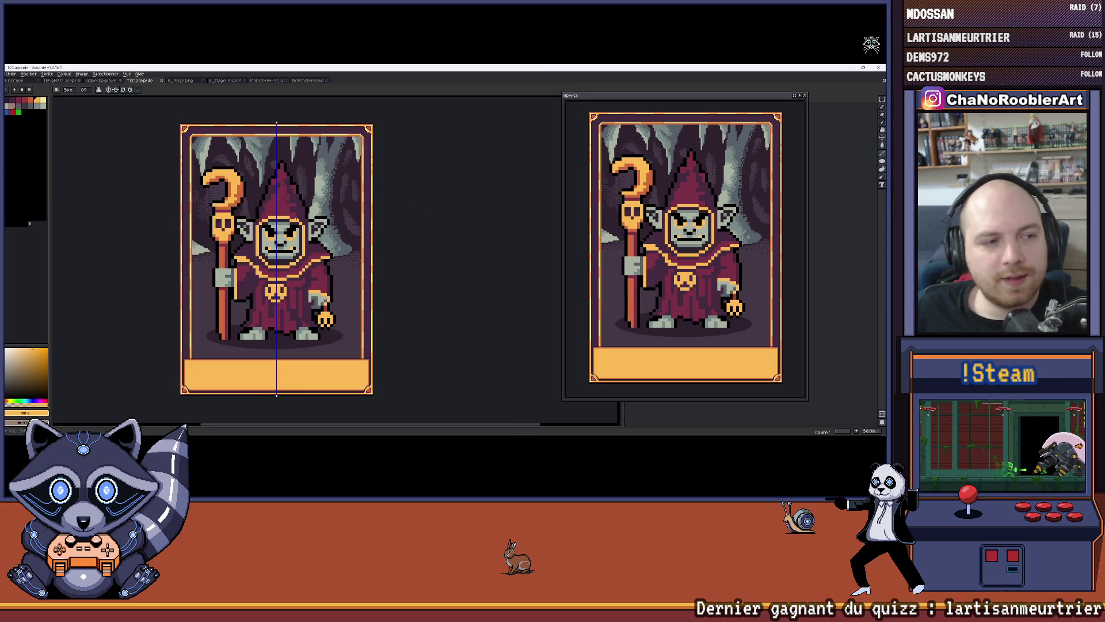
{"action": "scroll", "coordinate": [207, 173], "scroll_direction": "up", "scroll_amount": 4}
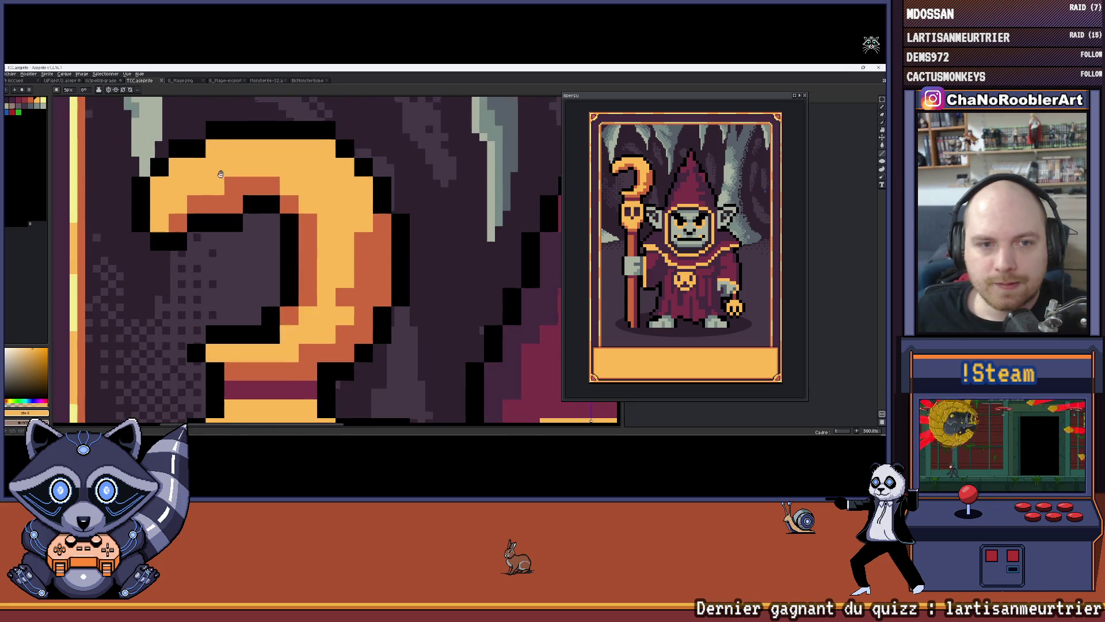
{"action": "scroll", "coordinate": [216, 254], "scroll_direction": "down", "scroll_amount": 1}
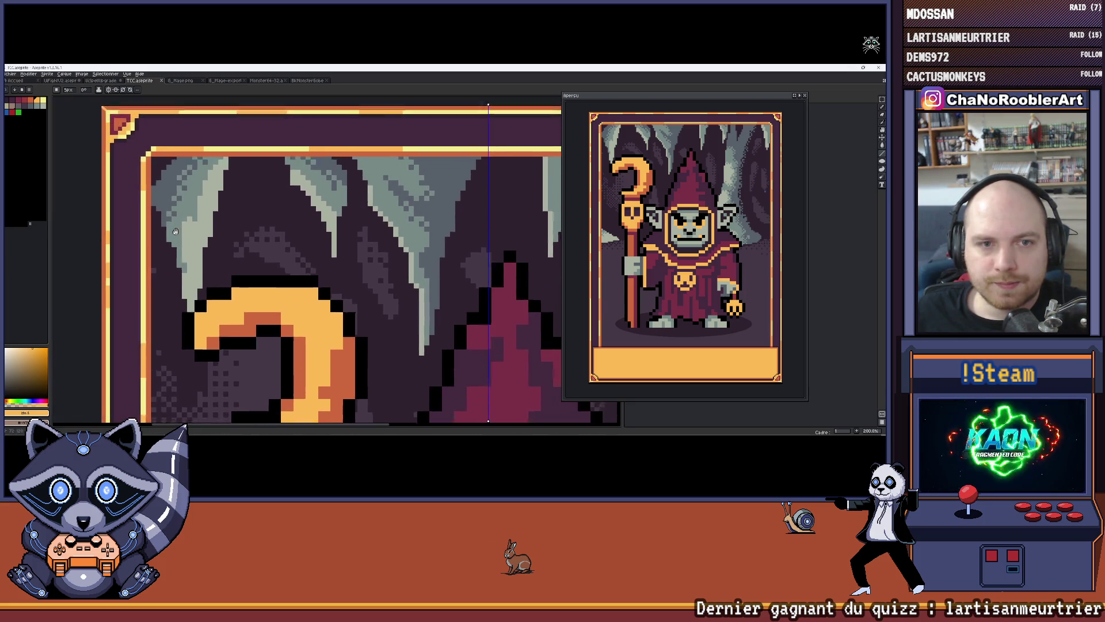
{"action": "scroll", "coordinate": [190, 254], "scroll_direction": "up", "scroll_amount": 3}
{"action": "left_click_drag", "start_coordinate": [166, 253], "coordinate": [159, 252]}
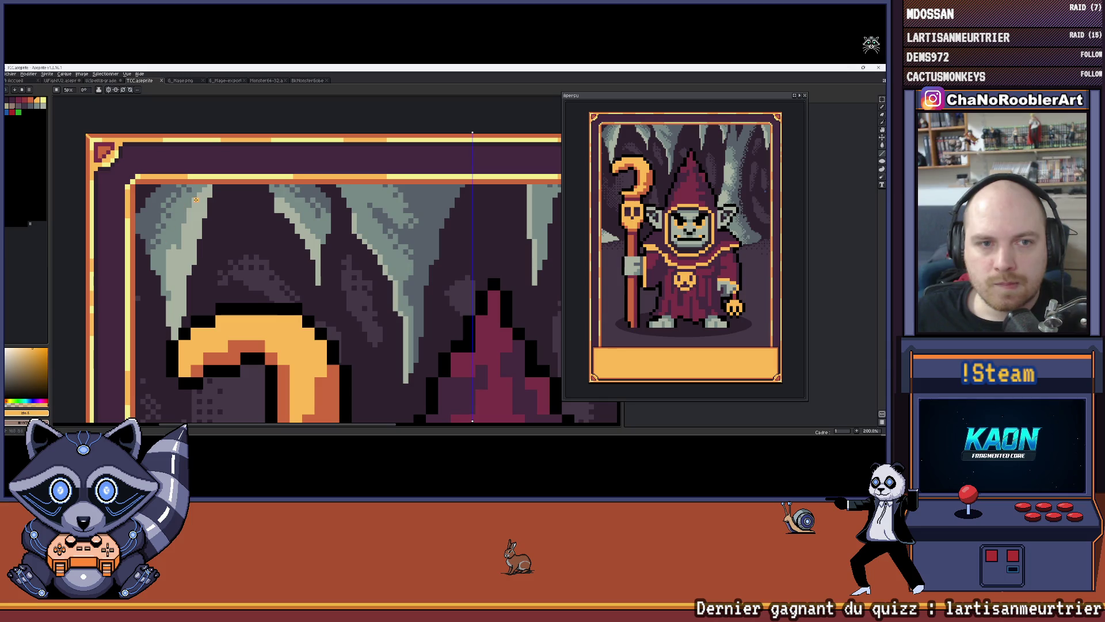
{"action": "scroll", "coordinate": [196, 200], "scroll_direction": "down", "scroll_amount": 3}
{"action": "scroll", "coordinate": [204, 329], "scroll_direction": "up", "scroll_amount": 2}
{"action": "mouse_move", "coordinate": [205, 329]}
{"action": "left_mouse_down"}
{"action": "mouse_move", "coordinate": [178, 288]}
{"action": "mouse_move", "coordinate": [140, 291]}
{"action": "mouse_move", "coordinate": [174, 276]}
{"action": "left_mouse_up"}
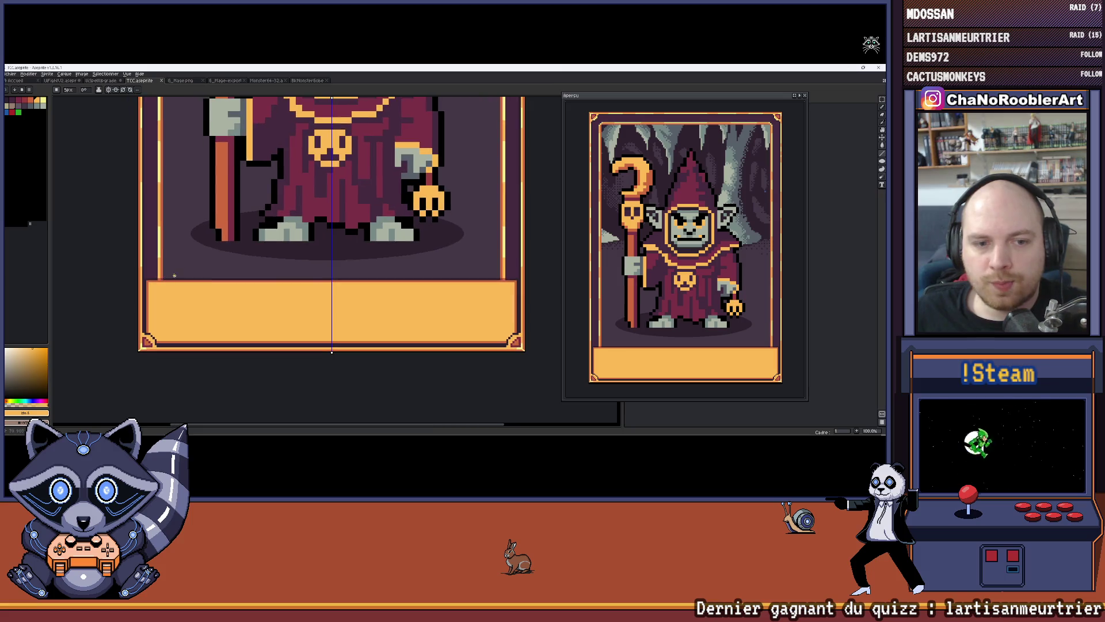
{"action": "scroll", "coordinate": [175, 276], "scroll_direction": "up", "scroll_amount": 2}
{"action": "scroll", "coordinate": [176, 274], "scroll_direction": "down", "scroll_amount": 2}
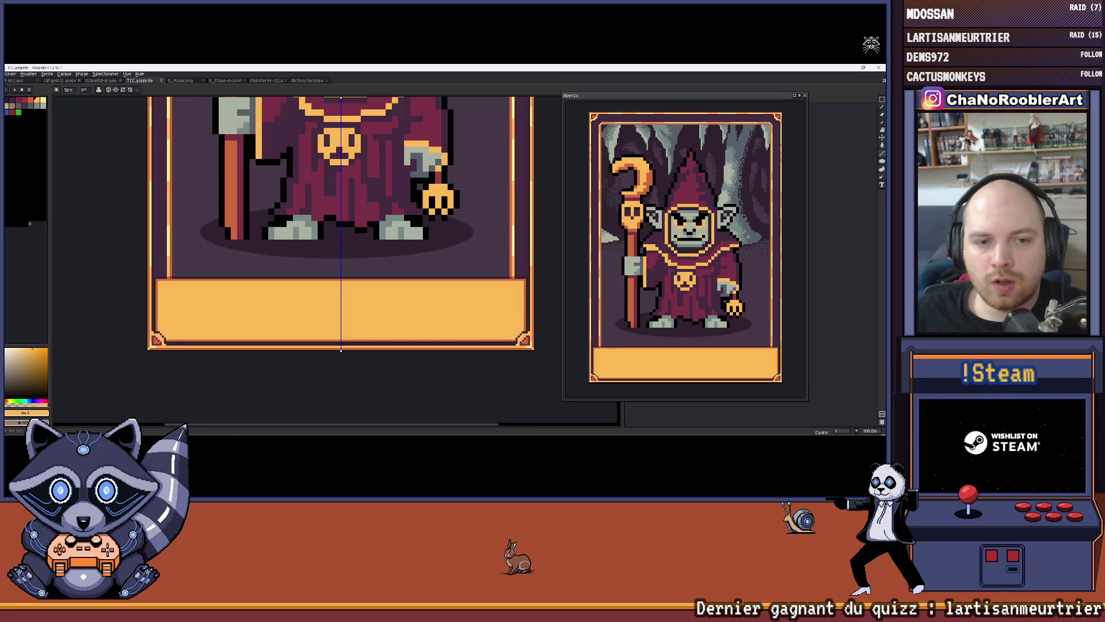
{"action": "scroll", "coordinate": [176, 275], "scroll_direction": "right", "scroll_amount": 5}
{"action": "scroll", "coordinate": [317, 197], "scroll_direction": "up", "scroll_amount": 1}
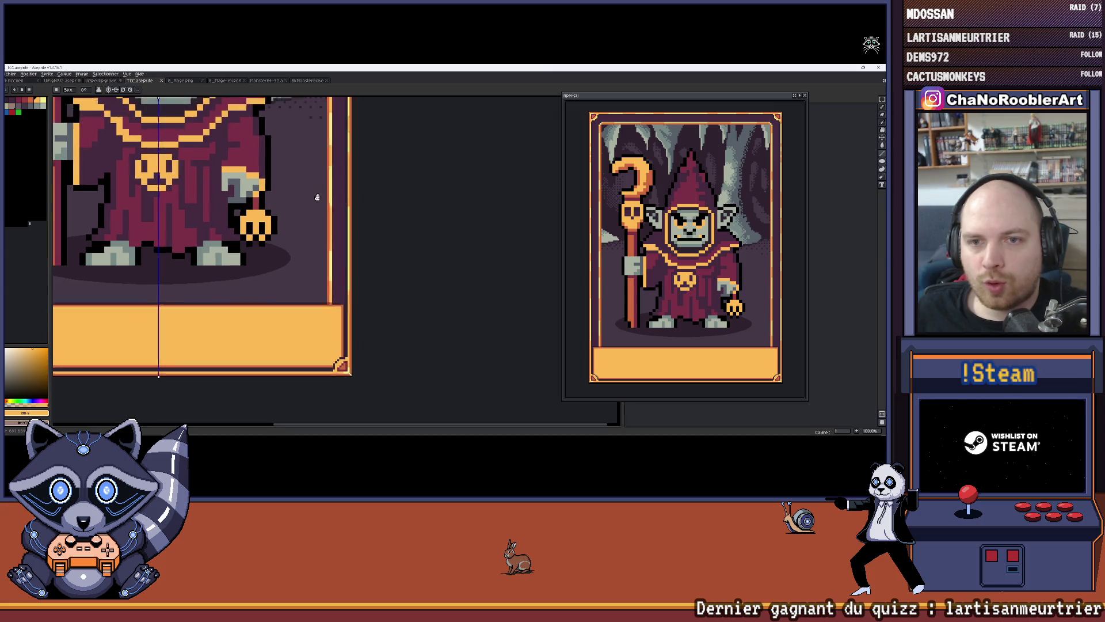
{"action": "scroll", "coordinate": [318, 198], "scroll_direction": "up", "scroll_amount": 2}
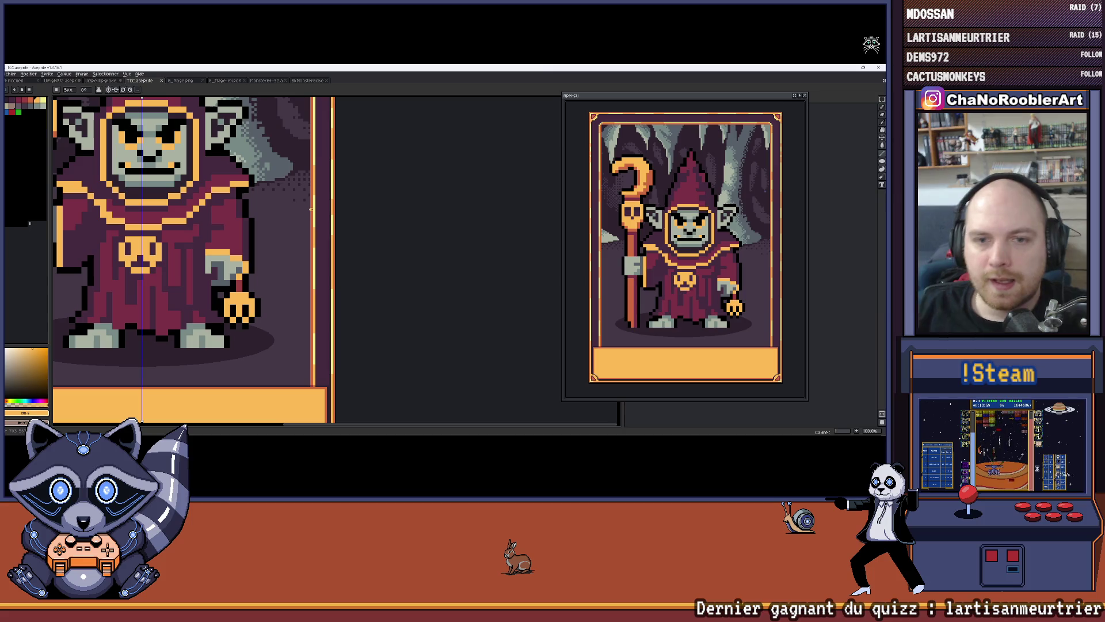
{"action": "scroll", "coordinate": [311, 209], "scroll_direction": "up", "scroll_amount": 5}
{"action": "scroll", "coordinate": [249, 211], "scroll_direction": "left", "scroll_amount": 3}
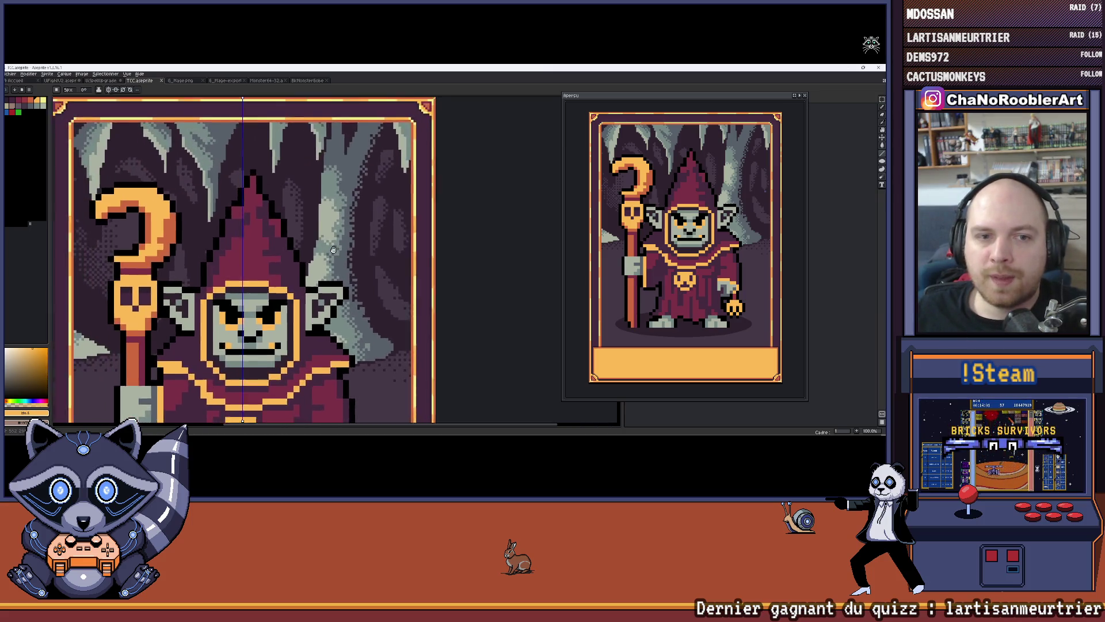
{"action": "scroll", "coordinate": [249, 211], "scroll_direction": "down", "scroll_amount": 2}
{"action": "scroll", "coordinate": [249, 219], "scroll_direction": "up", "scroll_amount": 1}
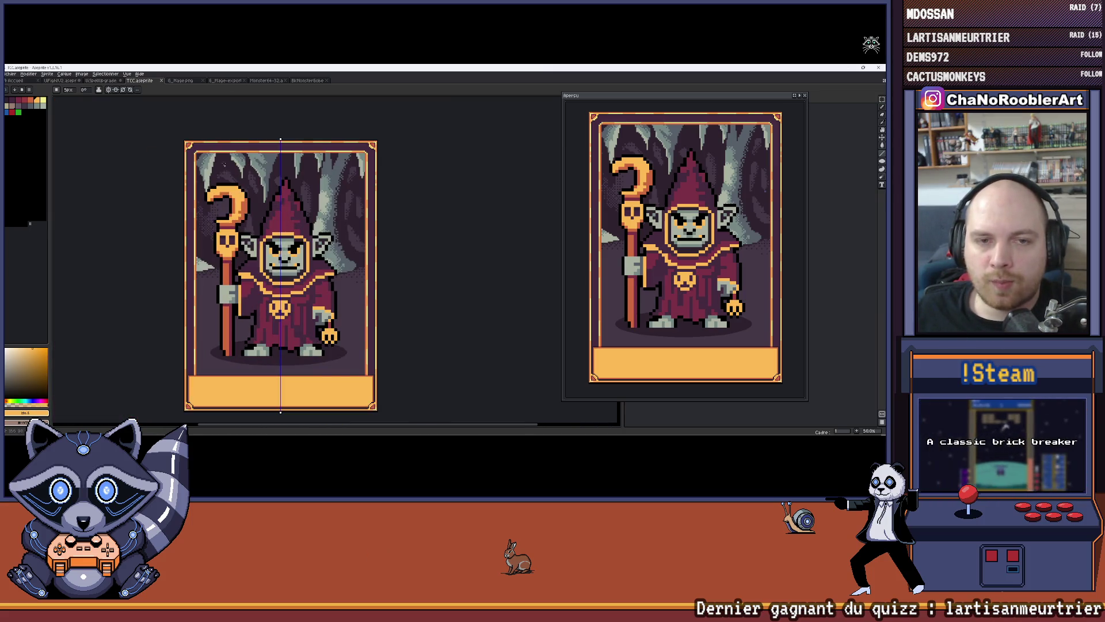
{"action": "scroll", "coordinate": [248, 230], "scroll_direction": "up", "scroll_amount": 3}
{"action": "scroll", "coordinate": [248, 231], "scroll_direction": "up", "scroll_amount": 1}
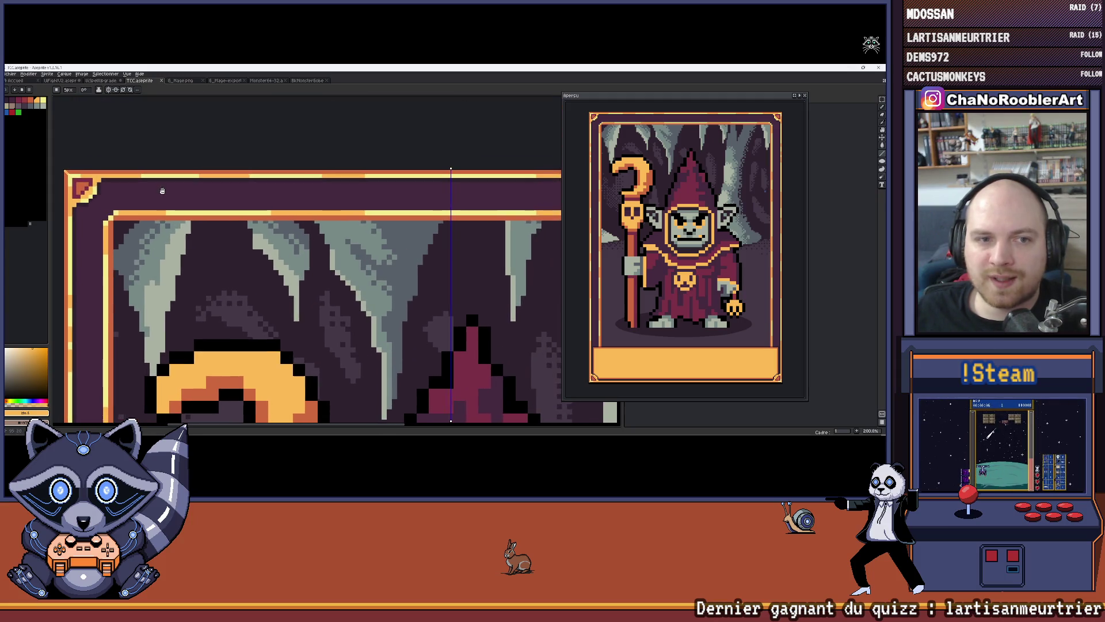
{"action": "scroll", "coordinate": [270, 205], "scroll_direction": "up", "scroll_amount": 3}
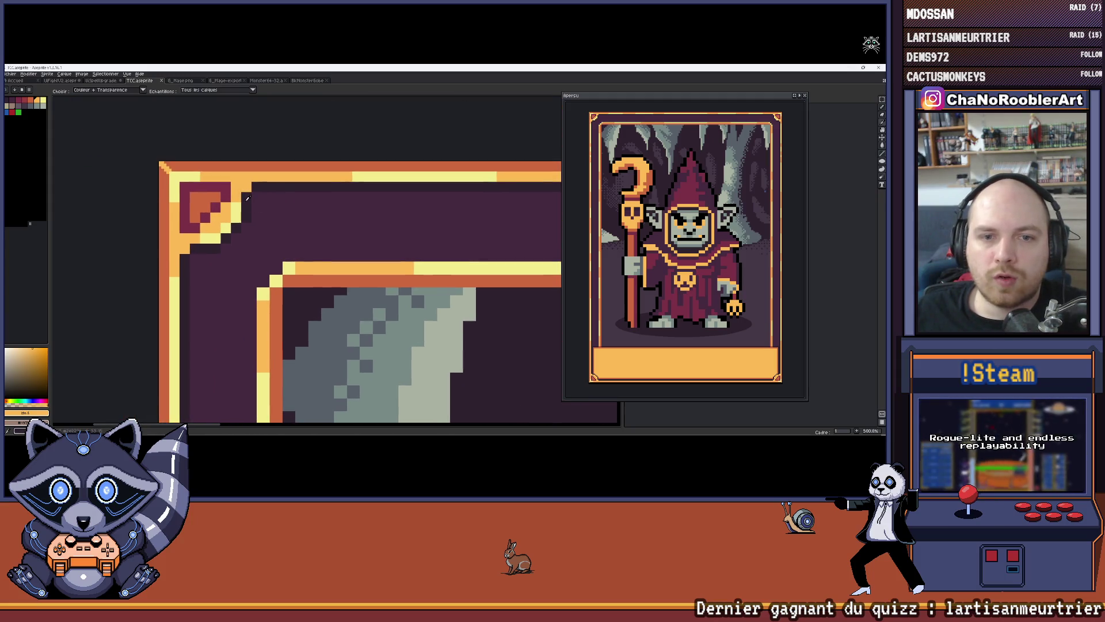
Try a fill on the card frame, undo it, and move the preview to the lower right.
{"action": "key", "text": "Delete"}
{"action": "key", "text": "ctrl+z"}
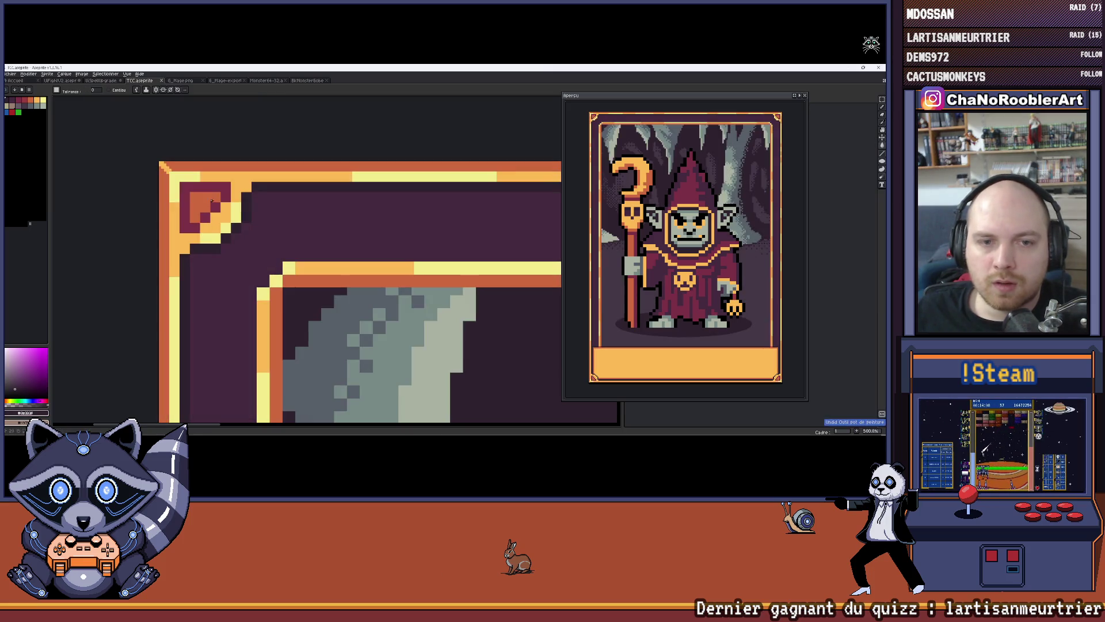
{"action": "mouse_move", "coordinate": [762, 102]}
{"action": "left_mouse_down"}
{"action": "mouse_move", "coordinate": [616, 117]}
{"action": "mouse_move", "coordinate": [838, 166]}
{"action": "mouse_move", "coordinate": [817, 194]}
{"action": "left_mouse_up"}
Toggle each layer's visibility to identify it, leaving the Calque 2 frame layer active.
{"action": "left_click", "coordinate": [659, 118]}
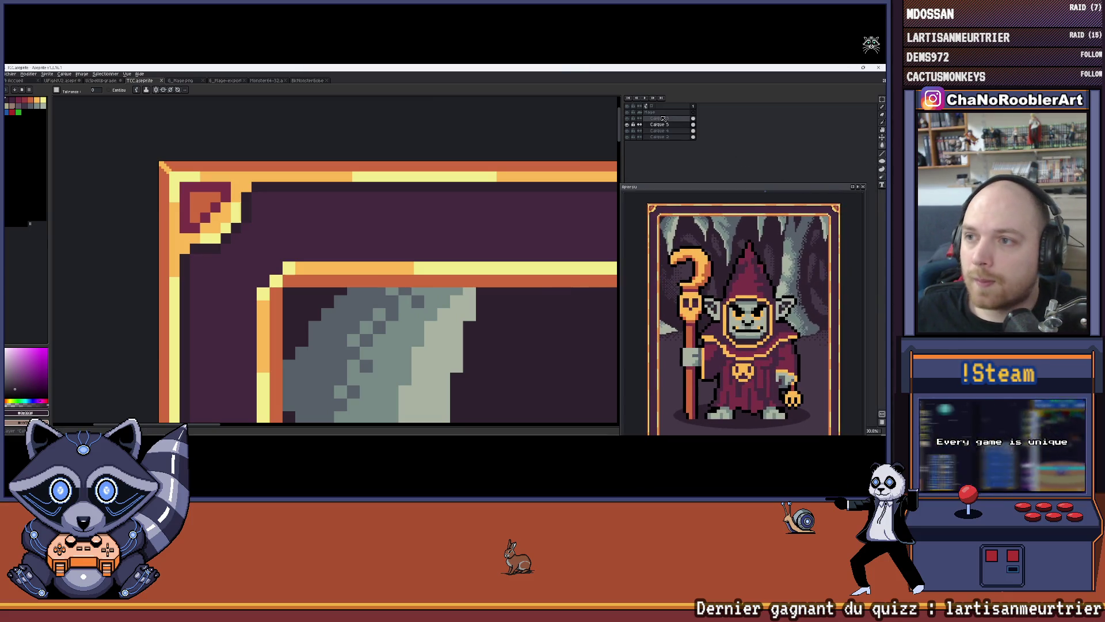
{"action": "left_click", "coordinate": [627, 118]}
{"action": "left_click", "coordinate": [628, 118]}
{"action": "left_click", "coordinate": [628, 124]}
{"action": "left_click", "coordinate": [627, 124]}
{"action": "left_click", "coordinate": [628, 131]}
{"action": "left_click", "coordinate": [628, 131]}
{"action": "left_click", "coordinate": [627, 136]}
{"action": "left_click", "coordinate": [627, 136]}
{"action": "left_click", "coordinate": [659, 137]}
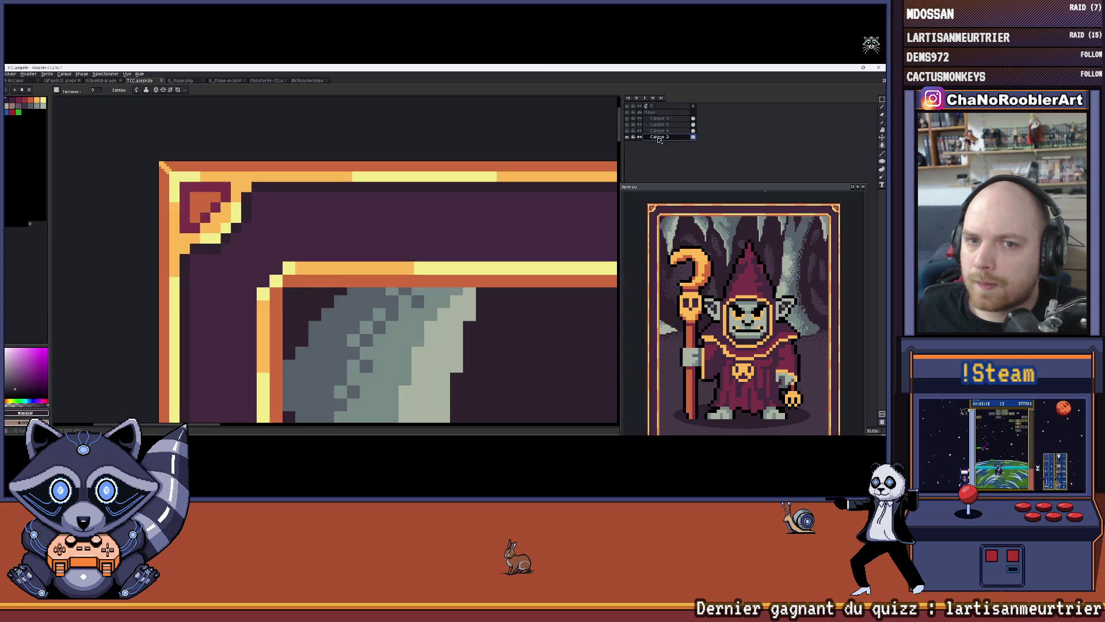
{"action": "scroll", "coordinate": [199, 200], "scroll_direction": "up", "scroll_amount": 3}
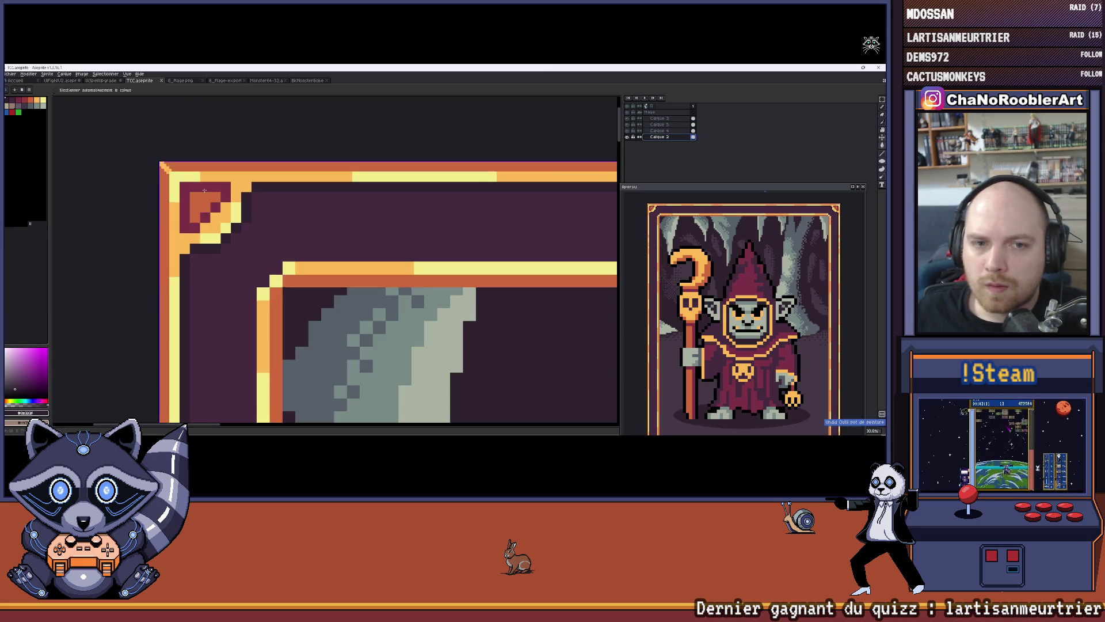
{"action": "scroll", "coordinate": [179, 186], "scroll_direction": "down", "scroll_amount": 5}
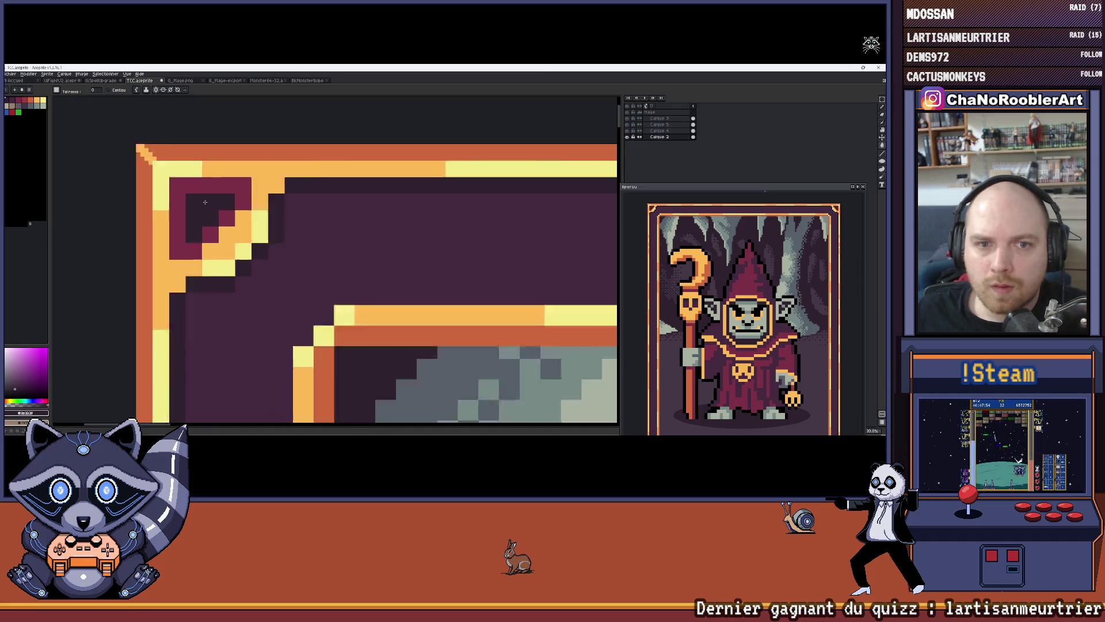
{"action": "scroll", "coordinate": [346, 208], "scroll_direction": "up", "scroll_amount": 3}
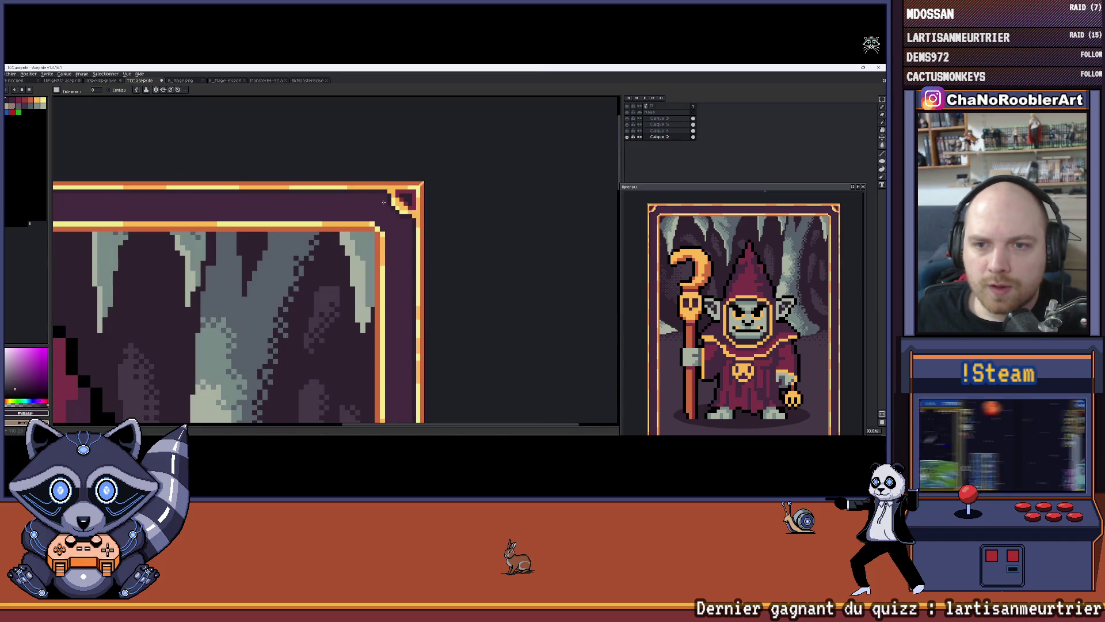
{"action": "scroll", "coordinate": [323, 200], "scroll_direction": "down", "scroll_amount": 3}
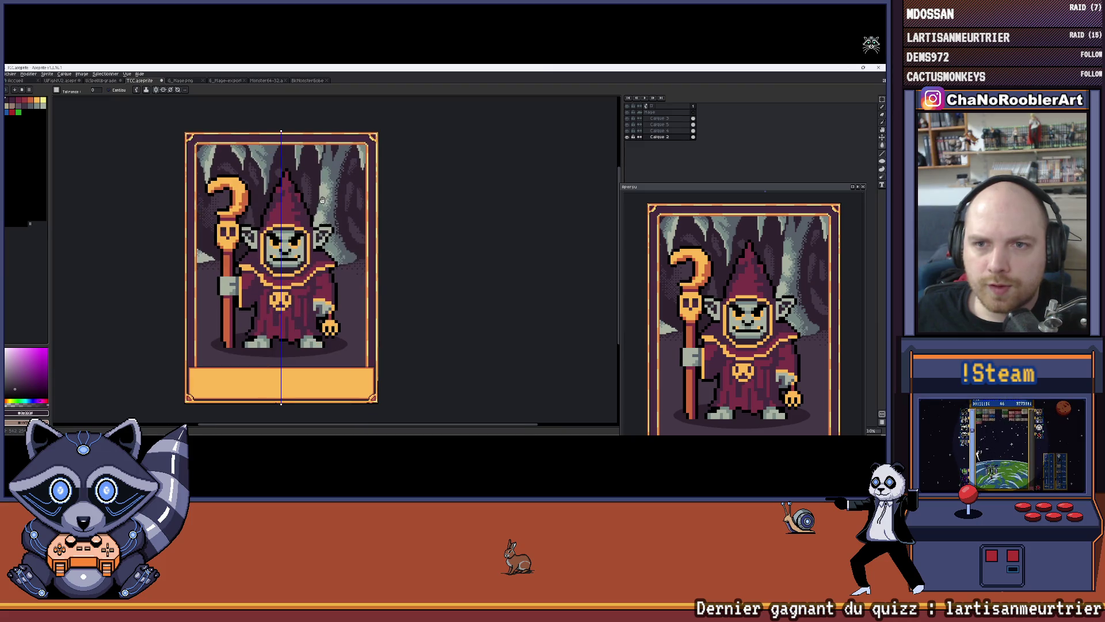
Pan and zoom the canvas to 50% and enlarge the preview so the whole card shows.
{"action": "left_click_drag", "start_coordinate": [322, 200], "coordinate": [341, 185]}
{"action": "scroll", "coordinate": [199, 313], "scroll_direction": "down", "scroll_amount": 3}
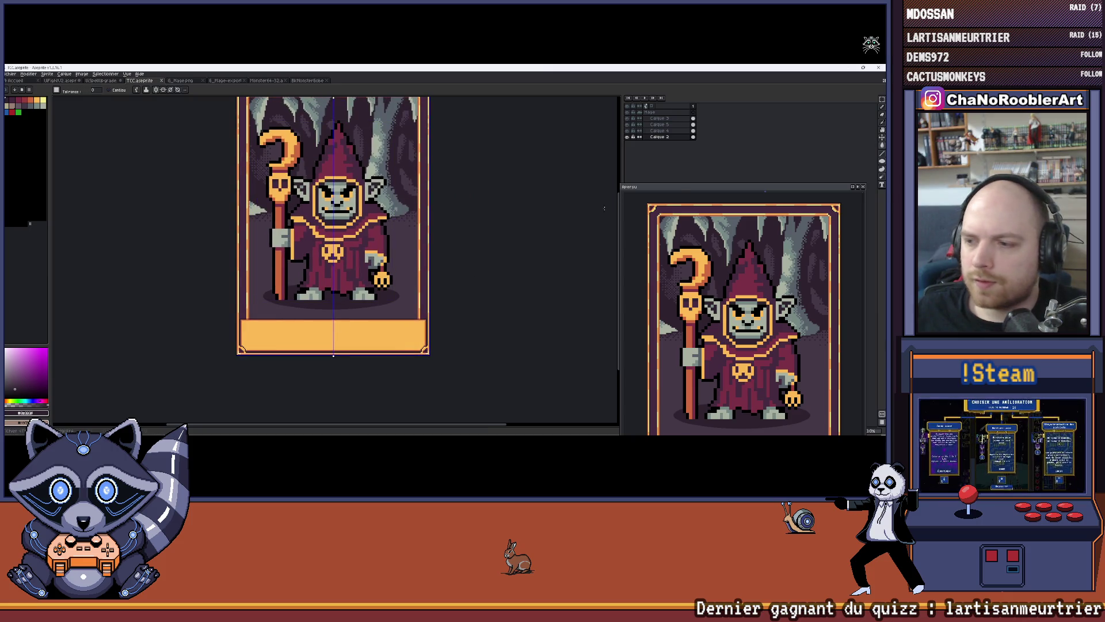
{"action": "left_click_drag", "start_coordinate": [678, 192], "coordinate": [653, 103]}
{"action": "scroll", "coordinate": [723, 254], "scroll_direction": "up", "scroll_amount": 2}
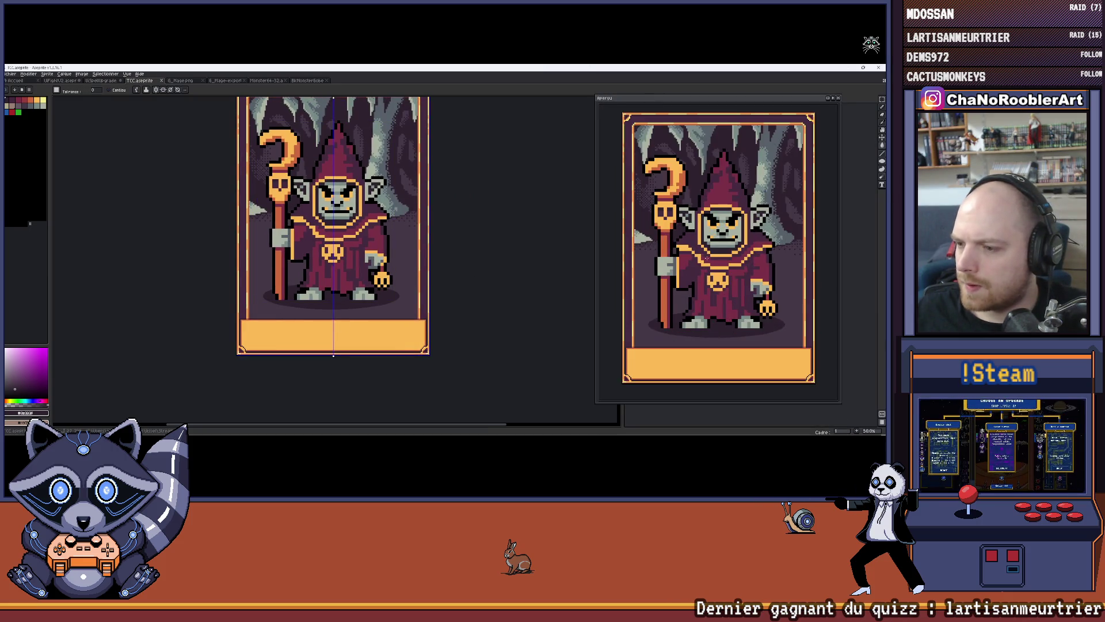
{"action": "left_click_drag", "start_coordinate": [334, 225], "coordinate": [336, 261]}
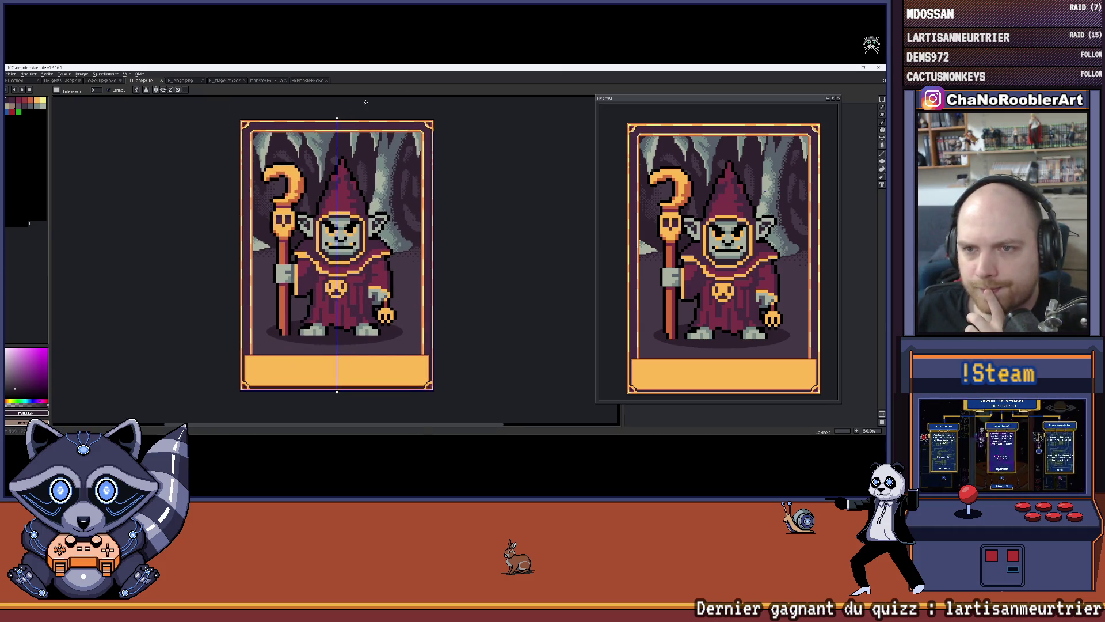
{"action": "scroll", "coordinate": [365, 102], "scroll_direction": "up", "scroll_amount": 6}
{"action": "scroll", "coordinate": [291, 175], "scroll_direction": "down", "scroll_amount": 4}
{"action": "scroll", "coordinate": [449, 191], "scroll_direction": "down", "scroll_amount": 3}
{"action": "scroll", "coordinate": [390, 211], "scroll_direction": "up", "scroll_amount": 1}
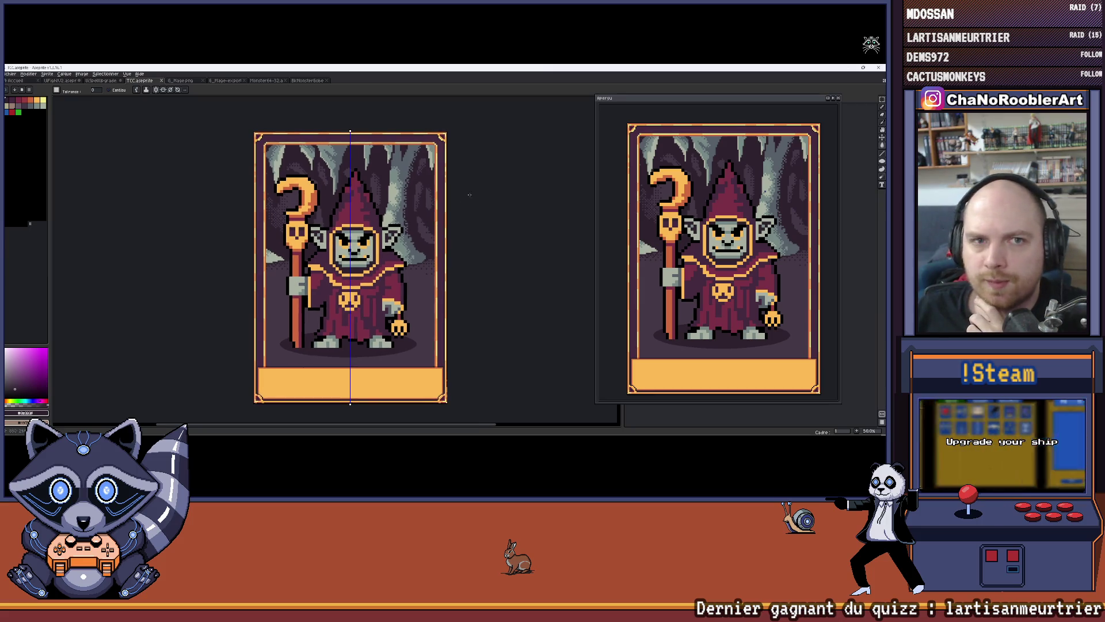
Place the enlarged preview window just left of the canvas, nudged slightly upward.
{"action": "mouse_move", "coordinate": [773, 104]}
{"action": "left_mouse_down"}
{"action": "mouse_move", "coordinate": [622, 117]}
{"action": "mouse_move", "coordinate": [740, 162]}
{"action": "mouse_move", "coordinate": [244, 137]}
{"action": "left_mouse_up"}
{"action": "left_click_drag", "start_coordinate": [334, 197], "coordinate": [473, 201]}
{"action": "left_click_drag", "start_coordinate": [244, 137], "coordinate": [248, 110]}
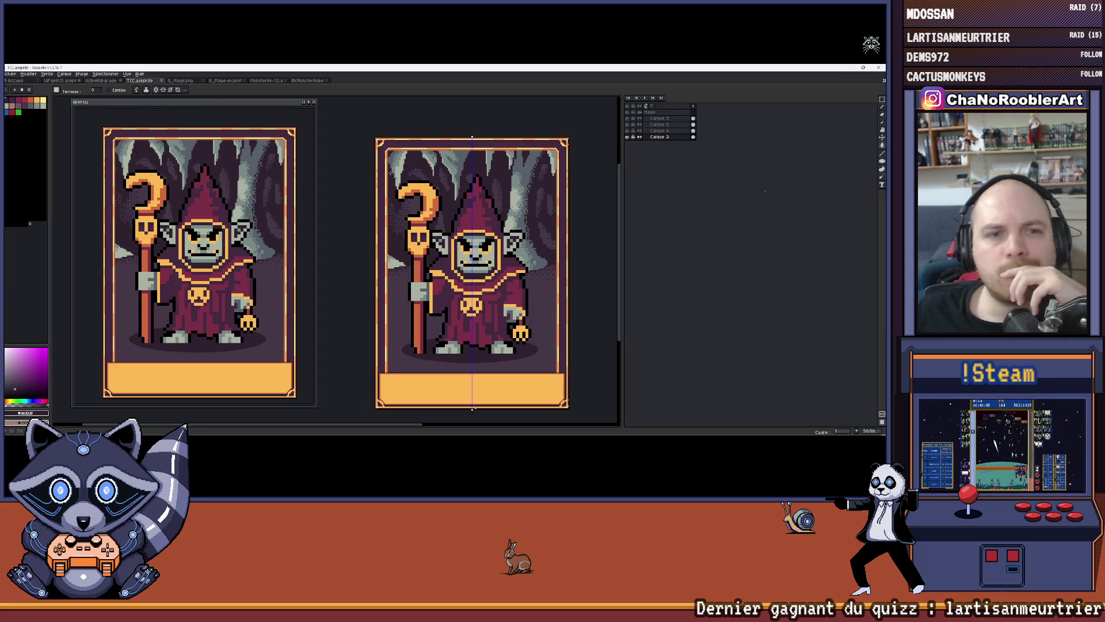
Toggle the mage's shadow and the mage layer off and on, leaving both visible.
{"action": "left_click", "coordinate": [628, 125]}
{"action": "left_click", "coordinate": [629, 125]}
{"action": "left_click", "coordinate": [630, 120]}
{"action": "left_click", "coordinate": [630, 120]}
{"action": "left_click", "coordinate": [629, 120]}
{"action": "left_click", "coordinate": [630, 121]}
{"action": "left_click", "coordinate": [630, 120]}
{"action": "left_click", "coordinate": [630, 120]}
{"action": "left_click", "coordinate": [629, 121]}
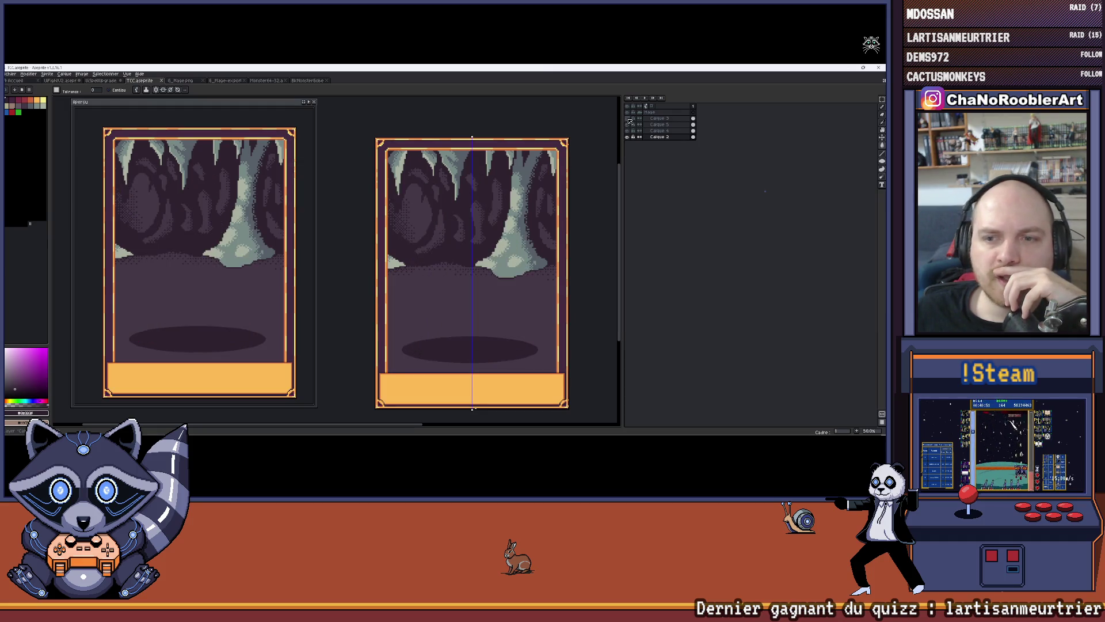
{"action": "left_click", "coordinate": [630, 120]}
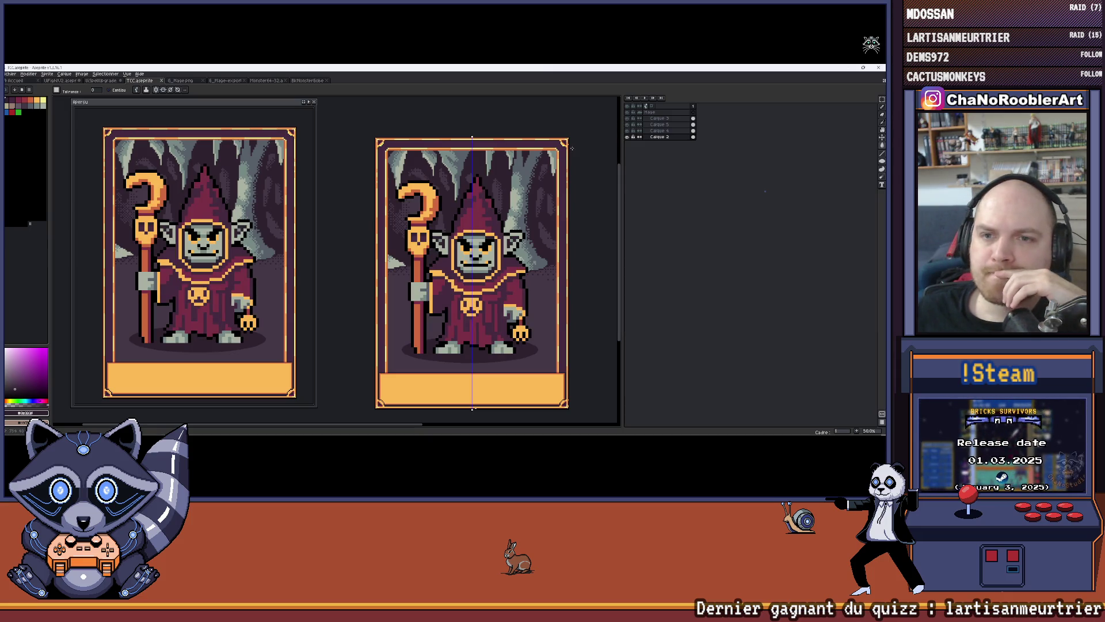
Pan and zoom the canvas and move the preview back to the right.
{"action": "left_click_drag", "start_coordinate": [495, 271], "coordinate": [480, 248]}
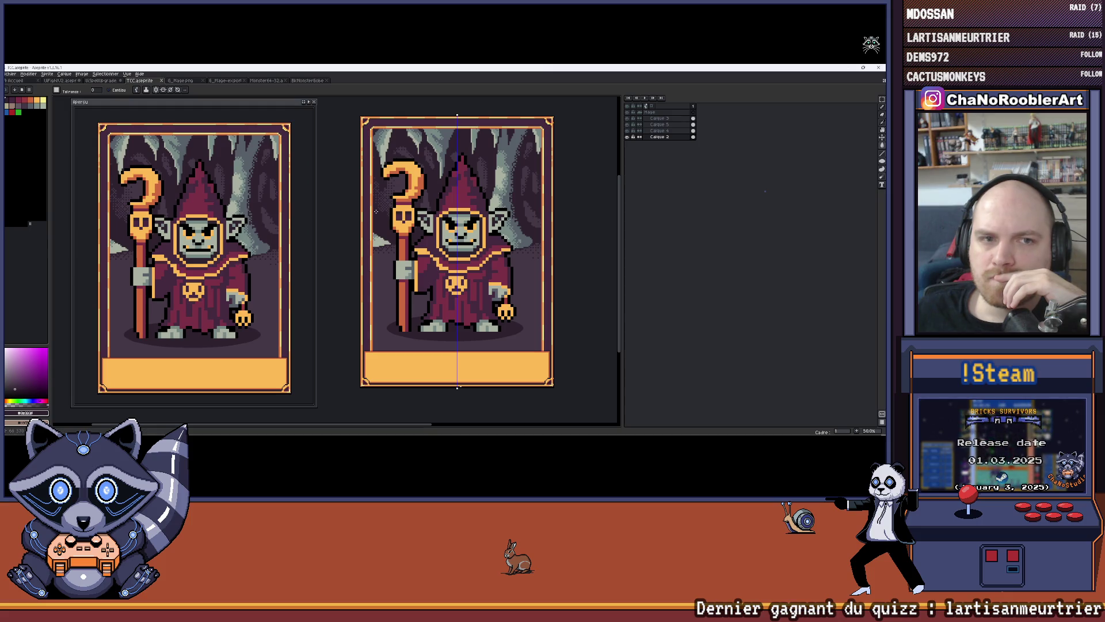
{"action": "scroll", "coordinate": [336, 110], "scroll_direction": "down", "scroll_amount": 1}
{"action": "scroll", "coordinate": [336, 110], "scroll_direction": "down", "scroll_amount": 1}
{"action": "left_click_drag", "start_coordinate": [190, 102], "coordinate": [740, 133]}
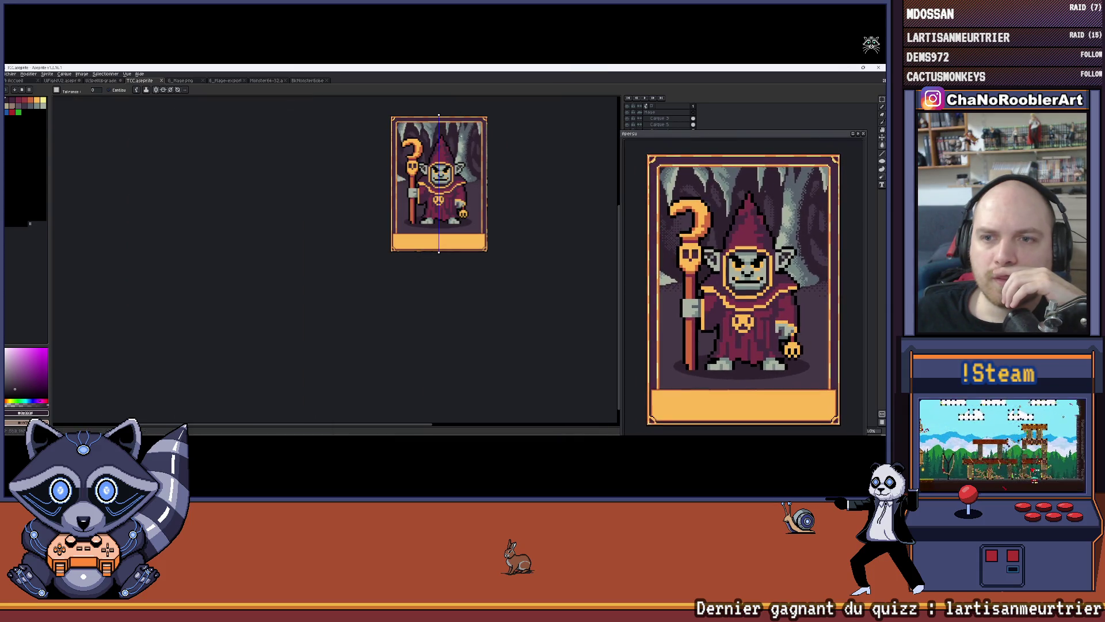
{"action": "scroll", "coordinate": [550, 117], "scroll_direction": "up", "scroll_amount": 1}
{"action": "scroll", "coordinate": [550, 117], "scroll_direction": "up", "scroll_amount": 1}
{"action": "scroll", "coordinate": [549, 116], "scroll_direction": "down", "scroll_amount": 1}
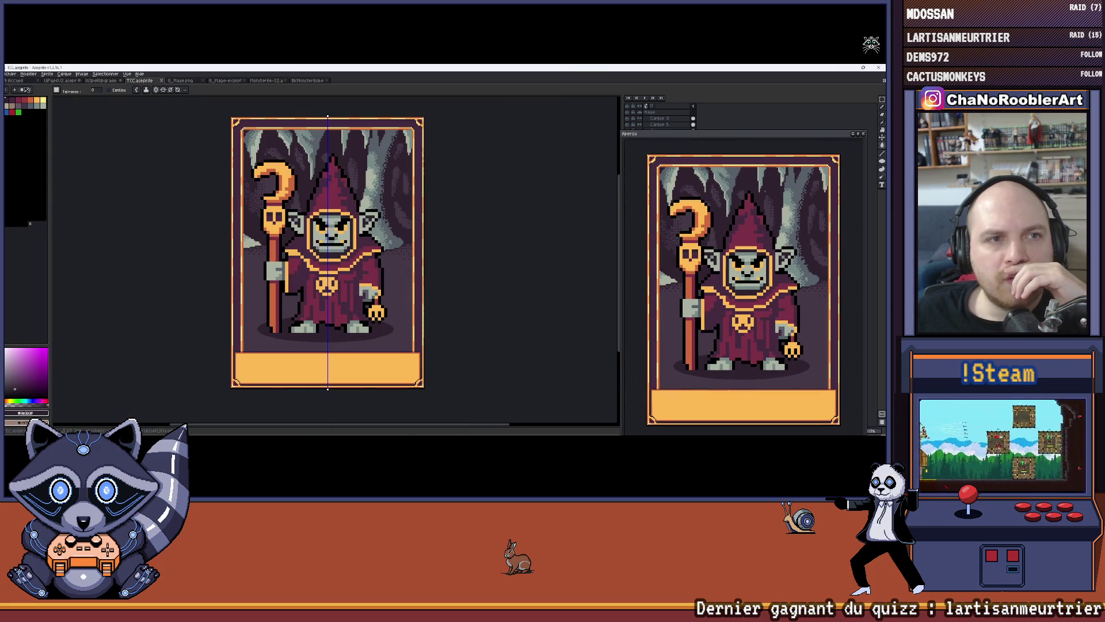
Glance at the BkMonsterGobelin, Monster64-32 and G_Mage.png files, then return to TCC.aseprite.
{"action": "left_click", "coordinate": [14, 81]}
{"action": "left_click", "coordinate": [298, 82]}
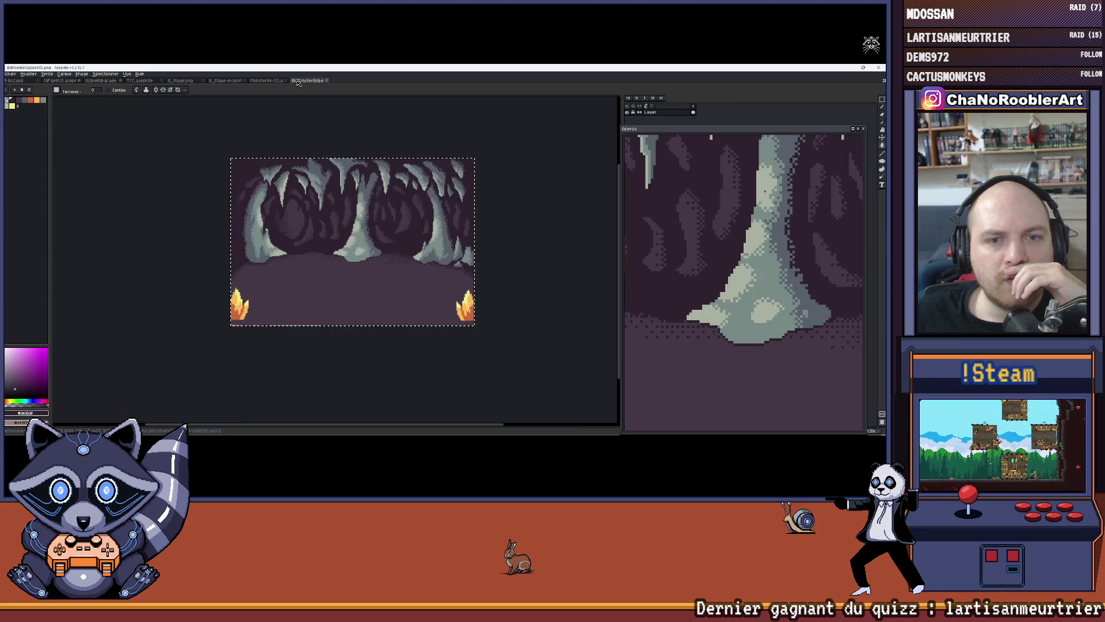
{"action": "left_click", "coordinate": [253, 81]}
{"action": "left_click", "coordinate": [178, 82]}
{"action": "left_click", "coordinate": [140, 82]}
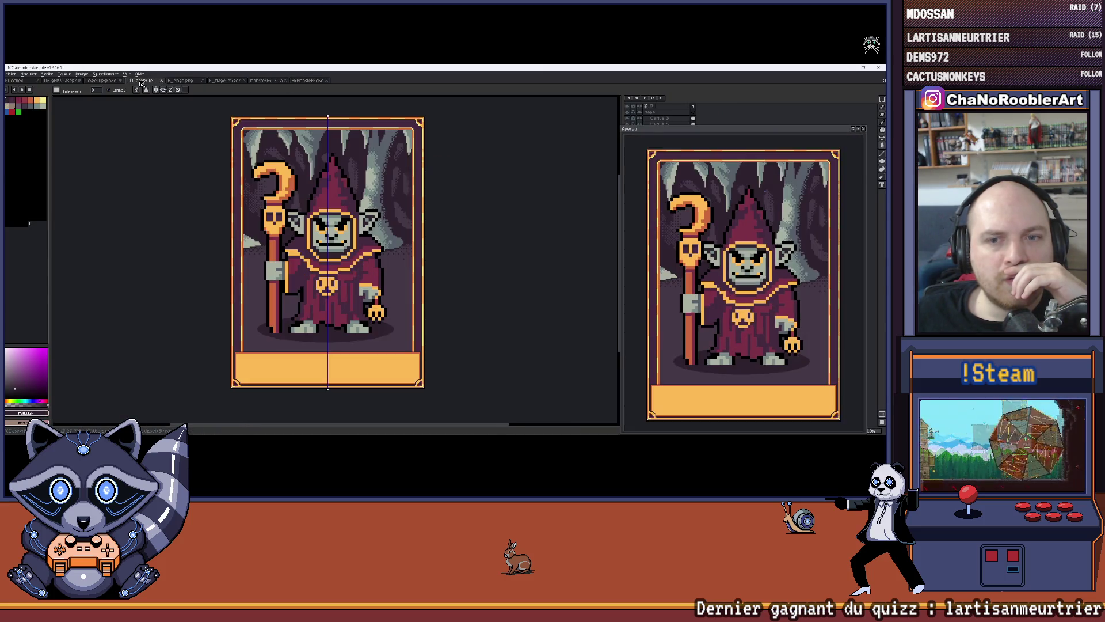
Export the card as a PNG image via Export As, then minimize Aseprite.
{"action": "left_click", "coordinate": [10, 74]}
{"action": "mouse_move", "coordinate": [29, 138]}
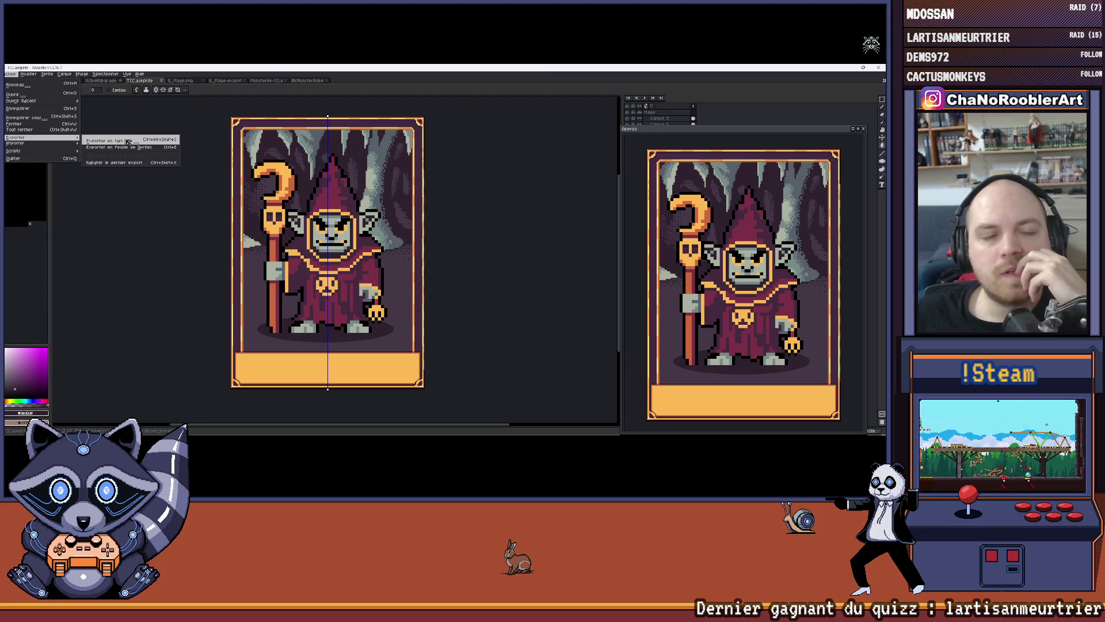
{"action": "left_click", "coordinate": [110, 141]}
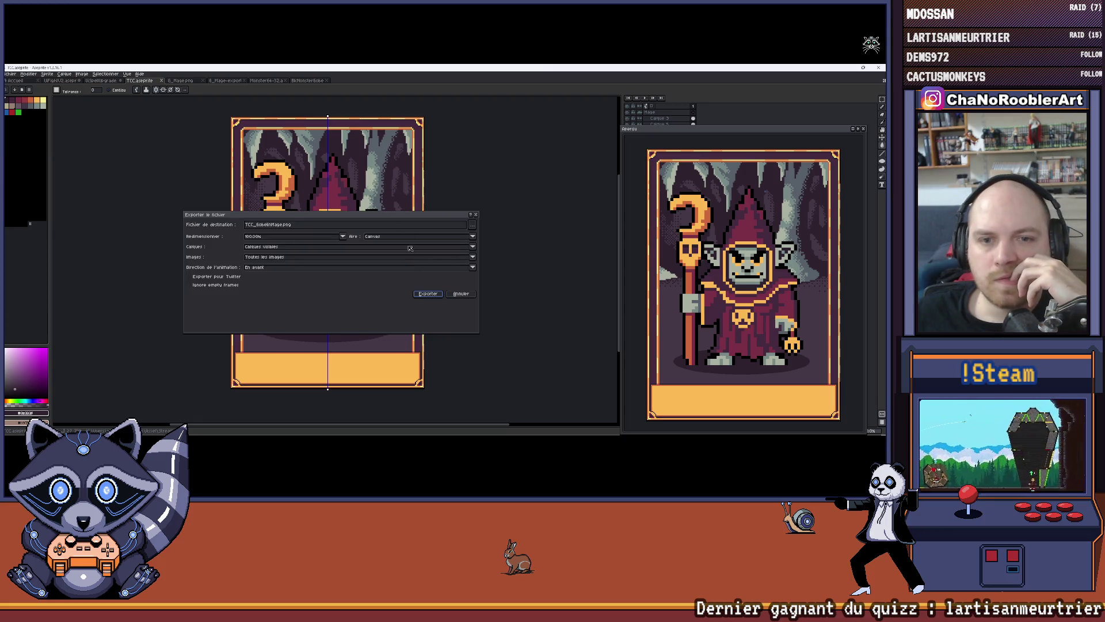
{"action": "left_click", "coordinate": [427, 294]}
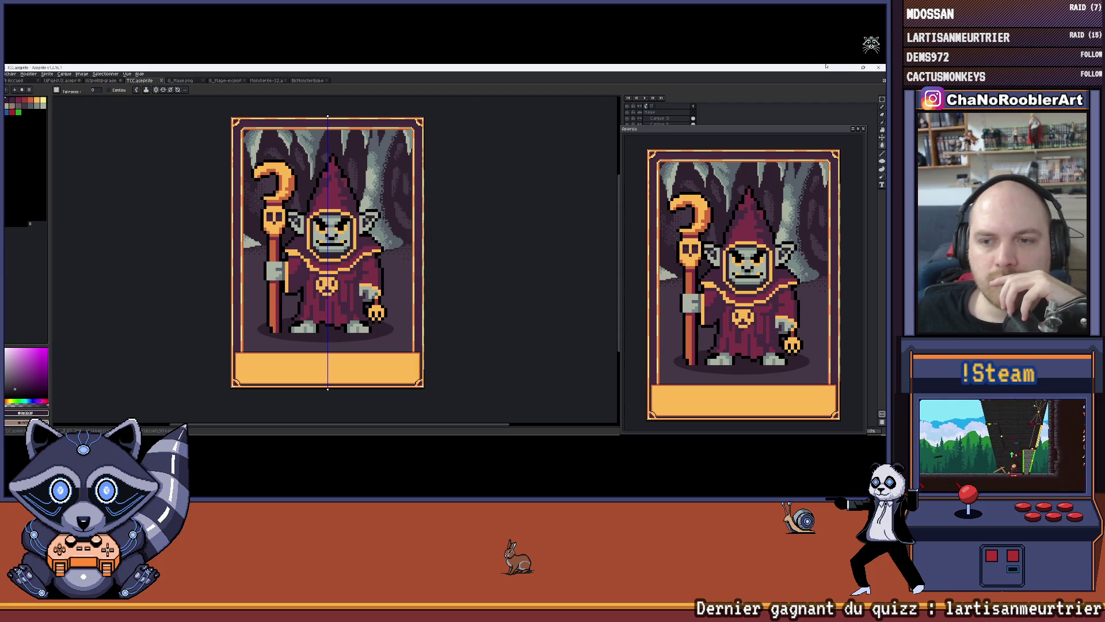
{"action": "left_click", "coordinate": [855, 68]}
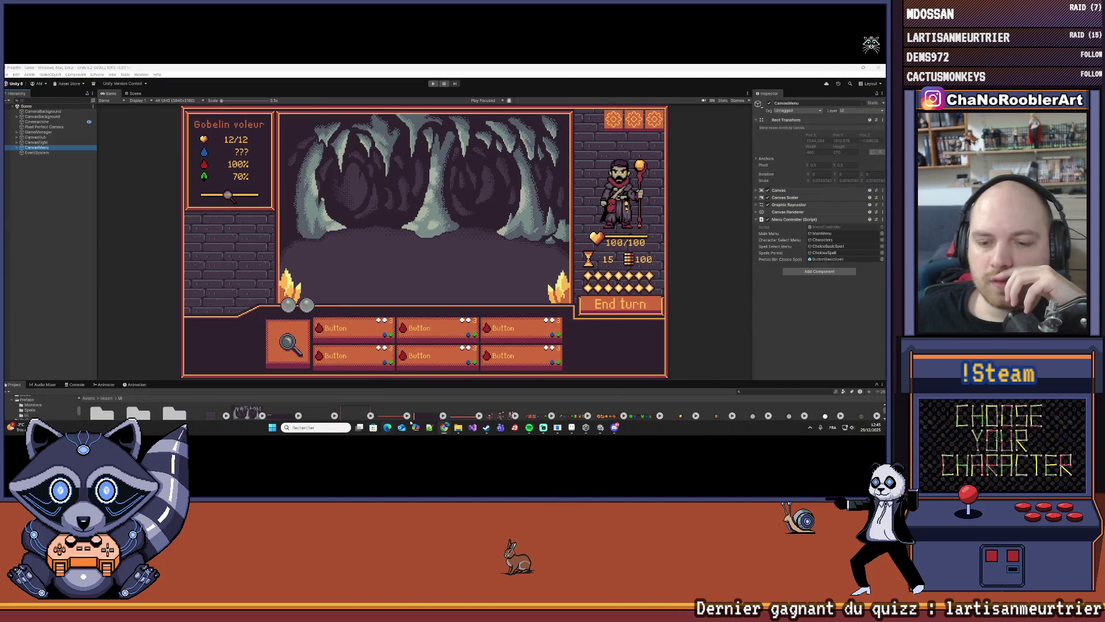
Bring Unity forward from the taskbar, then use the Windows key to switch programs.
{"action": "mouse_move", "coordinate": [449, 428]}
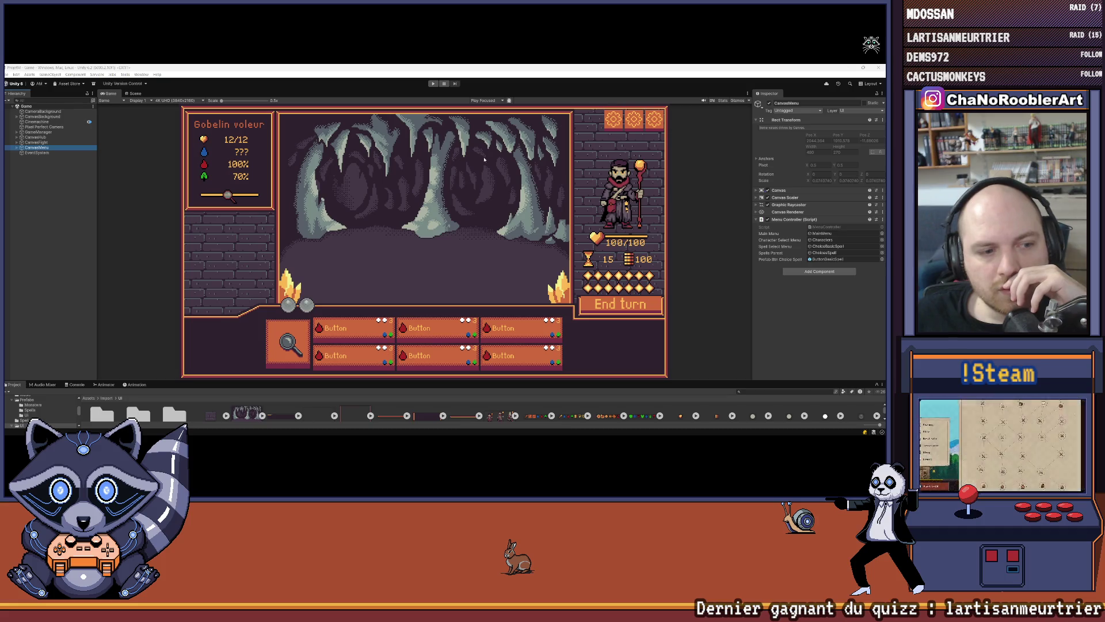
{"action": "mouse_move", "coordinate": [541, 423]}
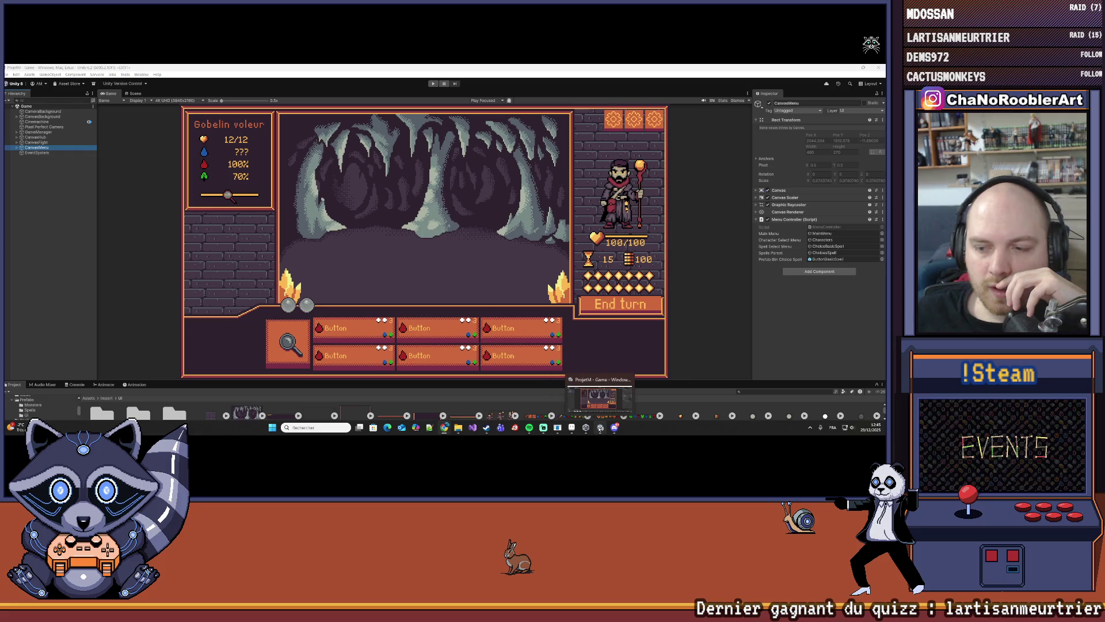
{"action": "left_click", "coordinate": [601, 429]}
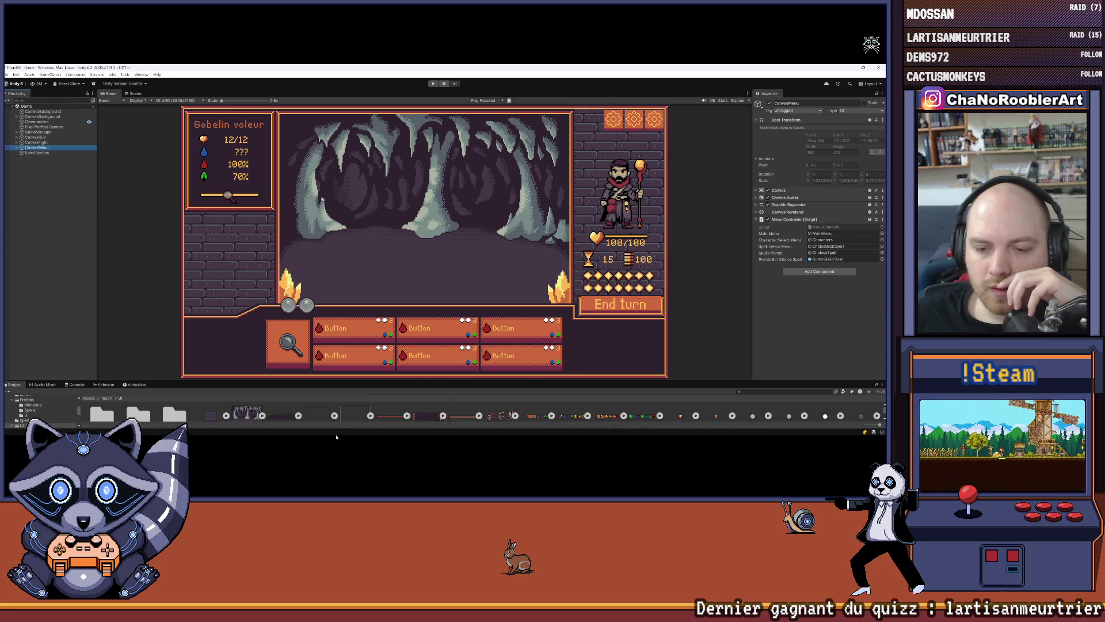
{"action": "key", "text": "super"}
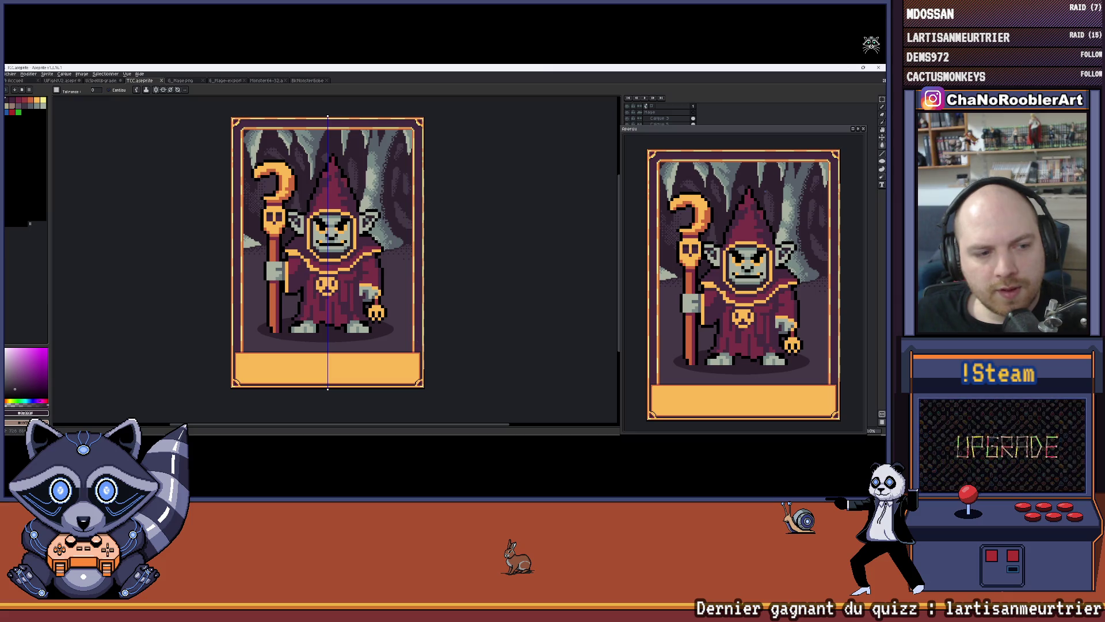
Zoom into the card's lower frame, then delete the old Mage Gobelin card on the TCC page.
{"action": "scroll", "coordinate": [391, 348], "scroll_direction": "up", "scroll_amount": 1}
{"action": "left_click_drag", "start_coordinate": [393, 347], "coordinate": [444, 303]}
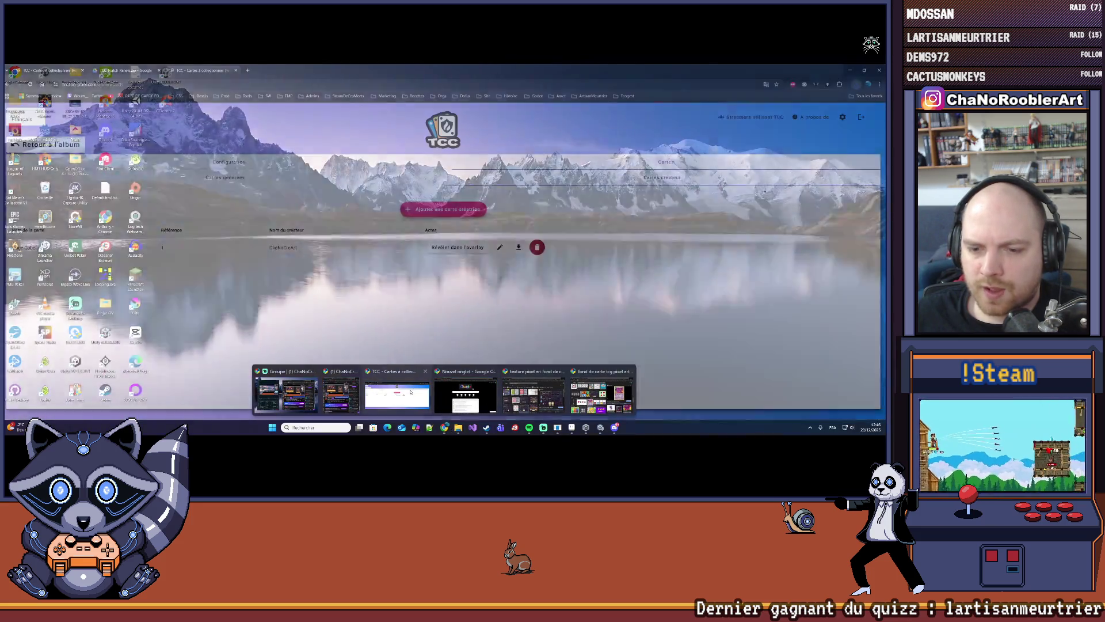
{"action": "left_click", "coordinate": [465, 389]}
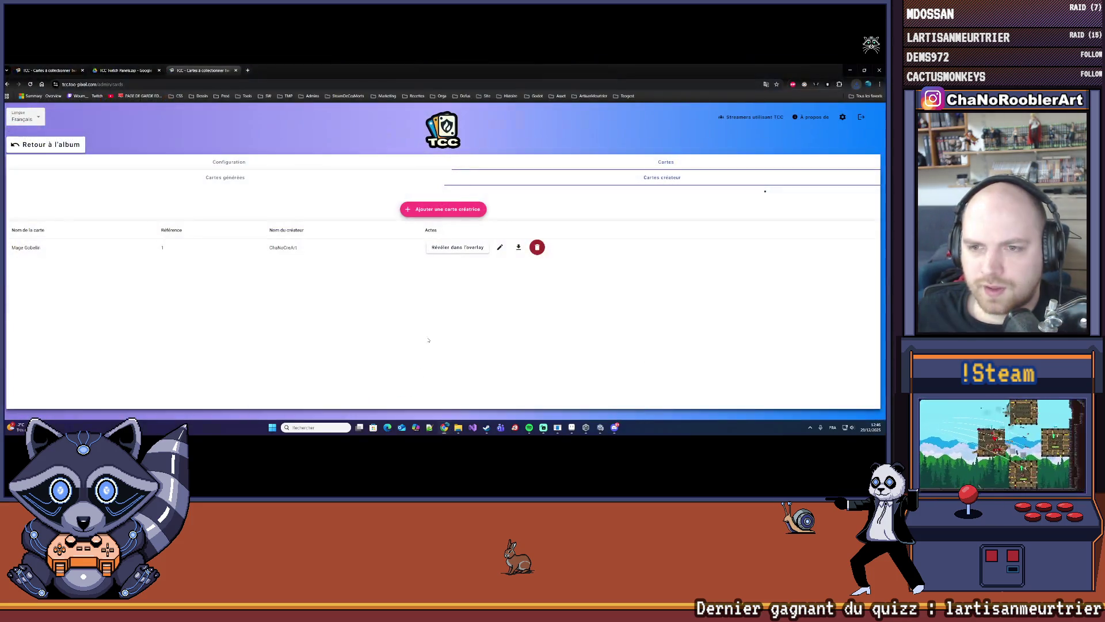
{"action": "left_click", "coordinate": [537, 247]}
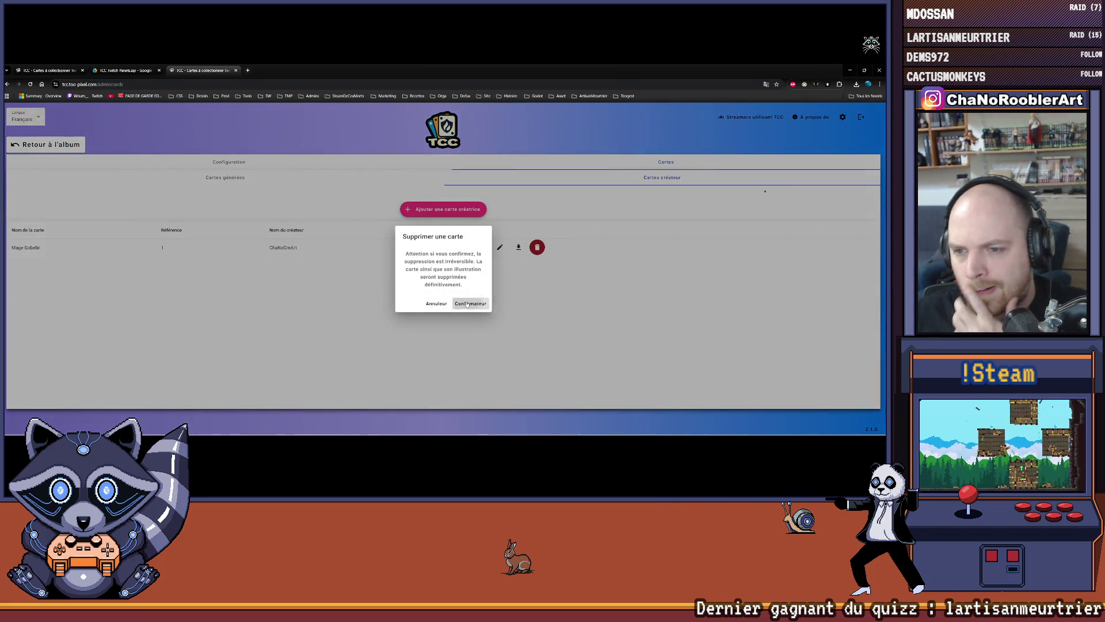
{"action": "left_click", "coordinate": [468, 304]}
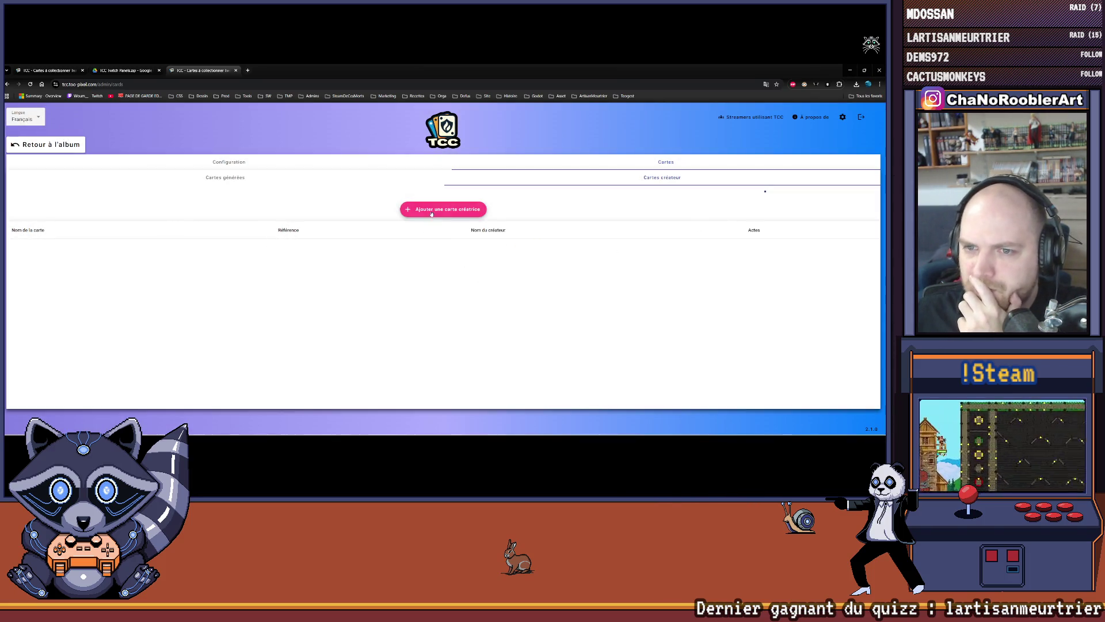
Add a Mage Gobelin creator card with the creator's name and exported goblin PNG, save, then download it.
{"action": "left_click", "coordinate": [432, 211]}
{"action": "type", "text": "Mage Gob"}
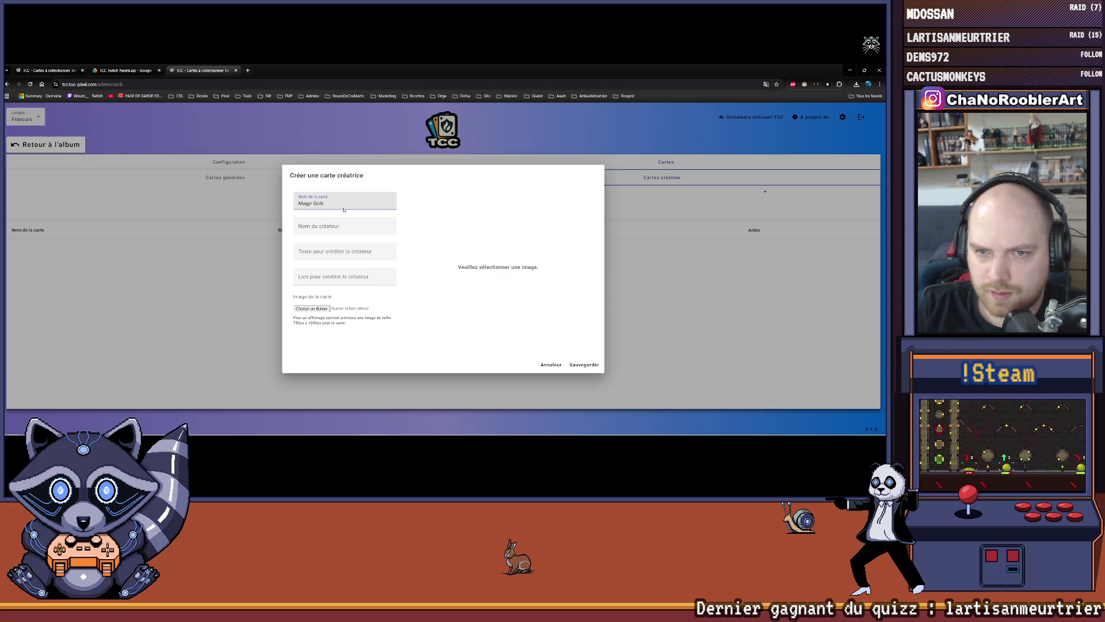
{"action": "type", "text": "elin"}
{"action": "key", "text": "Tab"}
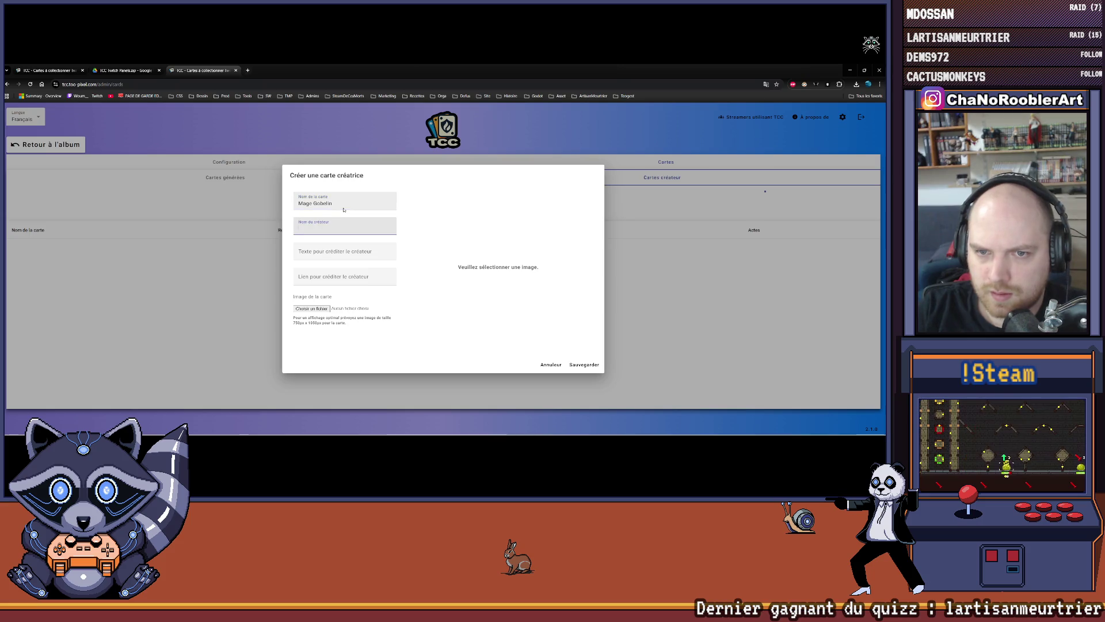
{"action": "type", "text": "ChaNoCrea"}
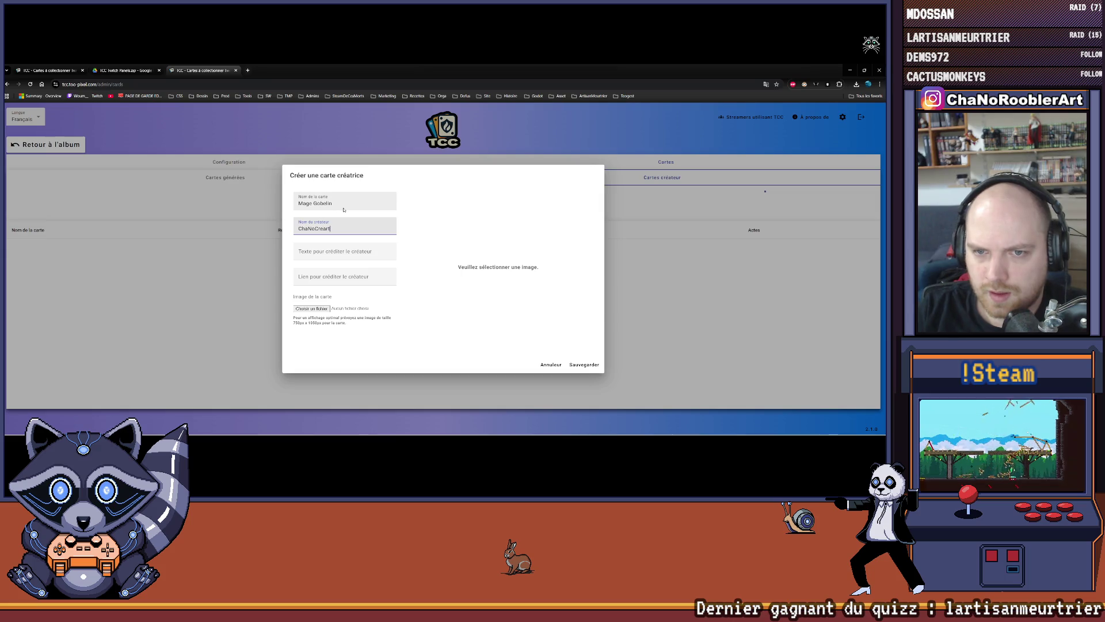
{"action": "type", "text": "rt"}
{"action": "key", "text": "Tab"}
{"action": "left_click", "coordinate": [313, 309]}
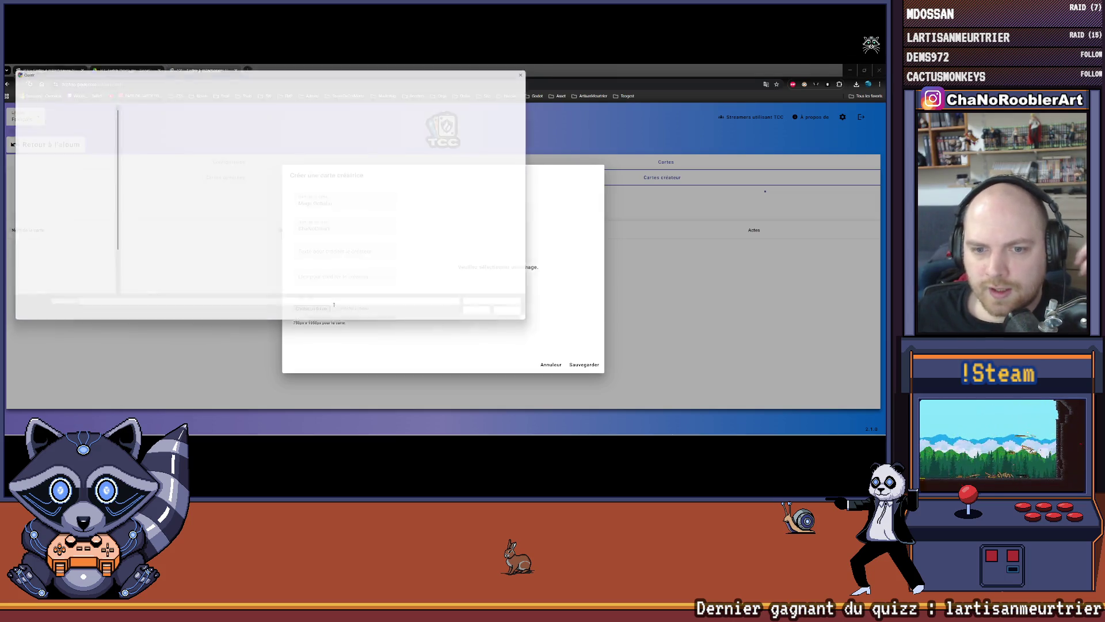
{"action": "double_click", "coordinate": [135, 121]}
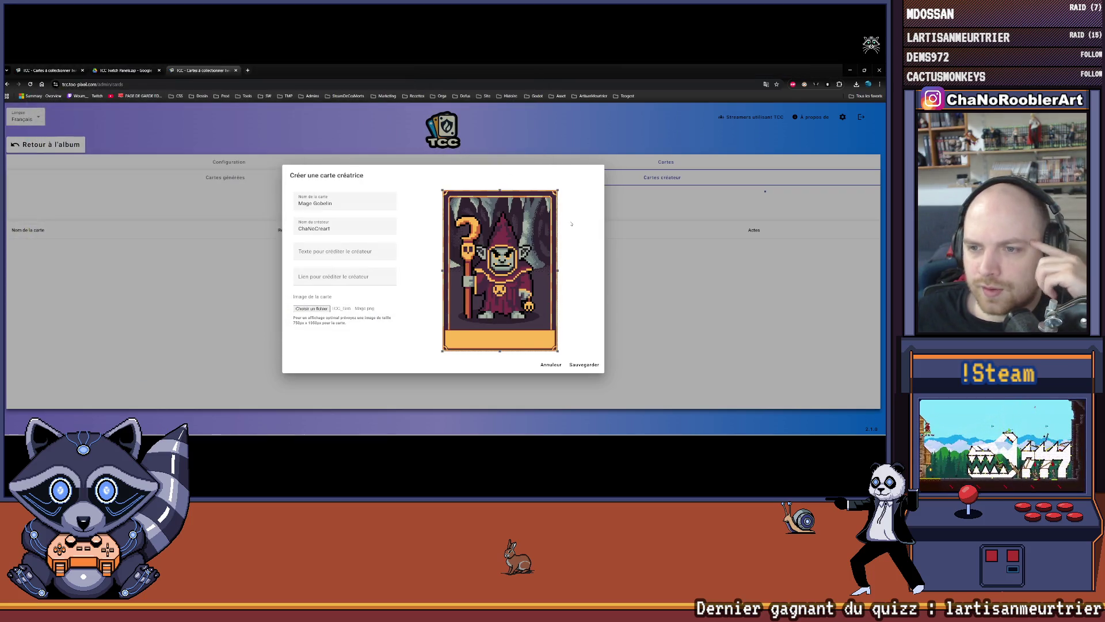
{"action": "left_click", "coordinate": [585, 365]}
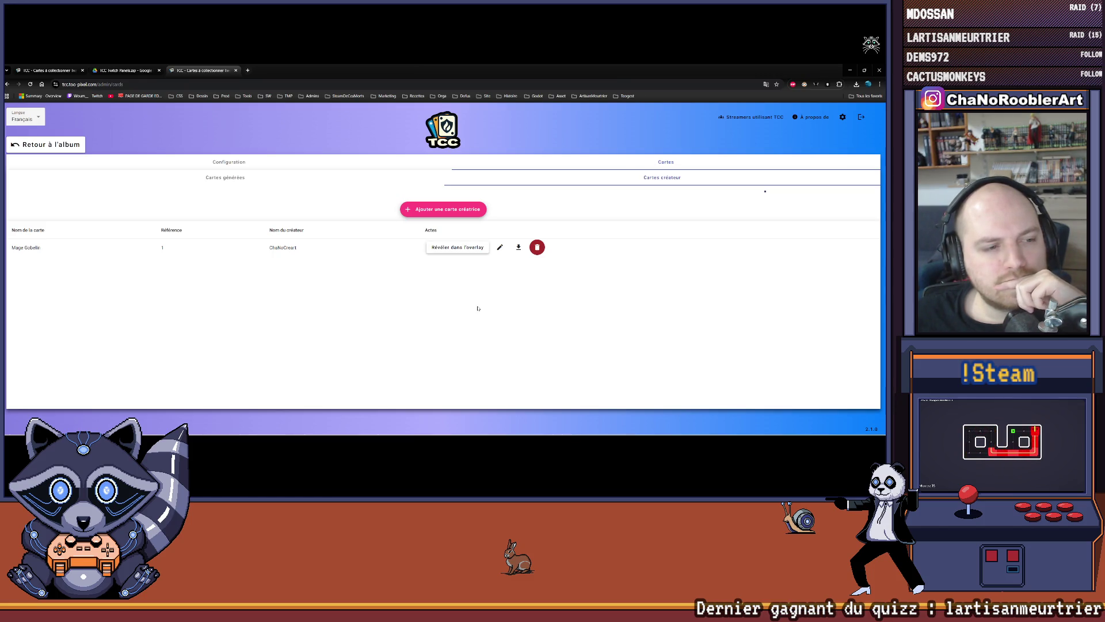
{"action": "left_click", "coordinate": [518, 247]}
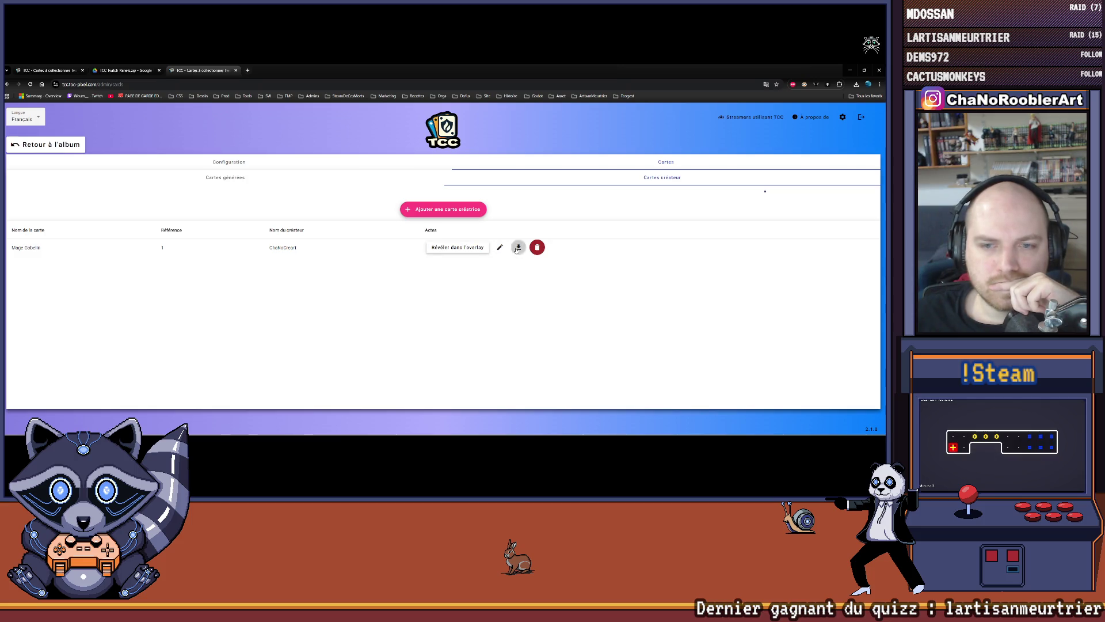
Open the downloaded Mage Gobelin card image from Chrome's downloads.
{"action": "left_click", "coordinate": [817, 100]}
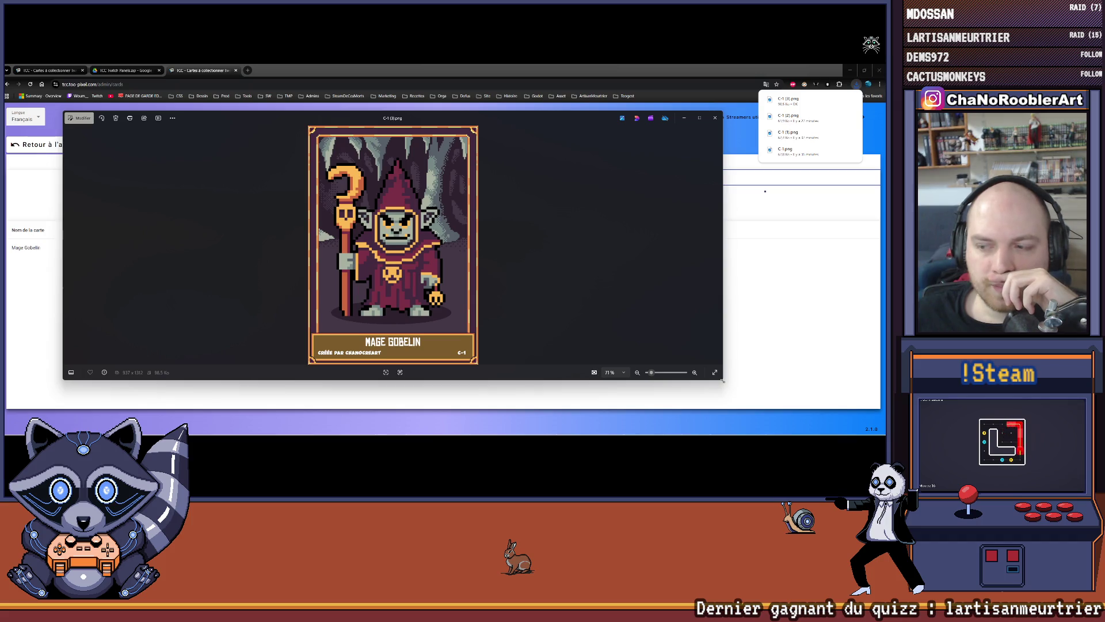
Enlarge the Photos window to inspect the card, then close it and minimize the browser.
{"action": "left_click_drag", "start_coordinate": [723, 380], "coordinate": [734, 397]}
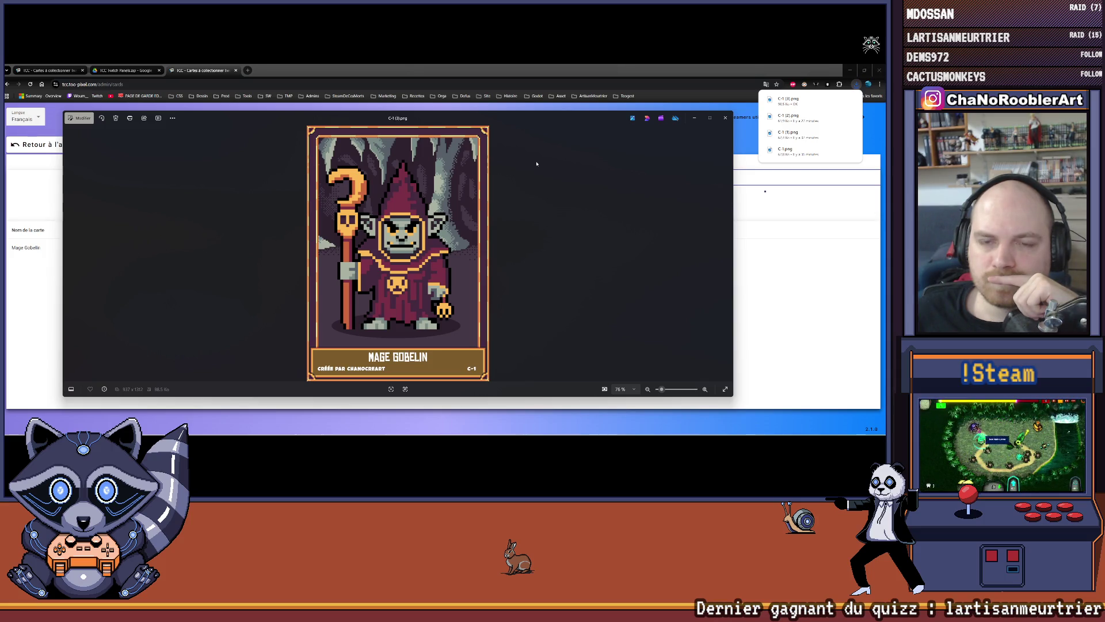
{"action": "left_click", "coordinate": [726, 118]}
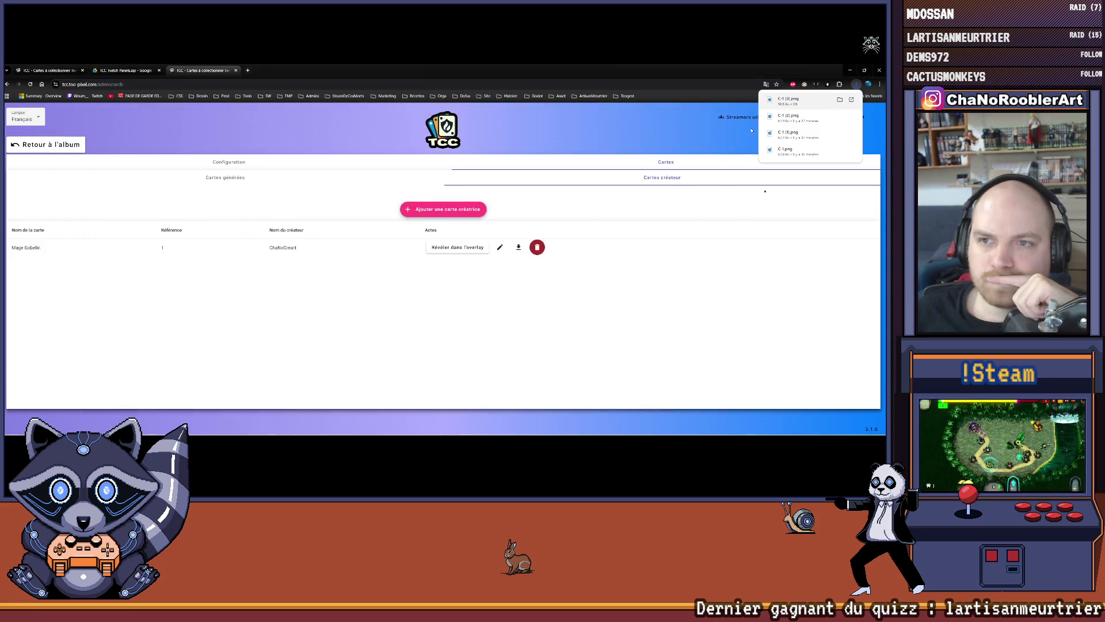
{"action": "left_click", "coordinate": [851, 70]}
Recentre the card, enlarge the layers list, check the frame layer, and sample the dusky pink colour.
{"action": "scroll", "coordinate": [364, 253], "scroll_direction": "down", "scroll_amount": 2}
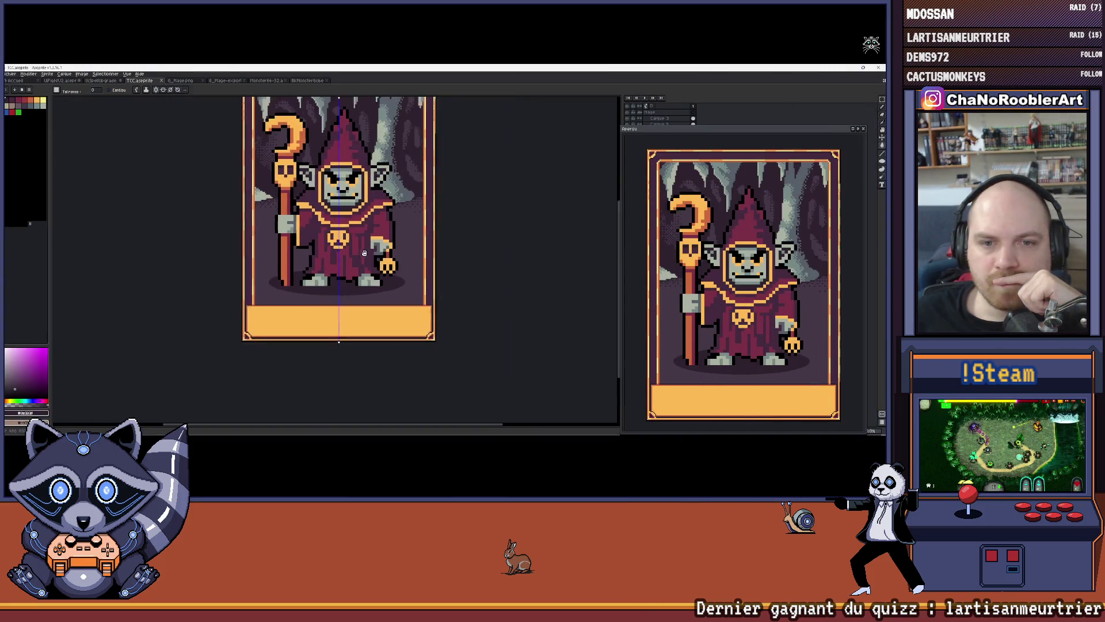
{"action": "left_click_drag", "start_coordinate": [364, 253], "coordinate": [352, 298]}
{"action": "left_click_drag", "start_coordinate": [776, 126], "coordinate": [772, 155]}
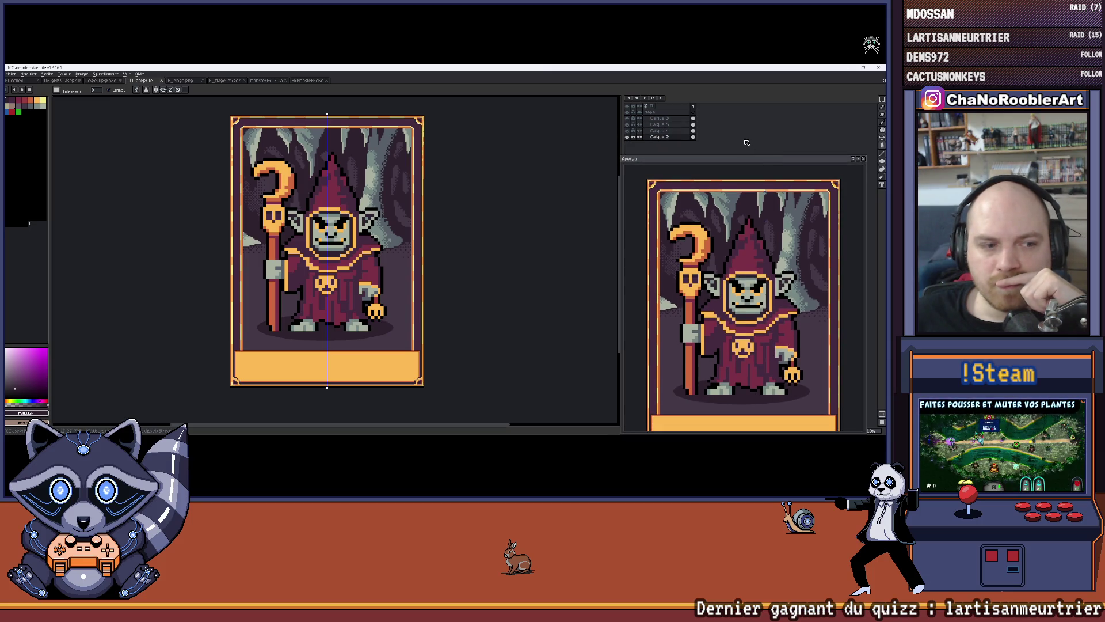
{"action": "left_click", "coordinate": [627, 137]}
{"action": "left_click", "coordinate": [627, 137]}
{"action": "scroll", "coordinate": [357, 132], "scroll_direction": "up", "scroll_amount": 3}
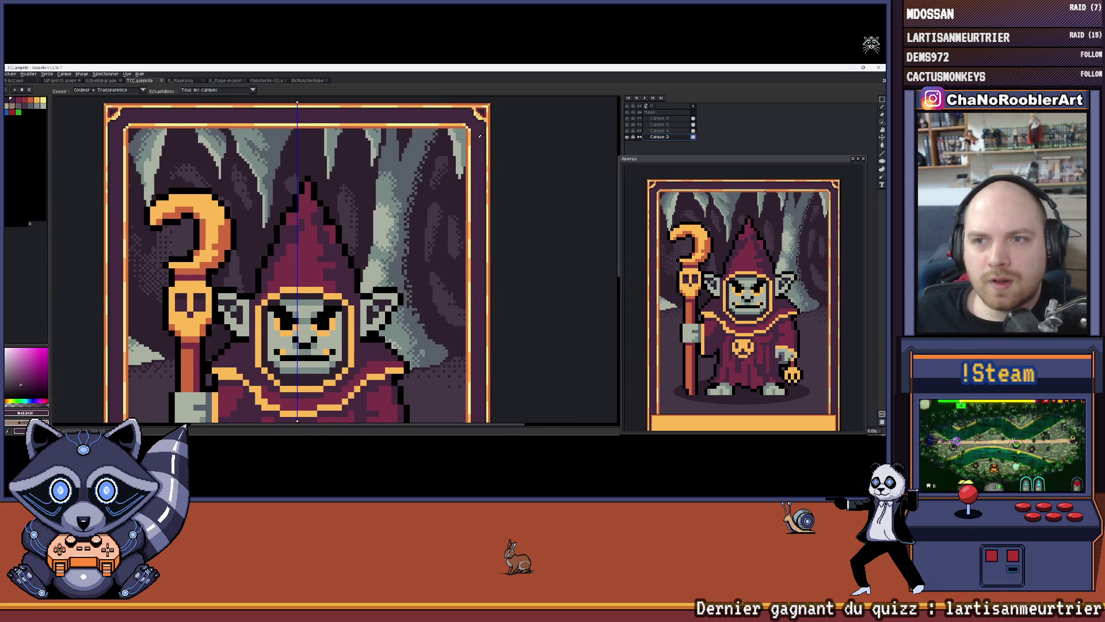
{"action": "left_click", "coordinate": [155, 132], "text": "alt"}
{"action": "scroll", "coordinate": [369, 156], "scroll_direction": "down", "scroll_amount": 4}
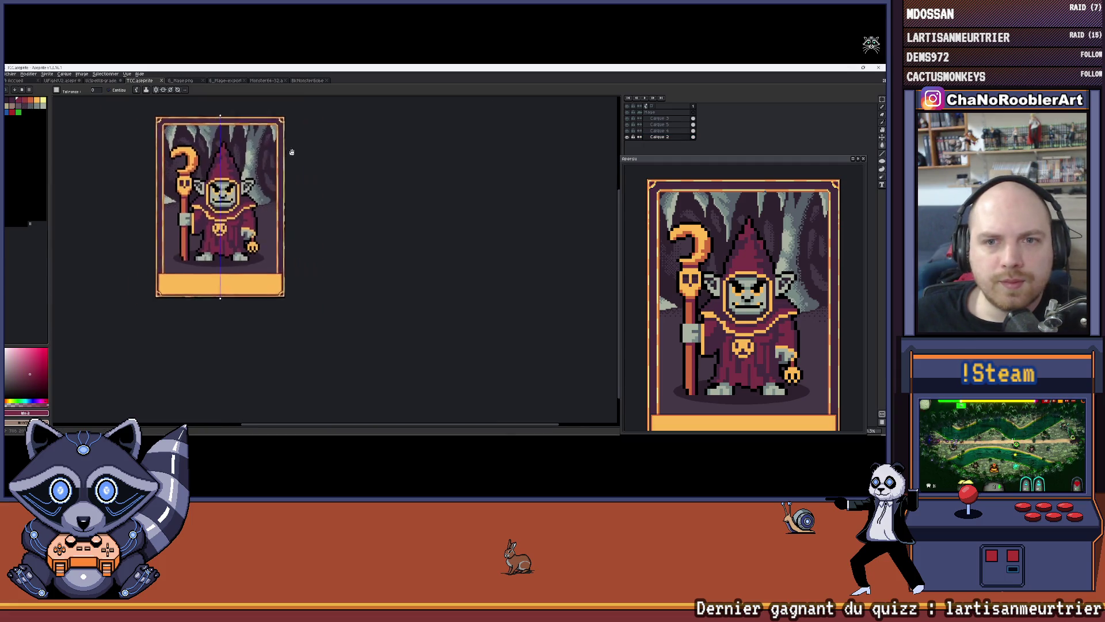
{"action": "scroll", "coordinate": [369, 156], "scroll_direction": "up", "scroll_amount": 1}
{"action": "left_click_drag", "start_coordinate": [365, 155], "coordinate": [385, 173]}
Trial-fill the border band in magenta, green, red, blue-grey, reddish-brown and finally dark purple.
{"action": "left_click", "coordinate": [22, 103]}
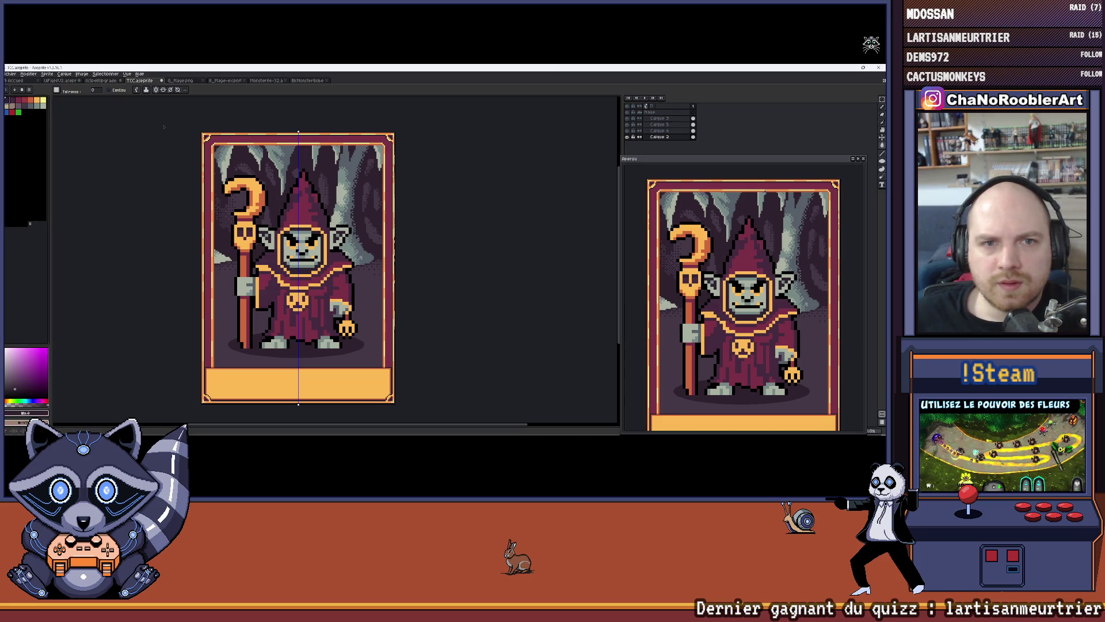
{"action": "left_click", "coordinate": [230, 139]}
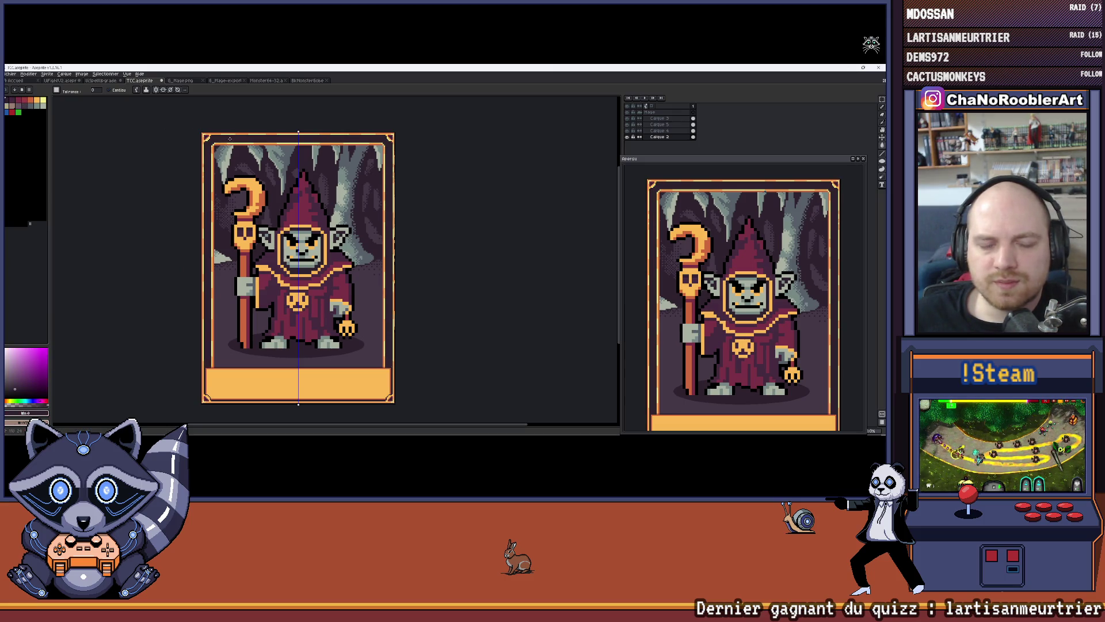
{"action": "left_click", "coordinate": [19, 113]}
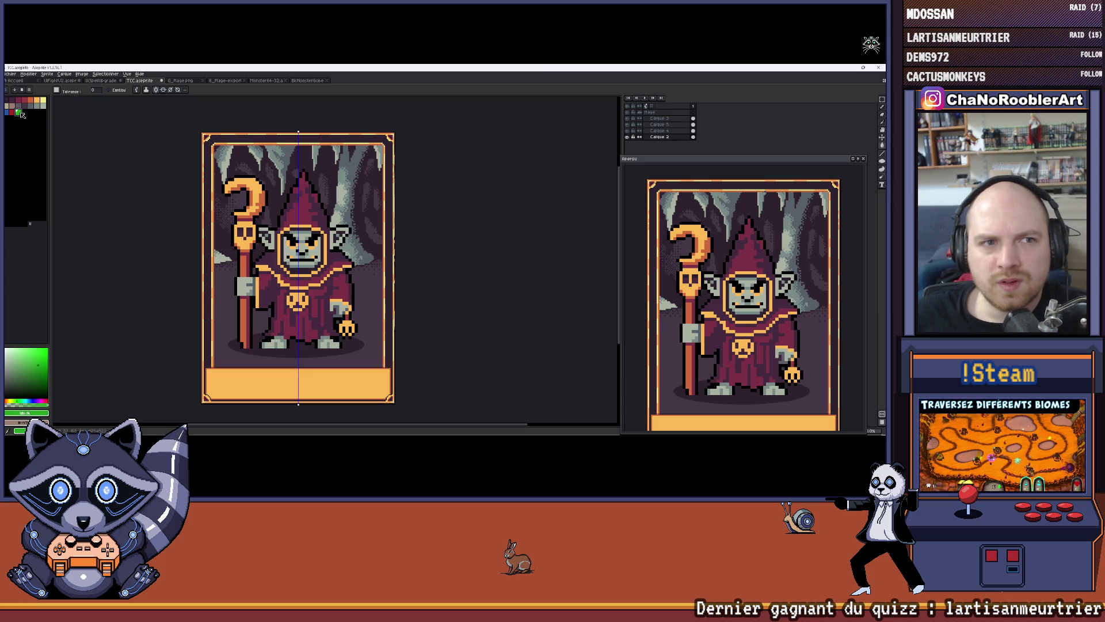
{"action": "left_click", "coordinate": [209, 139]}
{"action": "key", "text": "x"}
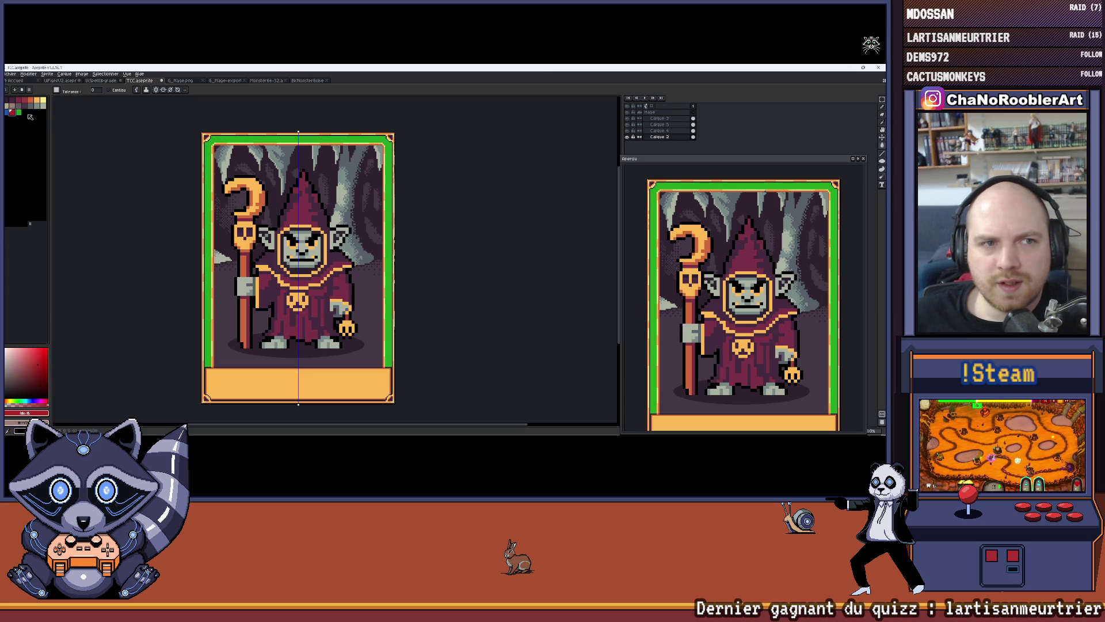
{"action": "left_click", "coordinate": [221, 139]}
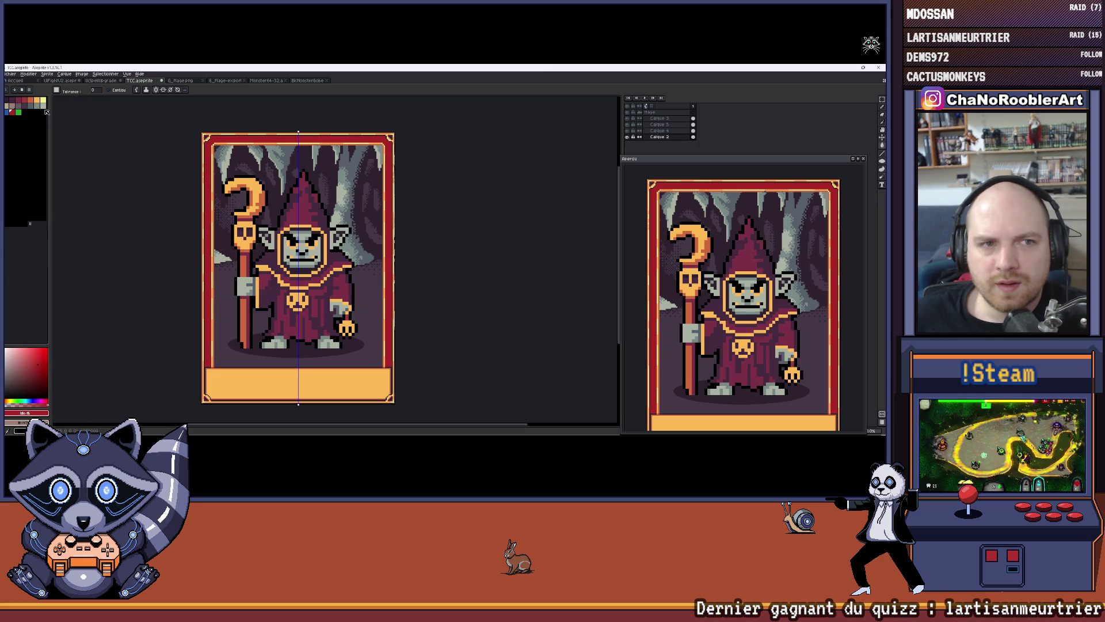
{"action": "key", "text": "x"}
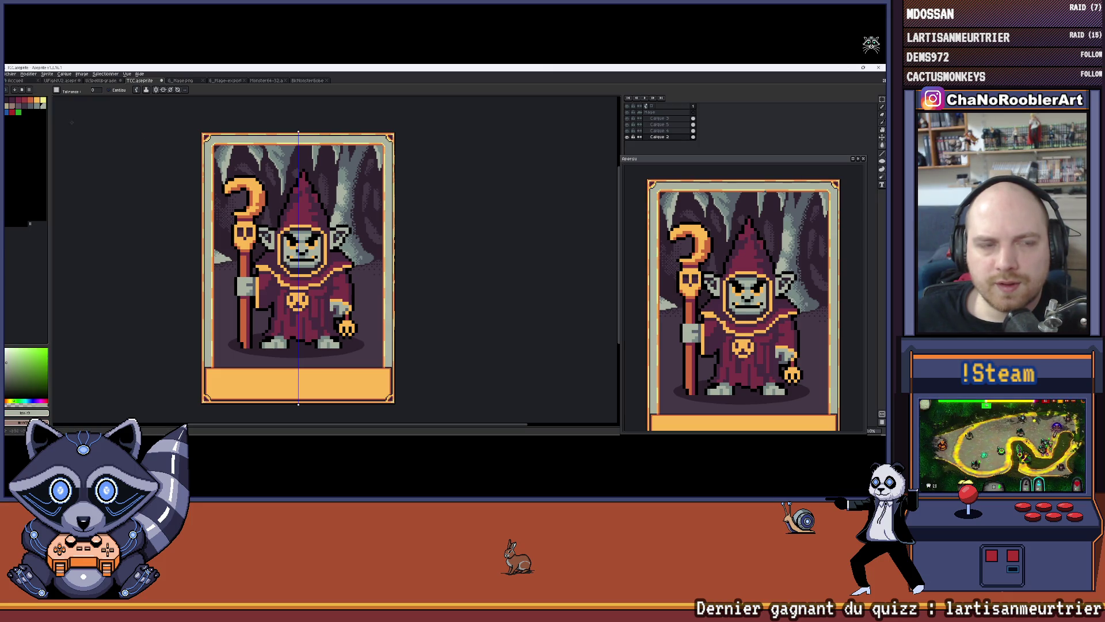
{"action": "left_click", "coordinate": [33, 108]}
{"action": "left_click", "coordinate": [221, 138]}
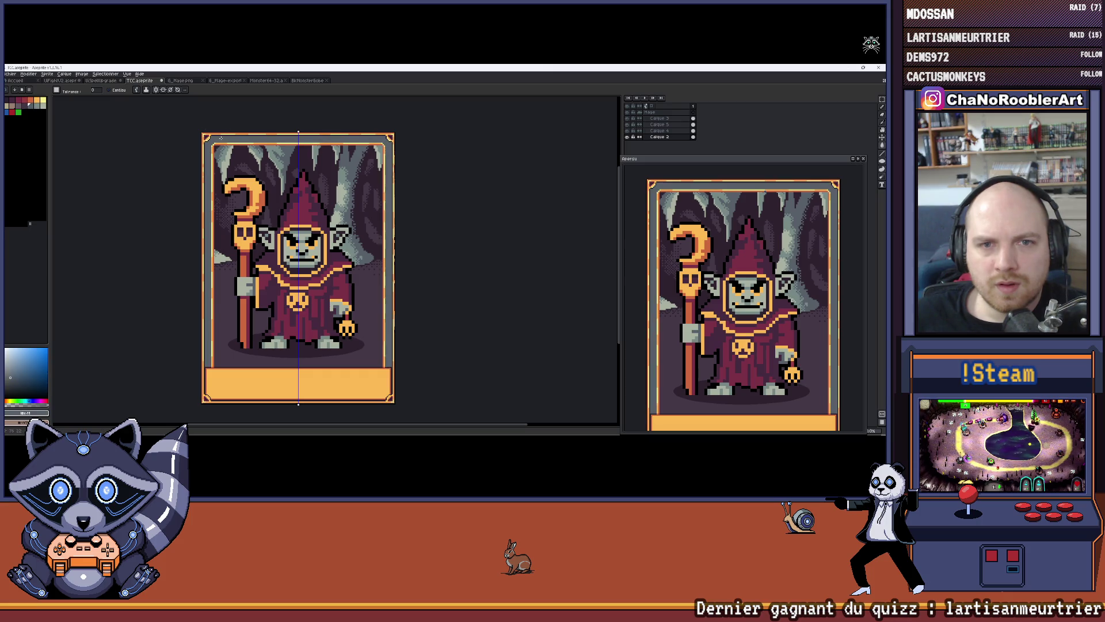
{"action": "left_click", "coordinate": [14, 110]}
{"action": "left_click", "coordinate": [233, 140]}
{"action": "left_click", "coordinate": [19, 109]}
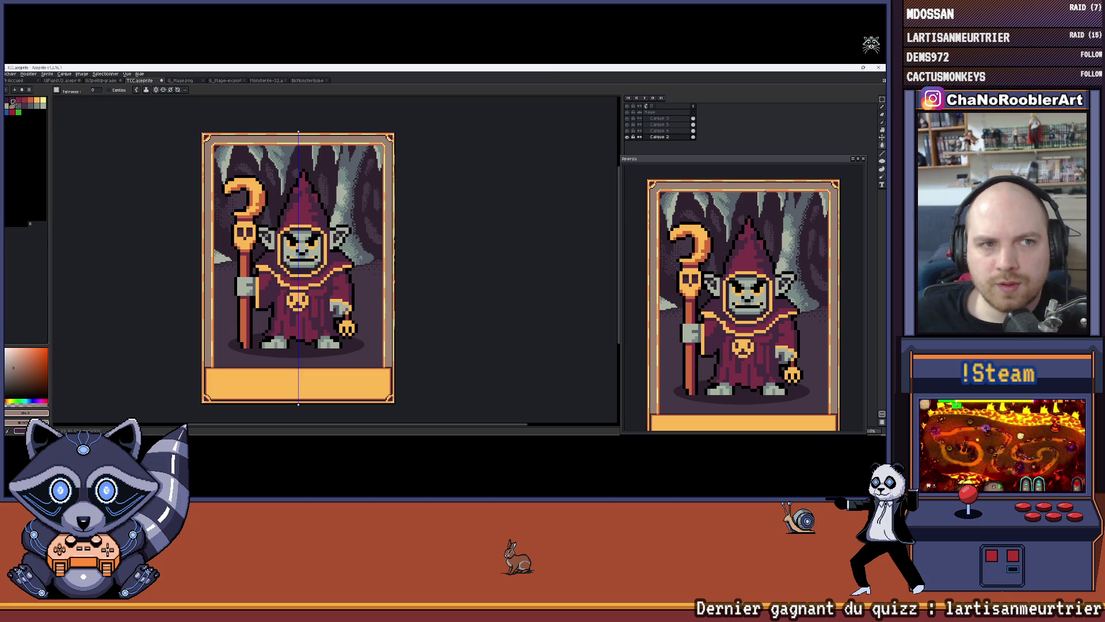
{"action": "left_click", "coordinate": [249, 140]}
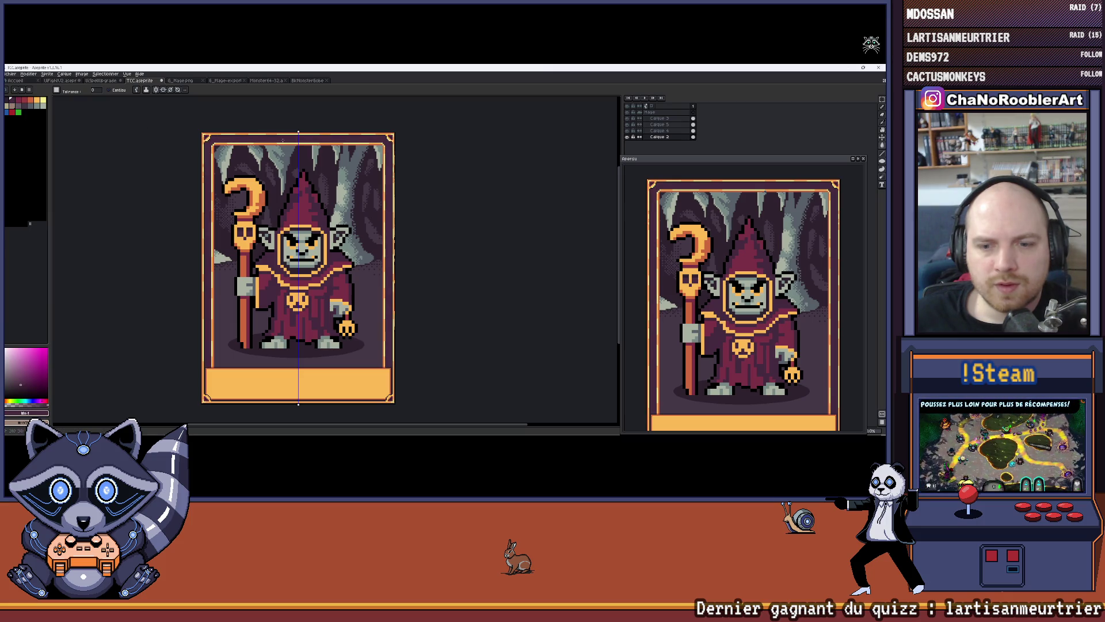
Compare the old and new border colours with undo/redo, settling on dark purple.
{"action": "key", "text": "ctrl+z"}
{"action": "key", "text": "ctrl+z"}
{"action": "key", "text": "ctrl+z"}
{"action": "key", "text": "ctrl+y"}
{"action": "key", "text": "ctrl+z"}
{"action": "key", "text": "ctrl+y"}
{"action": "key", "text": "ctrl+y"}
{"action": "key", "text": "ctrl+z"}
{"action": "key", "text": "ctrl+y"}
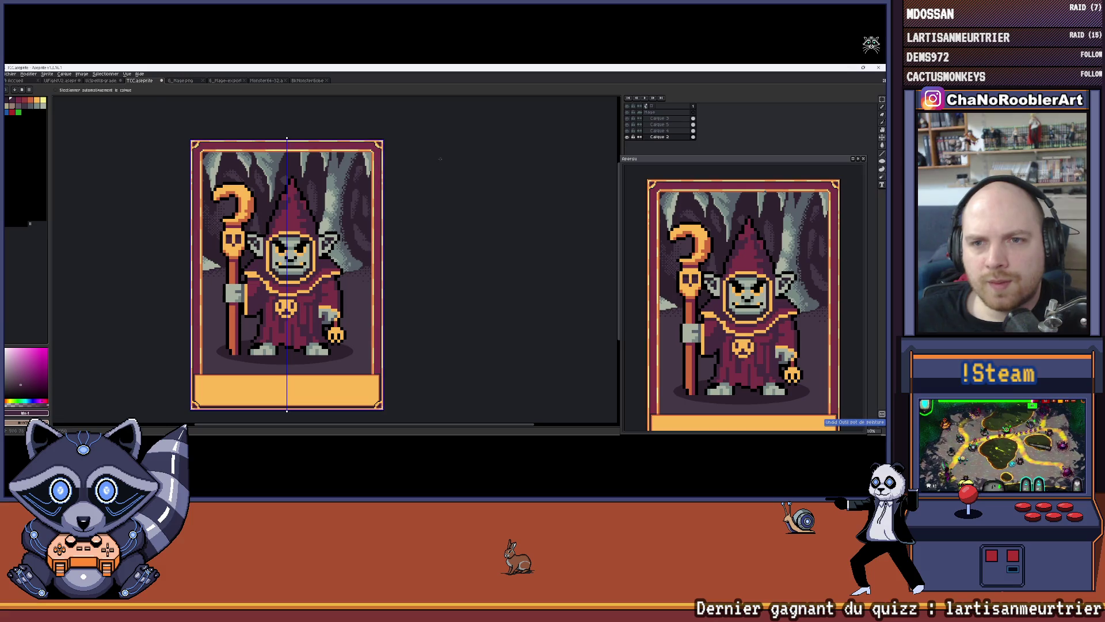
{"action": "key", "text": "g"}
{"action": "scroll", "coordinate": [707, 239], "scroll_direction": "down", "scroll_amount": 2}
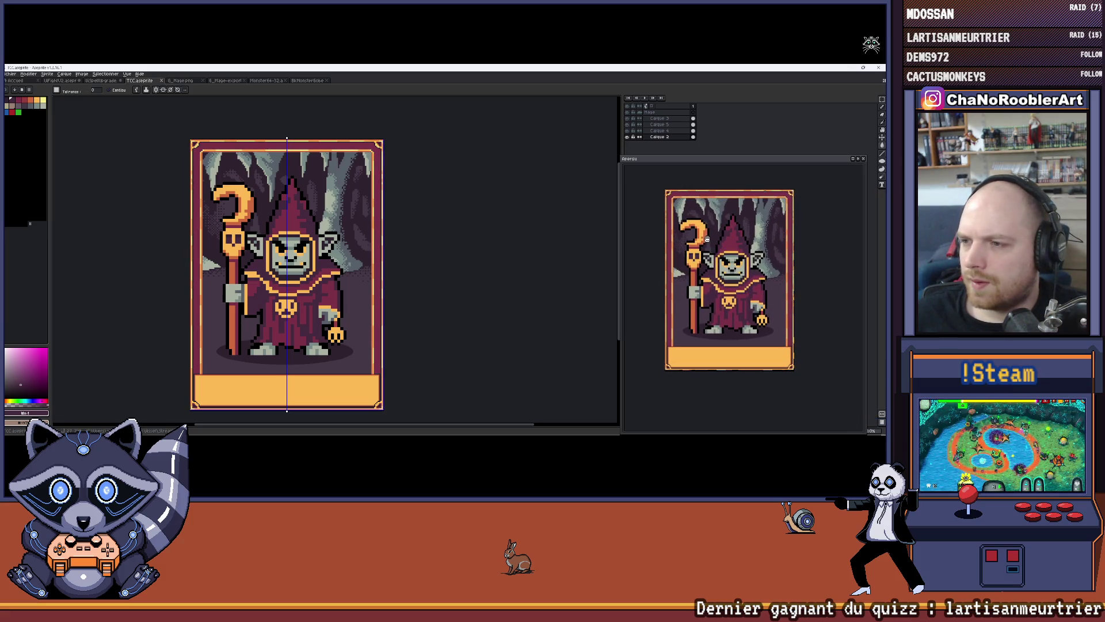
{"action": "scroll", "coordinate": [708, 238], "scroll_direction": "up", "scroll_amount": 4}
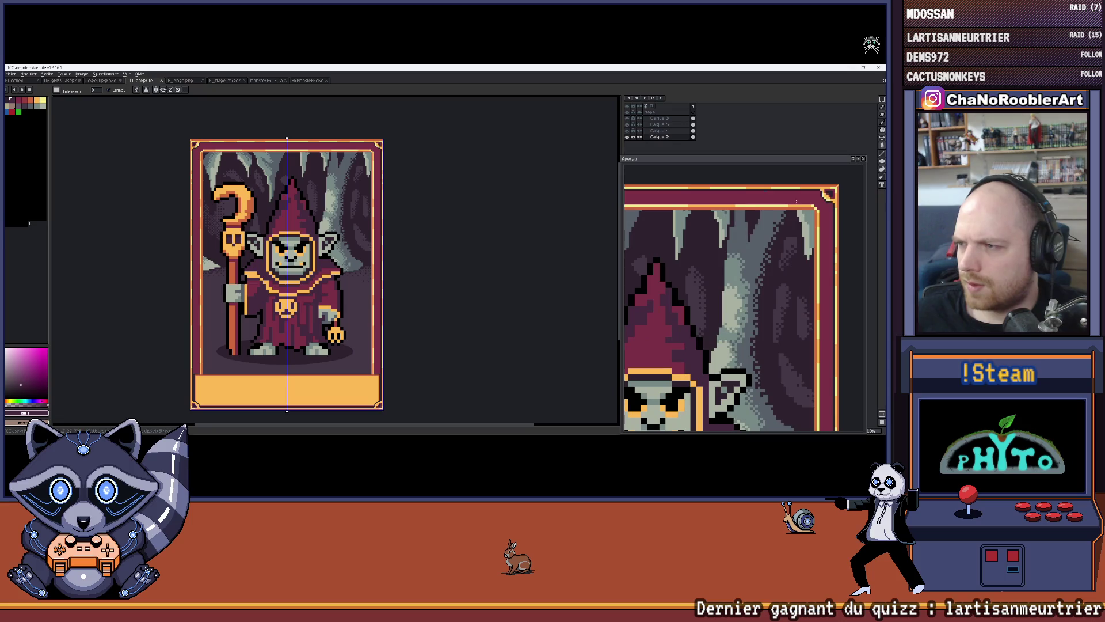
{"action": "scroll", "coordinate": [733, 259], "scroll_direction": "down", "scroll_amount": 4}
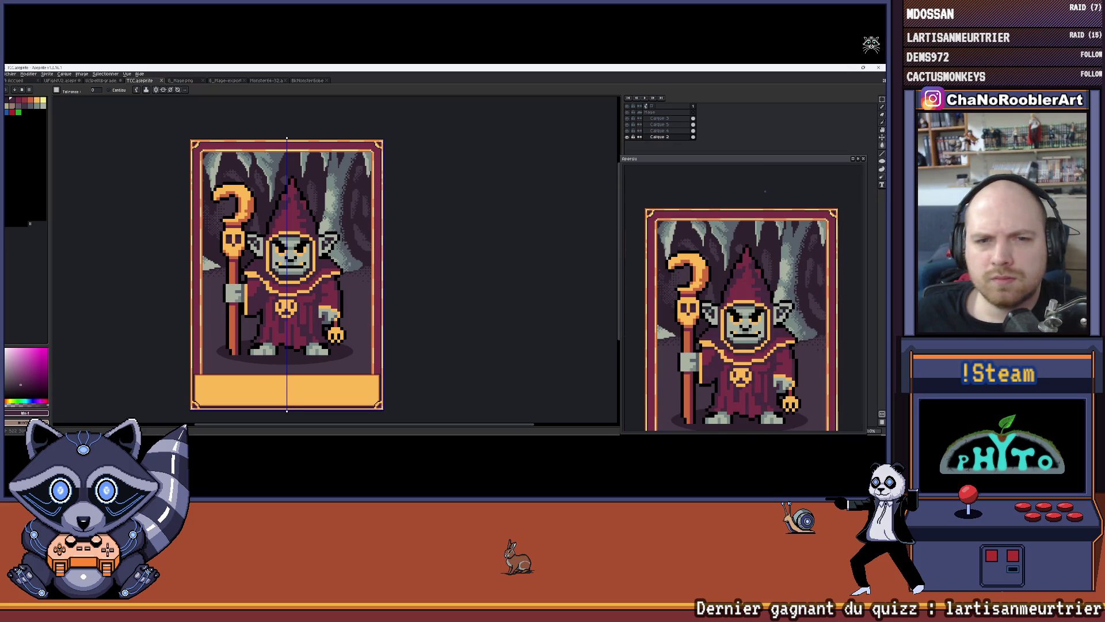
{"action": "scroll", "coordinate": [283, 265], "scroll_direction": "down", "scroll_amount": 1}
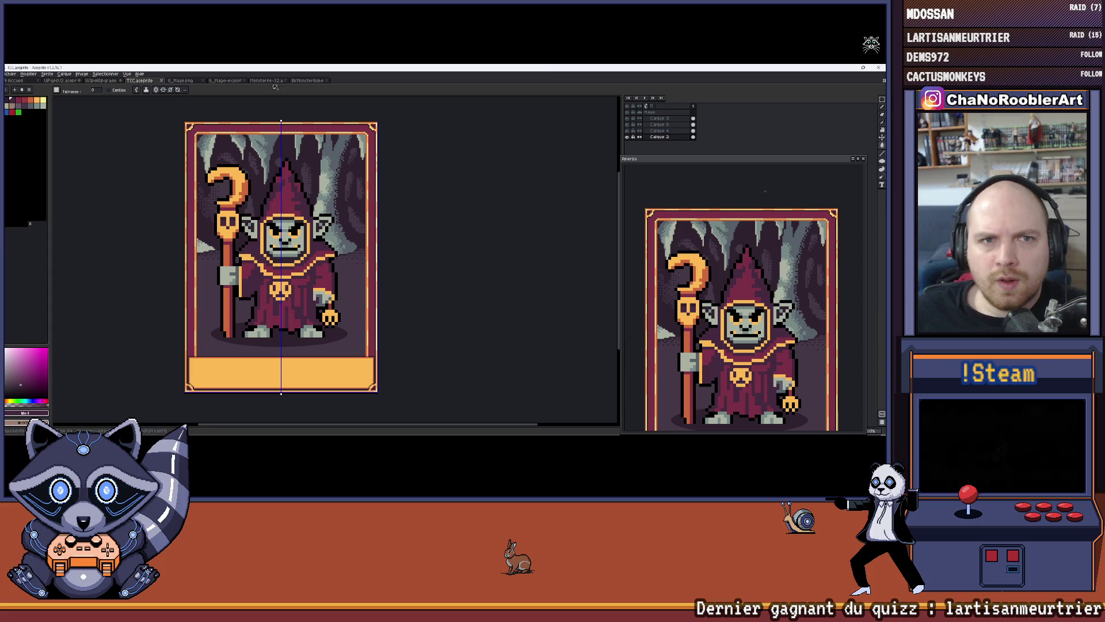
{"action": "left_click", "coordinate": [307, 80]}
{"action": "left_click", "coordinate": [266, 81]}
{"action": "left_click", "coordinate": [226, 81]}
{"action": "left_click", "coordinate": [183, 81]}
{"action": "left_click", "coordinate": [140, 81]}
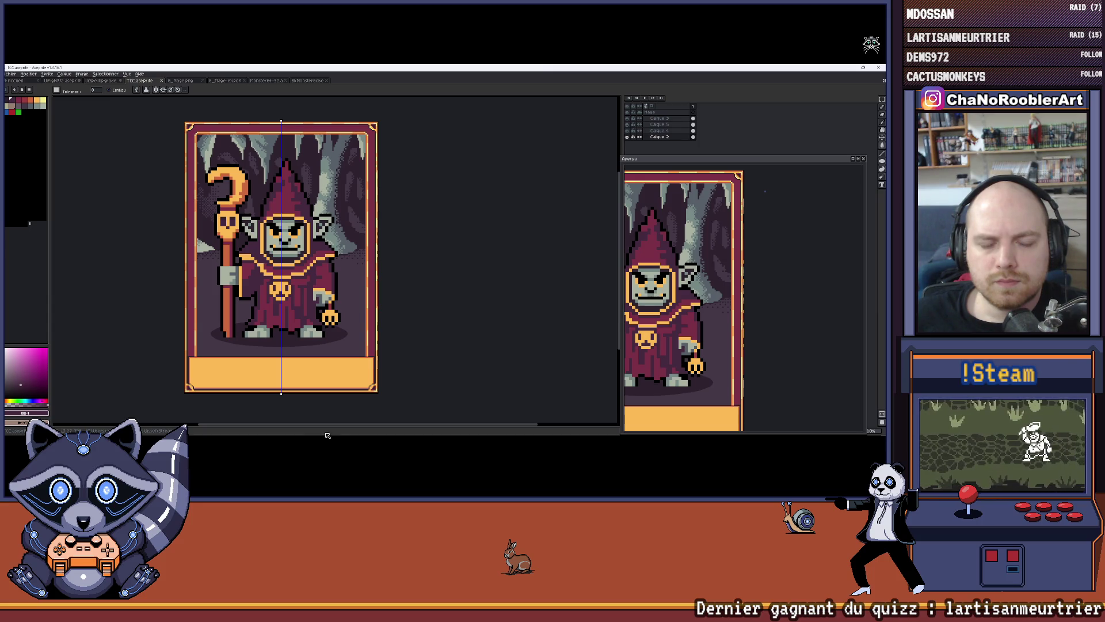
{"action": "left_click_drag", "start_coordinate": [226, 158], "coordinate": [244, 162]}
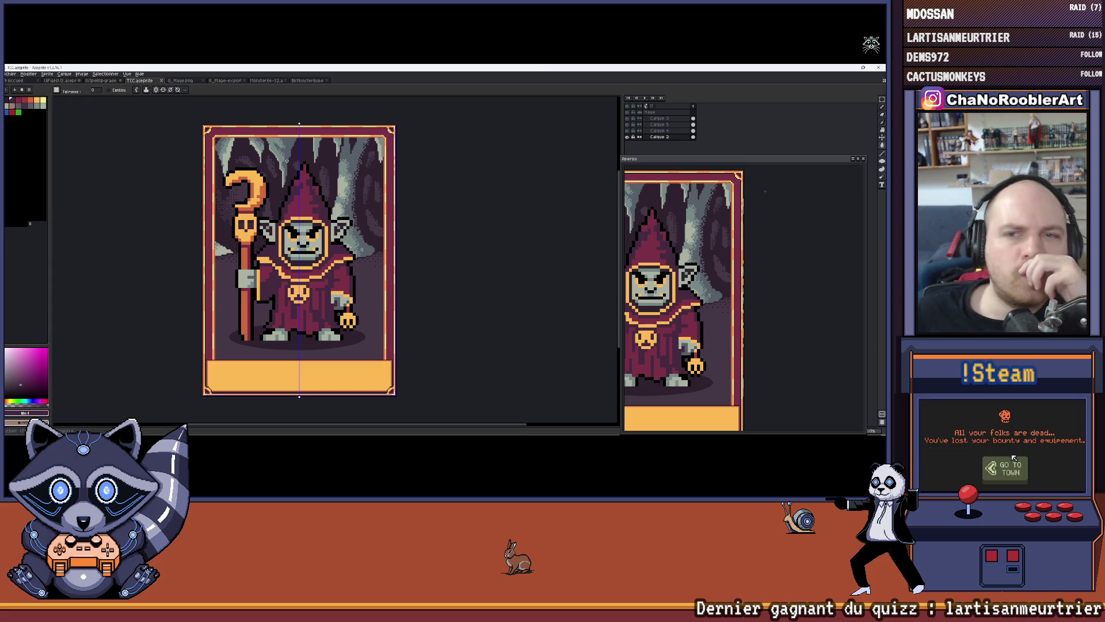
Zoom and pan over the card's top border, then reframe the view around the mage card.
{"action": "scroll", "coordinate": [259, 149], "scroll_direction": "up", "scroll_amount": 5}
{"action": "left_click_drag", "start_coordinate": [259, 149], "coordinate": [230, 159]}
{"action": "scroll", "coordinate": [236, 184], "scroll_direction": "down", "scroll_amount": 3}
{"action": "scroll", "coordinate": [236, 184], "scroll_direction": "up", "scroll_amount": 3}
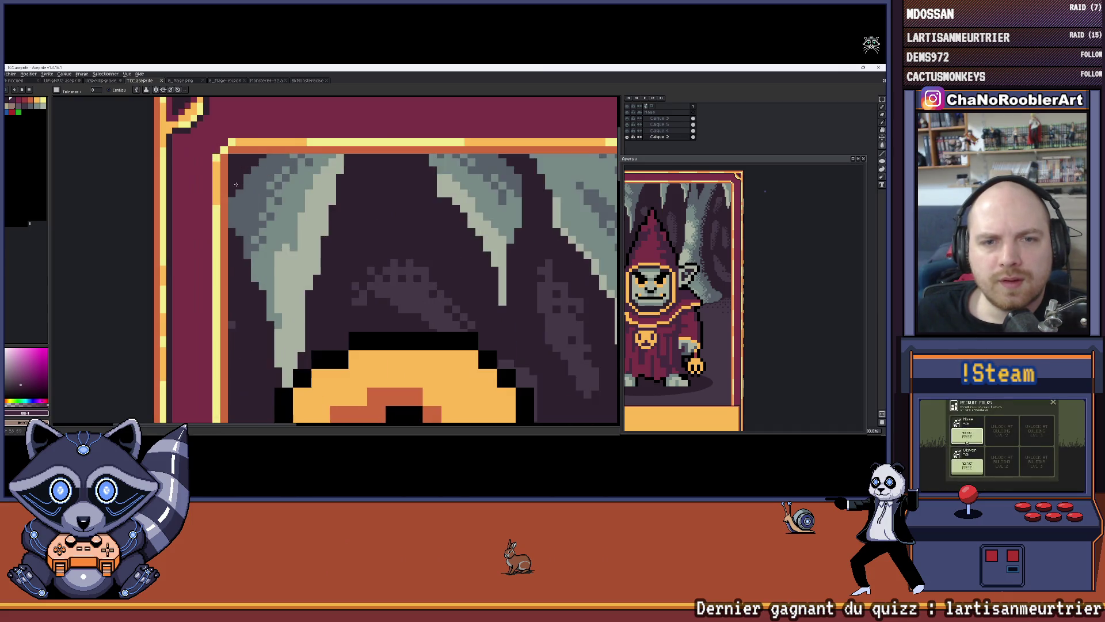
{"action": "scroll", "coordinate": [235, 184], "scroll_direction": "down", "scroll_amount": 2}
{"action": "scroll", "coordinate": [236, 184], "scroll_direction": "down", "scroll_amount": 1}
{"action": "mouse_move", "coordinate": [218, 172]}
{"action": "left_mouse_down"}
{"action": "mouse_move", "coordinate": [188, 156]}
{"action": "mouse_move", "coordinate": [235, 168]}
{"action": "left_mouse_up"}
{"action": "scroll", "coordinate": [188, 157], "scroll_direction": "down", "scroll_amount": 1}
{"action": "scroll", "coordinate": [188, 156], "scroll_direction": "down", "scroll_amount": 2}
Toggle the cave background and frame border layers off and on to inspect the frame.
{"action": "left_click", "coordinate": [651, 132]}
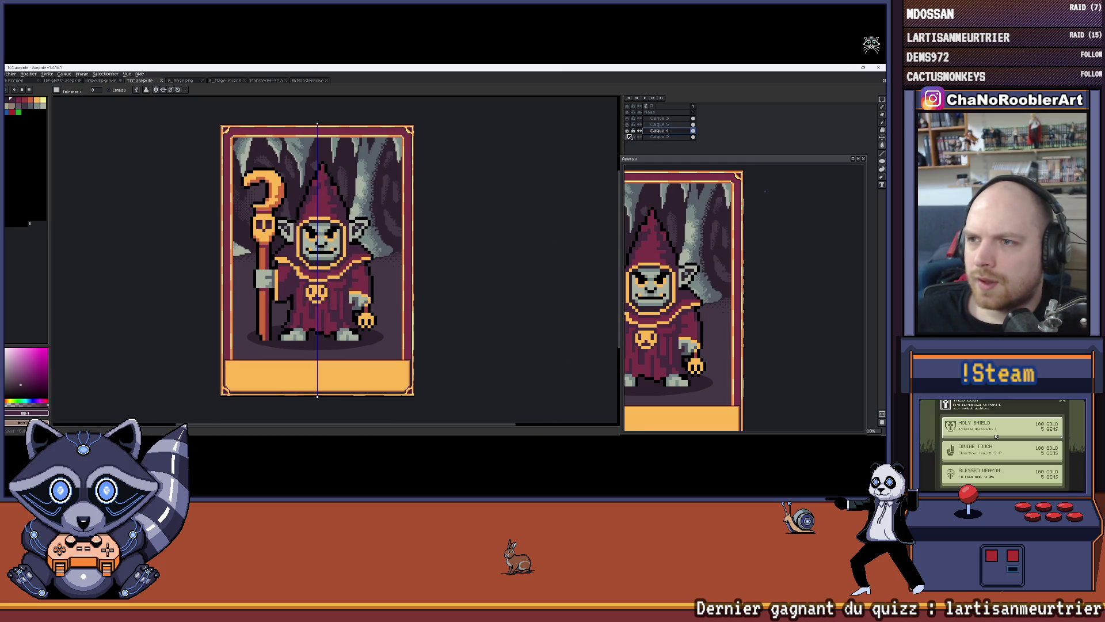
{"action": "left_click", "coordinate": [629, 131]}
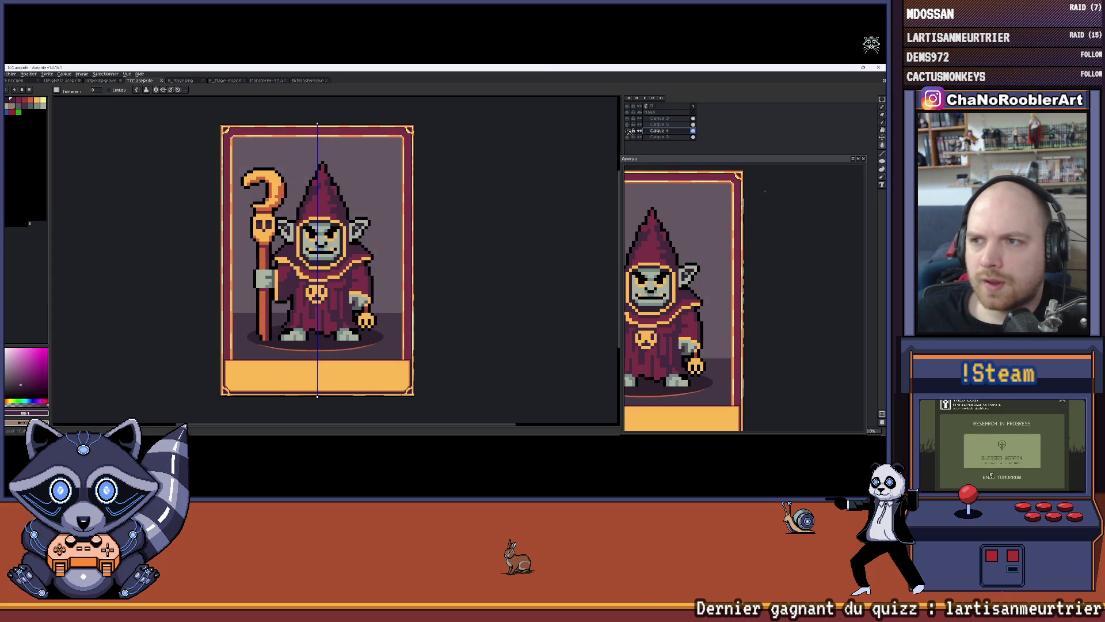
{"action": "left_click", "coordinate": [629, 131]}
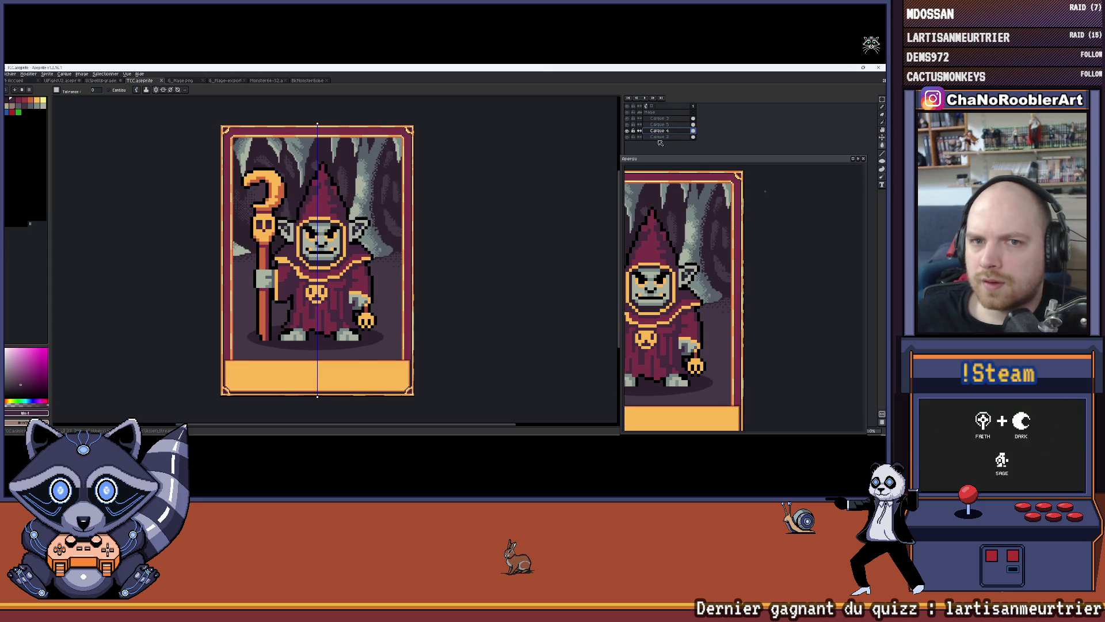
{"action": "scroll", "coordinate": [262, 184], "scroll_direction": "up", "scroll_amount": 4}
{"action": "left_click", "coordinate": [628, 137]}
{"action": "left_click", "coordinate": [628, 137]}
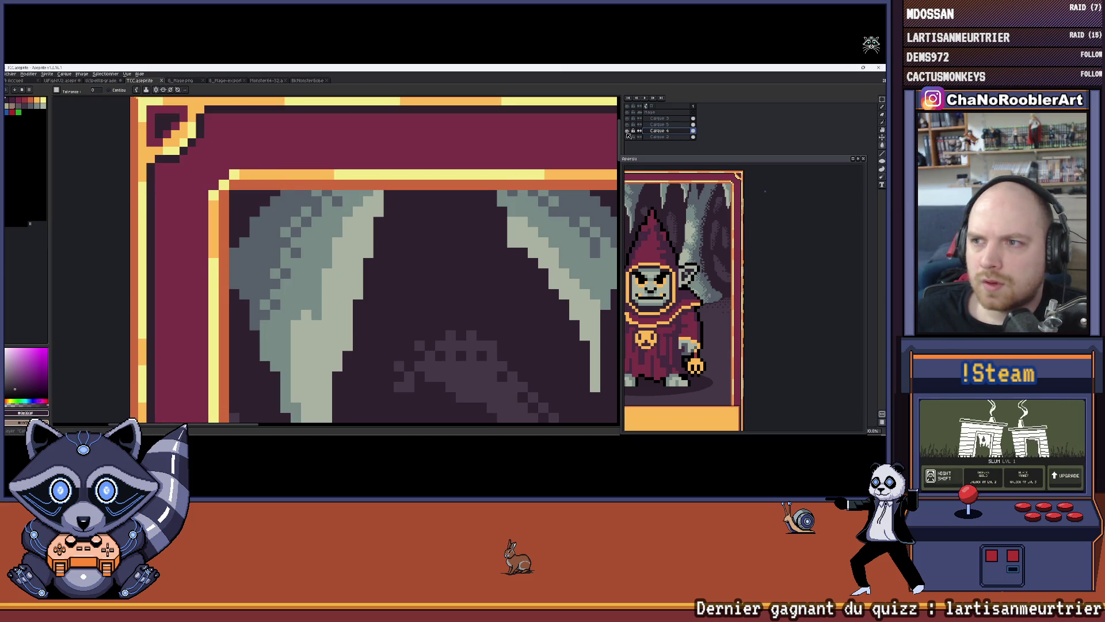
{"action": "left_click", "coordinate": [628, 136]}
{"action": "left_click", "coordinate": [630, 131]}
{"action": "left_click", "coordinate": [630, 131]}
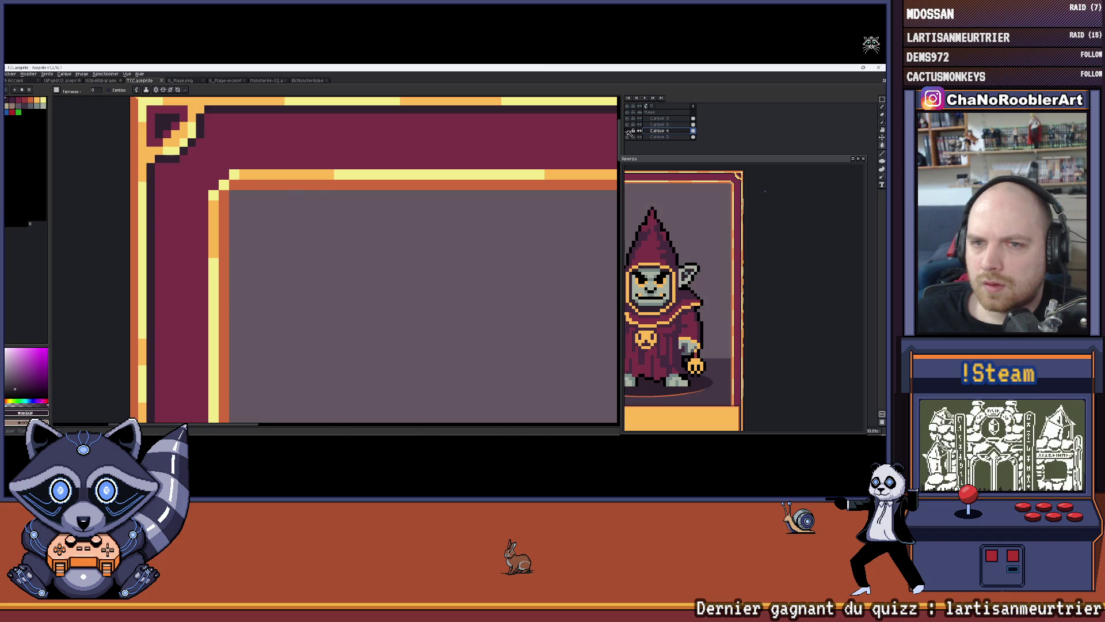
{"action": "left_click", "coordinate": [629, 132]}
{"action": "left_click", "coordinate": [630, 138]}
{"action": "left_click", "coordinate": [628, 137]}
Centre the whole card in view and move the preview panel up and left.
{"action": "key", "text": "v"}
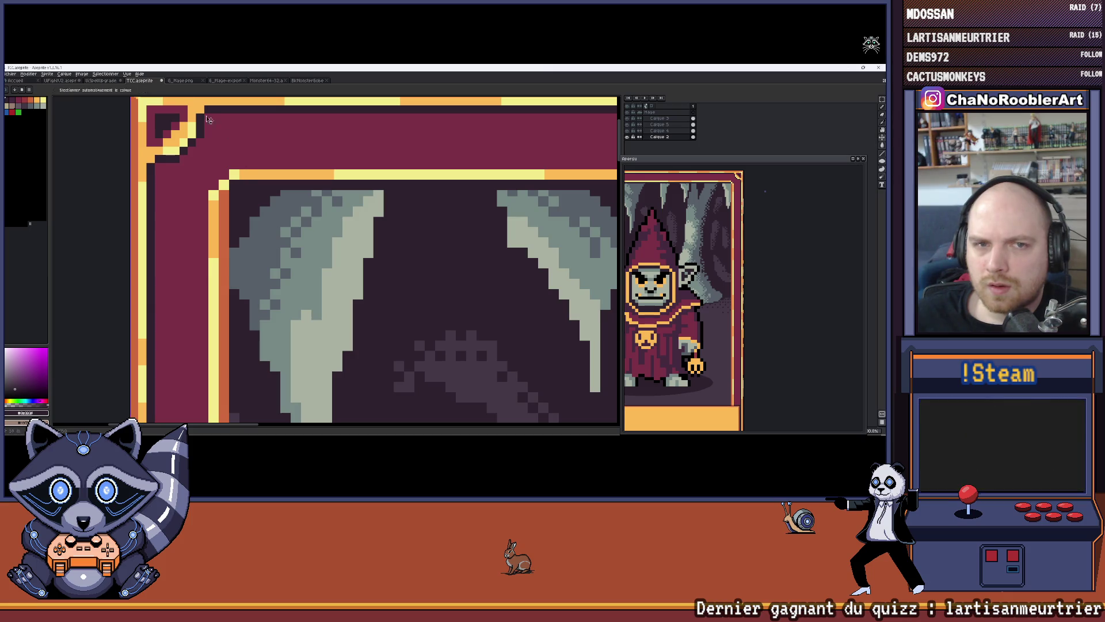
{"action": "key", "text": "w"}
{"action": "scroll", "coordinate": [212, 146], "scroll_direction": "down", "scroll_amount": 4}
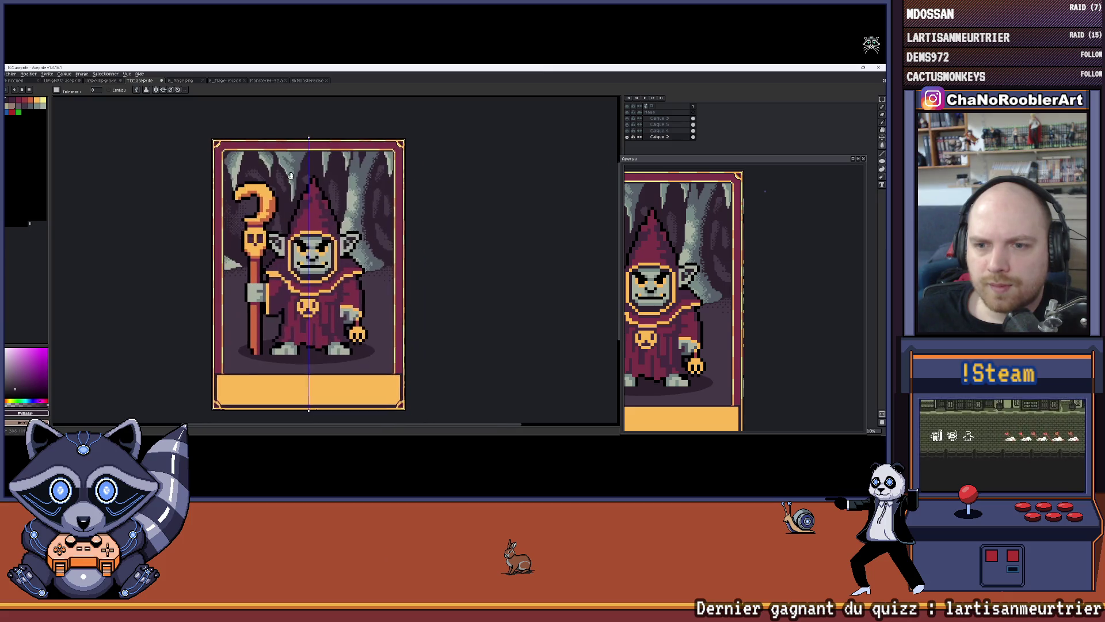
{"action": "left_click_drag", "start_coordinate": [291, 176], "coordinate": [315, 171]}
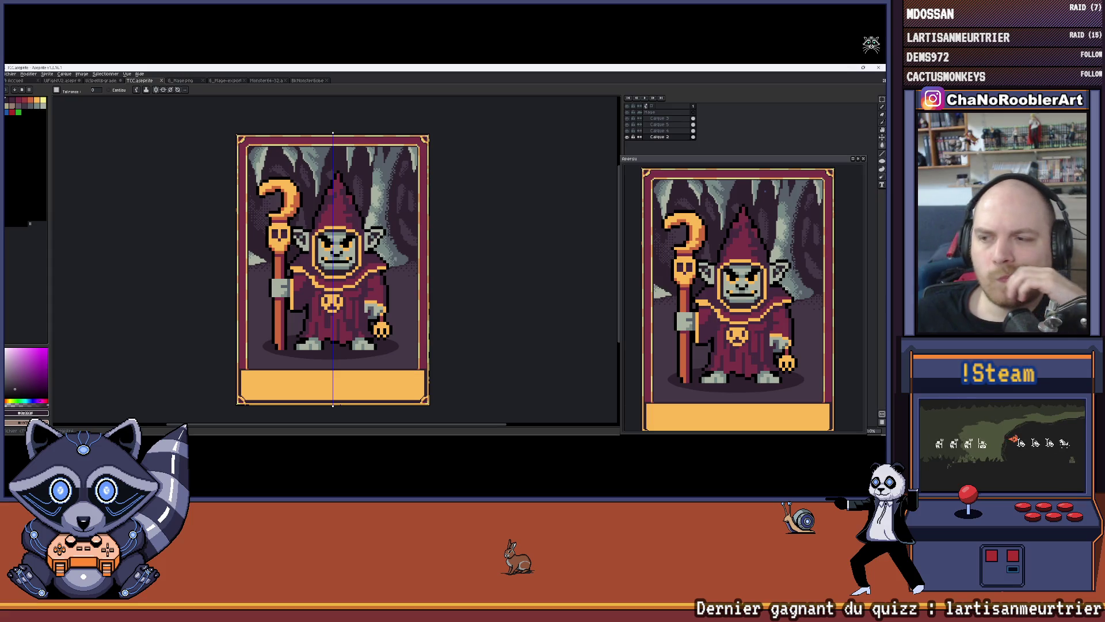
{"action": "scroll", "coordinate": [765, 191], "scroll_direction": "down", "scroll_amount": 1}
{"action": "scroll", "coordinate": [716, 284], "scroll_direction": "up", "scroll_amount": 1}
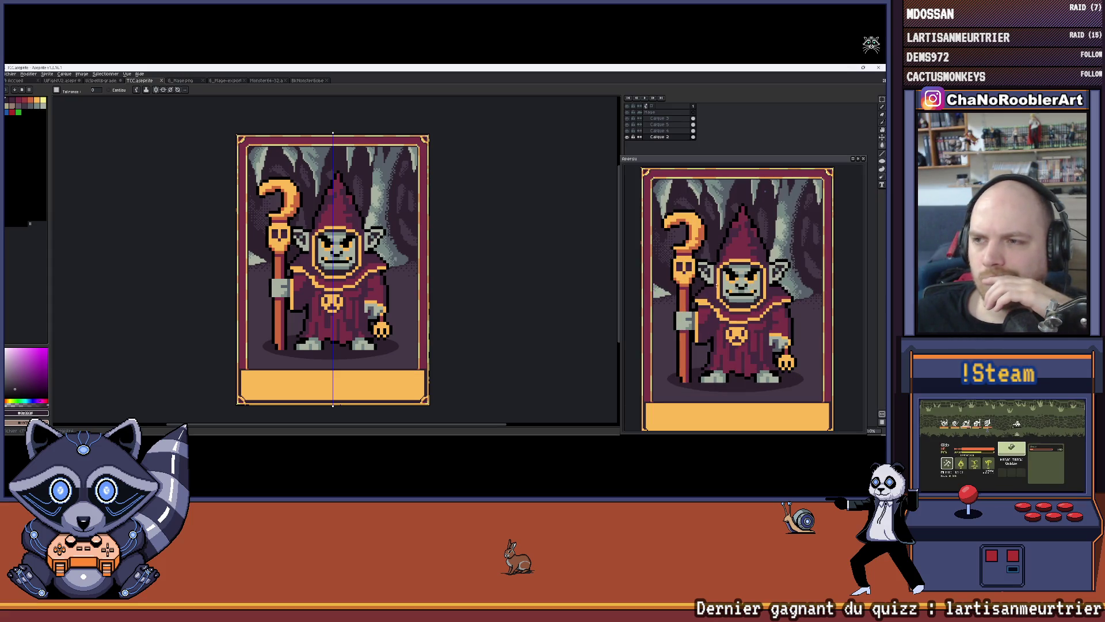
{"action": "scroll", "coordinate": [717, 283], "scroll_direction": "down", "scroll_amount": 1}
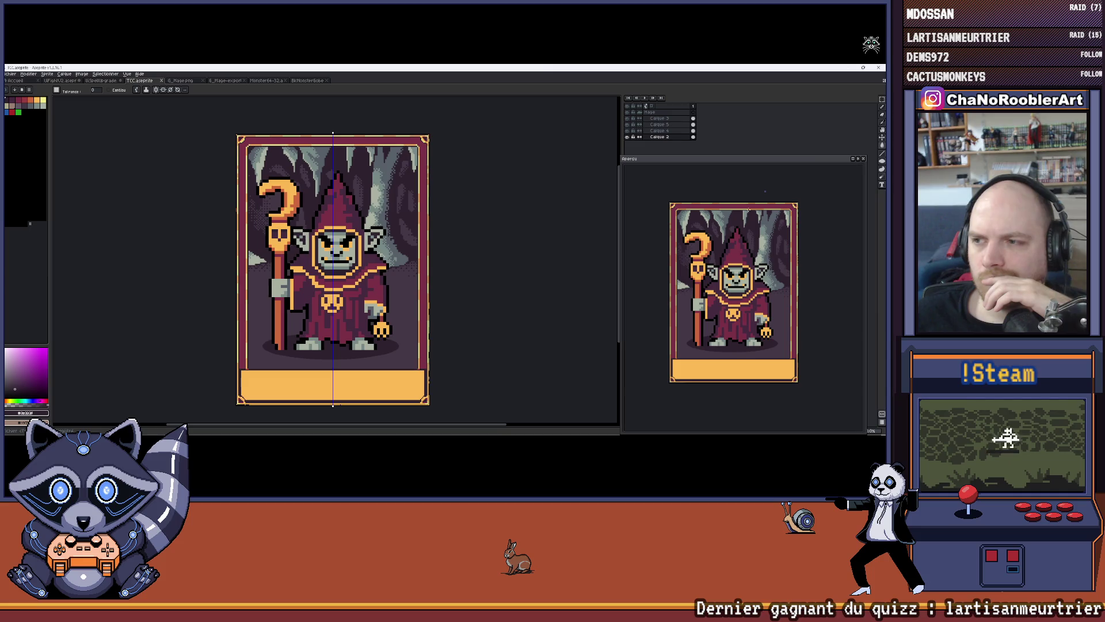
{"action": "scroll", "coordinate": [741, 227], "scroll_direction": "up", "scroll_amount": 1}
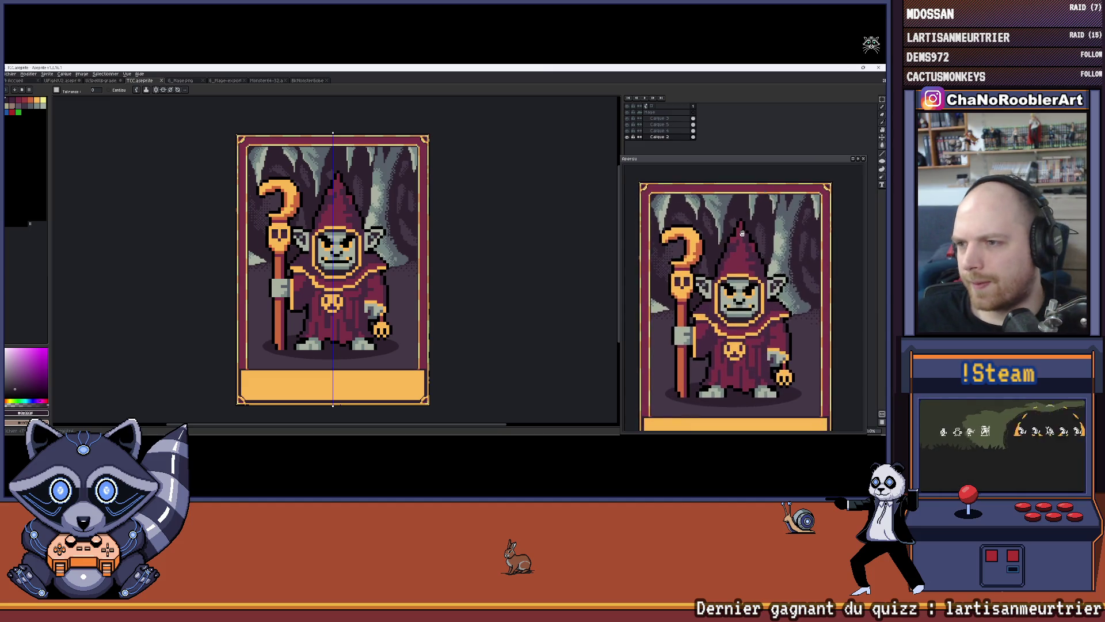
{"action": "left_click_drag", "start_coordinate": [734, 159], "coordinate": [713, 123]}
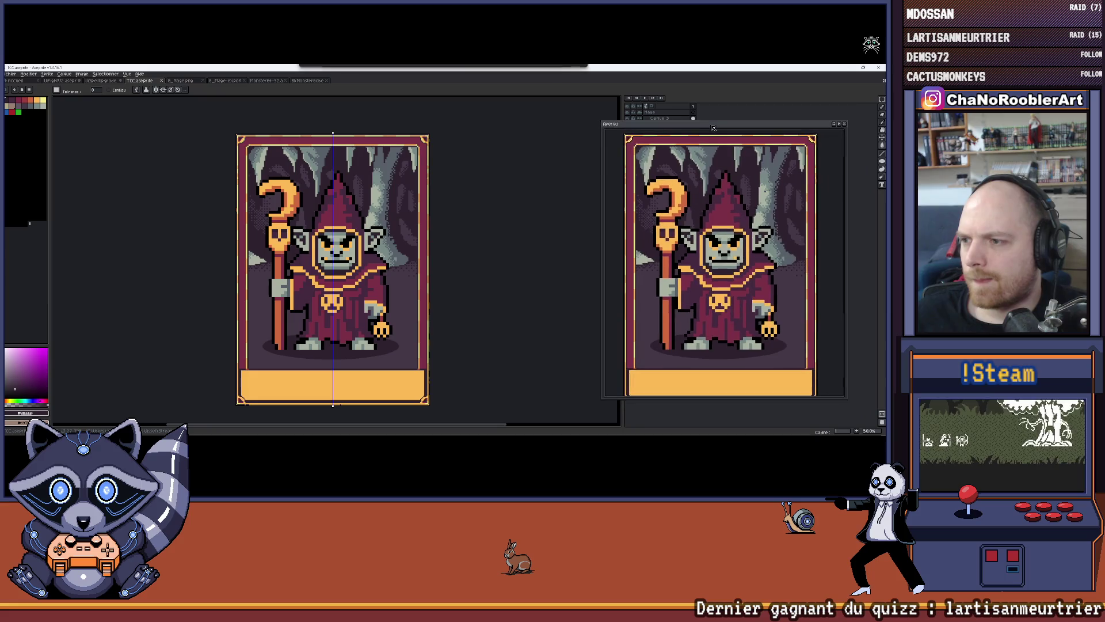
{"action": "scroll", "coordinate": [714, 123], "scroll_direction": "down", "scroll_amount": 1}
{"action": "scroll", "coordinate": [721, 265], "scroll_direction": "up", "scroll_amount": 1}
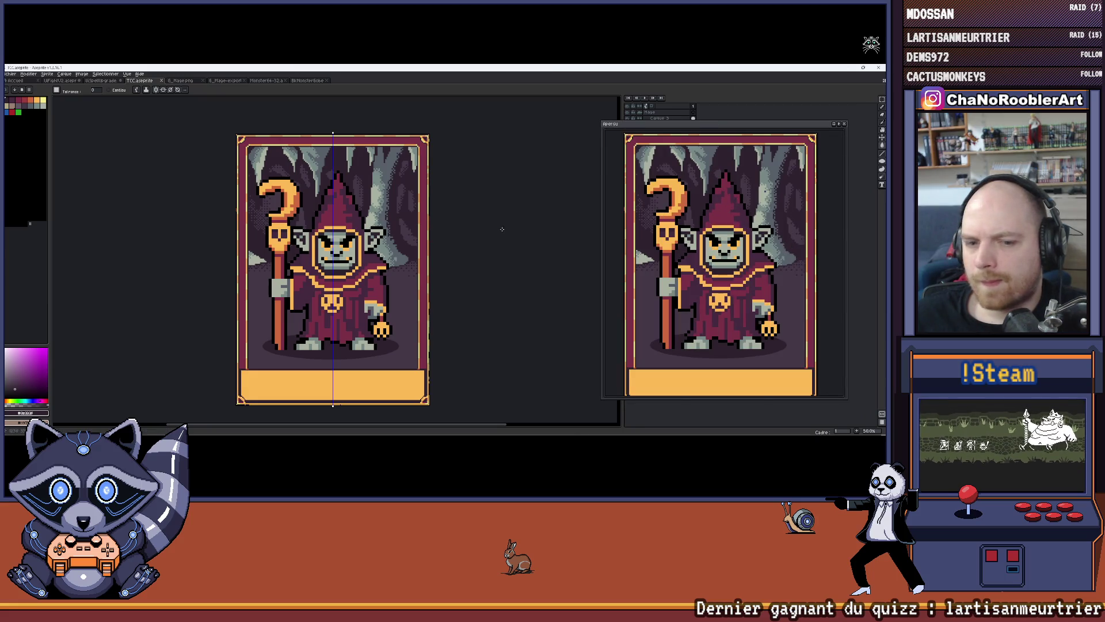
Zoom in on the goblin's lower body and the bottom of the card.
{"action": "key", "text": "w"}
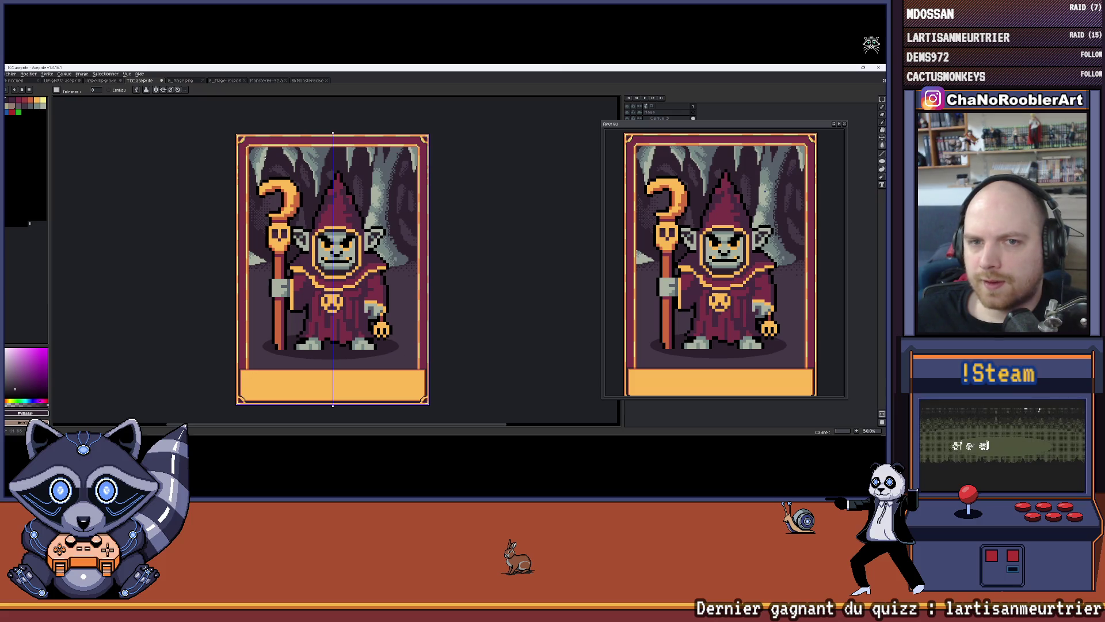
{"action": "scroll", "coordinate": [247, 140], "scroll_direction": "up", "scroll_amount": 3}
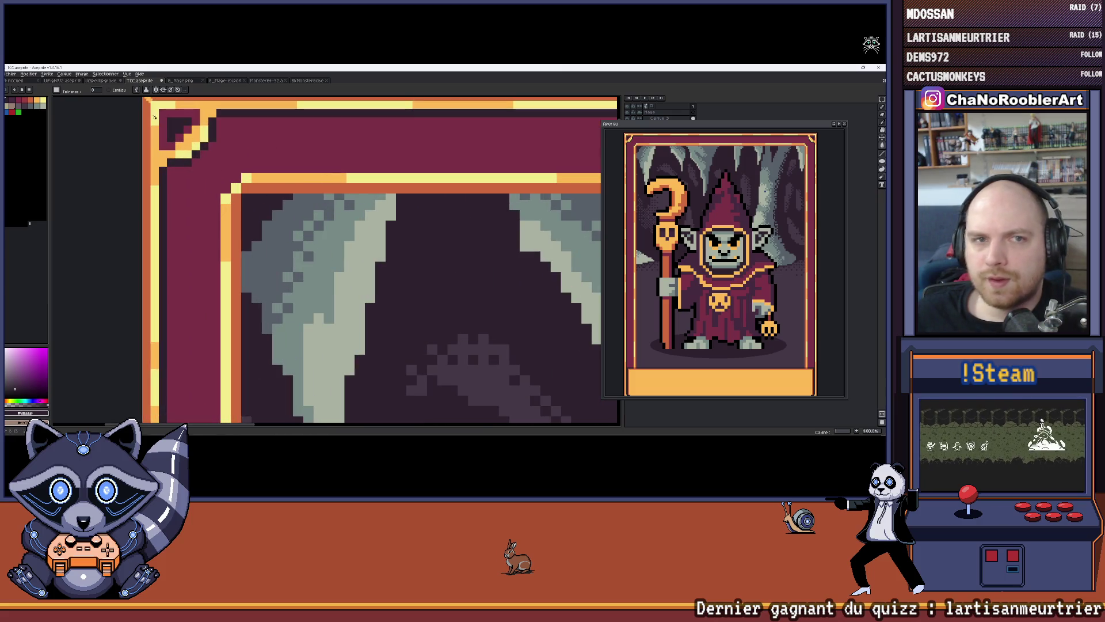
{"action": "scroll", "coordinate": [341, 174], "scroll_direction": "down", "scroll_amount": 4}
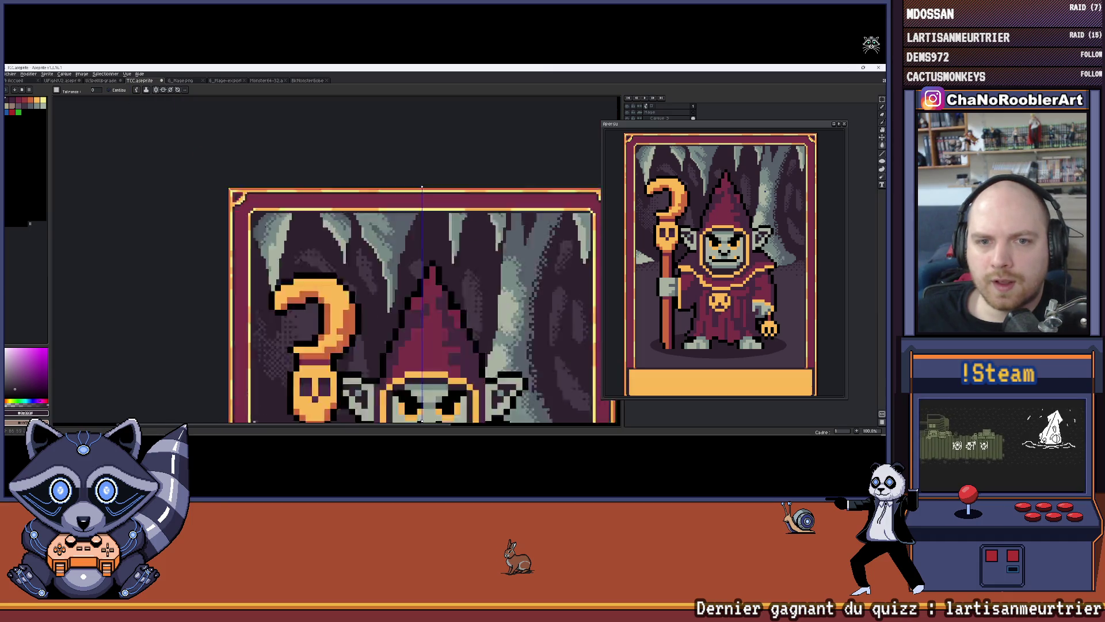
{"action": "scroll", "coordinate": [305, 351], "scroll_direction": "up", "scroll_amount": 2}
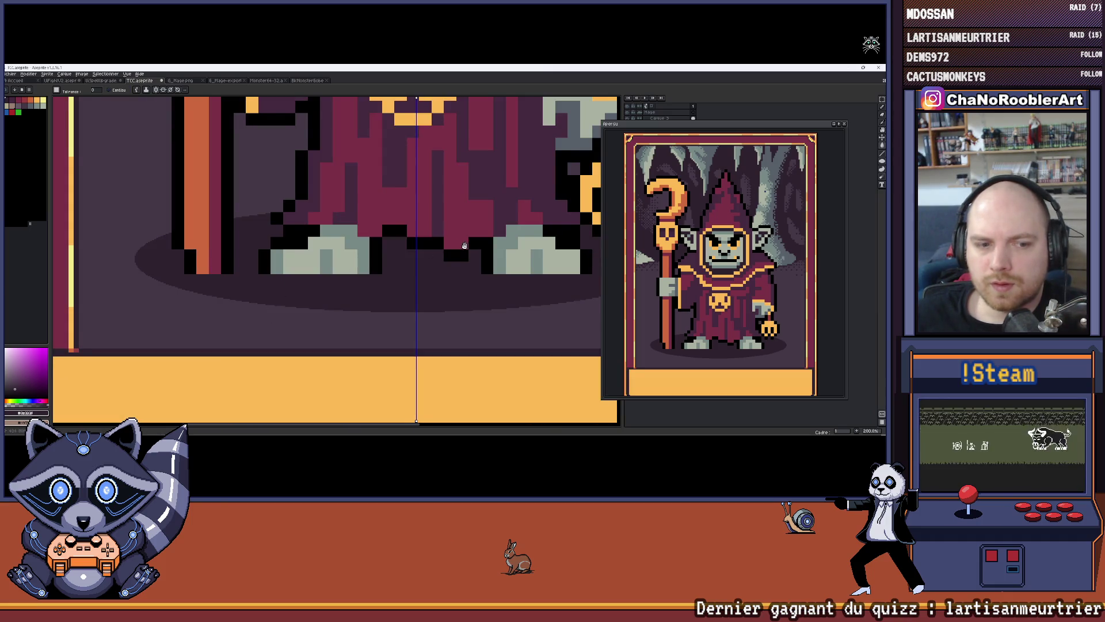
{"action": "scroll", "coordinate": [464, 246], "scroll_direction": "down", "scroll_amount": 1}
{"action": "scroll", "coordinate": [433, 265], "scroll_direction": "up", "scroll_amount": 6}
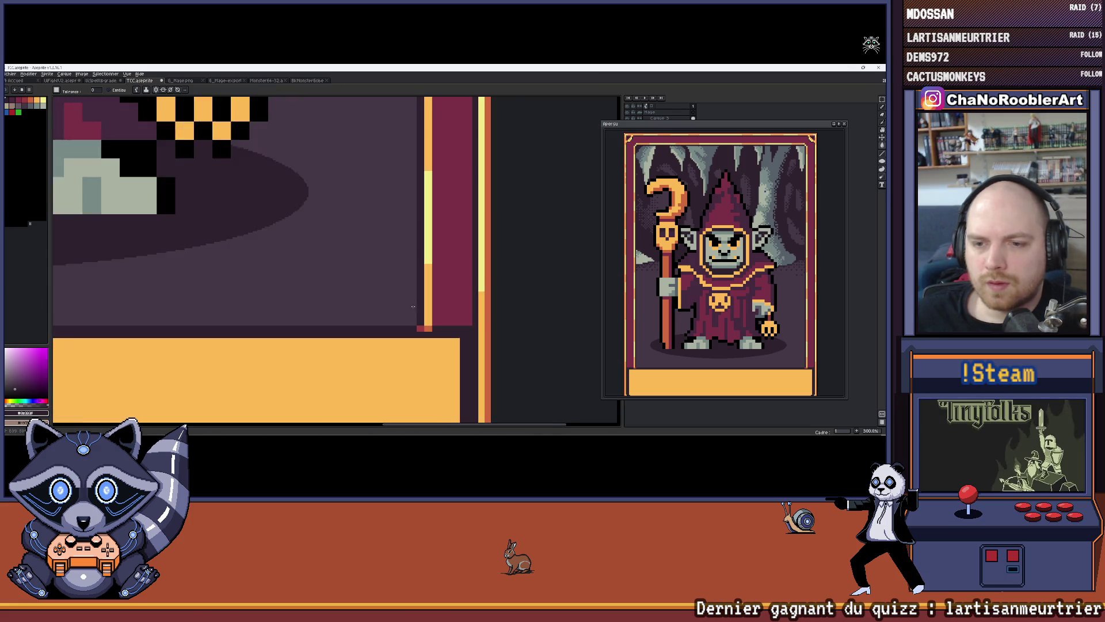
{"action": "scroll", "coordinate": [435, 315], "scroll_direction": "down", "scroll_amount": 5}
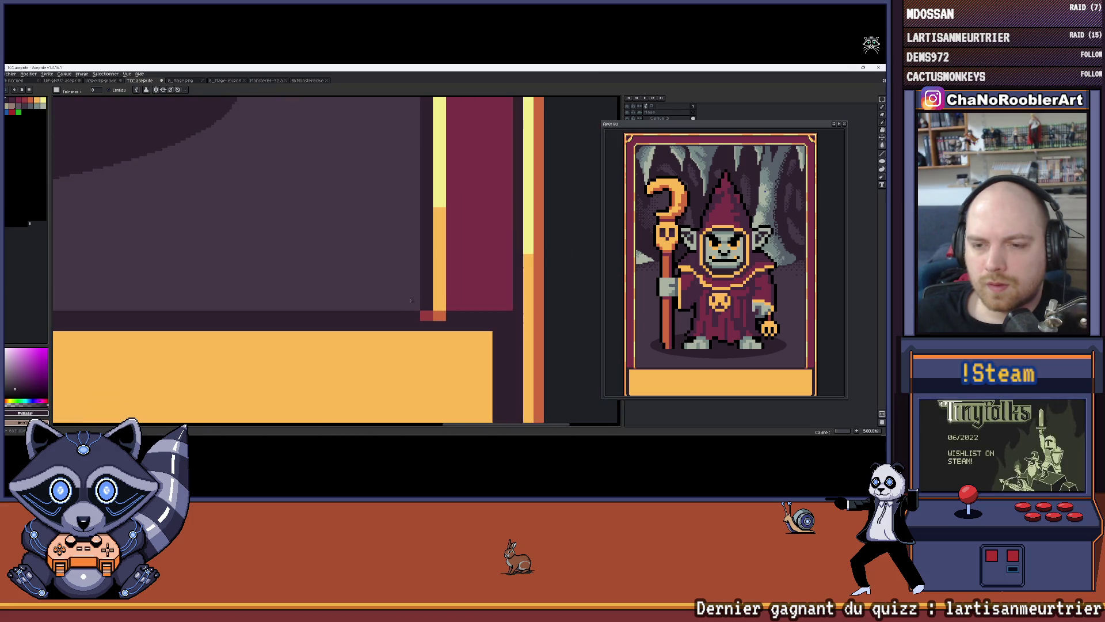
{"action": "scroll", "coordinate": [420, 280], "scroll_direction": "down", "scroll_amount": 2}
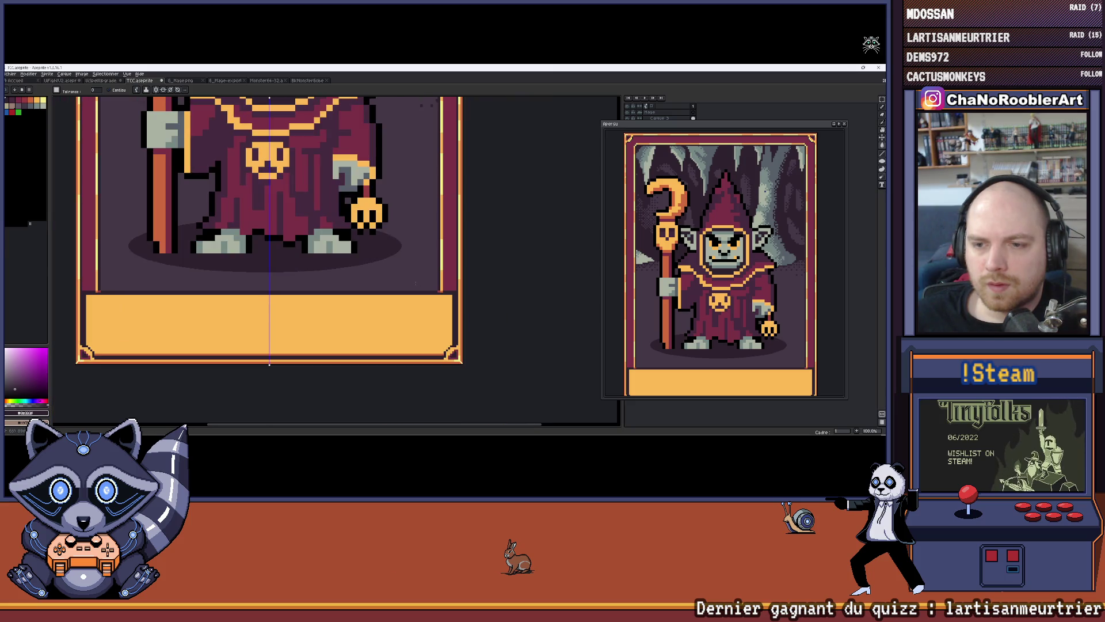
{"action": "mouse_move", "coordinate": [382, 289]}
{"action": "left_mouse_down"}
{"action": "mouse_move", "coordinate": [431, 305]}
{"action": "mouse_move", "coordinate": [415, 297]}
{"action": "left_mouse_up"}
Frame the whole card with its feet and orange panel visible, and shift the preview slightly.
{"action": "scroll", "coordinate": [415, 297], "scroll_direction": "down", "scroll_amount": 1}
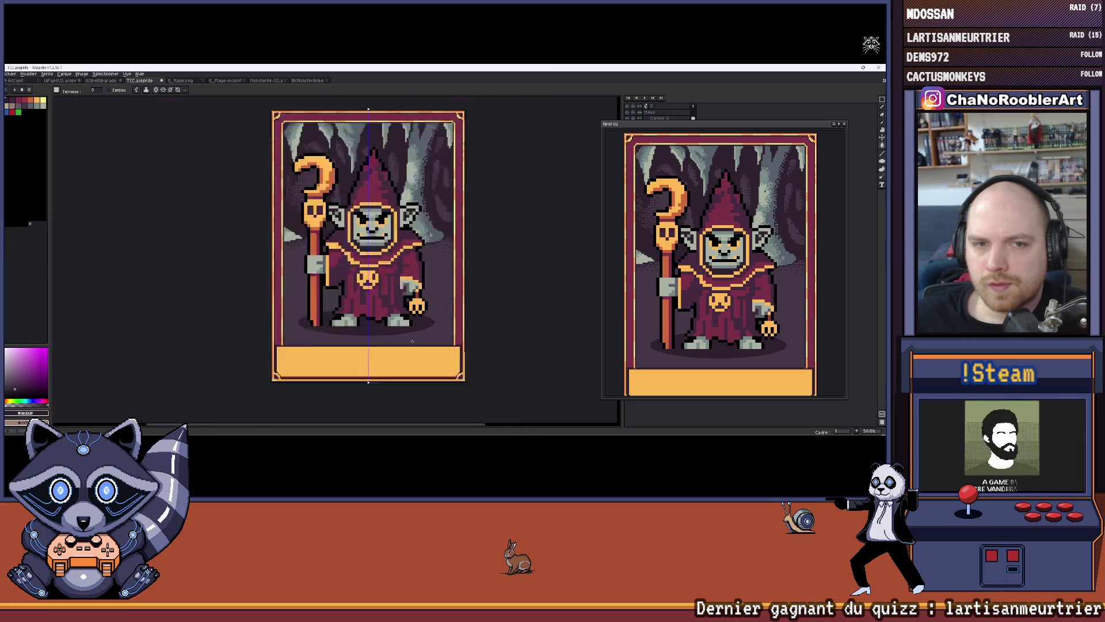
{"action": "scroll", "coordinate": [291, 190], "scroll_direction": "up", "scroll_amount": 2}
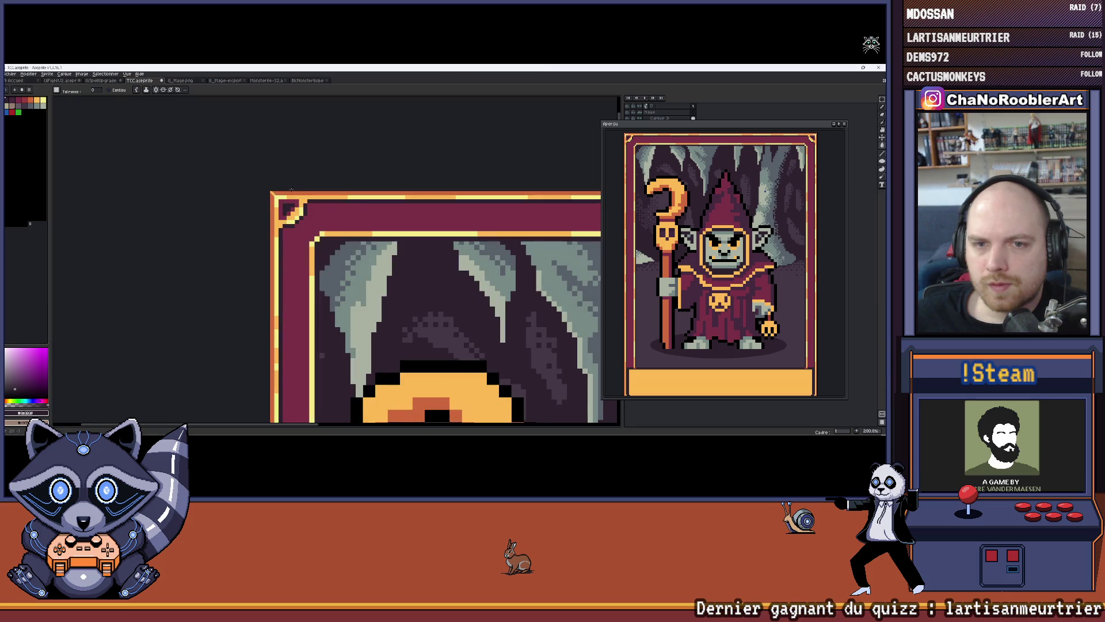
{"action": "scroll", "coordinate": [291, 190], "scroll_direction": "down", "scroll_amount": 2}
{"action": "mouse_move", "coordinate": [408, 300]}
{"action": "left_mouse_down"}
{"action": "mouse_move", "coordinate": [346, 200]}
{"action": "mouse_move", "coordinate": [319, 188]}
{"action": "mouse_move", "coordinate": [326, 178]}
{"action": "left_mouse_up"}
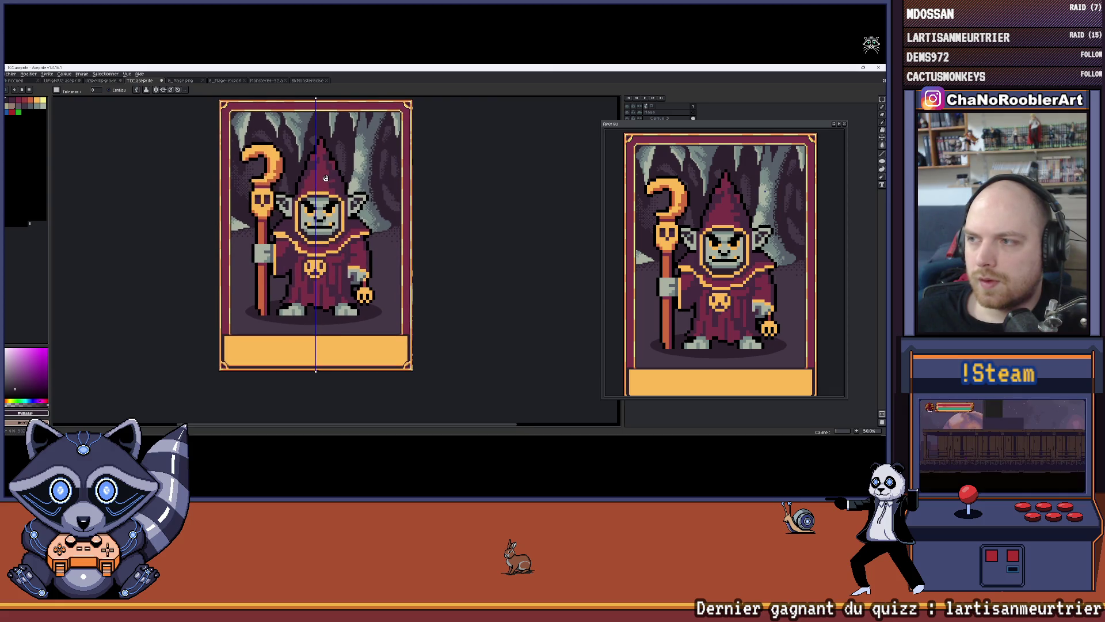
{"action": "left_click_drag", "start_coordinate": [376, 290], "coordinate": [376, 257]}
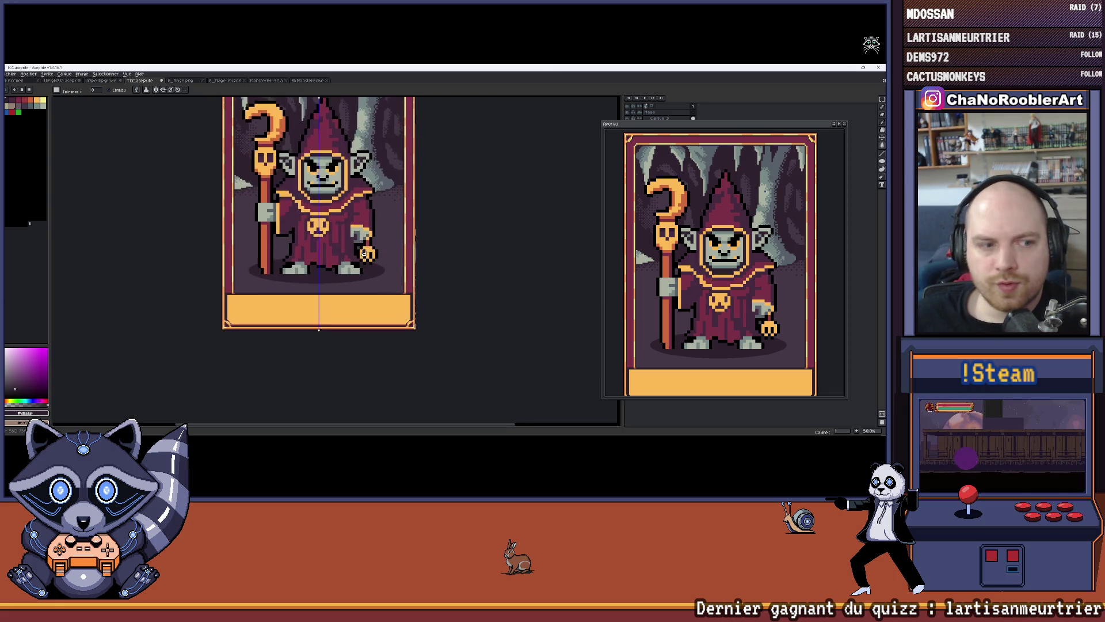
{"action": "scroll", "coordinate": [376, 256], "scroll_direction": "up", "scroll_amount": 2}
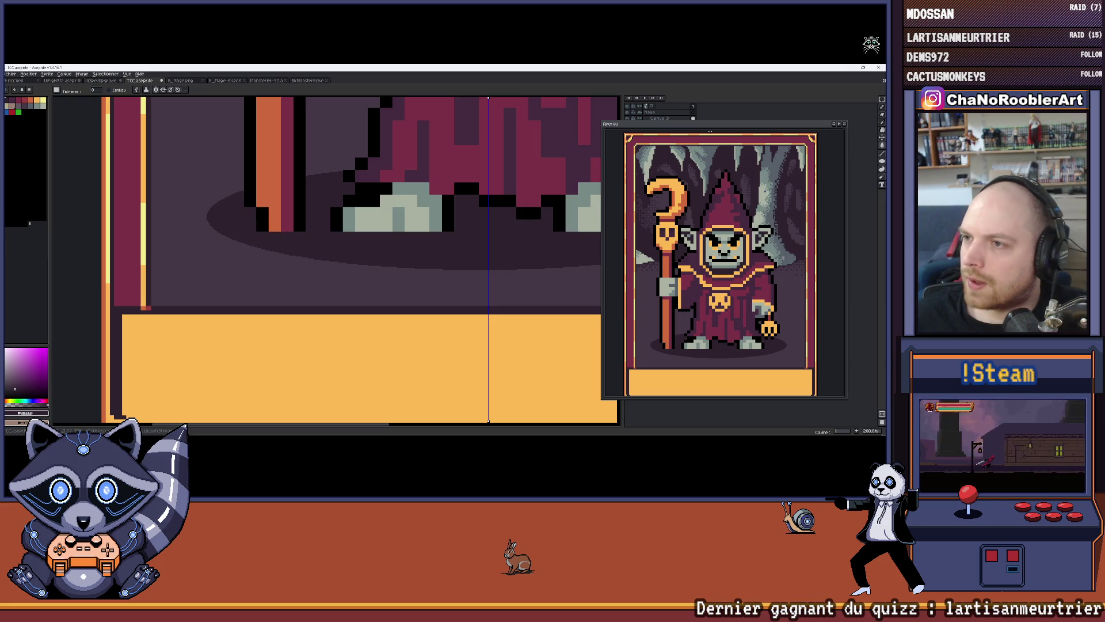
{"action": "mouse_move", "coordinate": [727, 127]}
{"action": "left_mouse_down"}
{"action": "mouse_move", "coordinate": [692, 136]}
{"action": "mouse_move", "coordinate": [779, 135]}
{"action": "mouse_move", "coordinate": [751, 150]}
{"action": "left_mouse_up"}
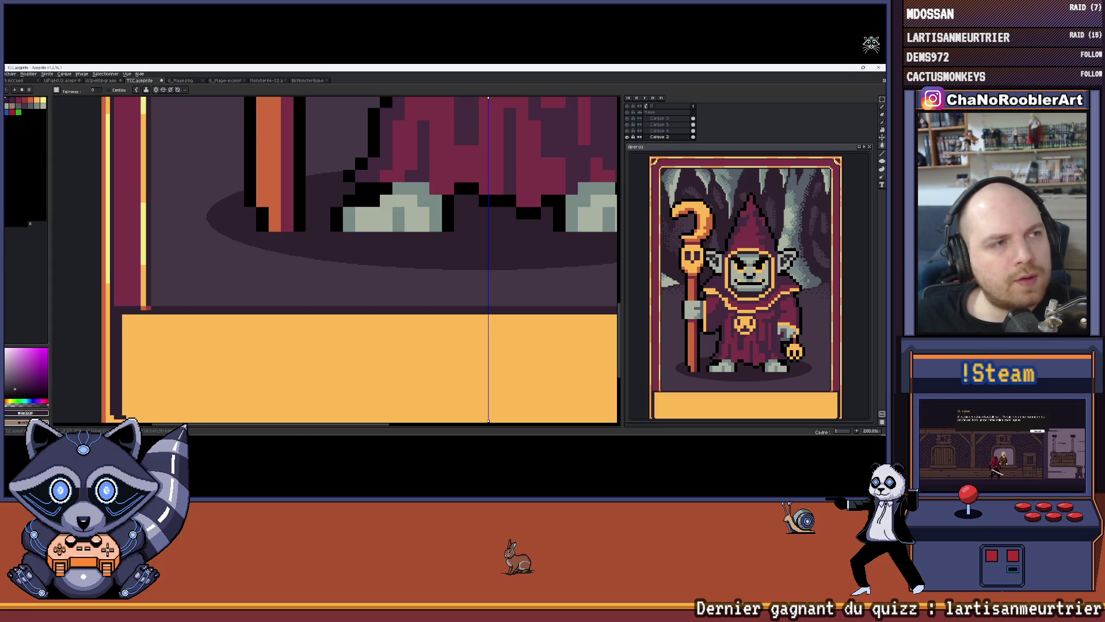
Switch to the TCC creator-cards page in Chrome from the Windows taskbar.
{"action": "key", "text": "super"}
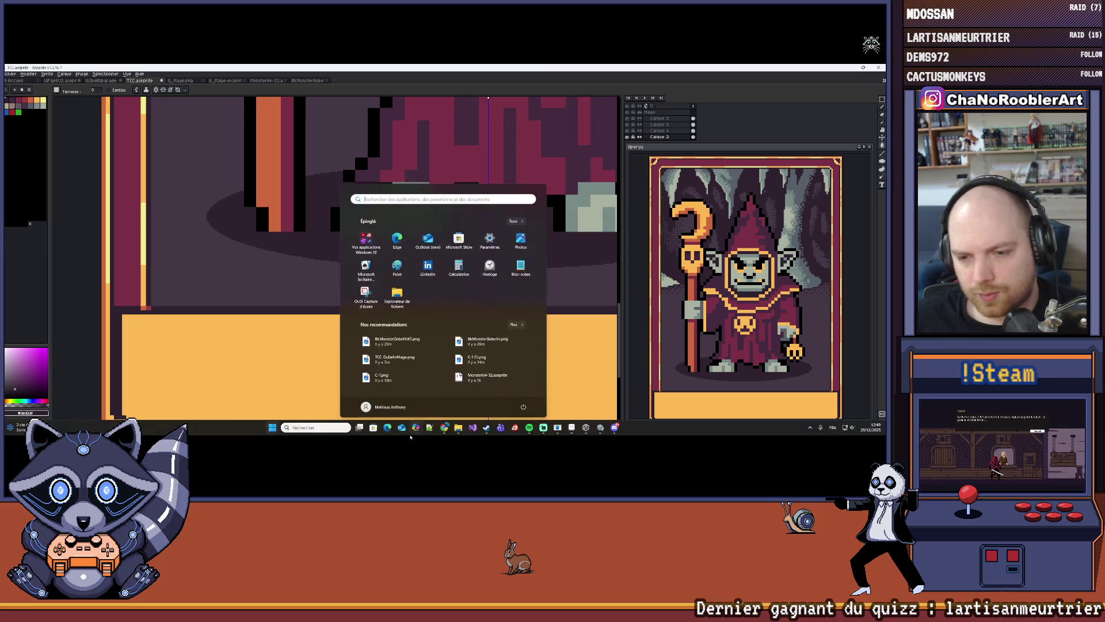
{"action": "mouse_move", "coordinate": [448, 429]}
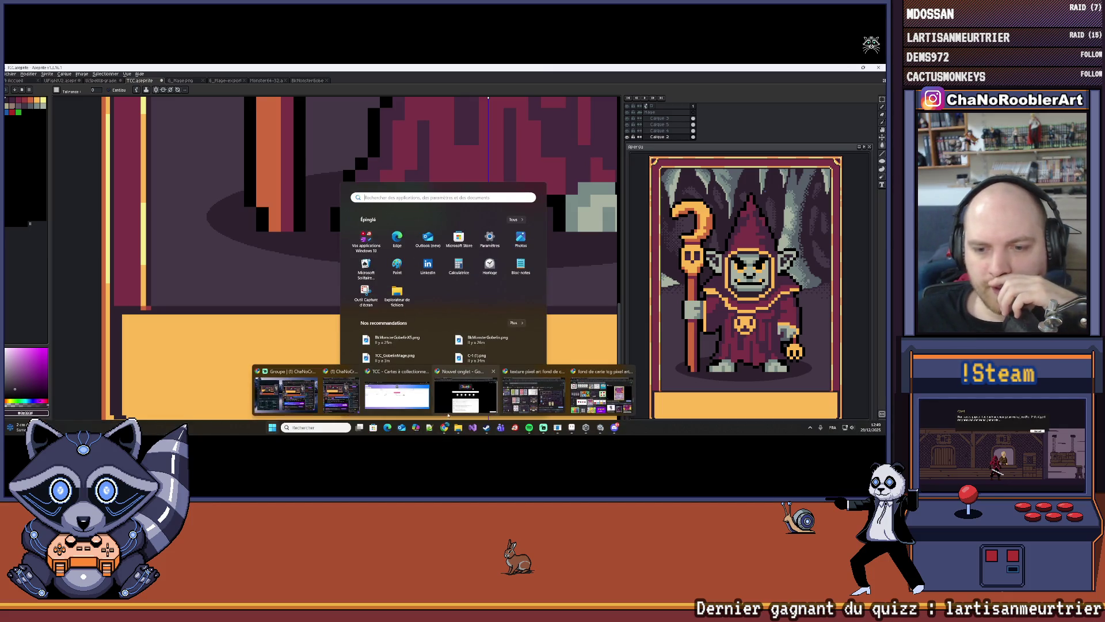
{"action": "left_click", "coordinate": [414, 383]}
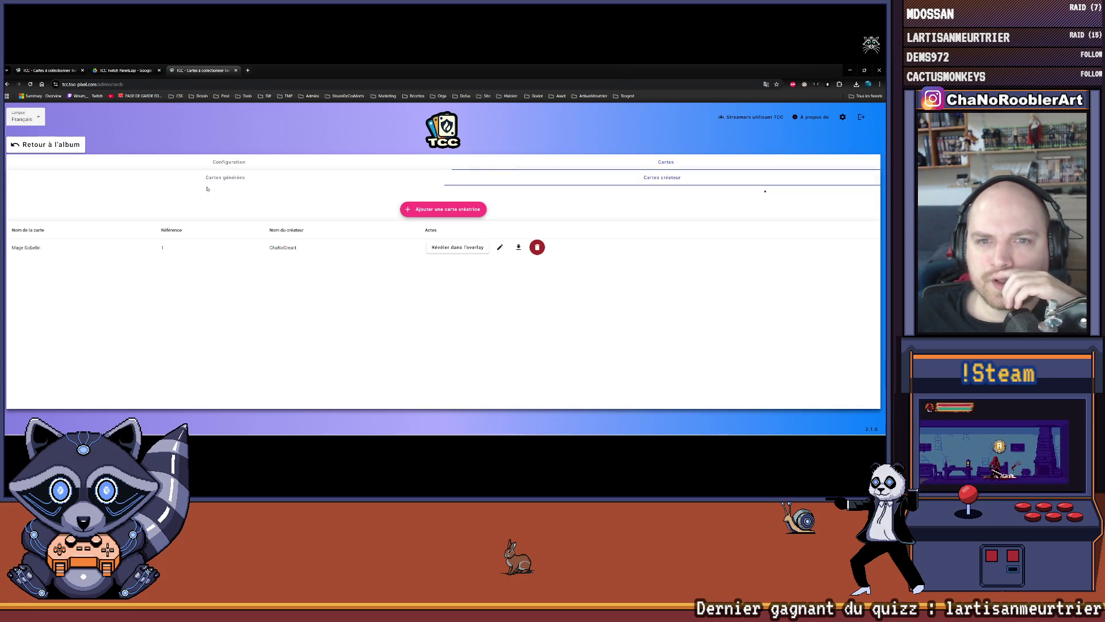
Open TCC's Configuration and scroll through the card and booster settings.
{"action": "left_click", "coordinate": [225, 163]}
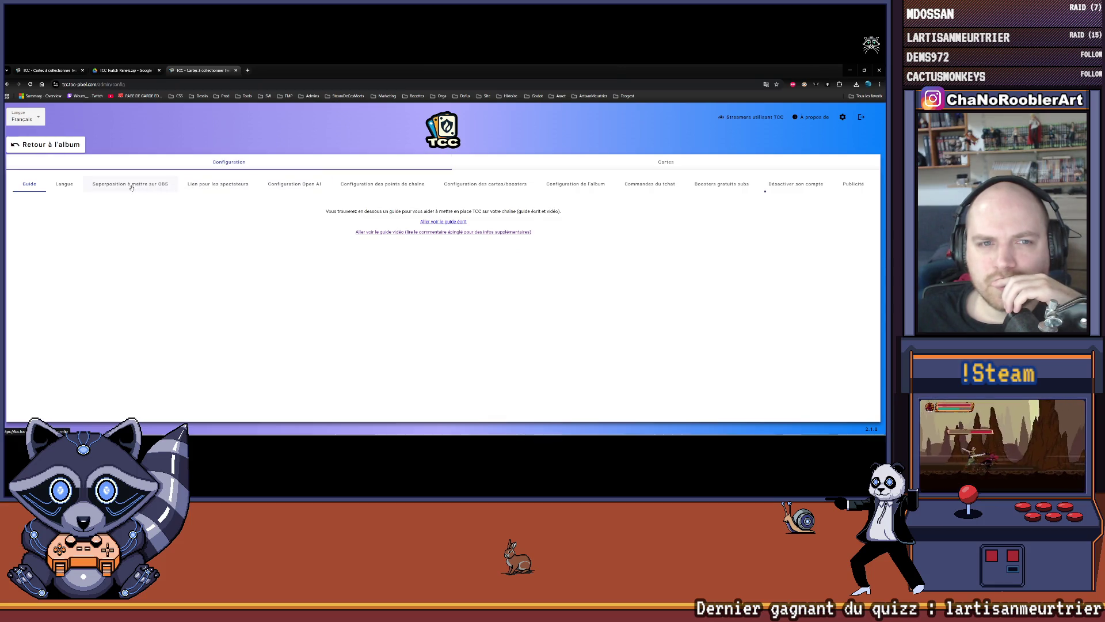
{"action": "left_click", "coordinate": [464, 193]}
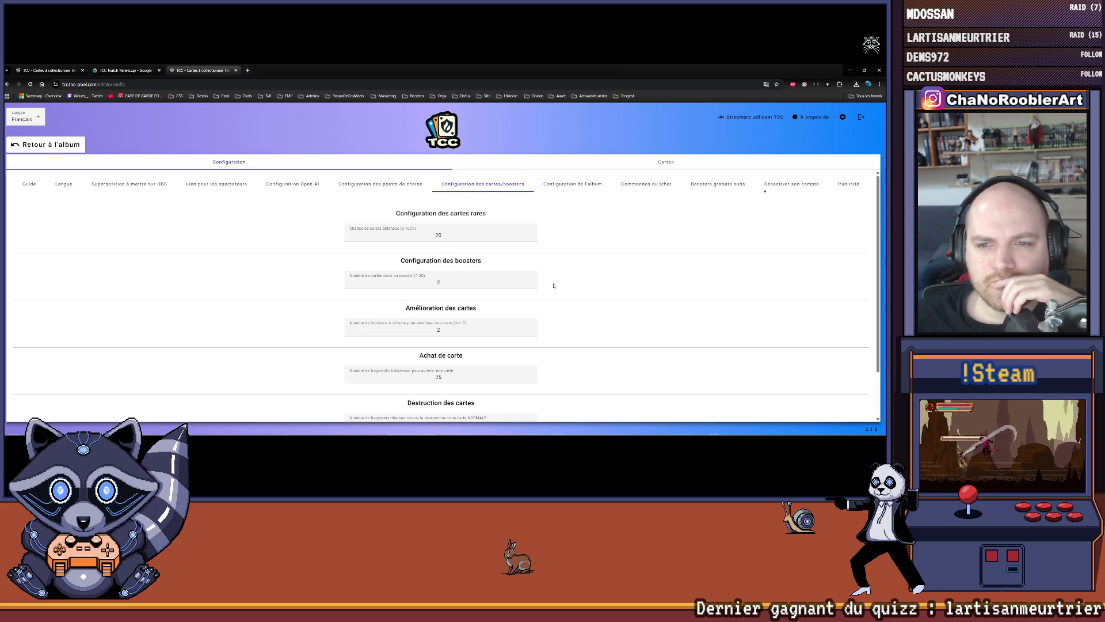
{"action": "scroll", "coordinate": [552, 285], "scroll_direction": "down", "scroll_amount": 2}
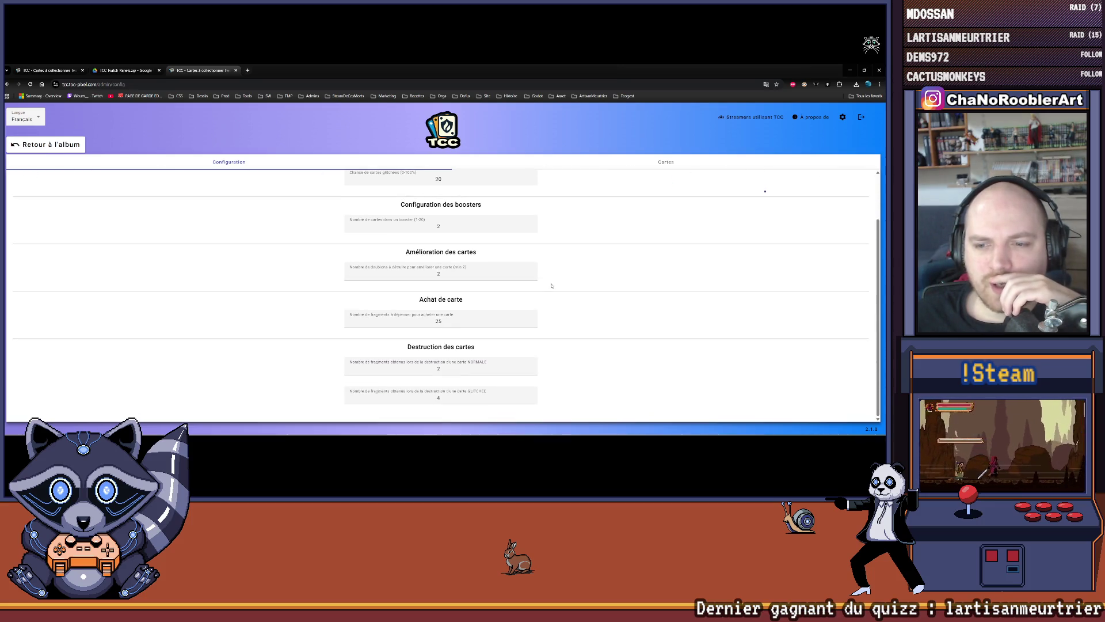
{"action": "scroll", "coordinate": [594, 308], "scroll_direction": "up", "scroll_amount": 2}
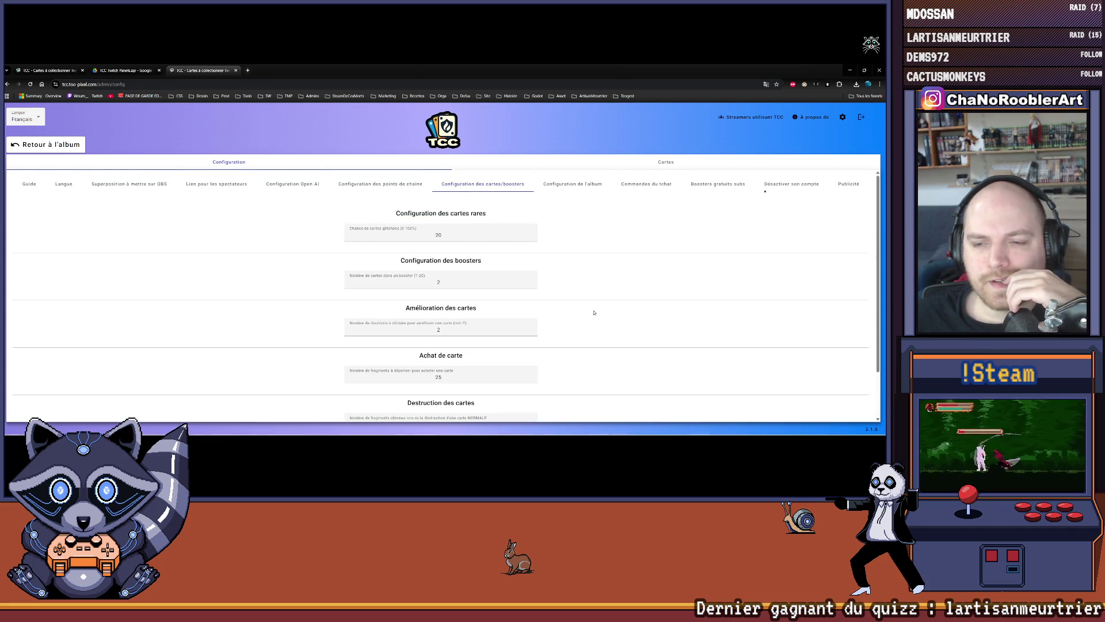
{"action": "scroll", "coordinate": [590, 312], "scroll_direction": "down", "scroll_amount": 1}
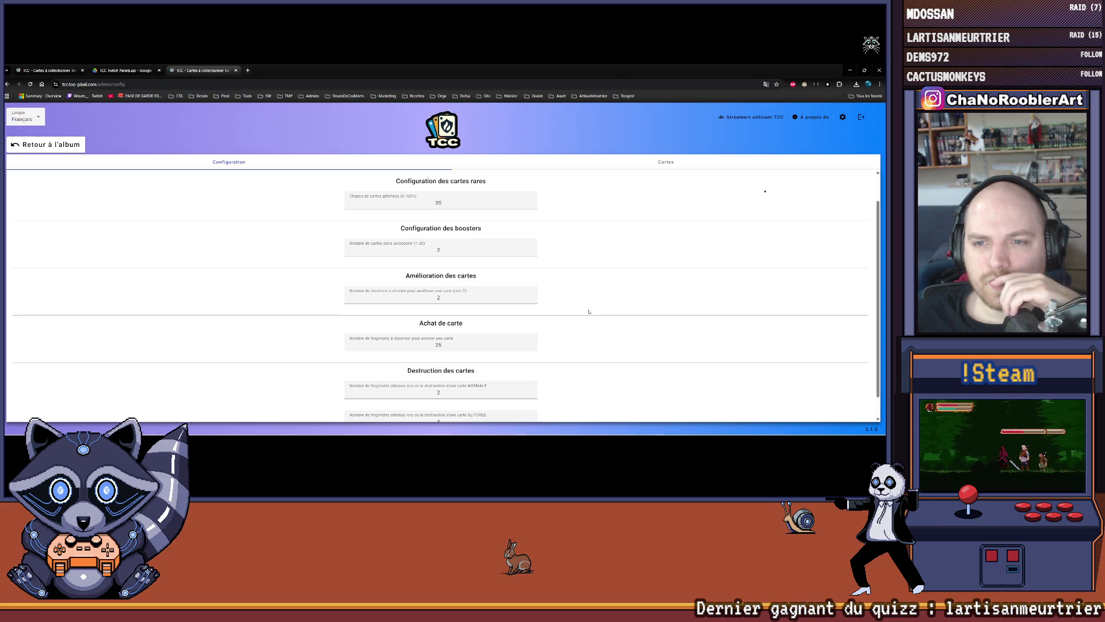
{"action": "scroll", "coordinate": [589, 312], "scroll_direction": "up", "scroll_amount": 1}
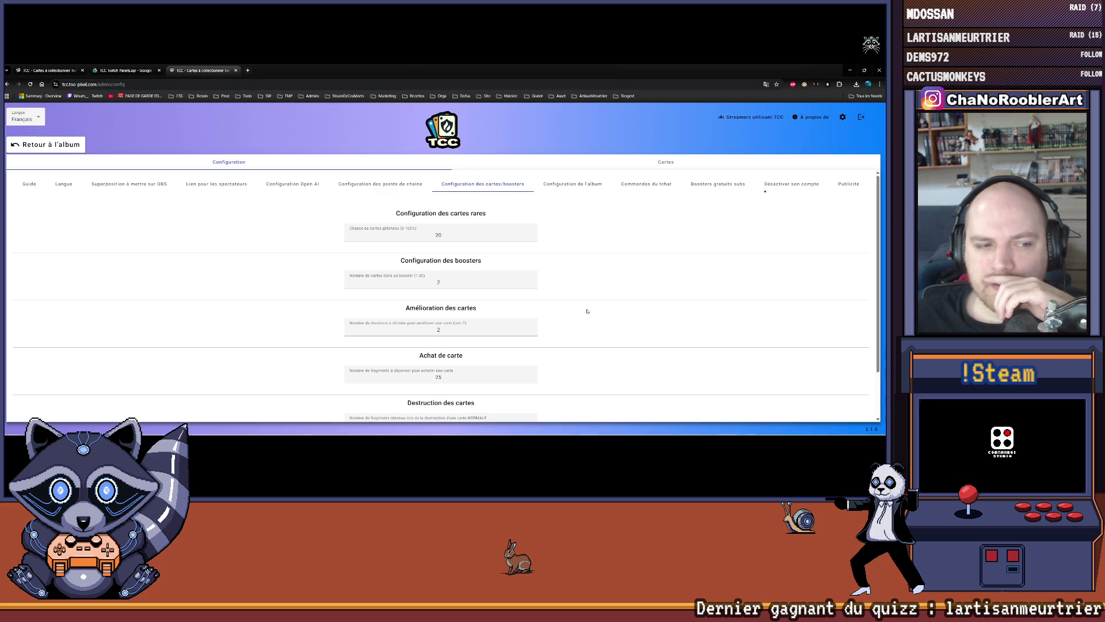
{"action": "scroll", "coordinate": [587, 312], "scroll_direction": "down", "scroll_amount": 2}
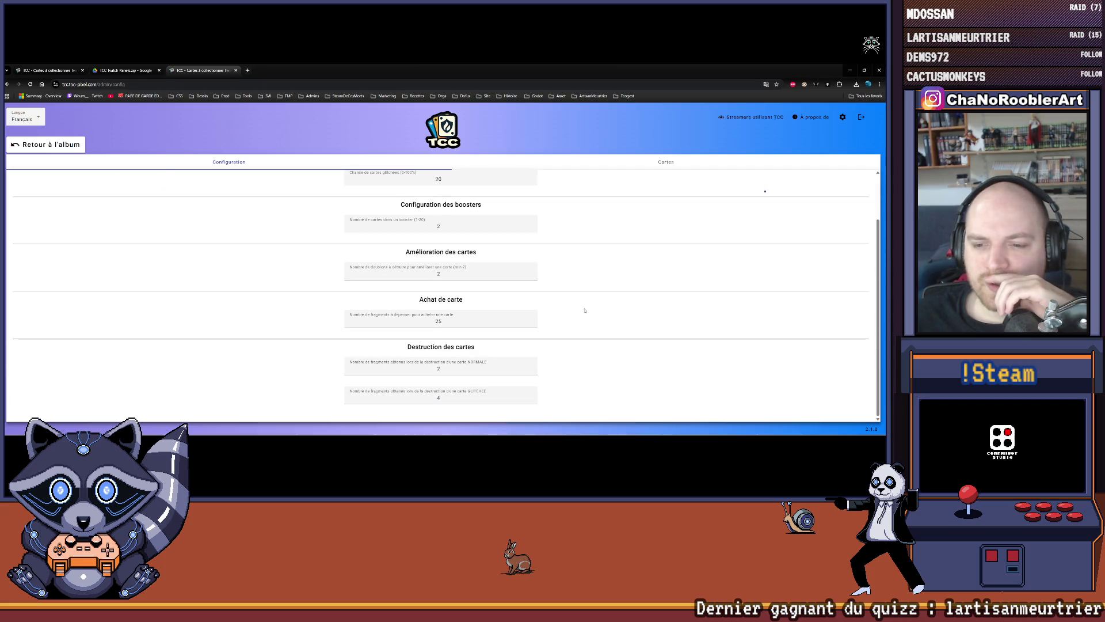
{"action": "scroll", "coordinate": [579, 310], "scroll_direction": "up", "scroll_amount": 2}
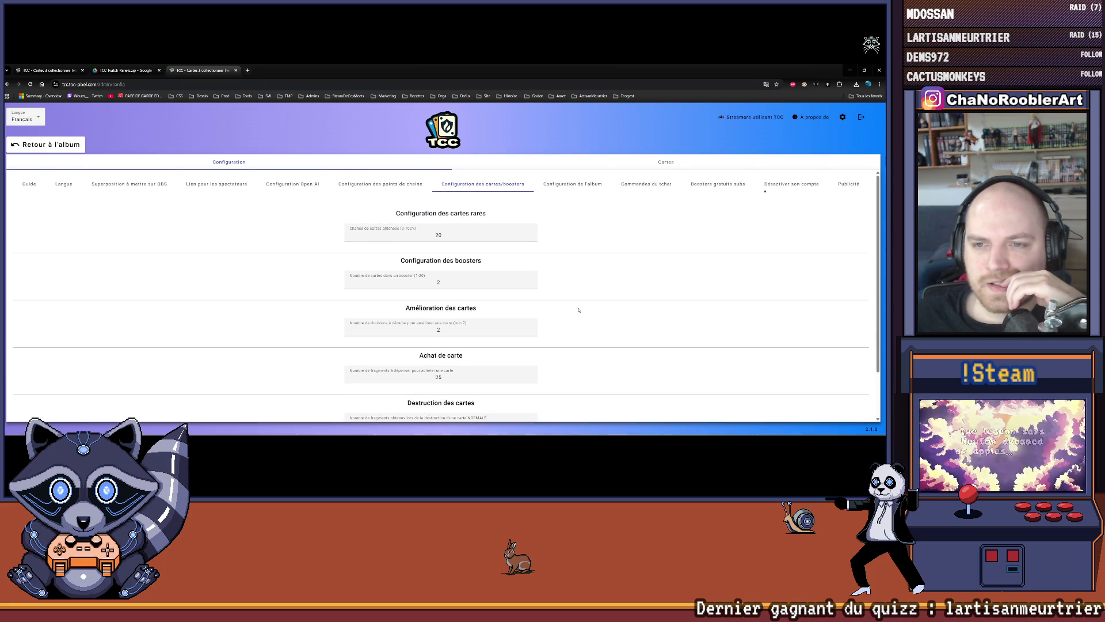
Check the channel points reward settings, then review the card and booster settings again.
{"action": "left_click", "coordinate": [397, 185]}
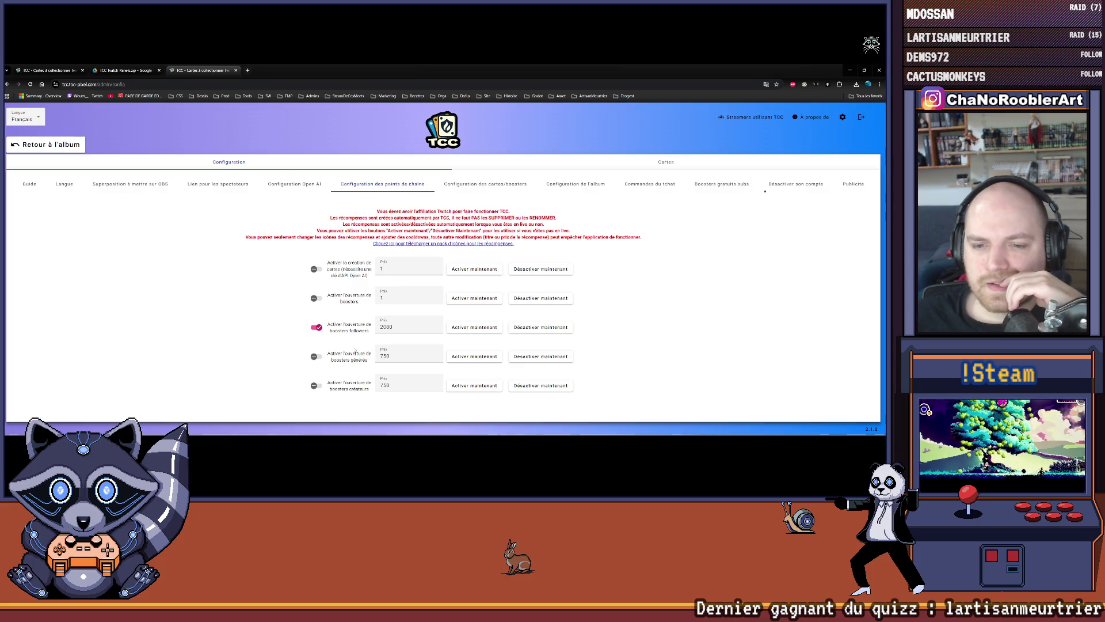
{"action": "left_click", "coordinate": [464, 184]}
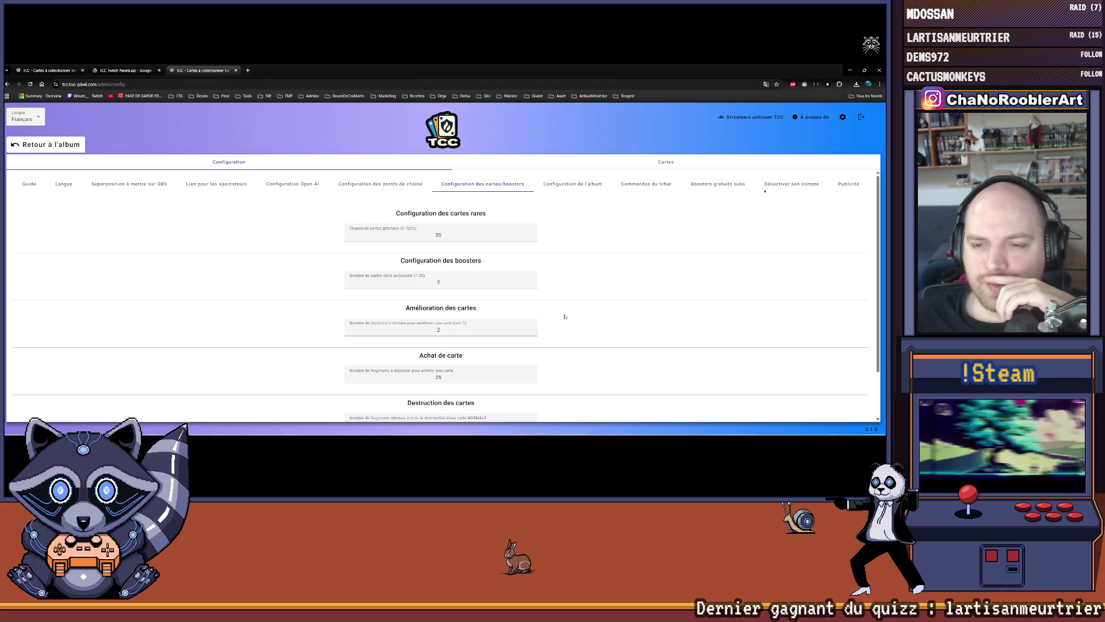
{"action": "scroll", "coordinate": [565, 316], "scroll_direction": "down", "scroll_amount": 2}
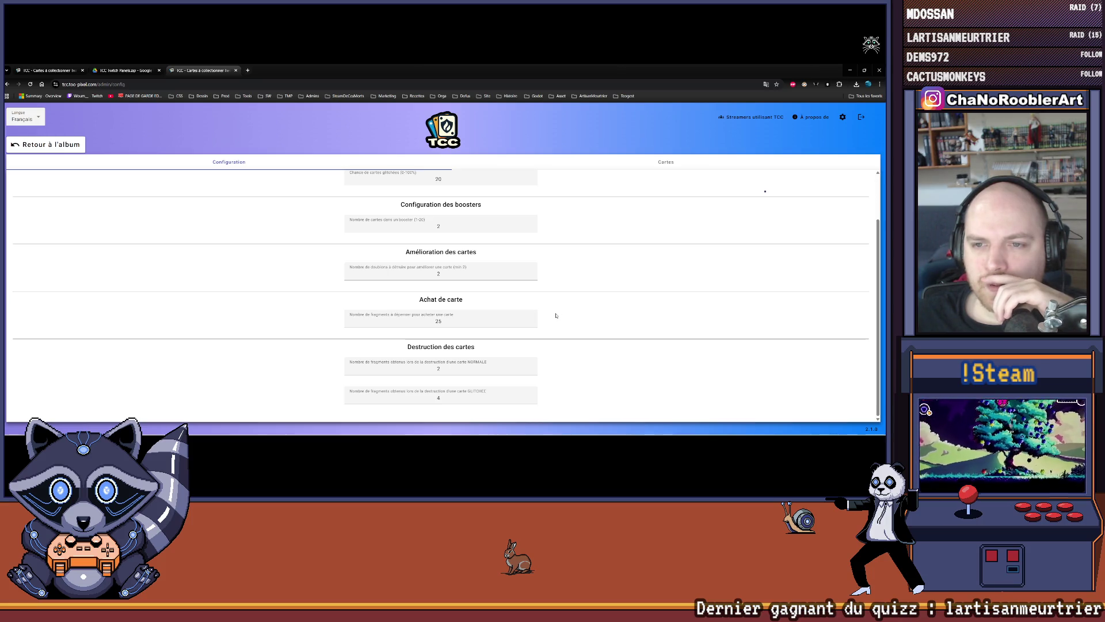
{"action": "scroll", "coordinate": [558, 315], "scroll_direction": "up", "scroll_amount": 2}
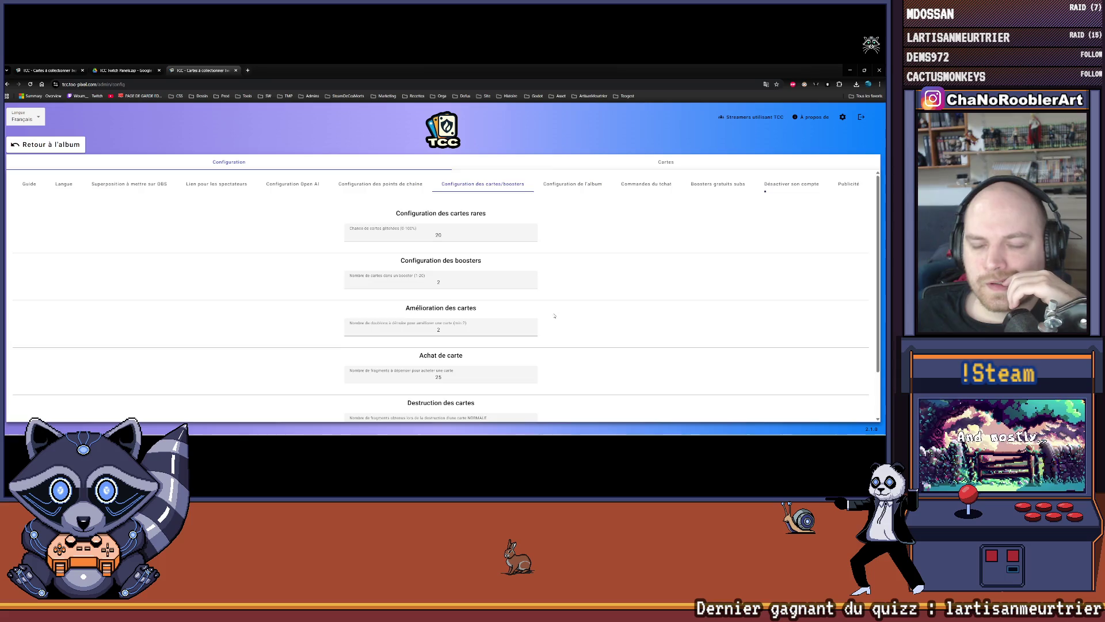
{"action": "scroll", "coordinate": [554, 315], "scroll_direction": "down", "scroll_amount": 2}
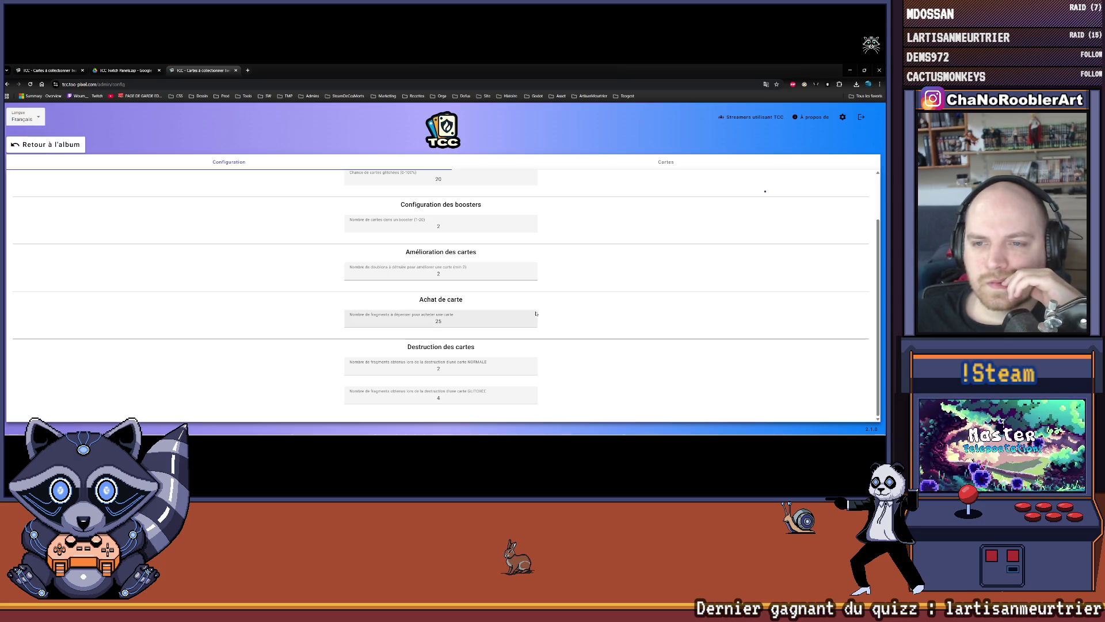
{"action": "scroll", "coordinate": [541, 315], "scroll_direction": "up", "scroll_amount": 2}
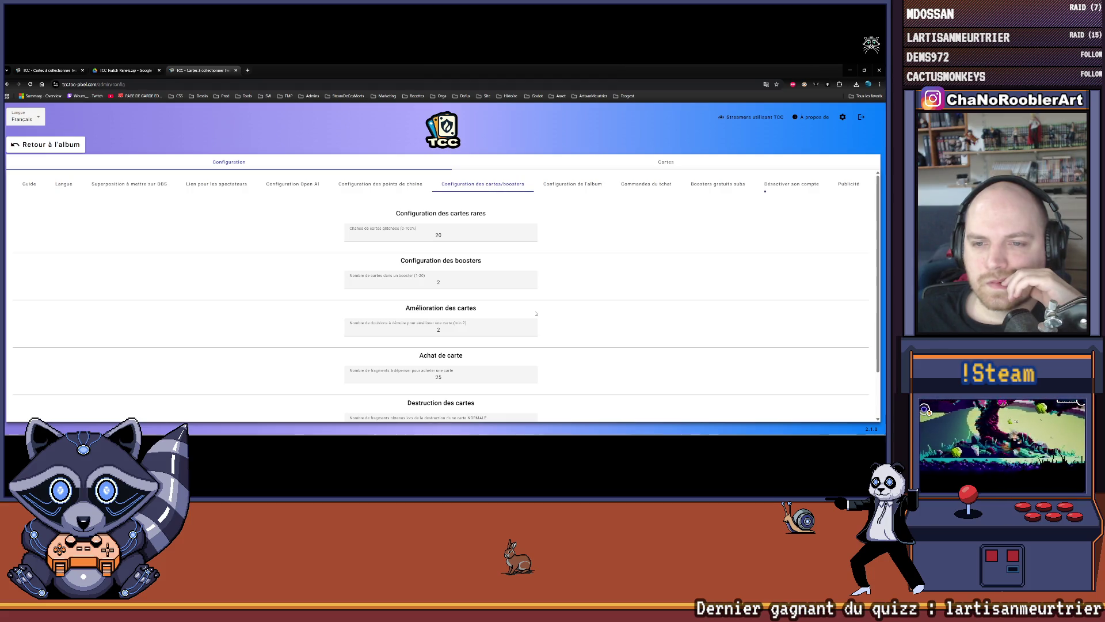
View the album visibility settings, then minimize Chrome to return to Aseprite.
{"action": "left_click", "coordinate": [570, 184]}
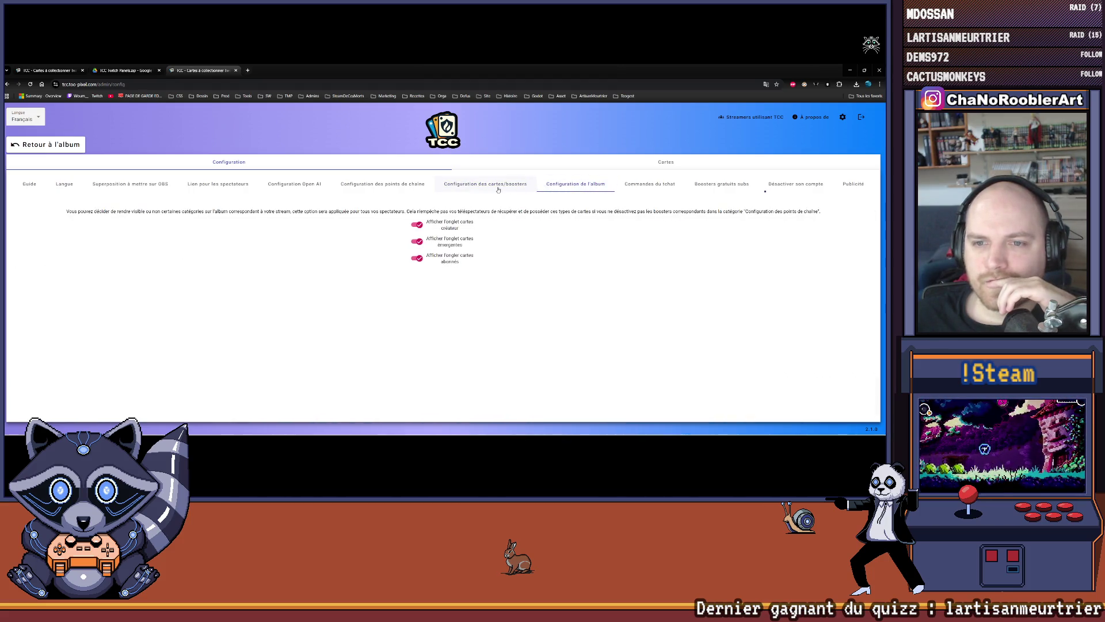
{"action": "left_click", "coordinate": [472, 189]}
{"action": "key", "text": "Left"}
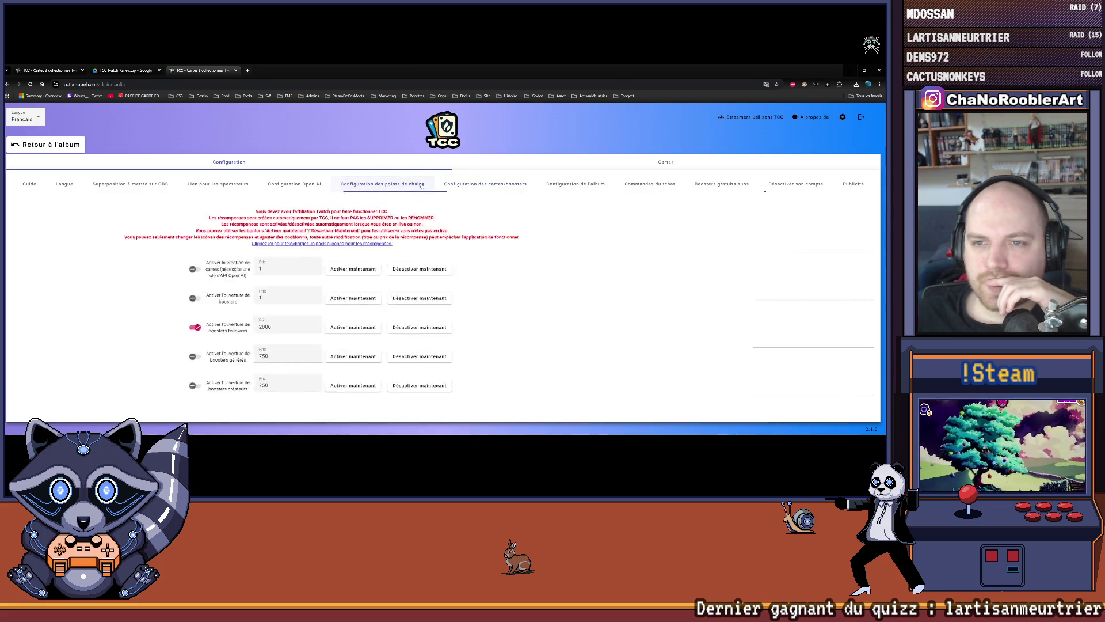
{"action": "left_click", "coordinate": [466, 186]}
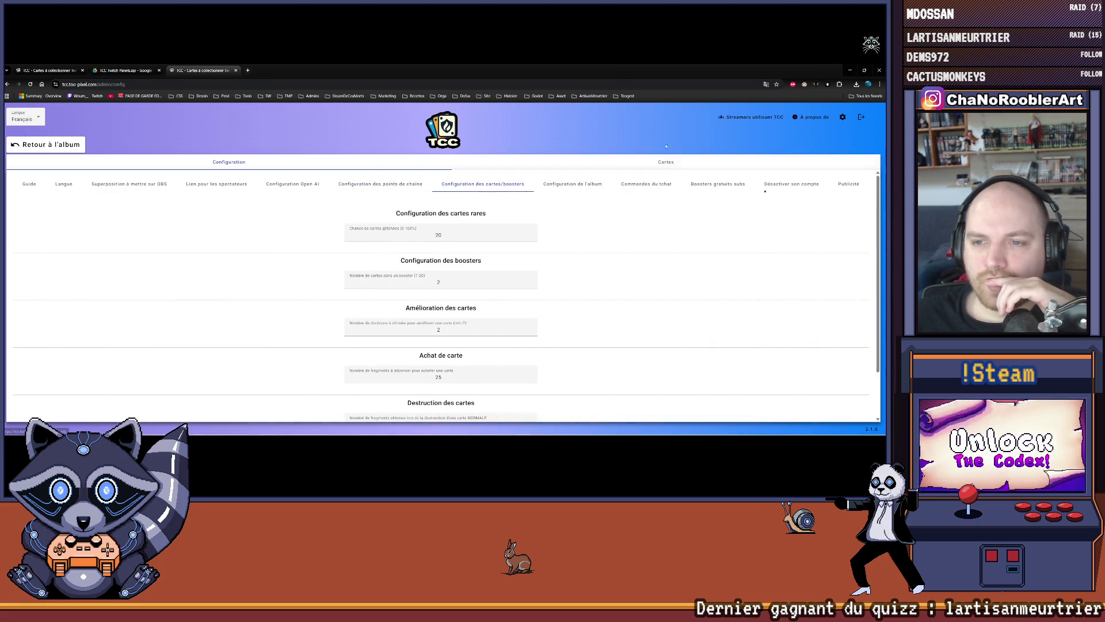
{"action": "left_click", "coordinate": [850, 69]}
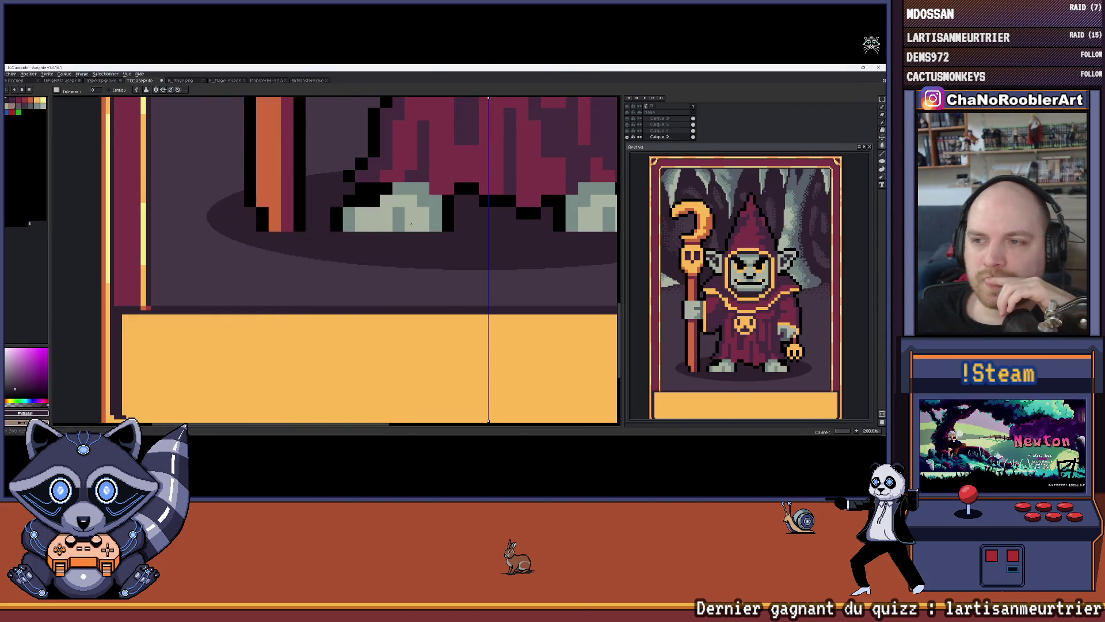
Reframe the whole card and briefly hide Calque 2 and another layer to compare.
{"action": "scroll", "coordinate": [451, 195], "scroll_direction": "down", "scroll_amount": 3}
{"action": "left_click_drag", "start_coordinate": [451, 195], "coordinate": [404, 280]}
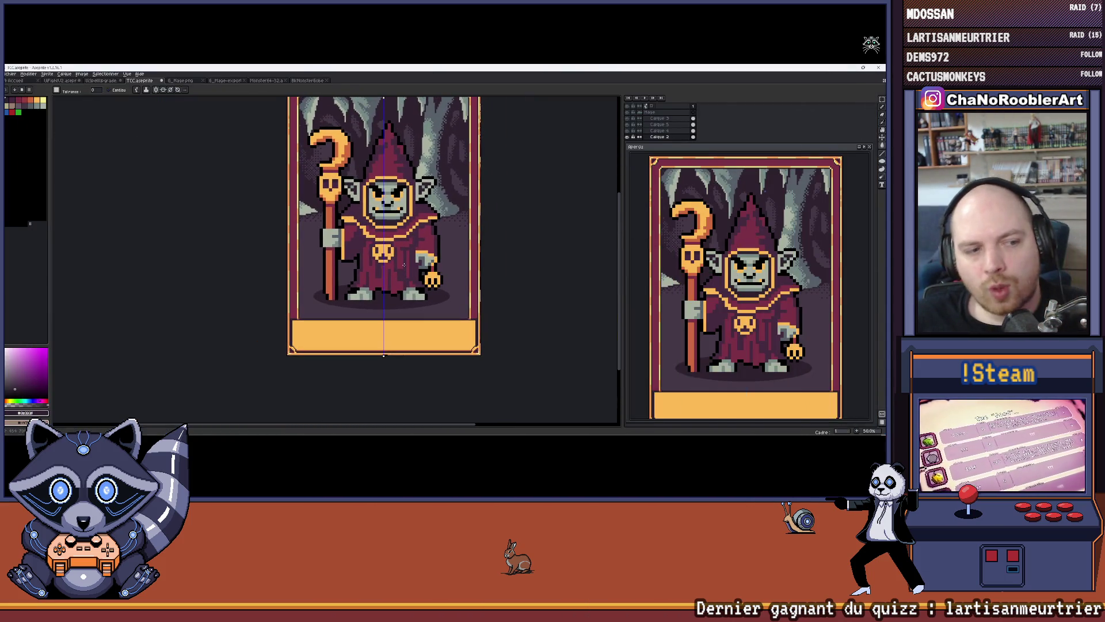
{"action": "mouse_move", "coordinate": [367, 162]}
{"action": "left_mouse_down"}
{"action": "mouse_move", "coordinate": [356, 227]}
{"action": "mouse_move", "coordinate": [349, 186]}
{"action": "left_mouse_up"}
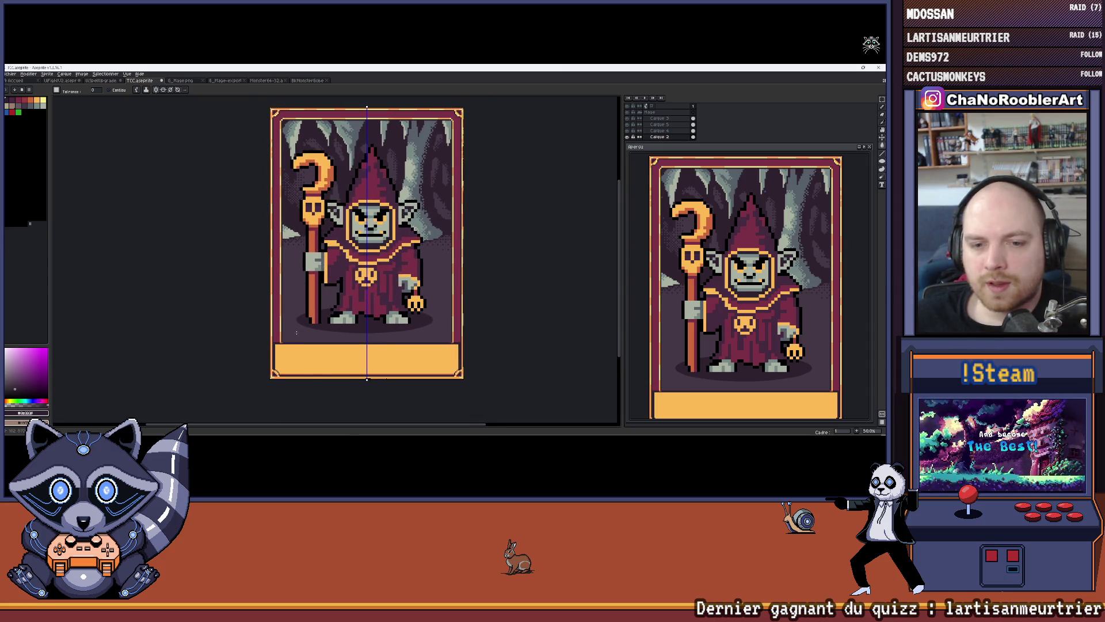
{"action": "scroll", "coordinate": [296, 333], "scroll_direction": "up", "scroll_amount": 2}
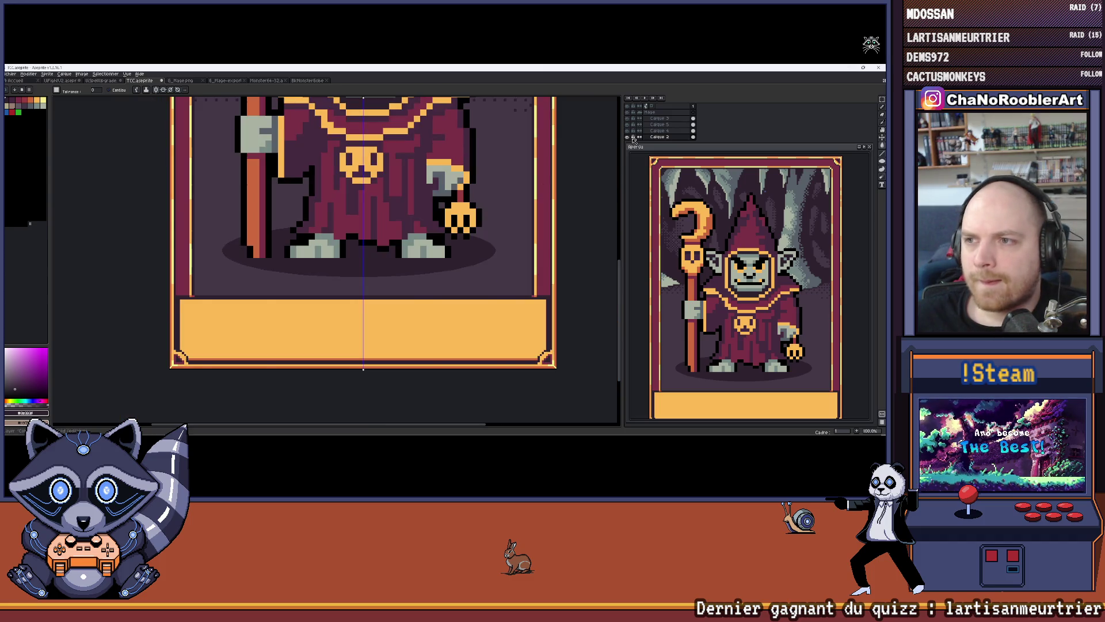
{"action": "left_click", "coordinate": [628, 137]}
{"action": "left_click", "coordinate": [628, 137]}
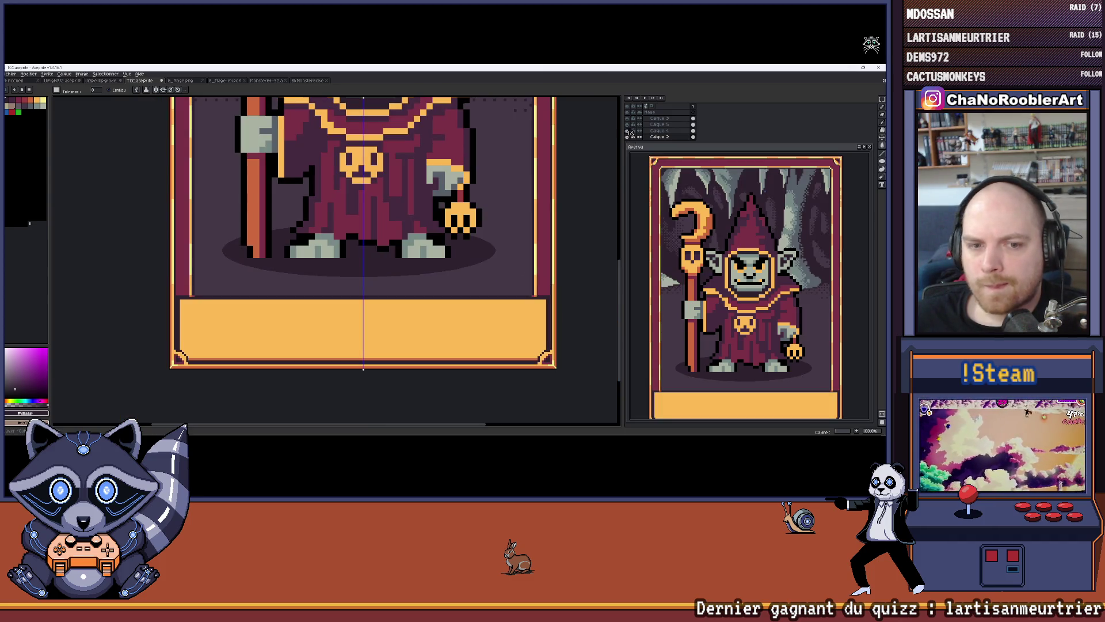
{"action": "left_click", "coordinate": [628, 125]}
{"action": "left_click", "coordinate": [629, 125]}
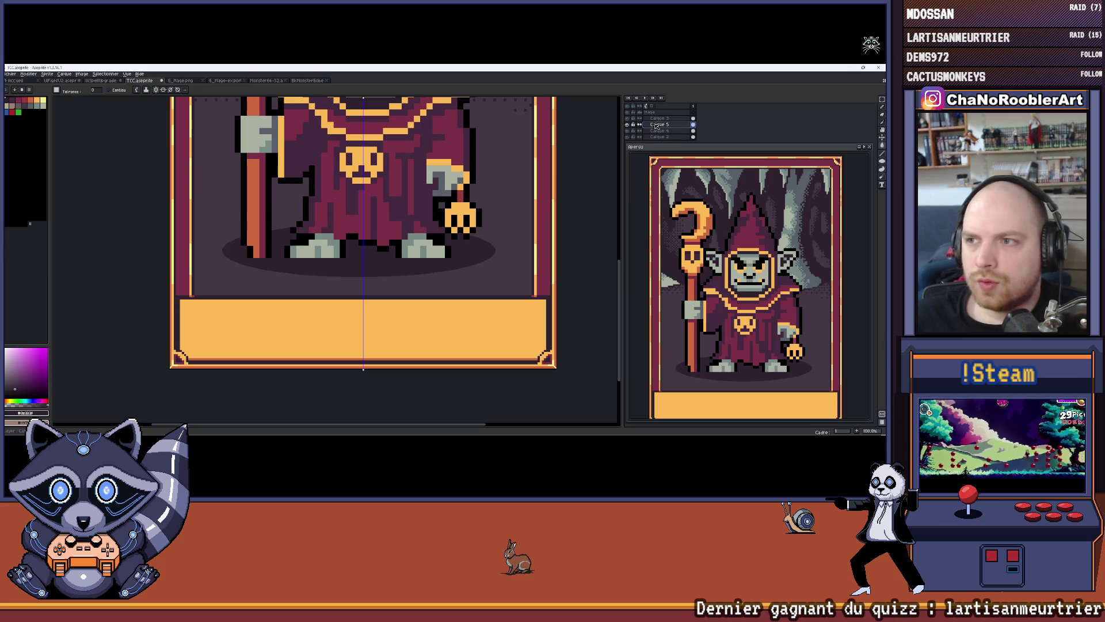
{"action": "scroll", "coordinate": [252, 261], "scroll_direction": "up", "scroll_amount": 3}
With the pencil in dark purple, undo a stray stroke and paint pixels above the orange bar.
{"action": "key", "text": "b"}
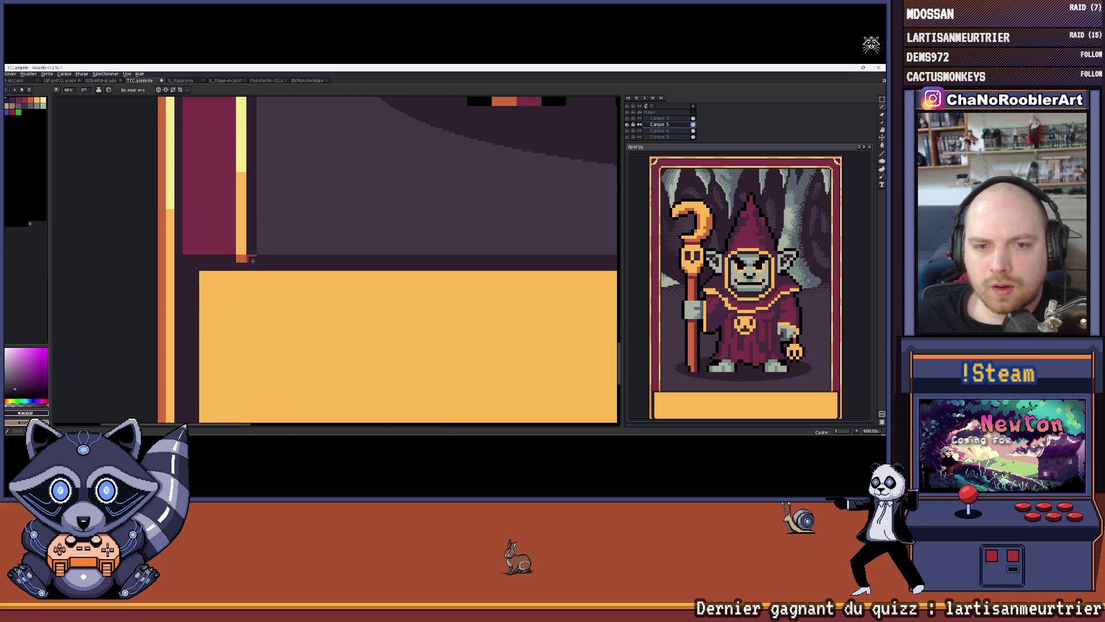
{"action": "scroll", "coordinate": [252, 260], "scroll_direction": "up", "scroll_amount": 3}
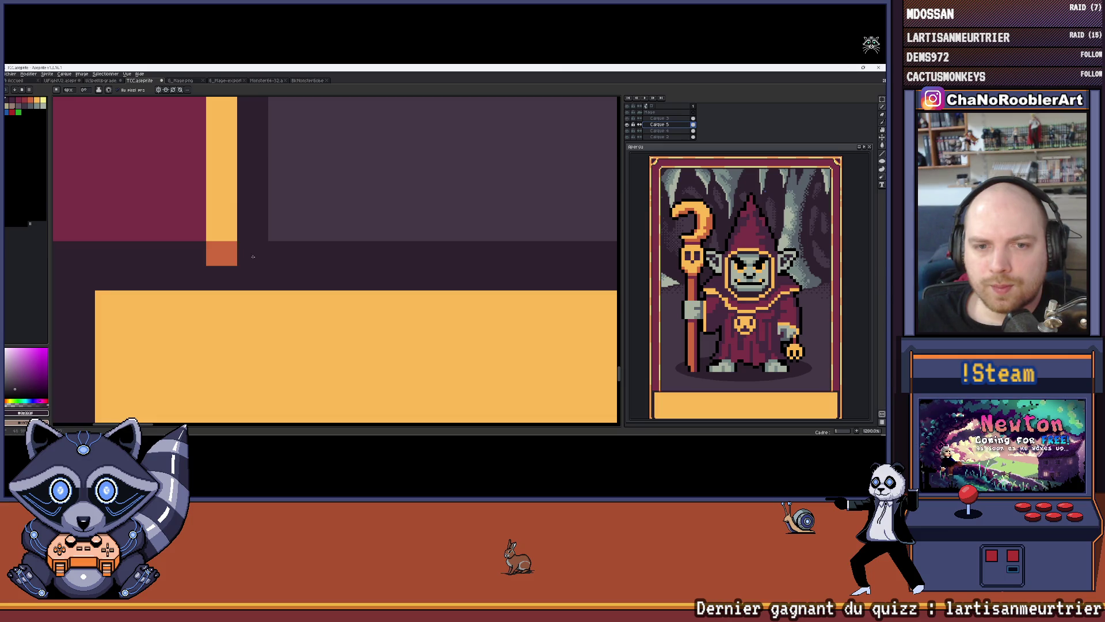
{"action": "scroll", "coordinate": [252, 257], "scroll_direction": "down", "scroll_amount": 4}
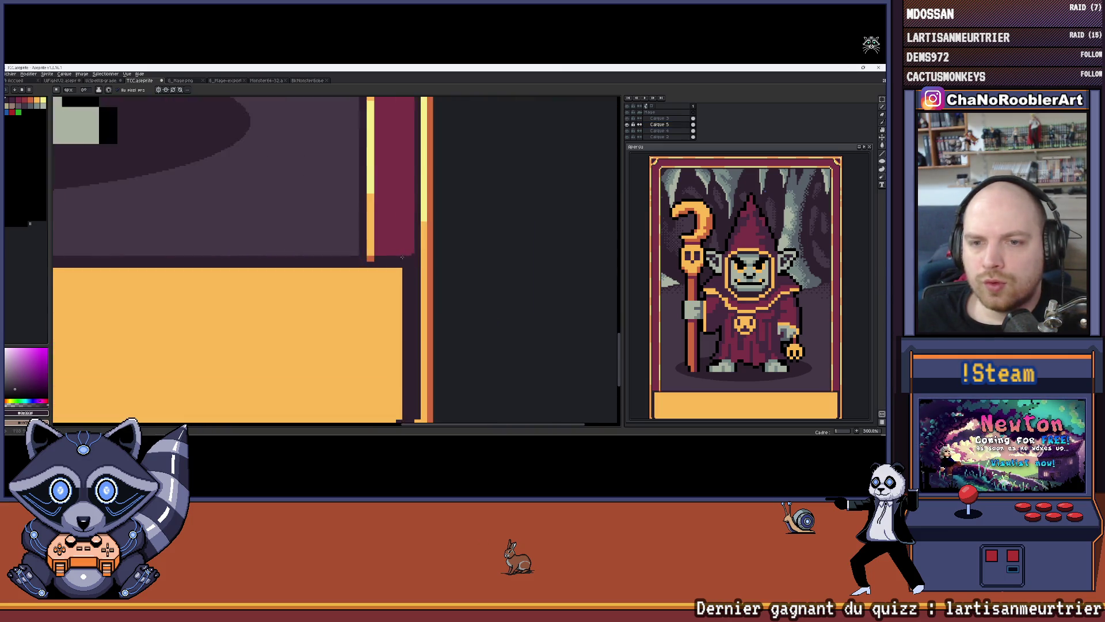
{"action": "scroll", "coordinate": [375, 255], "scroll_direction": "up", "scroll_amount": 1}
{"action": "scroll", "coordinate": [334, 259], "scroll_direction": "down", "scroll_amount": 4}
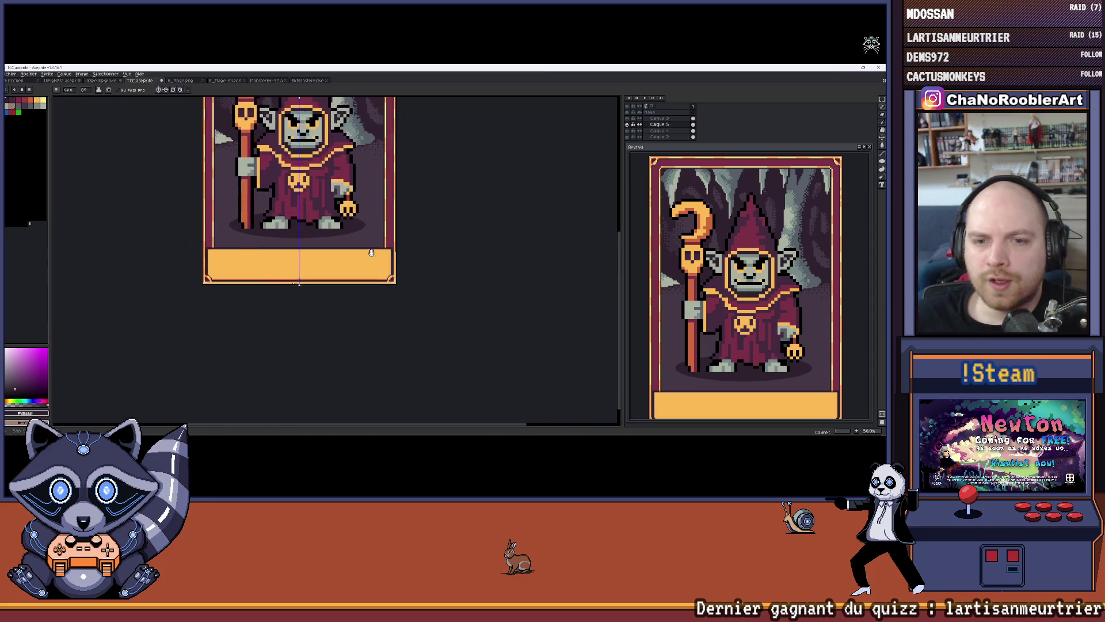
{"action": "scroll", "coordinate": [374, 223], "scroll_direction": "up", "scroll_amount": 3}
{"action": "scroll", "coordinate": [373, 222], "scroll_direction": "up", "scroll_amount": 2}
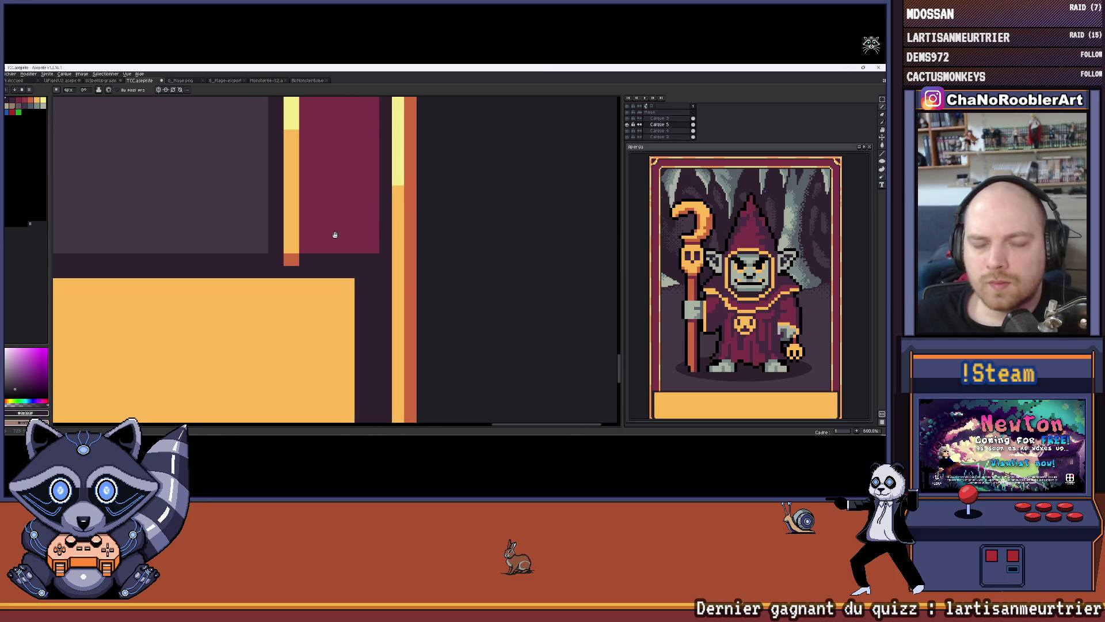
{"action": "left_click", "coordinate": [311, 267], "text": "alt"}
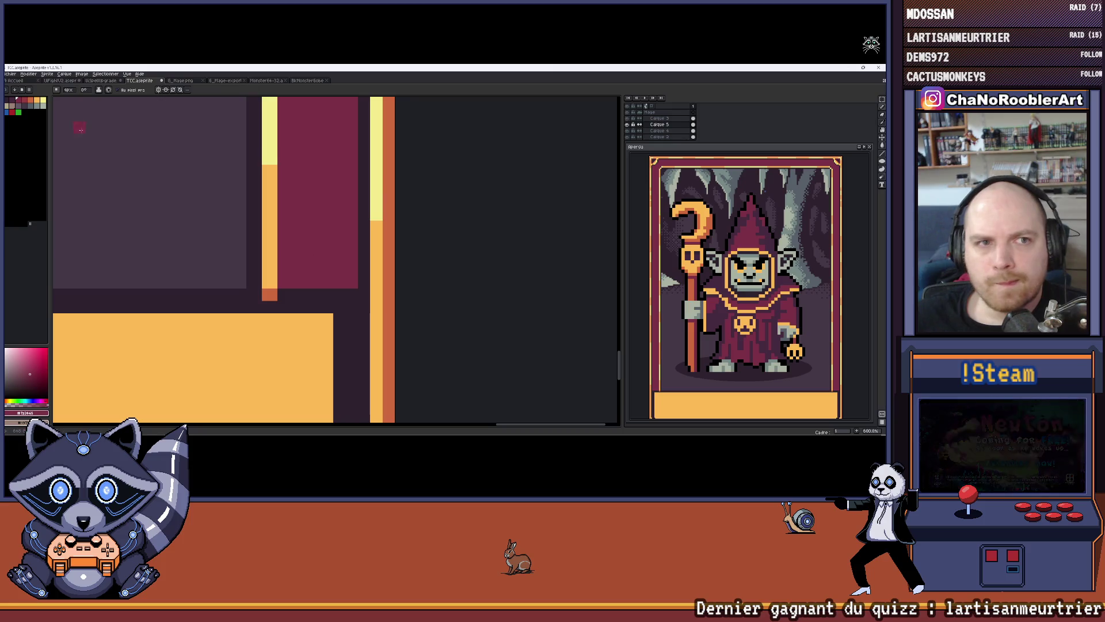
{"action": "left_click", "coordinate": [12, 101]}
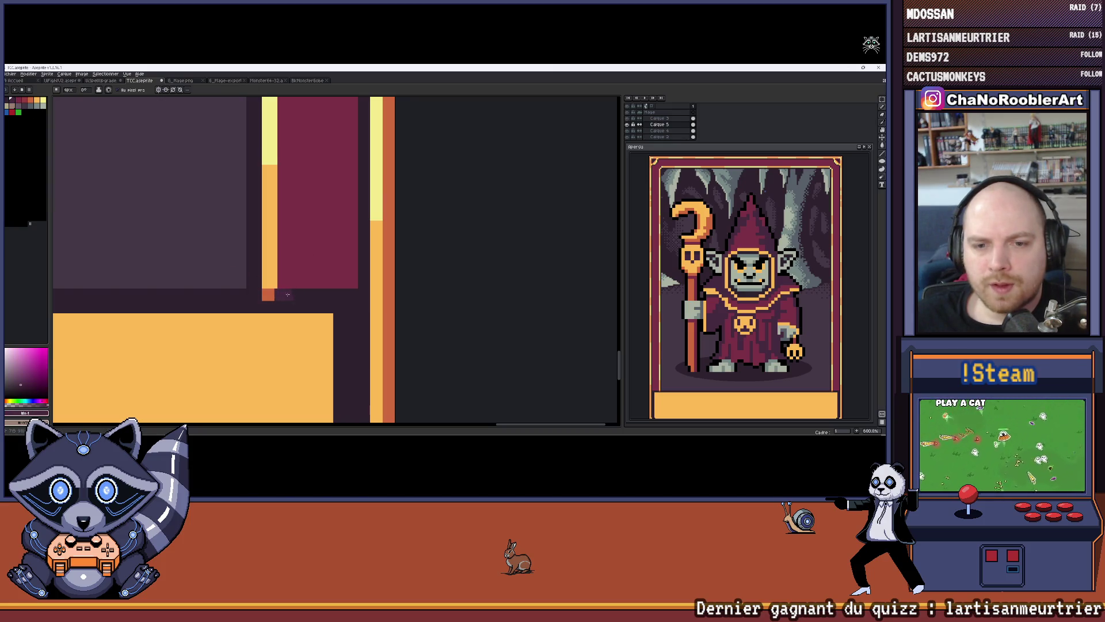
{"action": "key", "text": "ctrl+z"}
{"action": "scroll", "coordinate": [276, 294], "scroll_direction": "up", "scroll_amount": 2}
{"action": "left_click_drag", "start_coordinate": [277, 294], "coordinate": [405, 295]}
Pan over the card's lower area and undo the last pencil stroke.
{"action": "scroll", "coordinate": [235, 252], "scroll_direction": "down", "scroll_amount": 8}
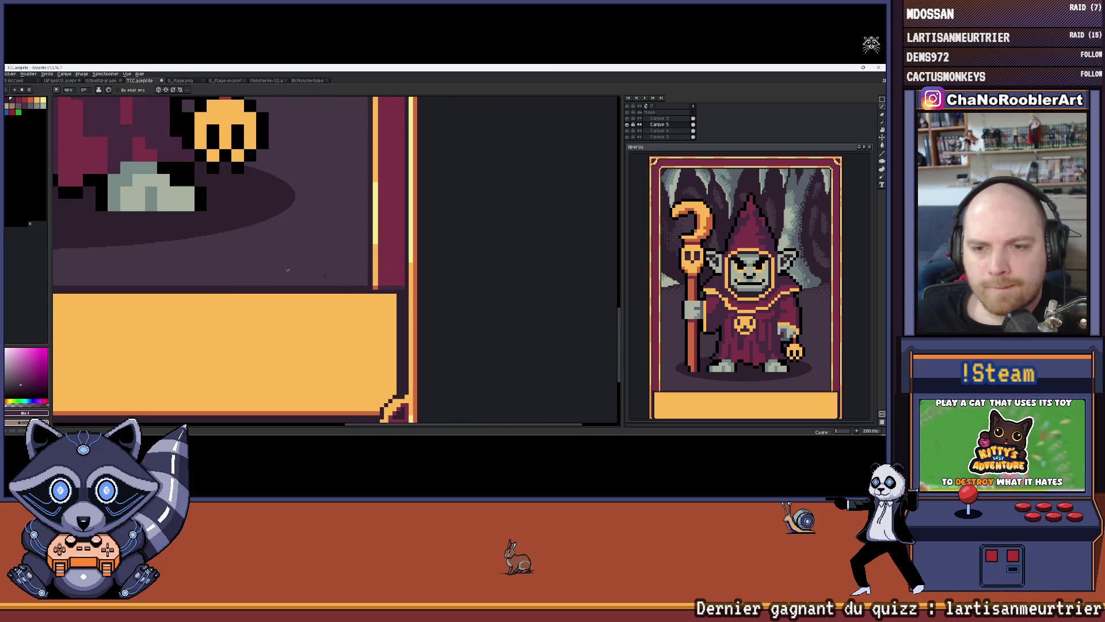
{"action": "scroll", "coordinate": [236, 251], "scroll_direction": "up", "scroll_amount": 6}
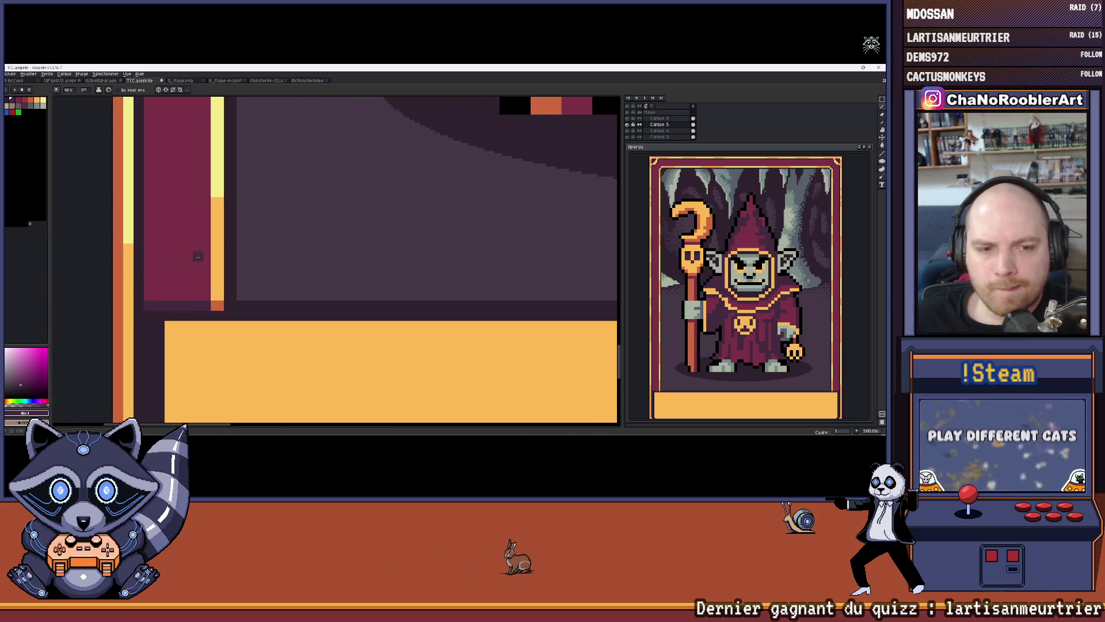
{"action": "scroll", "coordinate": [282, 232], "scroll_direction": "down", "scroll_amount": 4}
{"action": "left_click_drag", "start_coordinate": [282, 232], "coordinate": [206, 264]}
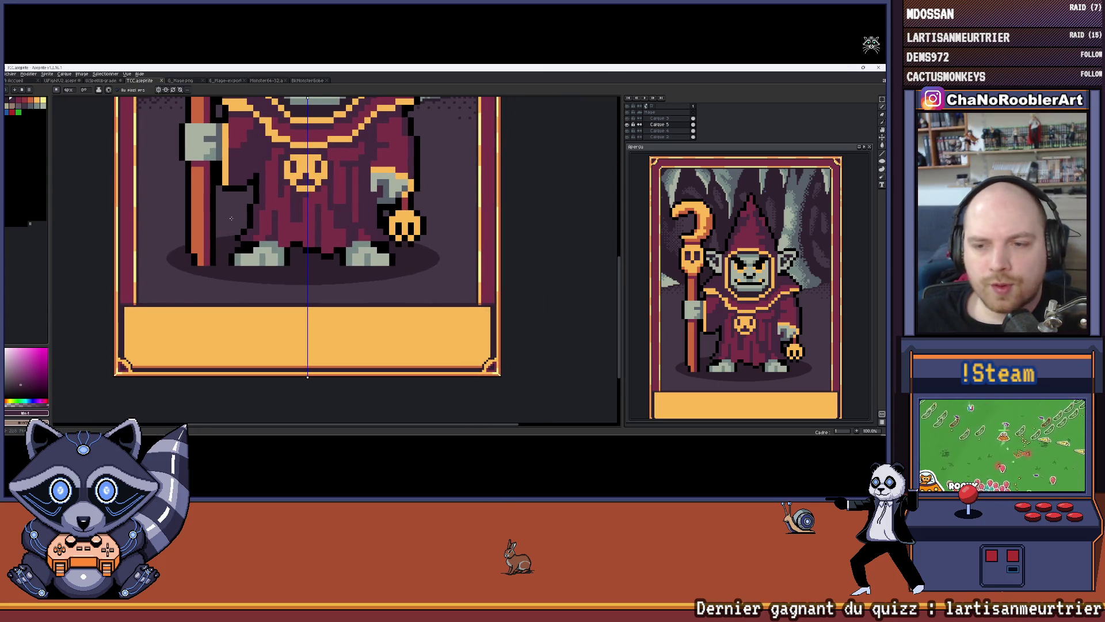
{"action": "scroll", "coordinate": [231, 218], "scroll_direction": "down", "scroll_amount": 2}
{"action": "scroll", "coordinate": [248, 225], "scroll_direction": "up", "scroll_amount": 2}
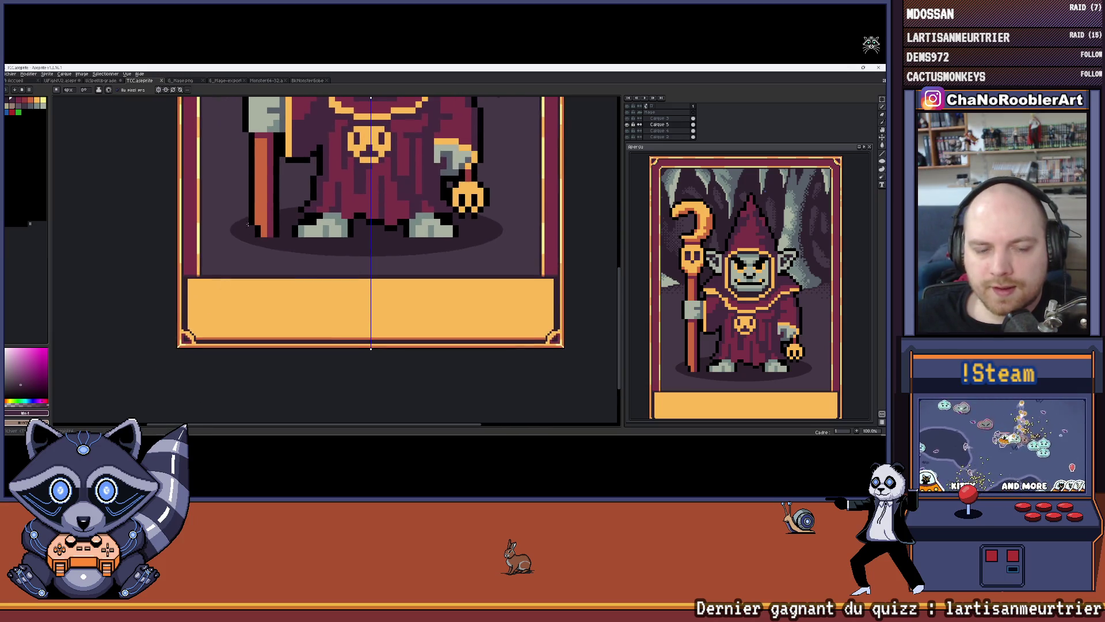
{"action": "left_click_drag", "start_coordinate": [247, 224], "coordinate": [238, 281]}
{"action": "scroll", "coordinate": [270, 189], "scroll_direction": "down", "scroll_amount": 2}
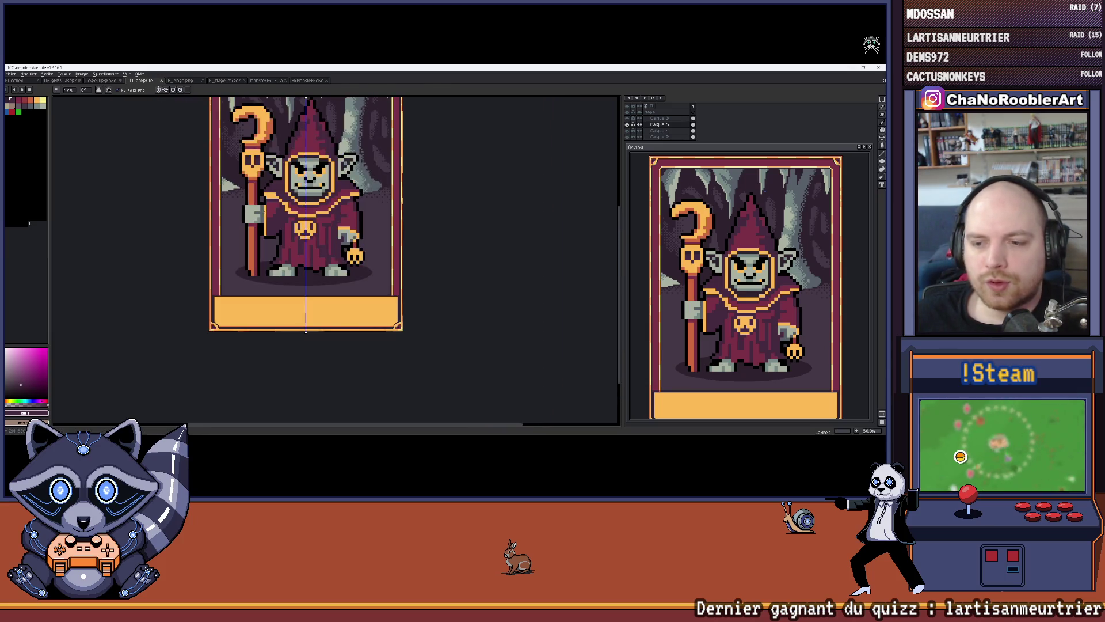
{"action": "scroll", "coordinate": [221, 291], "scroll_direction": "up", "scroll_amount": 5}
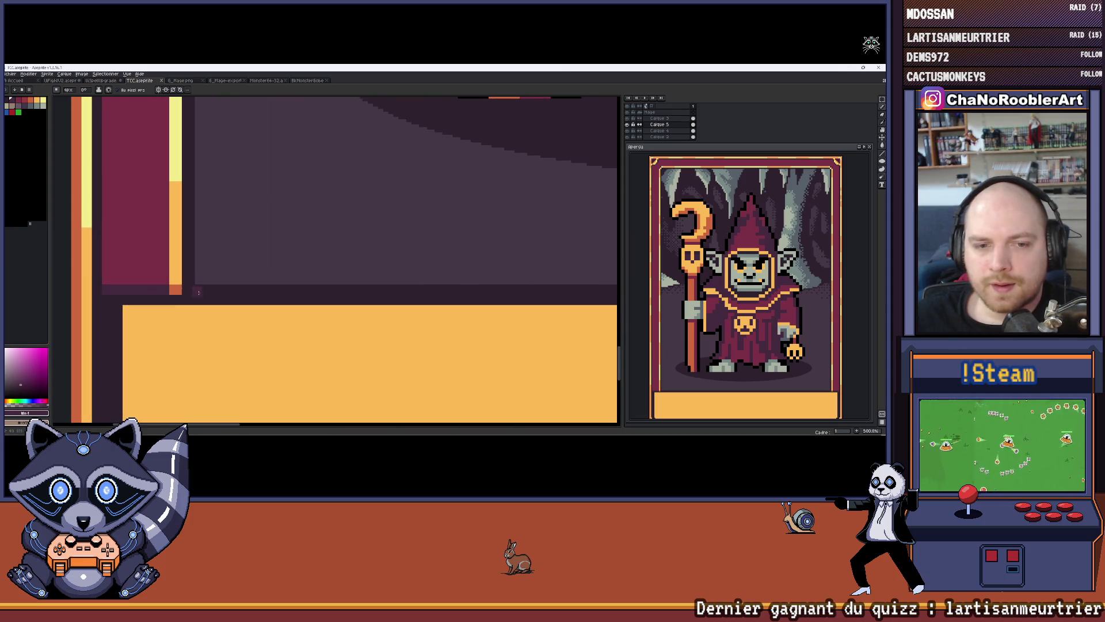
{"action": "scroll", "coordinate": [299, 277], "scroll_direction": "right", "scroll_amount": 10}
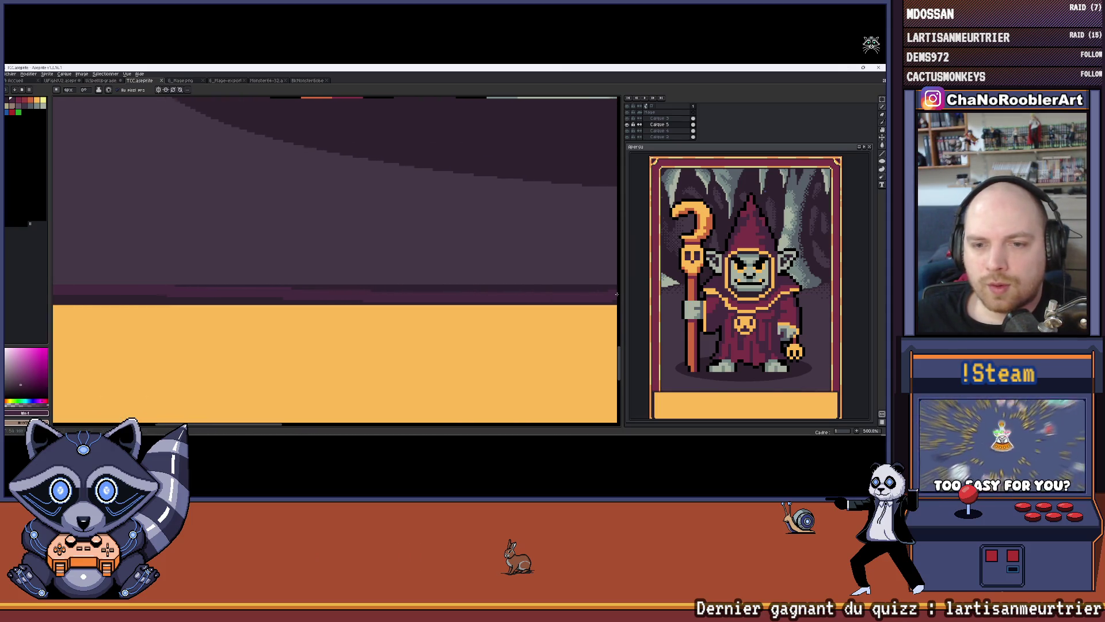
{"action": "key", "text": "ctrl+z"}
Draw a lighter purple row along the floor edge and nudge it up one pixel.
{"action": "scroll", "coordinate": [392, 259], "scroll_direction": "up", "scroll_amount": 1}
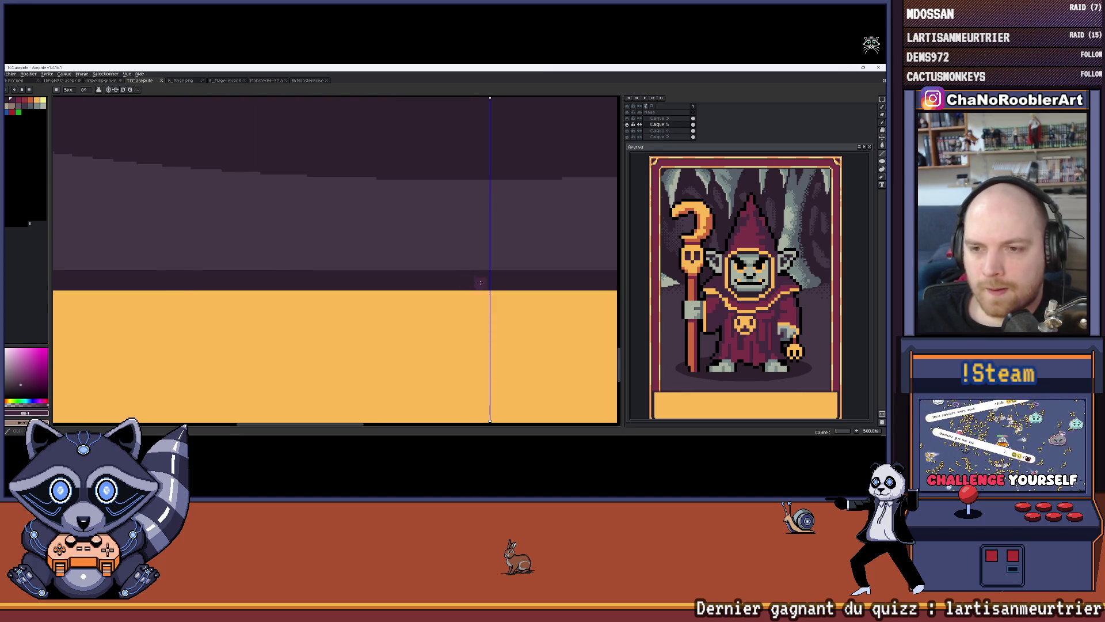
{"action": "scroll", "coordinate": [480, 276], "scroll_direction": "up", "scroll_amount": 1}
{"action": "scroll", "coordinate": [272, 317], "scroll_direction": "left", "scroll_amount": 5}
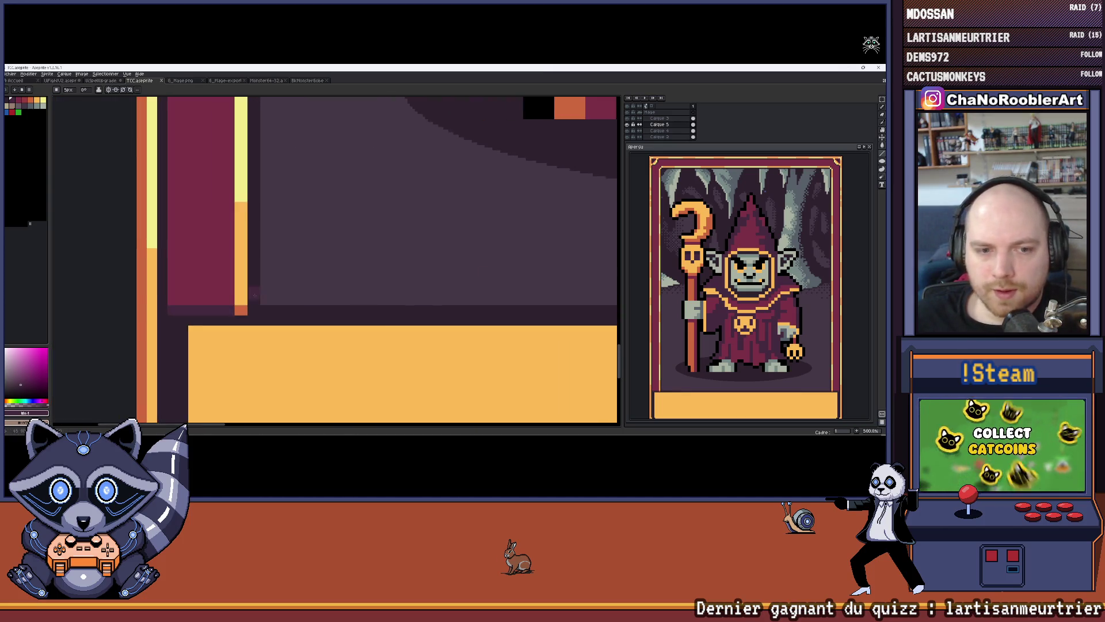
{"action": "scroll", "coordinate": [272, 317], "scroll_direction": "left", "scroll_amount": 2}
{"action": "left_click_drag", "start_coordinate": [271, 318], "coordinate": [547, 318]}
{"action": "scroll", "coordinate": [619, 329], "scroll_direction": "down", "scroll_amount": 2}
{"action": "scroll", "coordinate": [619, 329], "scroll_direction": "down", "scroll_amount": 2}
{"action": "scroll", "coordinate": [406, 333], "scroll_direction": "up", "scroll_amount": 3}
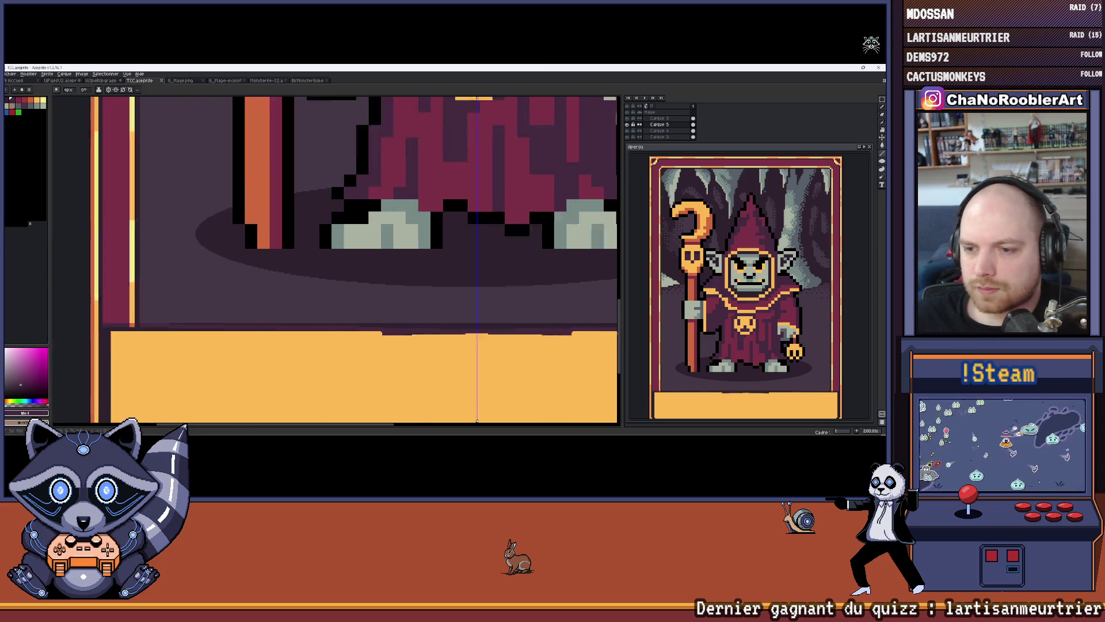
{"action": "key", "text": "Up"}
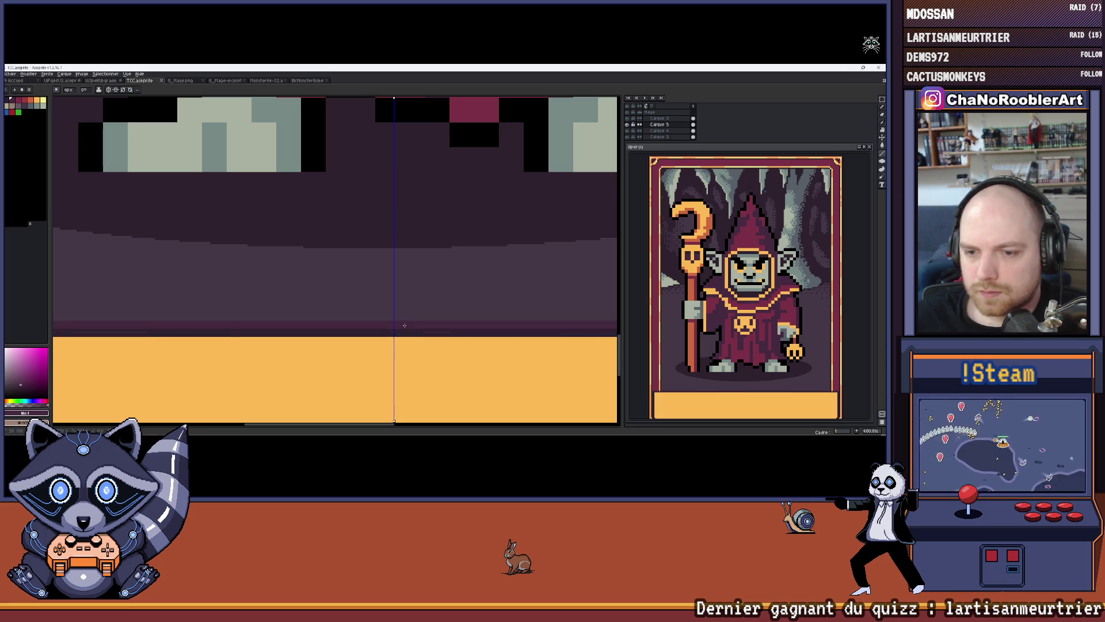
{"action": "scroll", "coordinate": [405, 326], "scroll_direction": "down", "scroll_amount": 3}
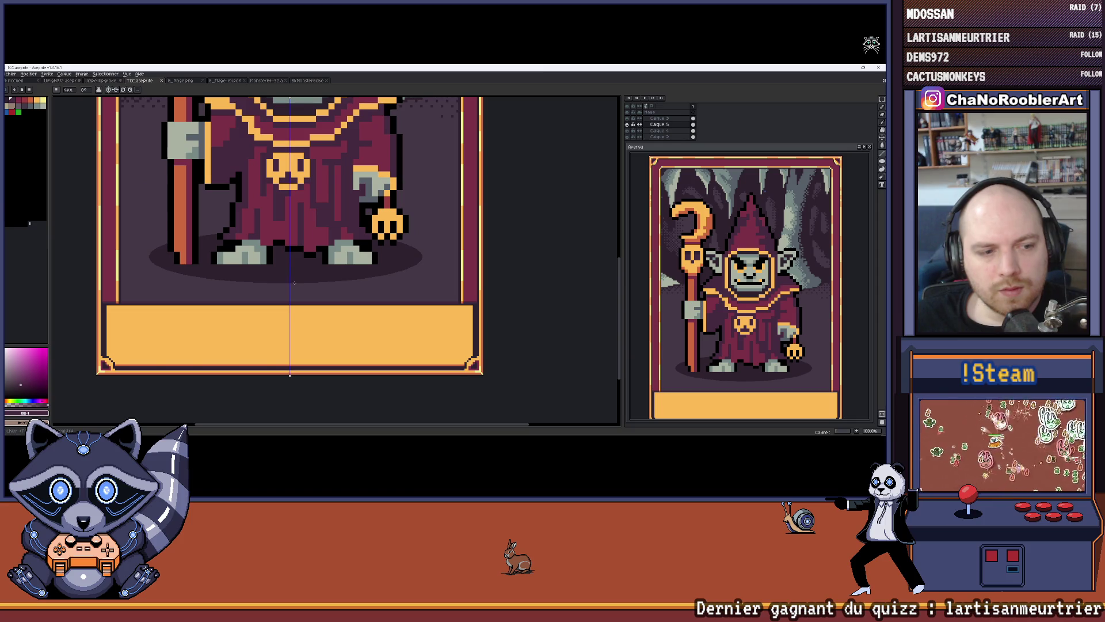
{"action": "scroll", "coordinate": [258, 248], "scroll_direction": "up", "scroll_amount": 2}
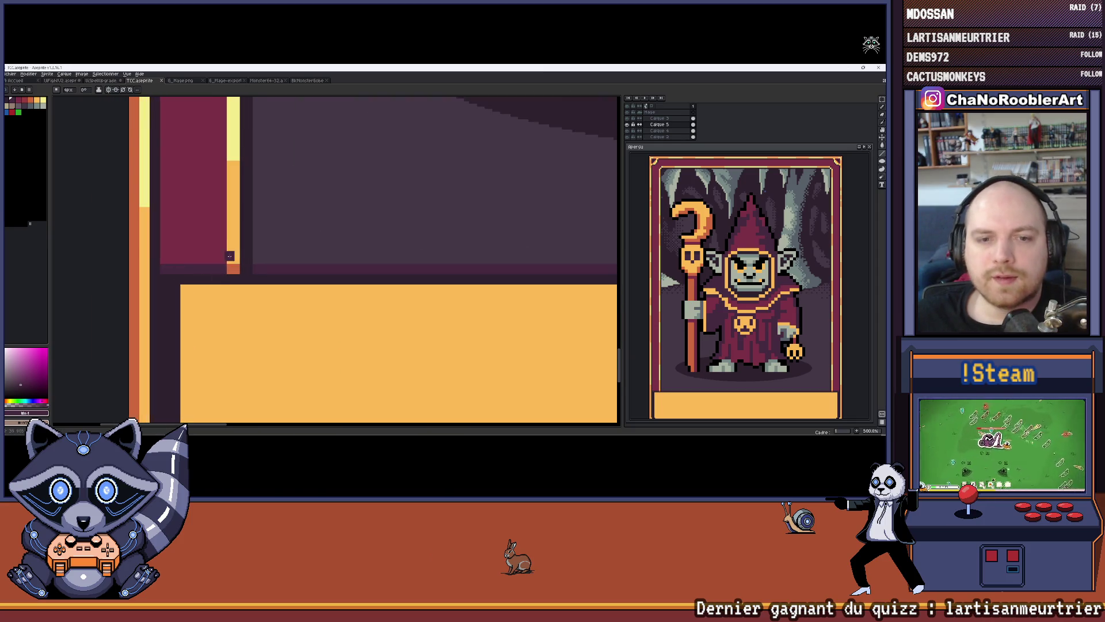
{"action": "scroll", "coordinate": [257, 248], "scroll_direction": "down", "scroll_amount": 2}
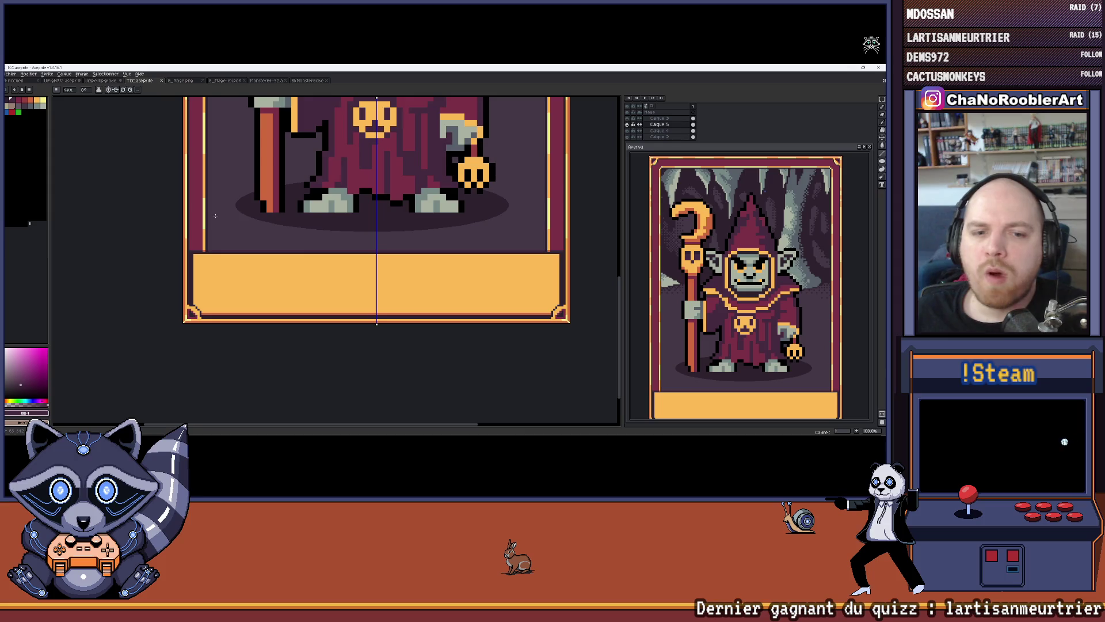
{"action": "scroll", "coordinate": [216, 215], "scroll_direction": "down", "scroll_amount": 1}
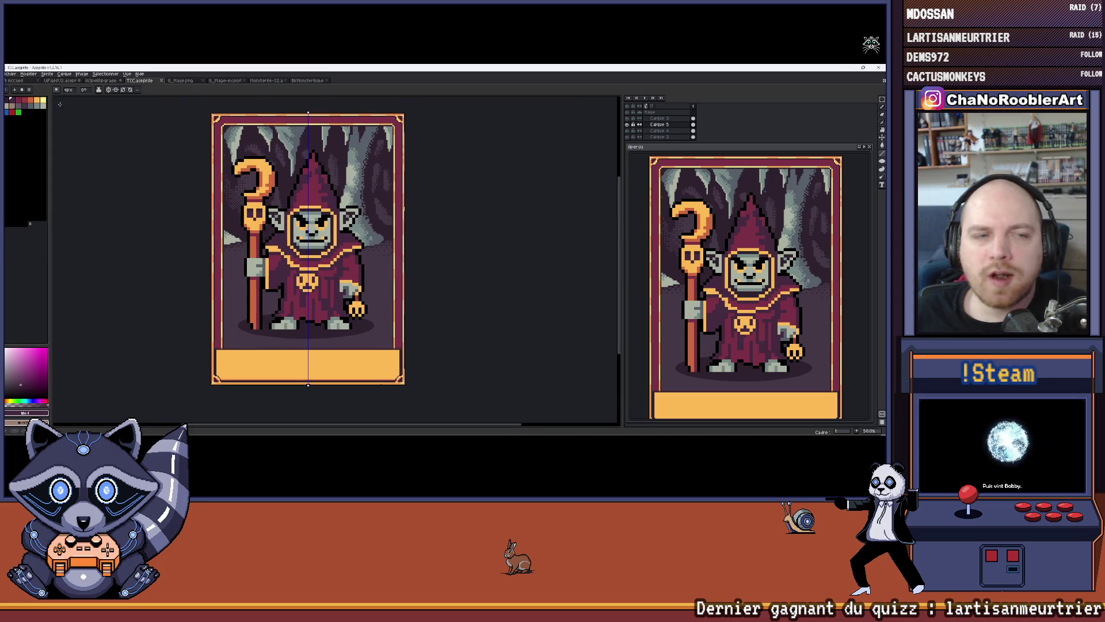
Open and dismiss the Fichier menu, then recentre the whole card in view.
{"action": "left_click", "coordinate": [10, 74]}
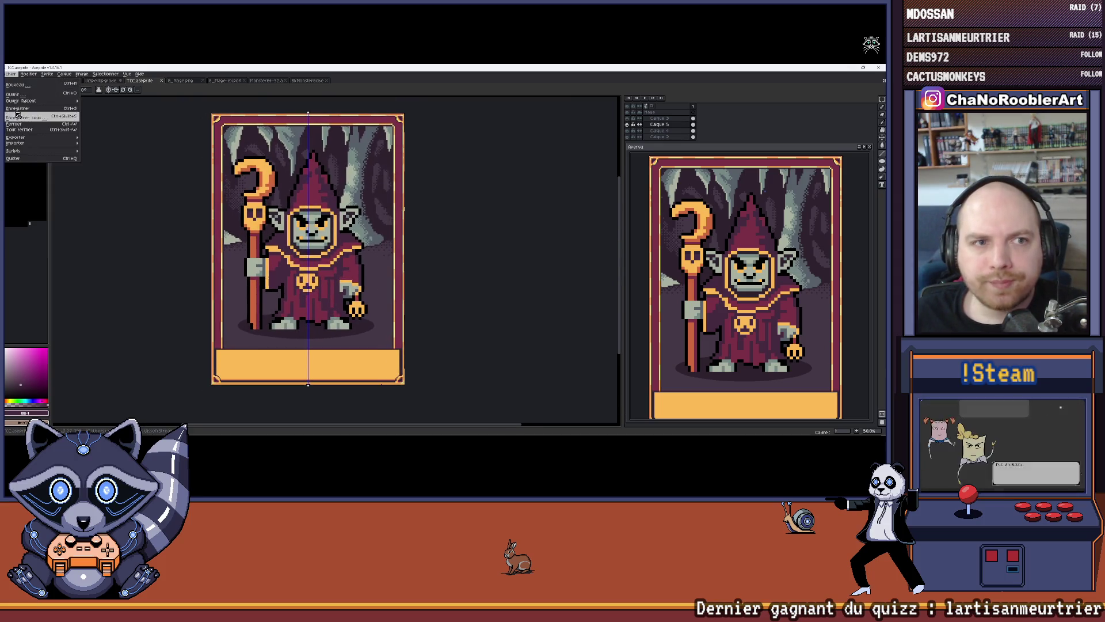
{"action": "key", "text": "Escape"}
{"action": "mouse_move", "coordinate": [174, 216]}
{"action": "left_mouse_down"}
{"action": "mouse_move", "coordinate": [186, 214]}
{"action": "mouse_move", "coordinate": [175, 217]}
{"action": "left_mouse_up"}
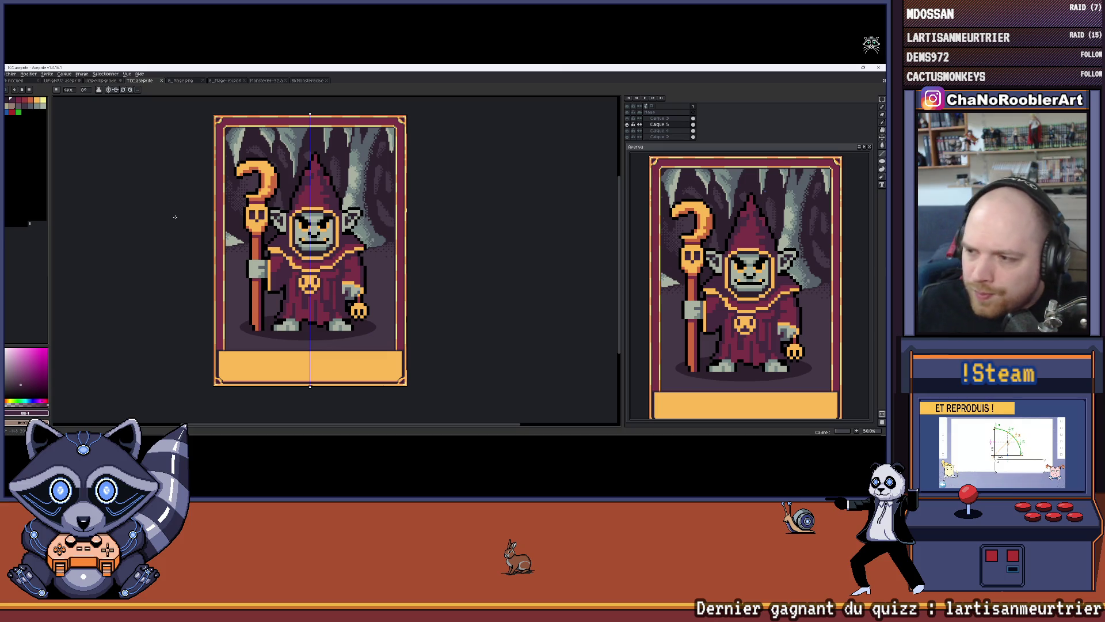
{"action": "scroll", "coordinate": [269, 258], "scroll_direction": "down", "scroll_amount": 1}
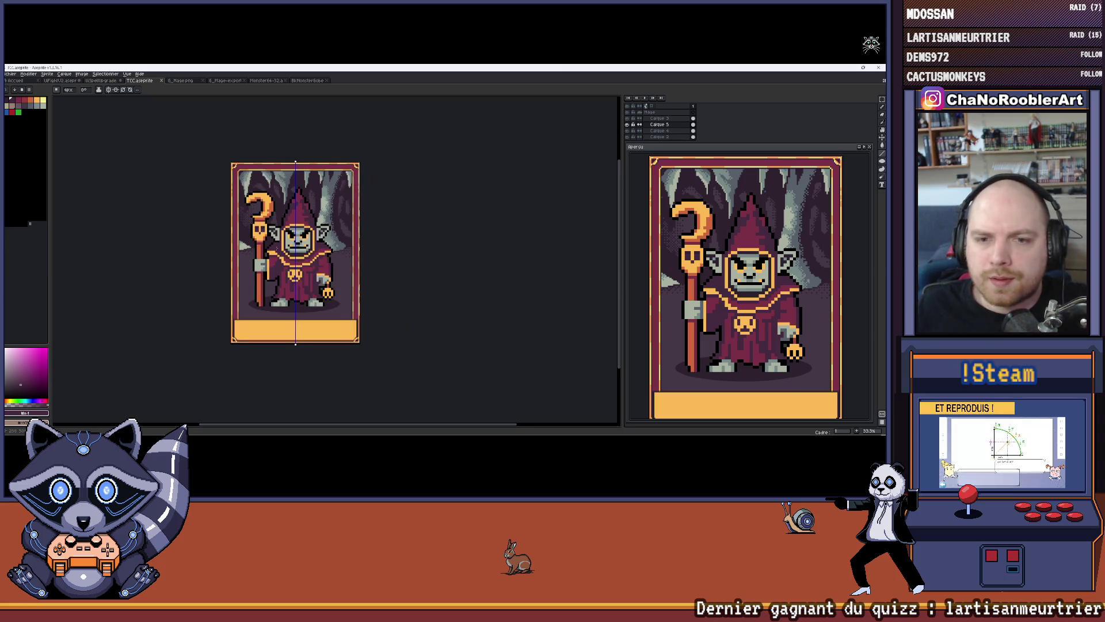
{"action": "scroll", "coordinate": [282, 262], "scroll_direction": "up", "scroll_amount": 1}
{"action": "left_click_drag", "start_coordinate": [131, 103], "coordinate": [115, 117]}
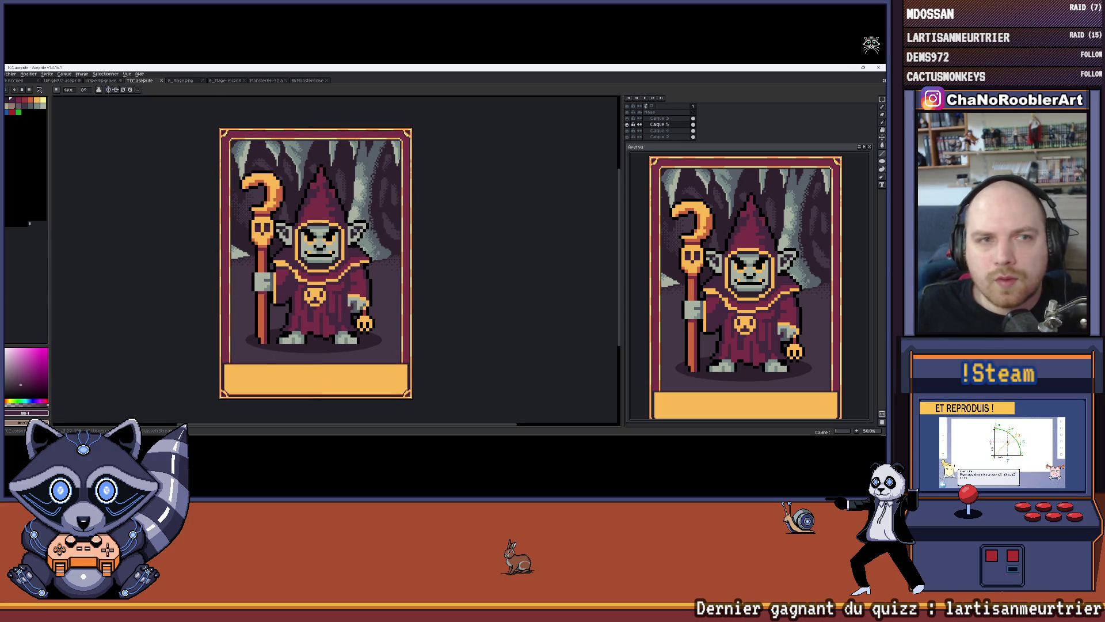
Export the card as a PNG through Fichier > Exporter and close the preview panel.
{"action": "left_click", "coordinate": [12, 74]}
{"action": "mouse_move", "coordinate": [41, 138]}
{"action": "left_click", "coordinate": [115, 142]}
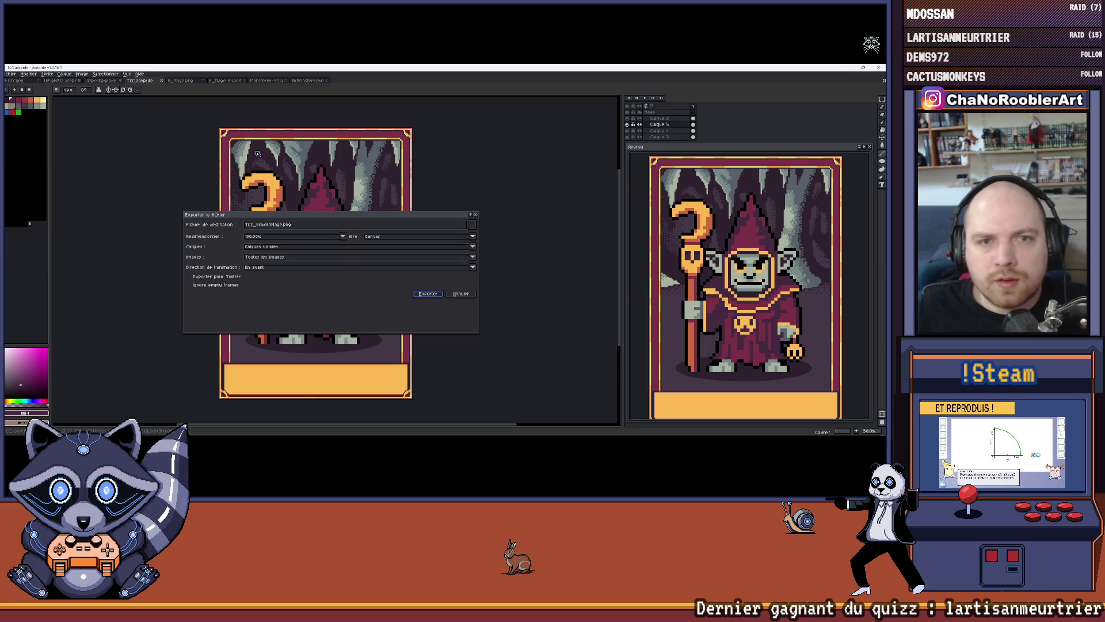
{"action": "left_click", "coordinate": [429, 294]}
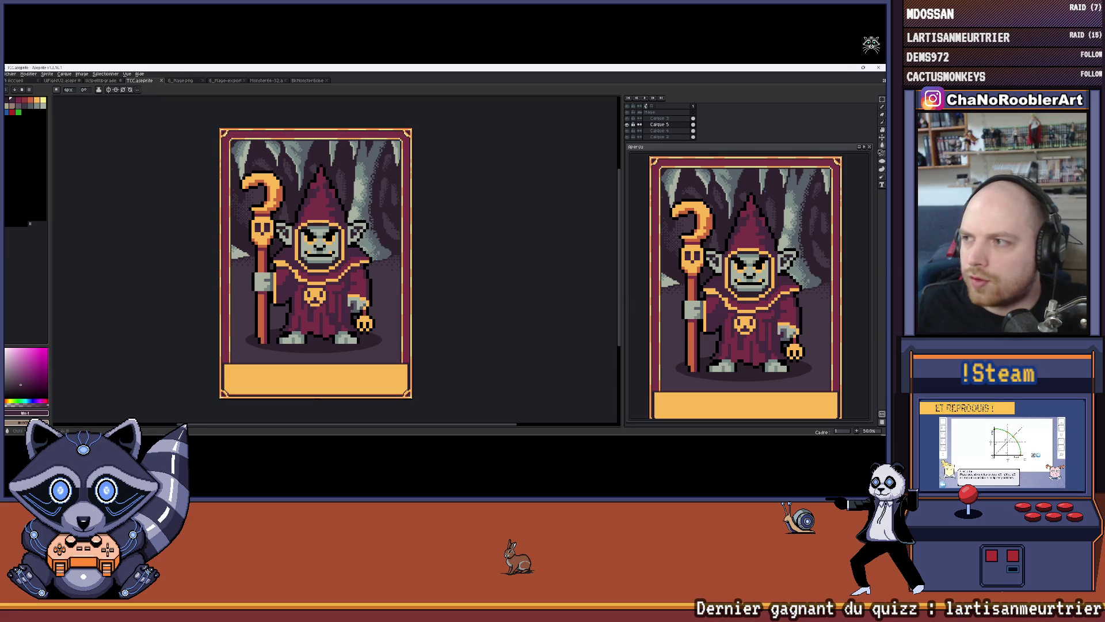
{"action": "left_click", "coordinate": [870, 147]}
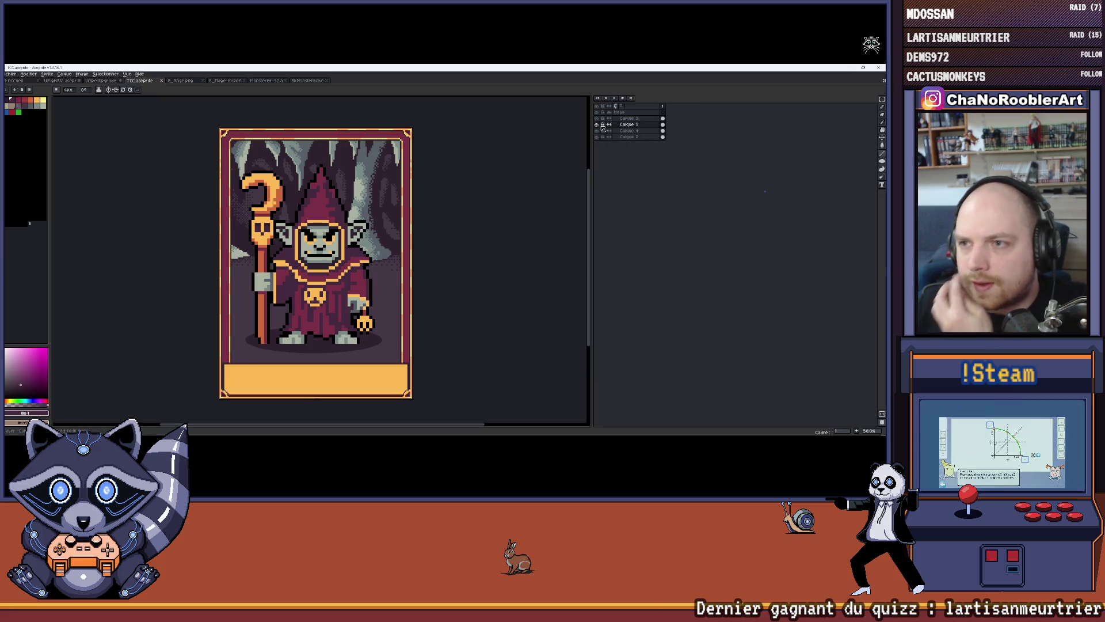
Toggle Calque 3 and Calque 5 visibility to compare what each contributes.
{"action": "left_click", "coordinate": [598, 119]}
{"action": "left_click", "coordinate": [597, 119]}
{"action": "left_click", "coordinate": [597, 119]}
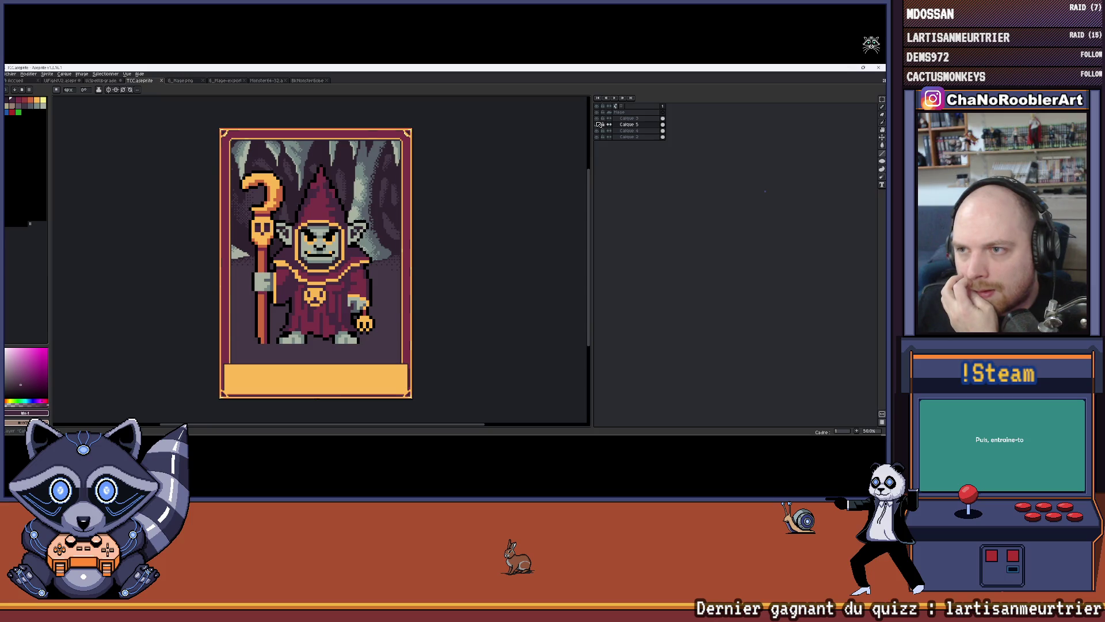
{"action": "left_click", "coordinate": [598, 124]}
{"action": "left_click", "coordinate": [597, 124]}
Rename the mage's layer to Mage and hide it from the card.
{"action": "left_click", "coordinate": [623, 112]}
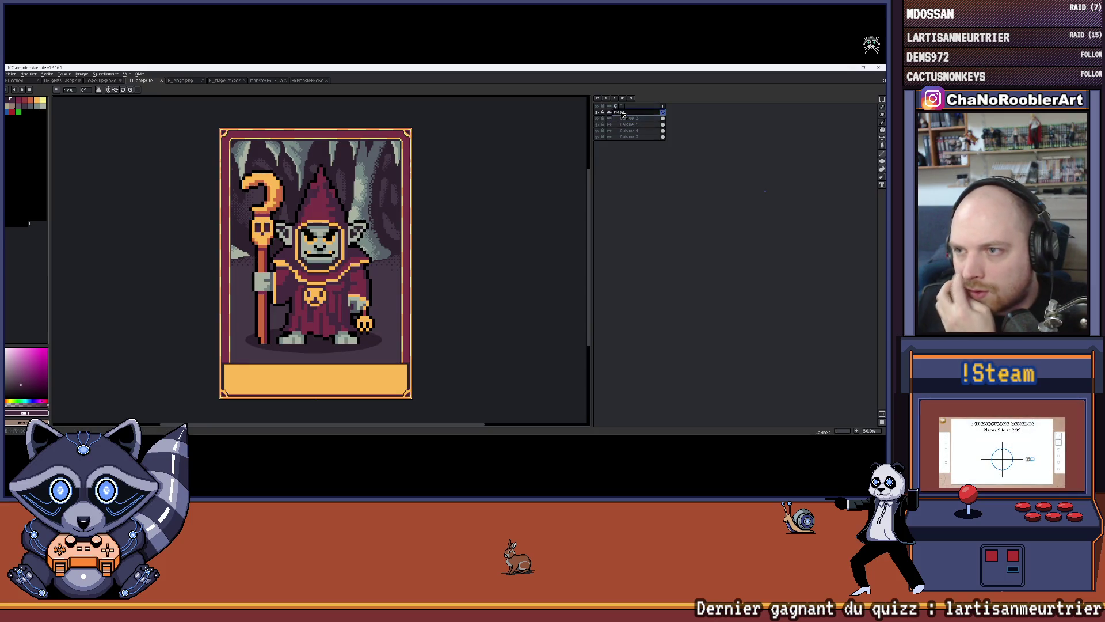
{"action": "double_click", "coordinate": [627, 113]}
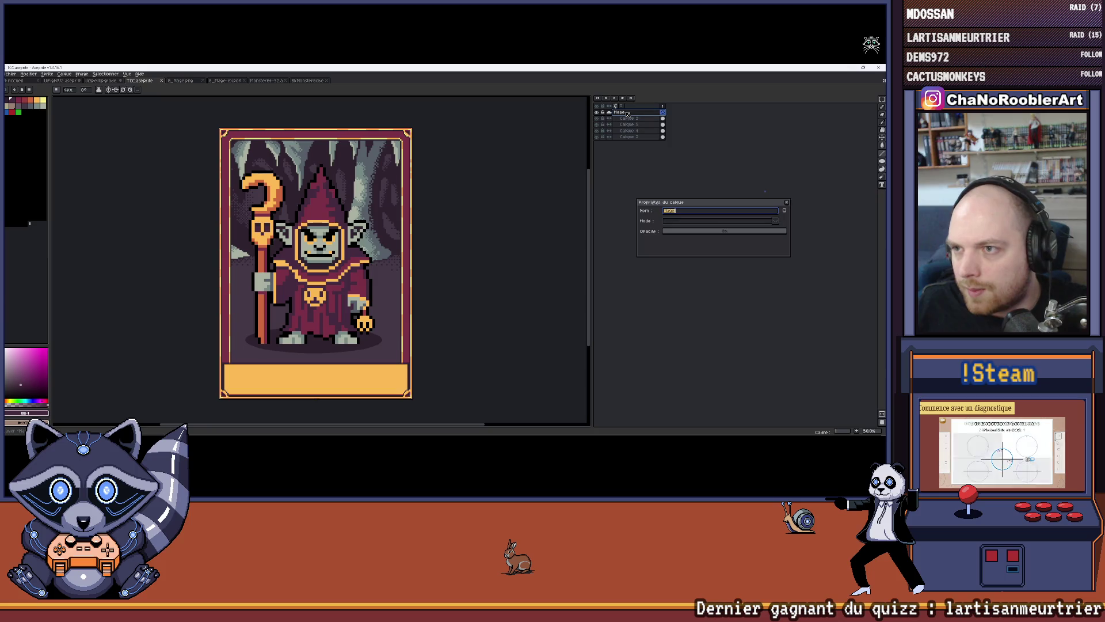
{"action": "type", "text": "Gobelin"}
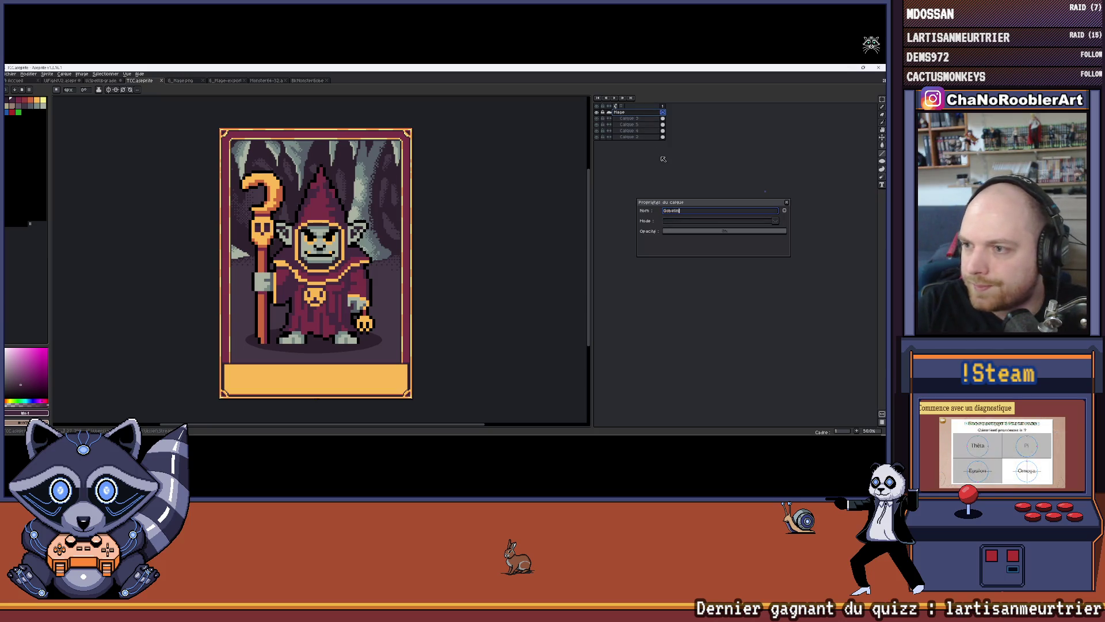
{"action": "left_click", "coordinate": [642, 118]}
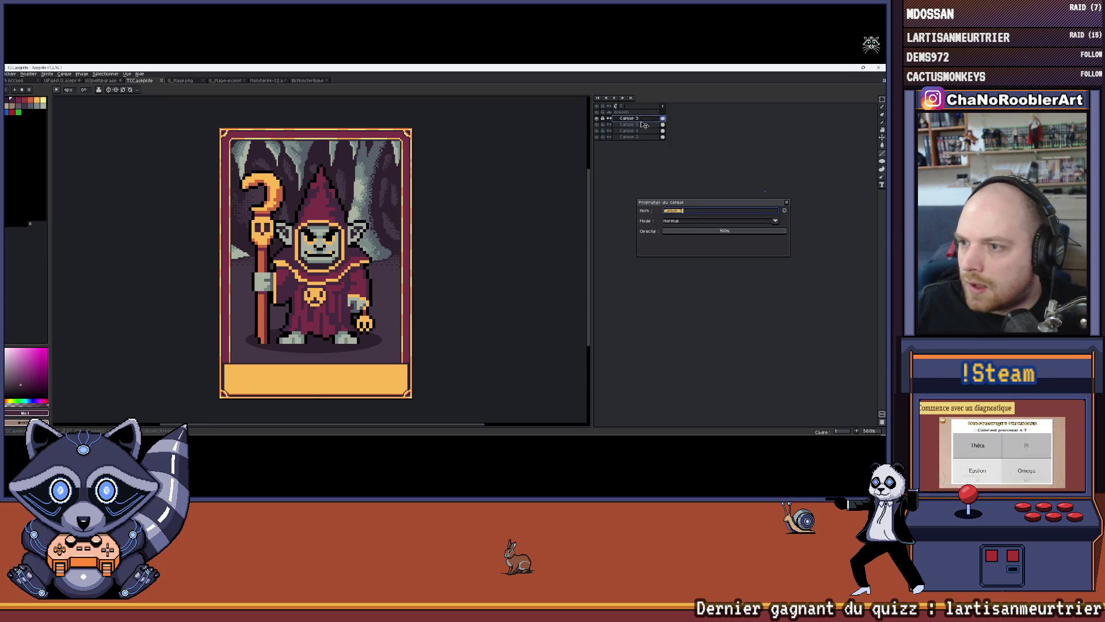
{"action": "type", "text": "Mage"}
{"action": "key", "text": "Return"}
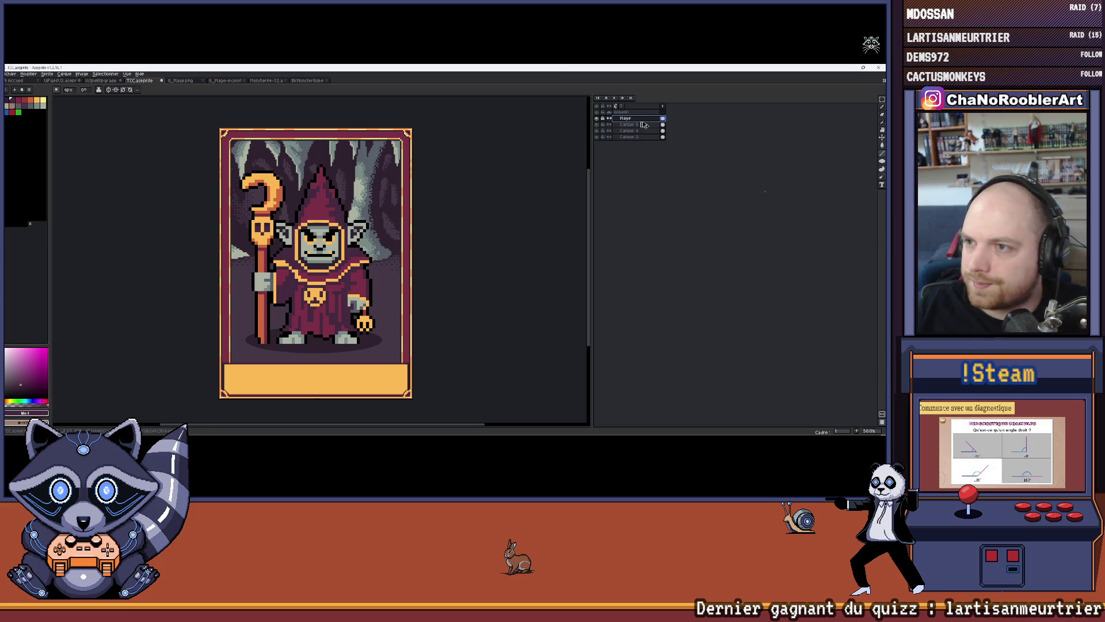
{"action": "left_click", "coordinate": [596, 118]}
Return to the rectangular Marquee tool and bring up the exported mage sprite document.
{"action": "key", "text": "v"}
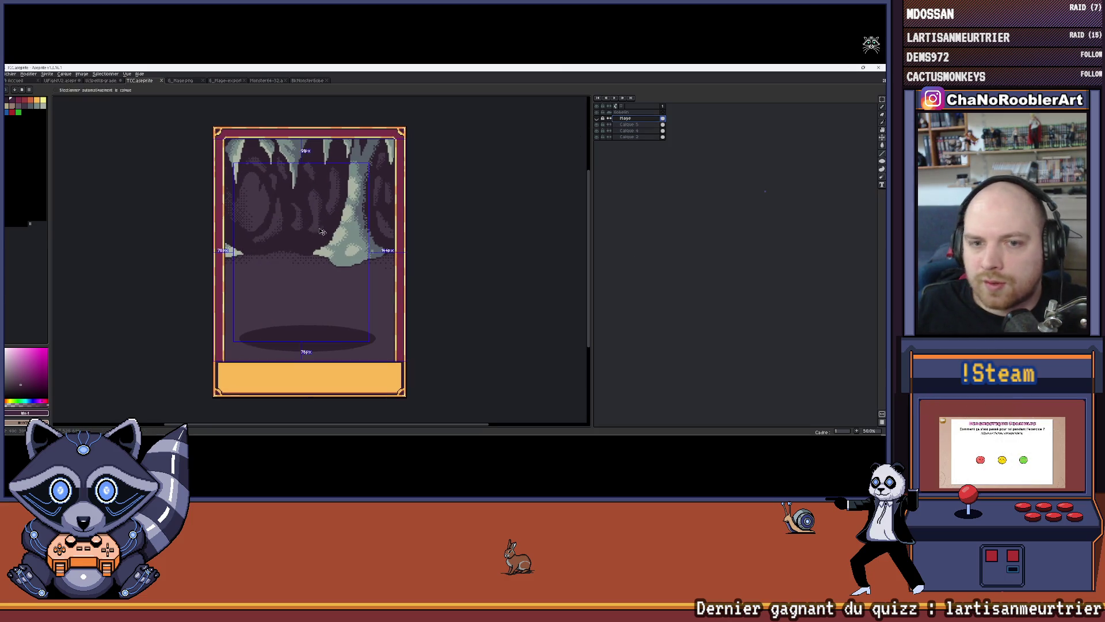
{"action": "key", "text": "m"}
{"action": "left_click_drag", "start_coordinate": [246, 198], "coordinate": [259, 205]}
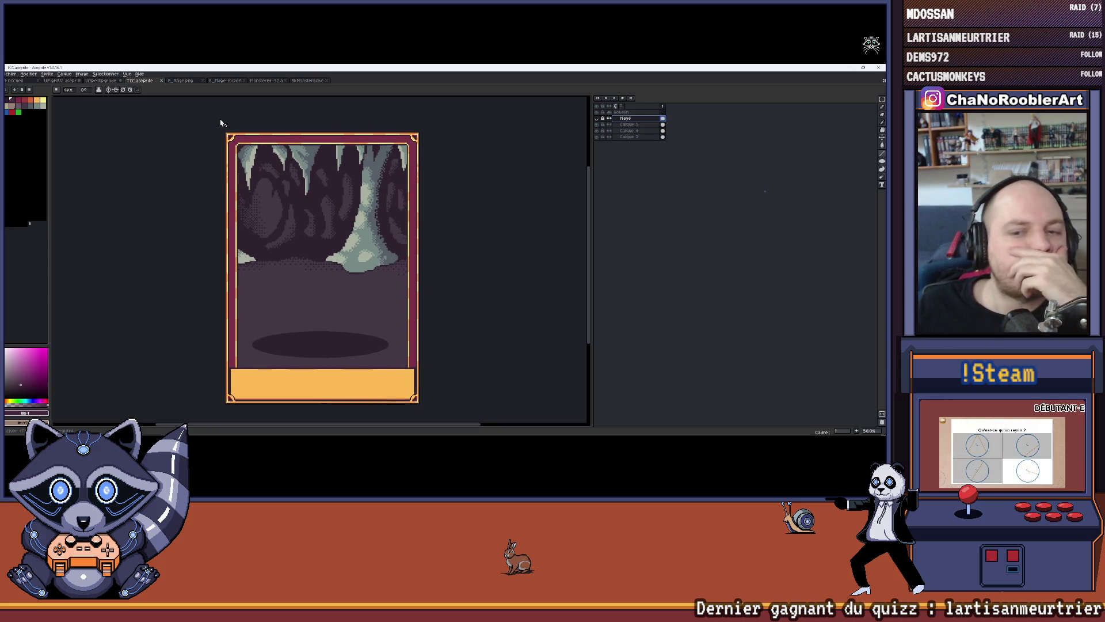
{"action": "left_click", "coordinate": [214, 80]}
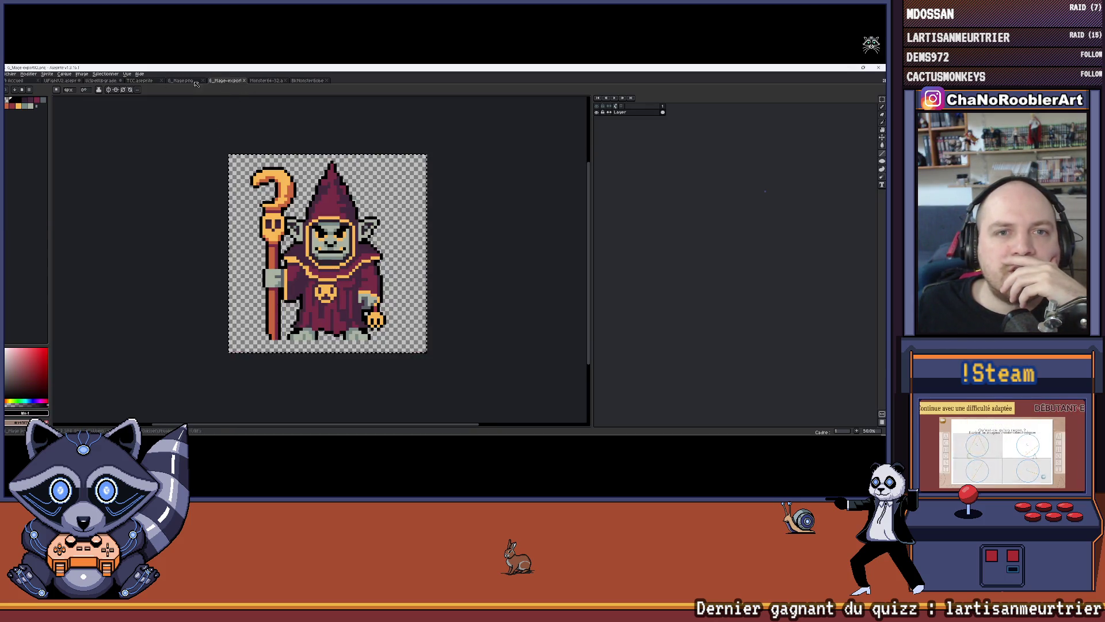
Close the exported mage sprite and open G_Berserk.png from the Monsters GIF folder.
{"action": "left_click", "coordinate": [244, 81]}
{"action": "left_click", "coordinate": [138, 80]}
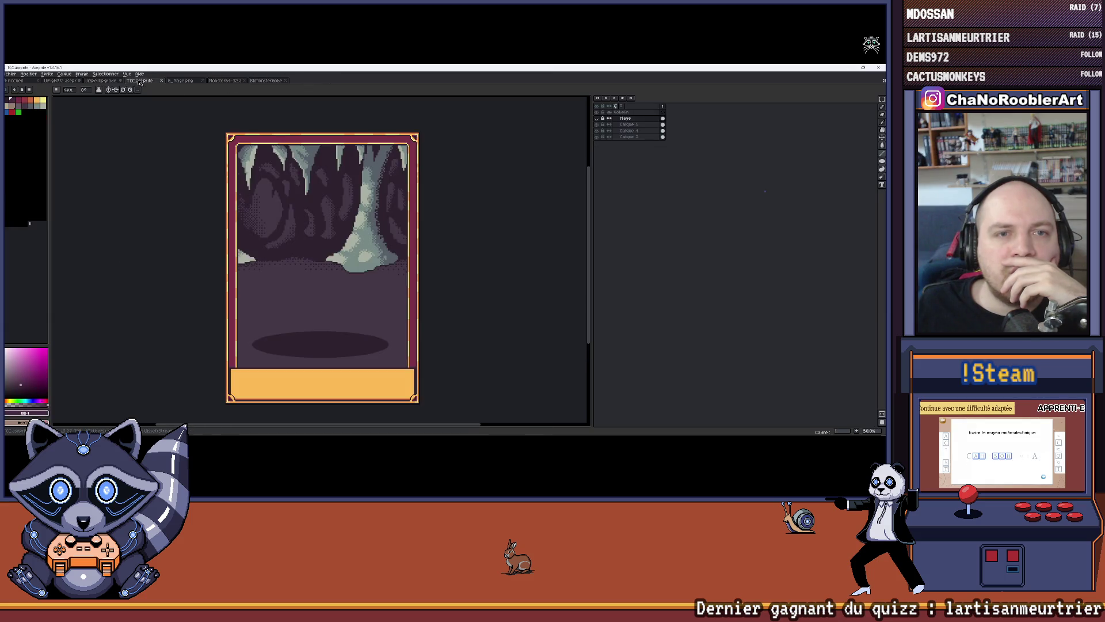
{"action": "left_click", "coordinate": [10, 73]}
{"action": "left_click", "coordinate": [16, 94]}
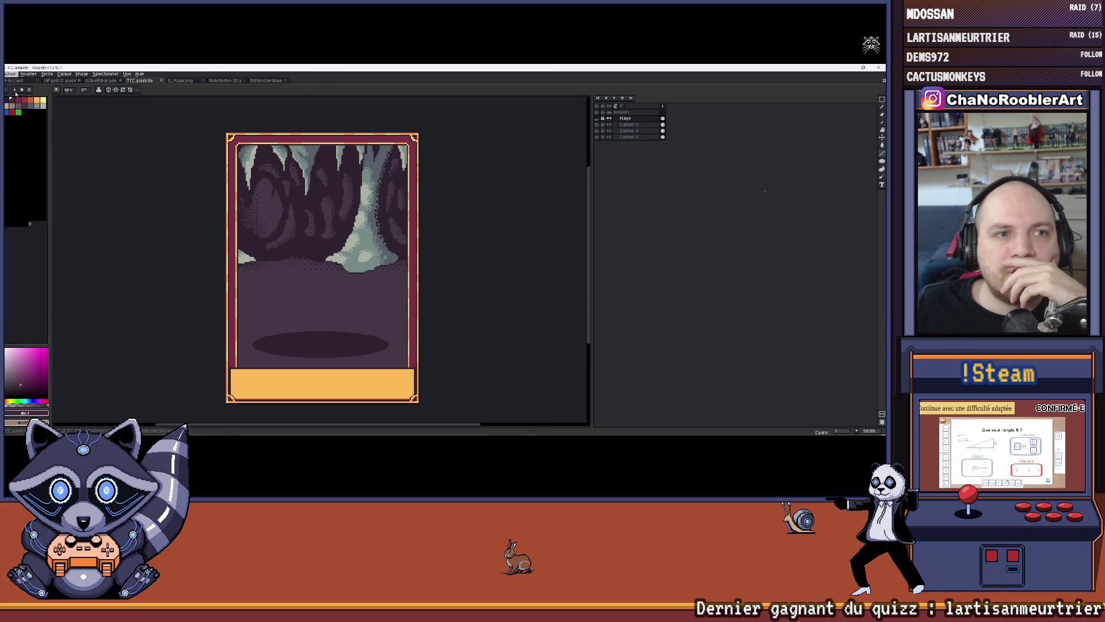
{"action": "left_click", "coordinate": [221, 168]}
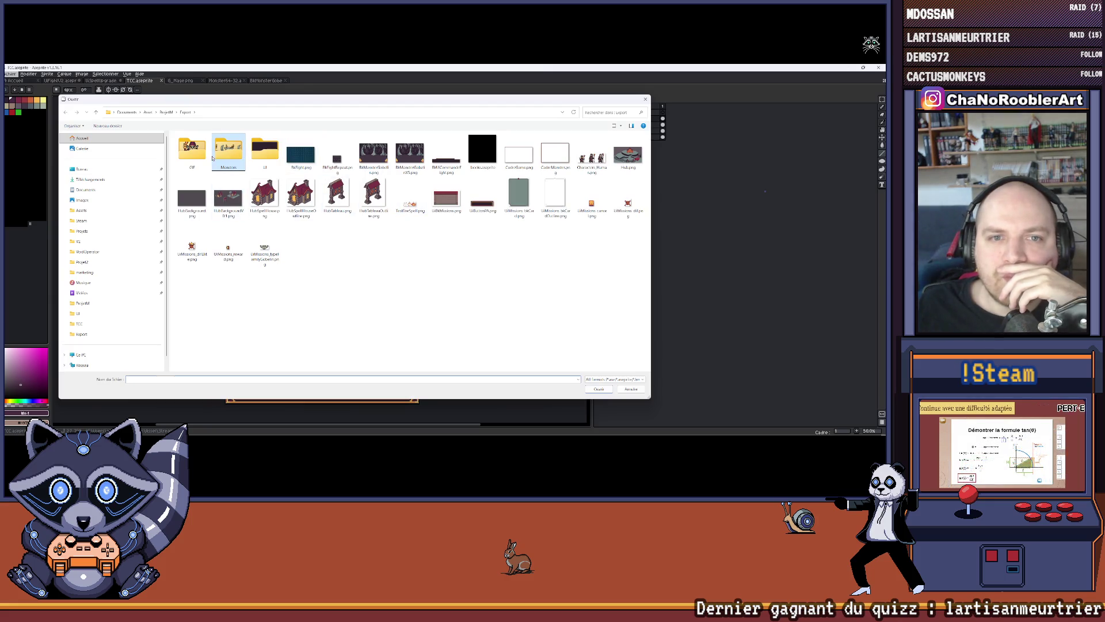
{"action": "double_click", "coordinate": [192, 151]}
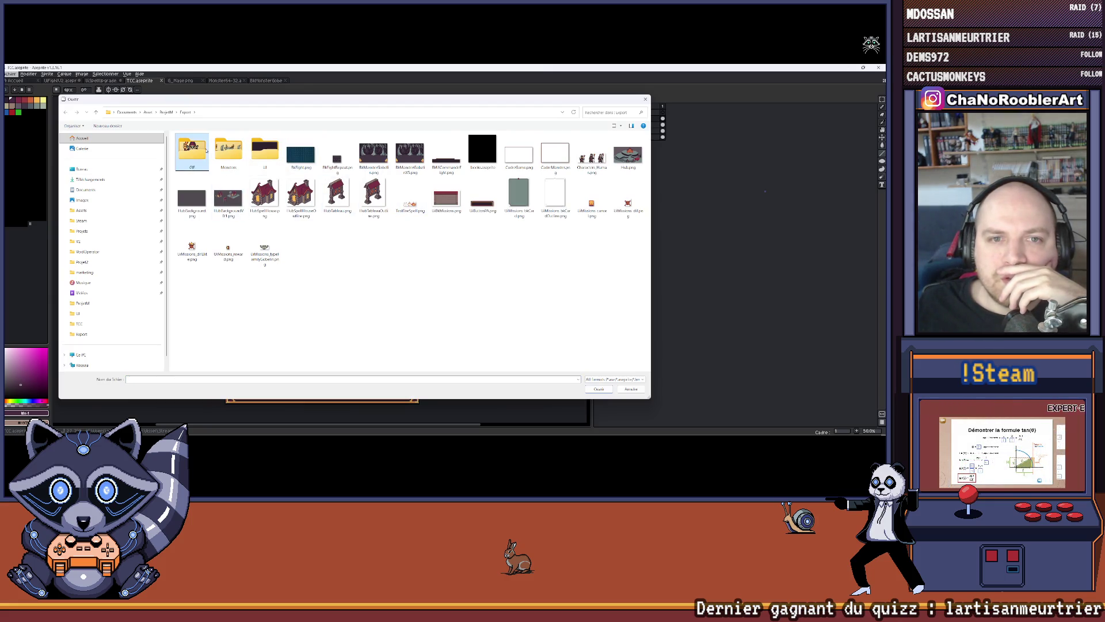
{"action": "double_click", "coordinate": [227, 151]}
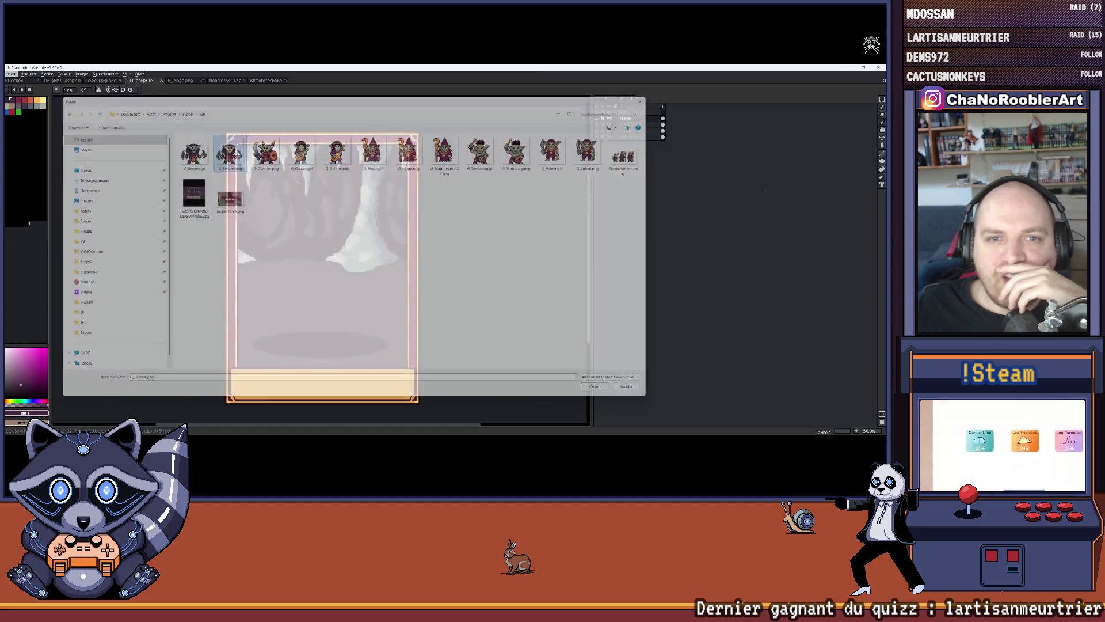
{"action": "mouse_move", "coordinate": [354, 255]}
{"action": "left_mouse_down"}
{"action": "mouse_move", "coordinate": [354, 213]}
{"action": "mouse_move", "coordinate": [371, 232]}
{"action": "left_mouse_up"}
Check the berserker's Sprite Size settings, then cancel without resizing.
{"action": "left_click", "coordinate": [47, 74]}
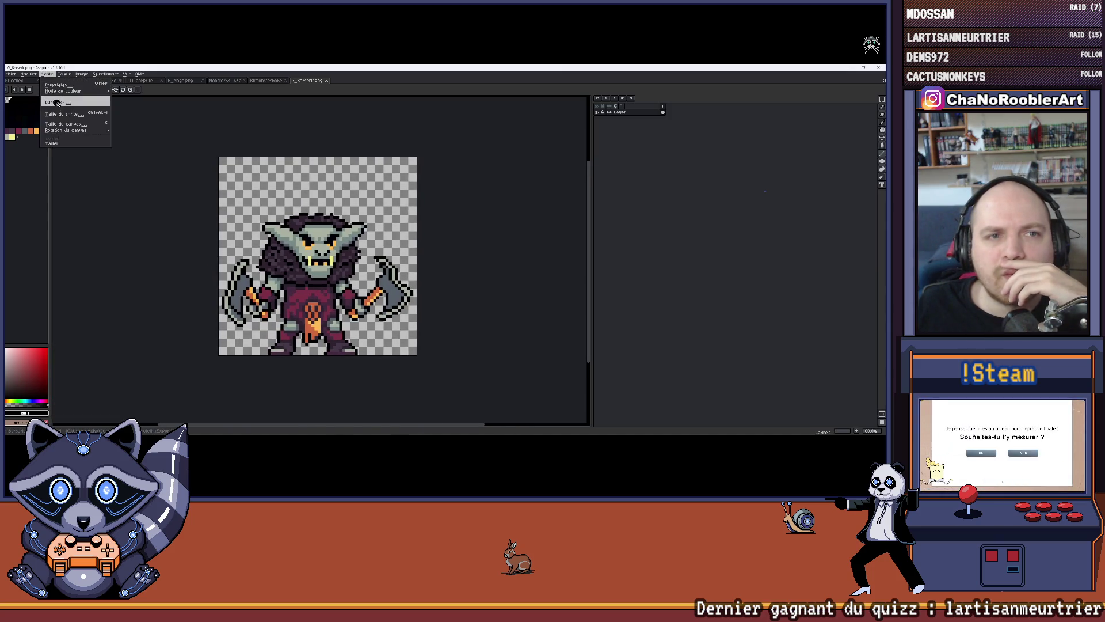
{"action": "left_click", "coordinate": [66, 115]}
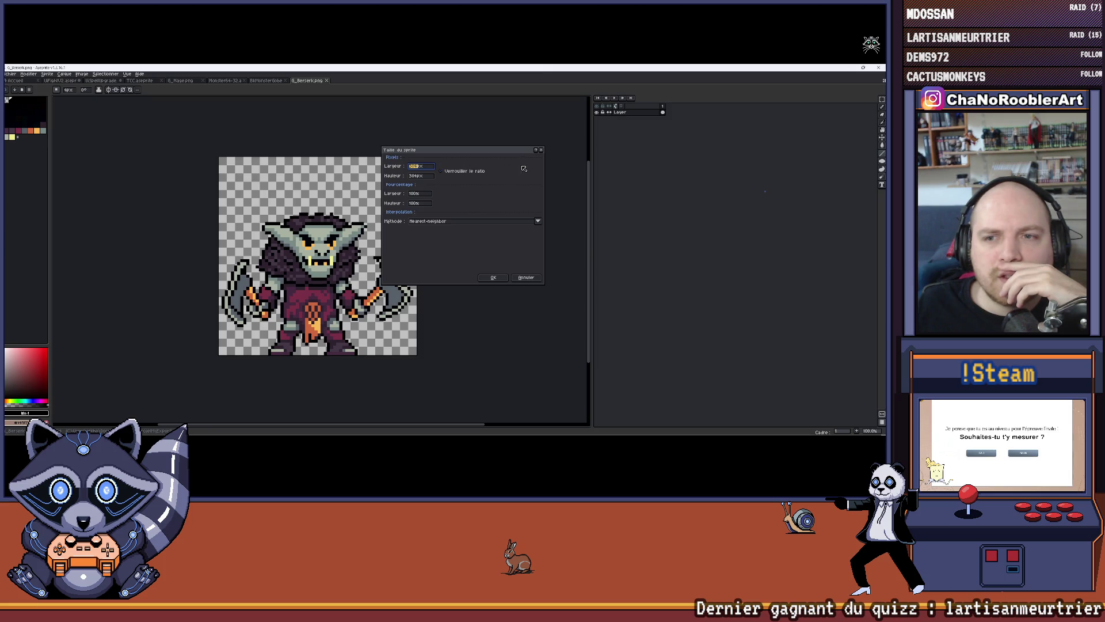
{"action": "left_click", "coordinate": [542, 151]}
{"action": "left_click_drag", "start_coordinate": [490, 160], "coordinate": [478, 177]}
Test-paste the whole berserker sprite onto a new card layer, then cancel the paste.
{"action": "key", "text": "ctrl+a"}
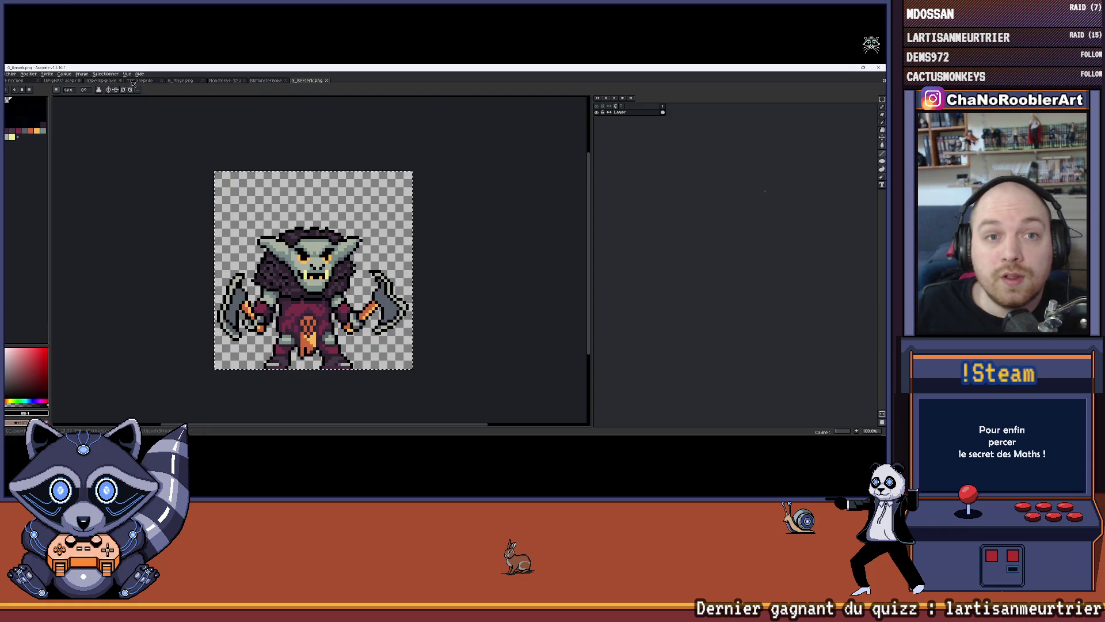
{"action": "left_click", "coordinate": [133, 82]}
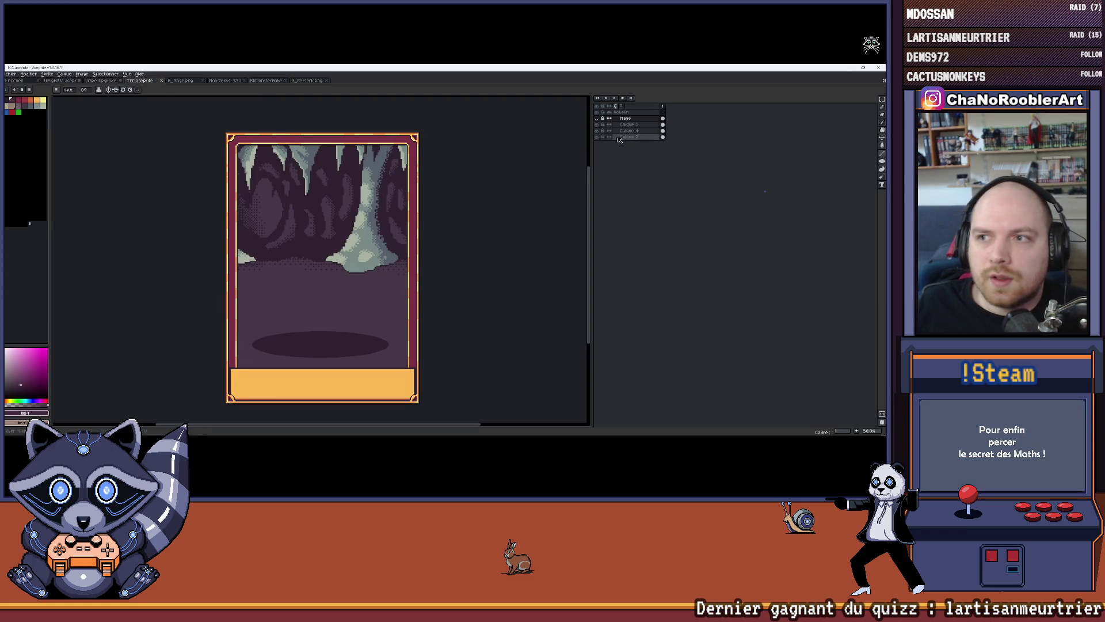
{"action": "key", "text": "shift+n"}
{"action": "key", "text": "ctrl+v"}
{"action": "left_click_drag", "start_coordinate": [293, 202], "coordinate": [351, 318]}
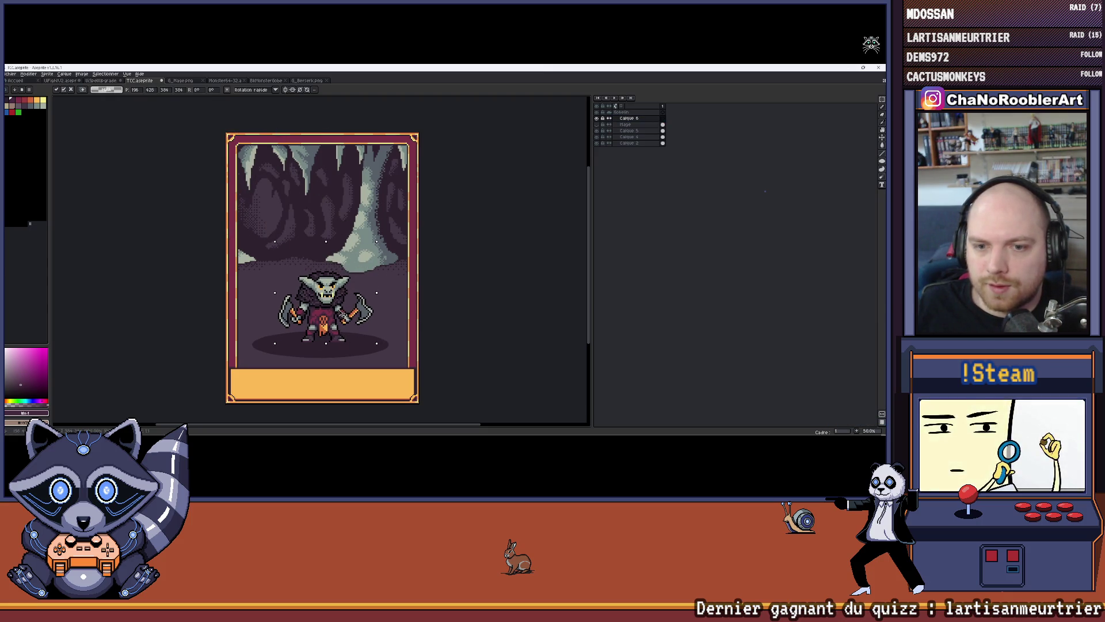
{"action": "key", "text": "Escape"}
Bring up the File > Export settings for G_Berserk.png.
{"action": "left_click", "coordinate": [307, 80]}
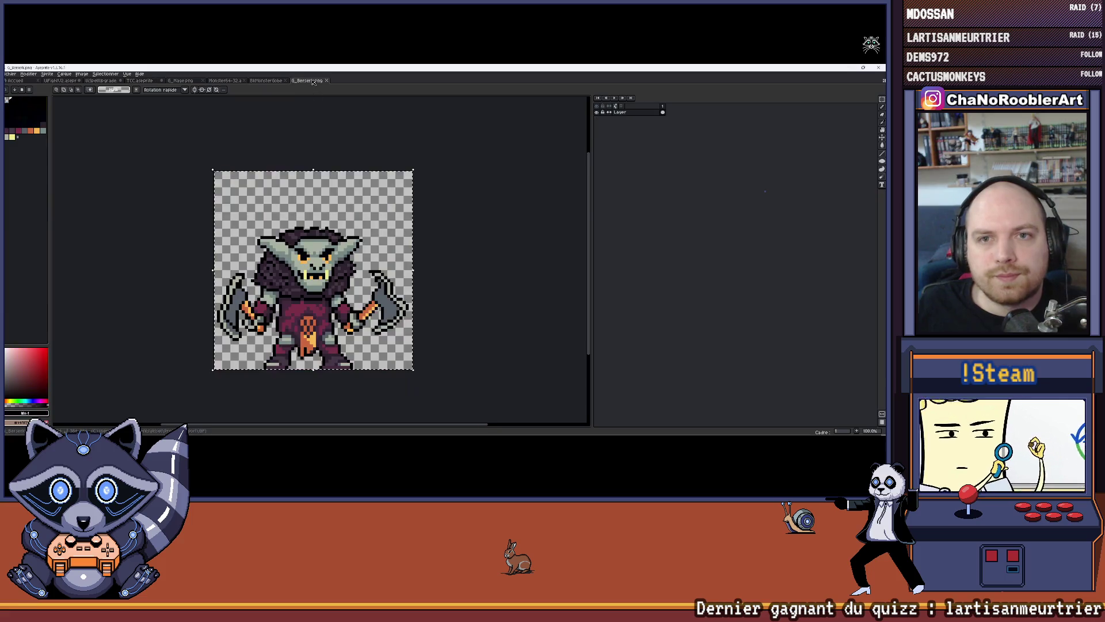
{"action": "left_click", "coordinate": [11, 73]}
{"action": "mouse_move", "coordinate": [17, 139]}
{"action": "left_click", "coordinate": [118, 141]}
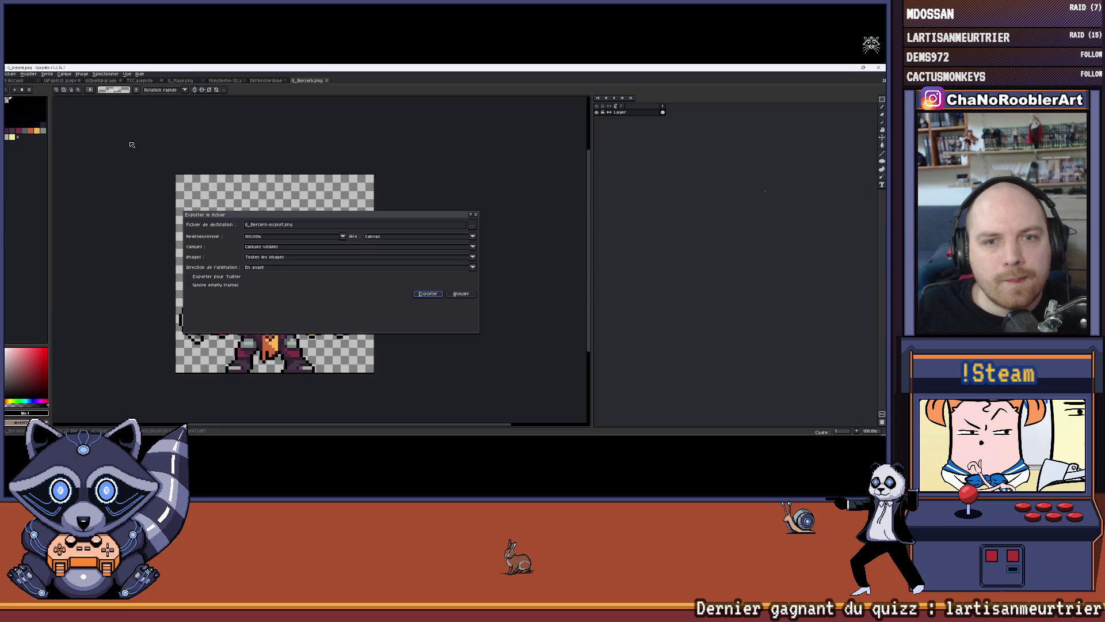
Rename the export file to G_BerserkX2.png and choose 200% resize.
{"action": "left_click", "coordinate": [287, 226]}
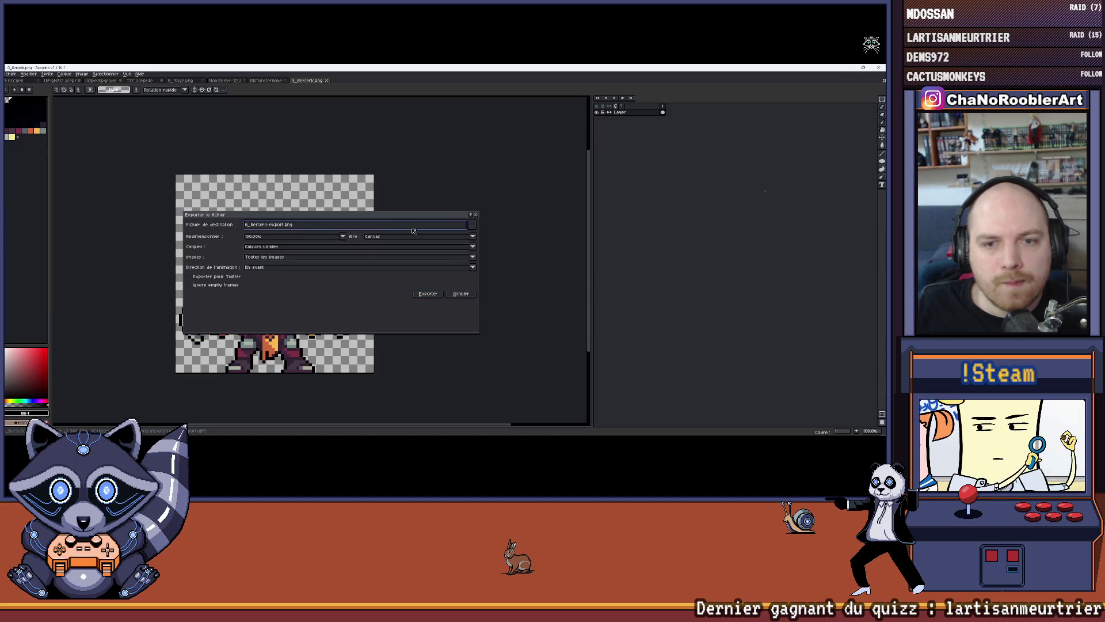
{"action": "key", "text": "BackSpace"}
{"action": "key", "text": "BackSpace"}
{"action": "key", "text": "BackSpace"}
{"action": "type", "text": "X2"}
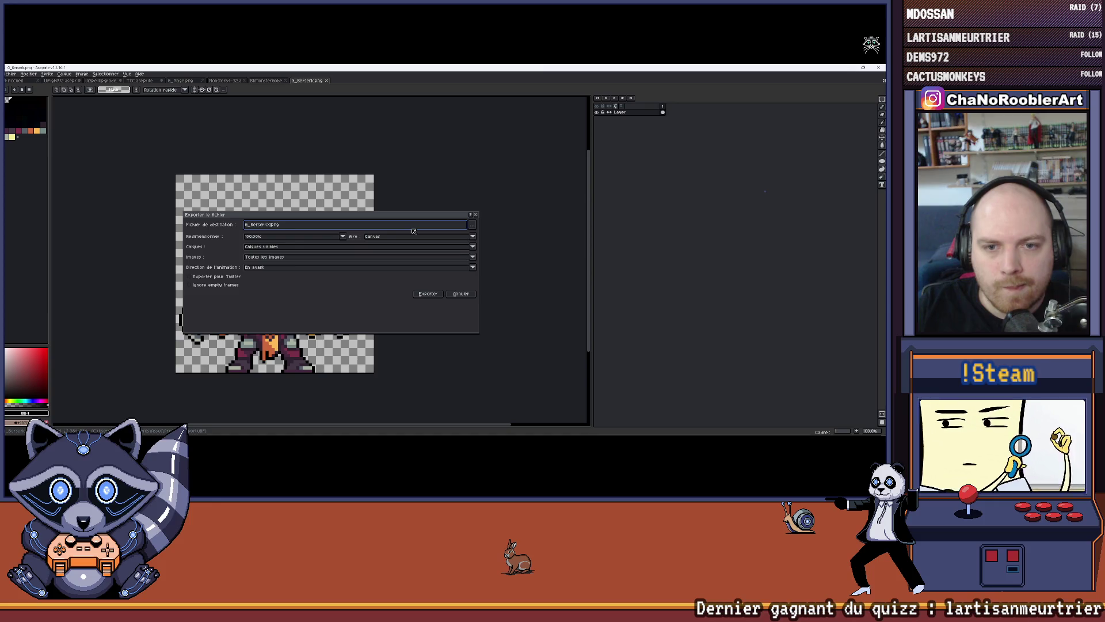
{"action": "left_click", "coordinate": [342, 238]}
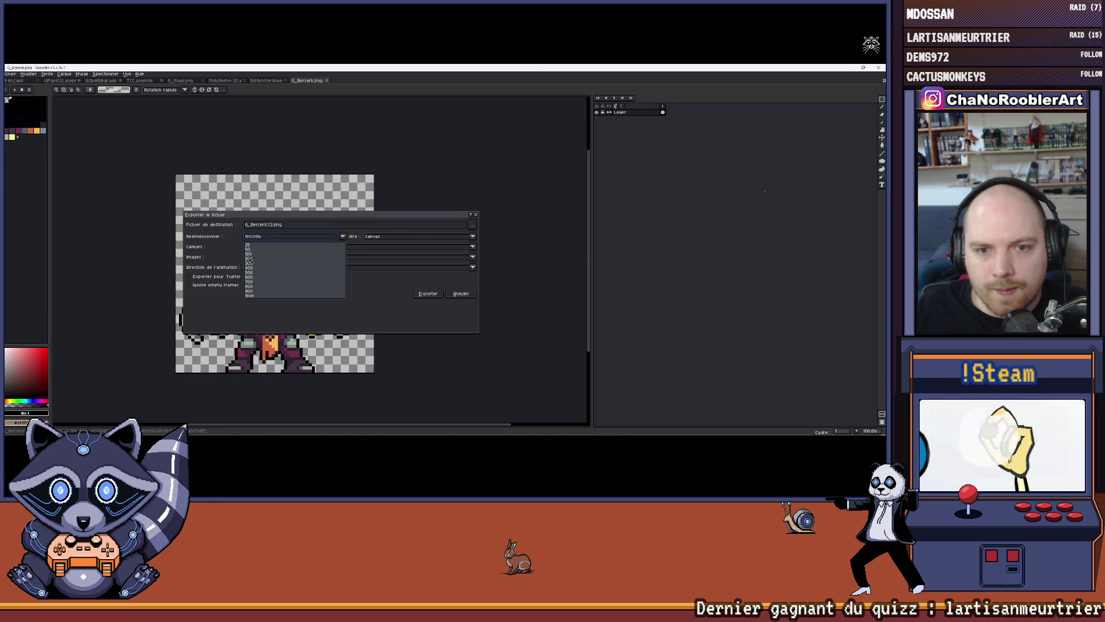
{"action": "left_click", "coordinate": [249, 261]}
Confirm the 200% scale and export the double-size berserker sprite.
{"action": "mouse_move", "coordinate": [320, 219]}
{"action": "left_mouse_down"}
{"action": "mouse_move", "coordinate": [332, 219]}
{"action": "mouse_move", "coordinate": [363, 111]}
{"action": "left_mouse_up"}
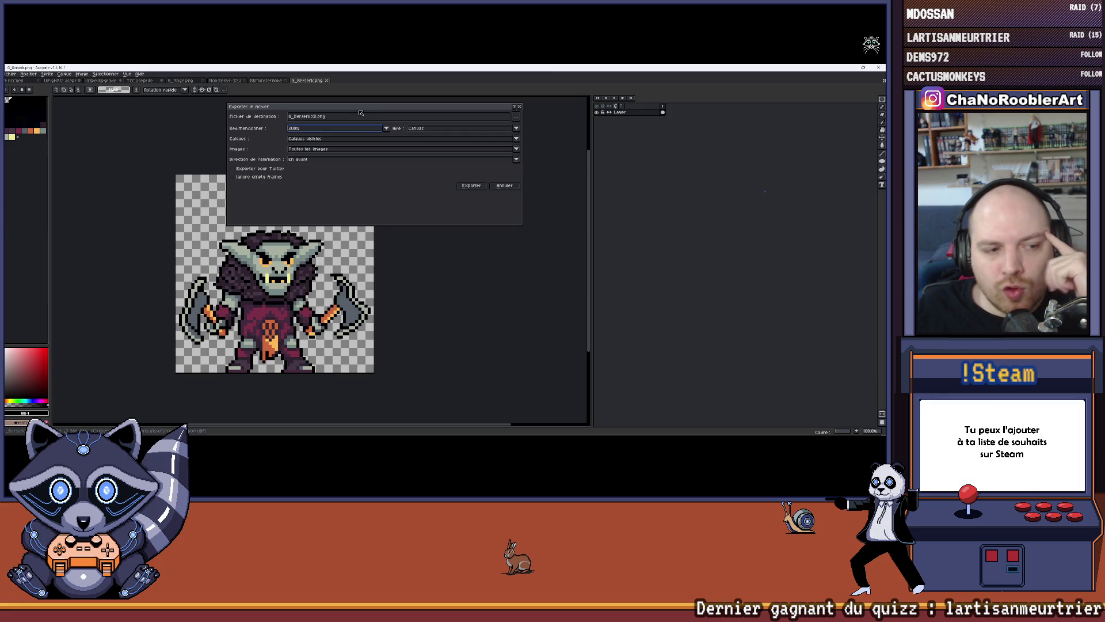
{"action": "left_click", "coordinate": [321, 129]}
{"action": "left_click", "coordinate": [418, 194]}
{"action": "left_click_drag", "start_coordinate": [374, 112], "coordinate": [414, 110]}
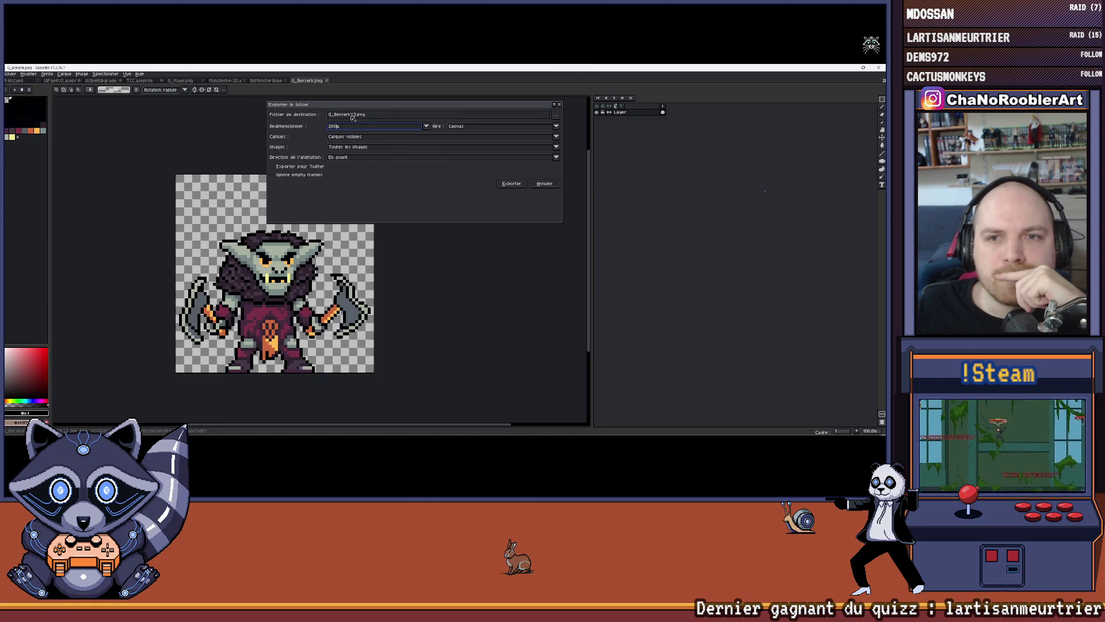
{"action": "left_click", "coordinate": [511, 183]}
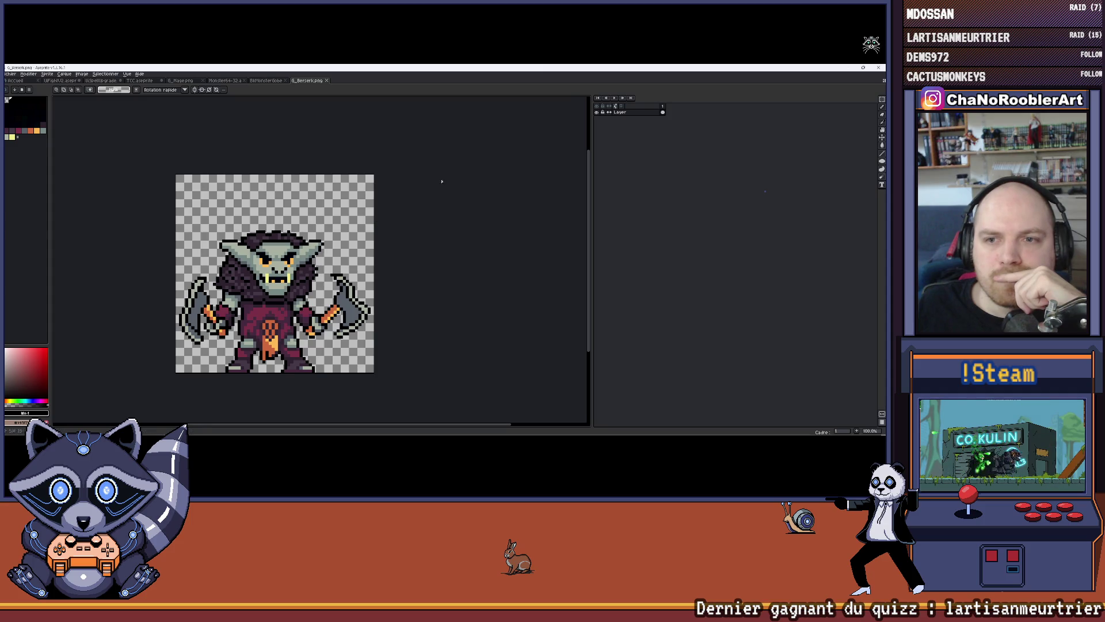
{"action": "left_click", "coordinate": [67, 82]}
{"action": "left_click", "coordinate": [95, 81]}
Return to the card document and select and show the Calque 6 layer.
{"action": "left_click", "coordinate": [142, 81]}
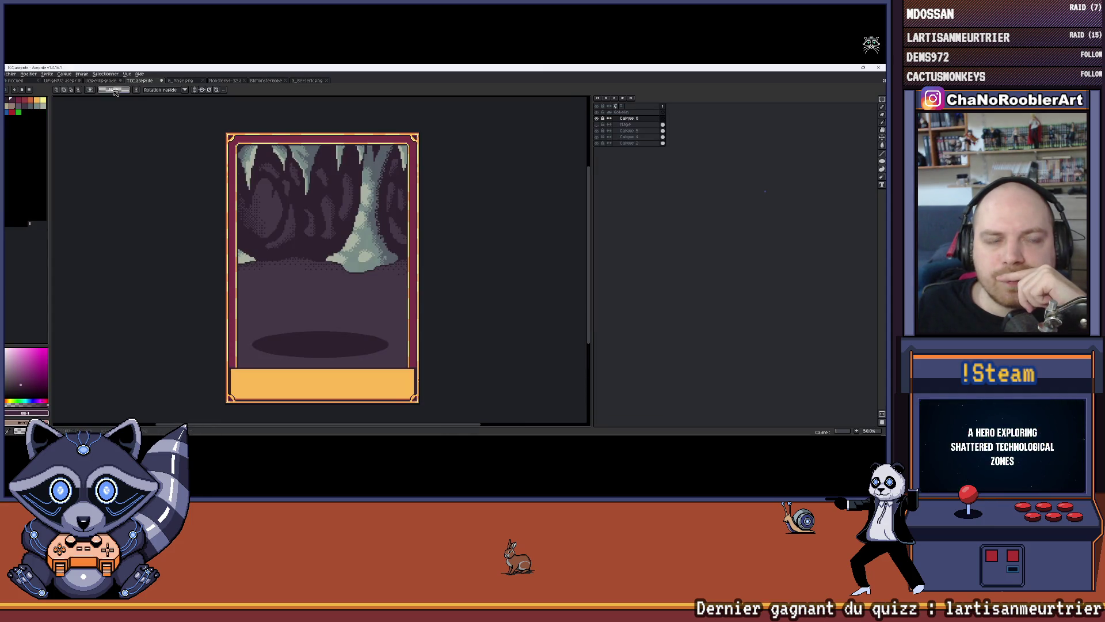
{"action": "left_click", "coordinate": [10, 74]}
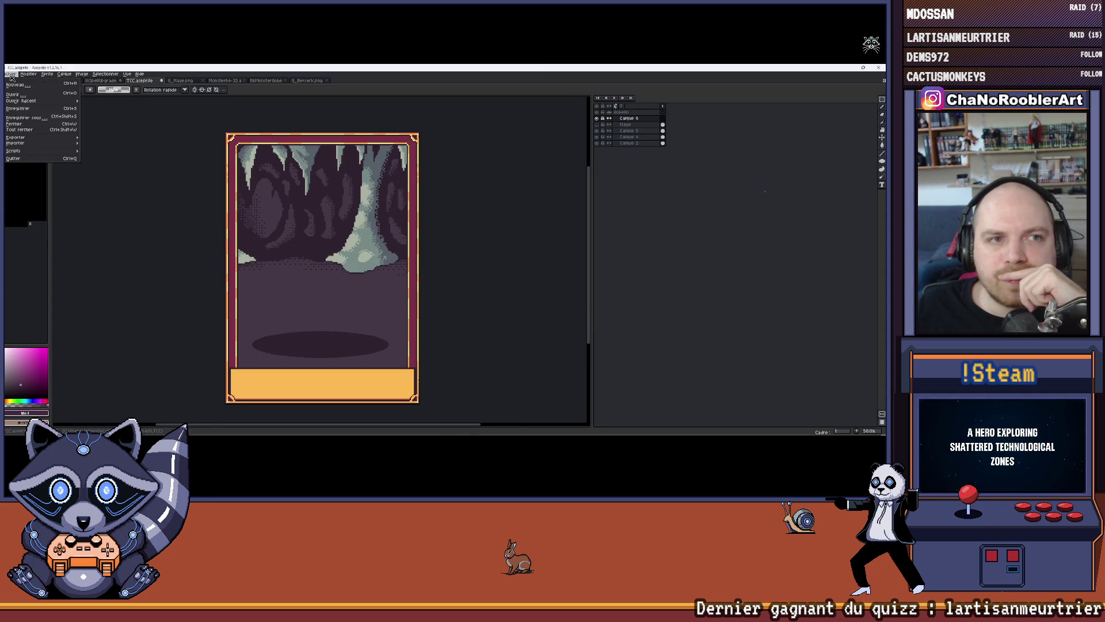
{"action": "left_click", "coordinate": [627, 129]}
{"action": "left_click", "coordinate": [628, 118]}
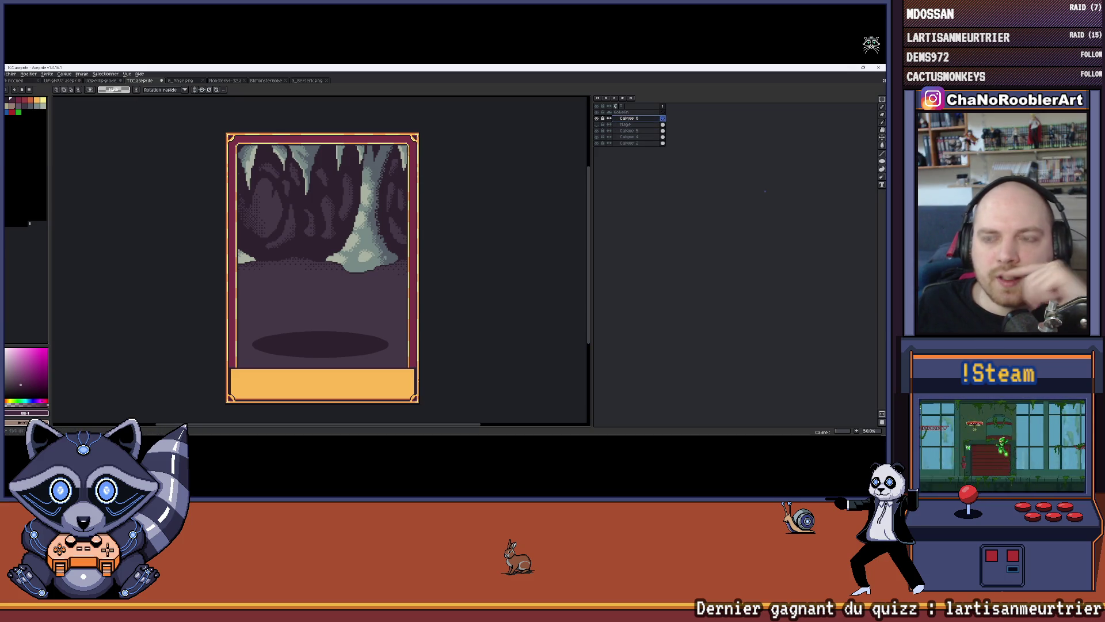
{"action": "left_click_drag", "start_coordinate": [299, 177], "coordinate": [292, 176]}
Open G_BerserkX2.png, then paste the double-size goblin onto the card.
{"action": "left_click", "coordinate": [11, 75]}
{"action": "left_click", "coordinate": [26, 91]}
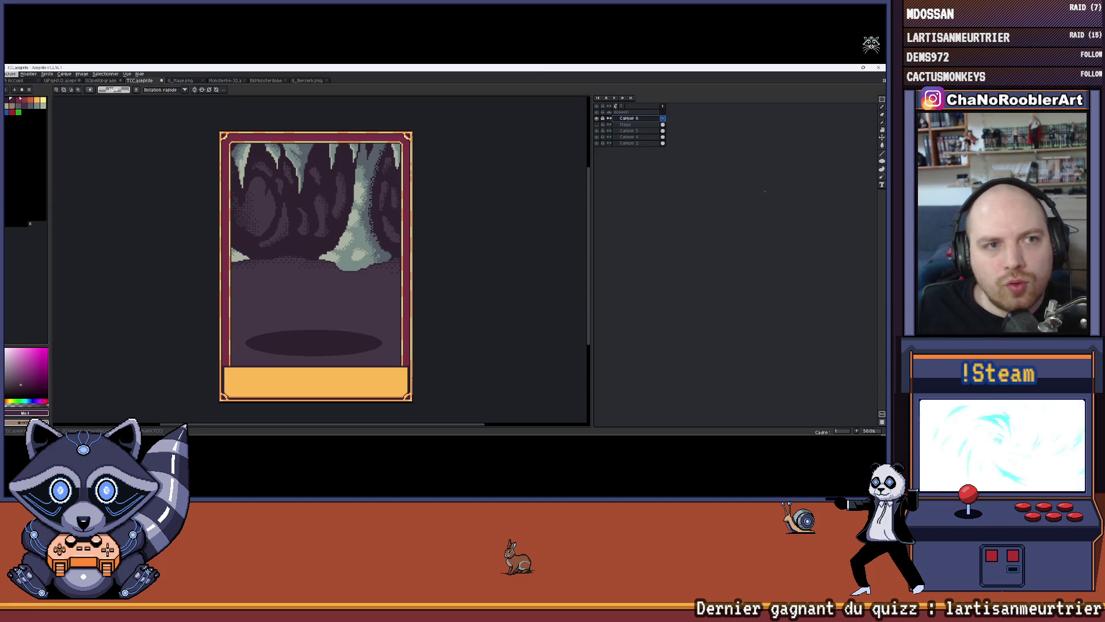
{"action": "double_click", "coordinate": [265, 151]}
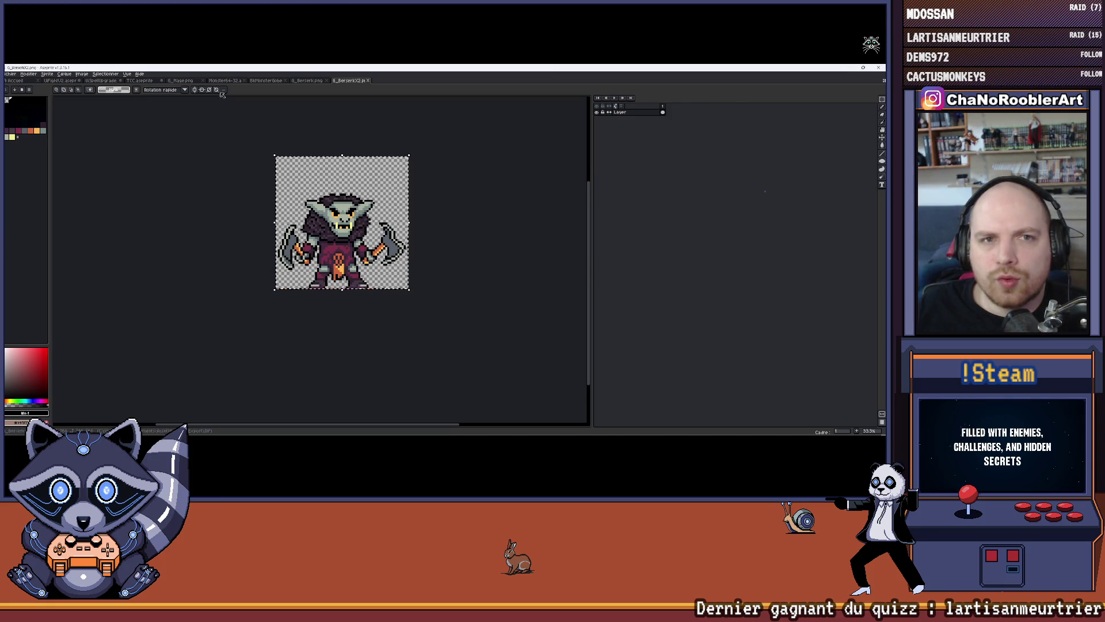
{"action": "left_click", "coordinate": [60, 81]}
{"action": "left_click", "coordinate": [100, 81]}
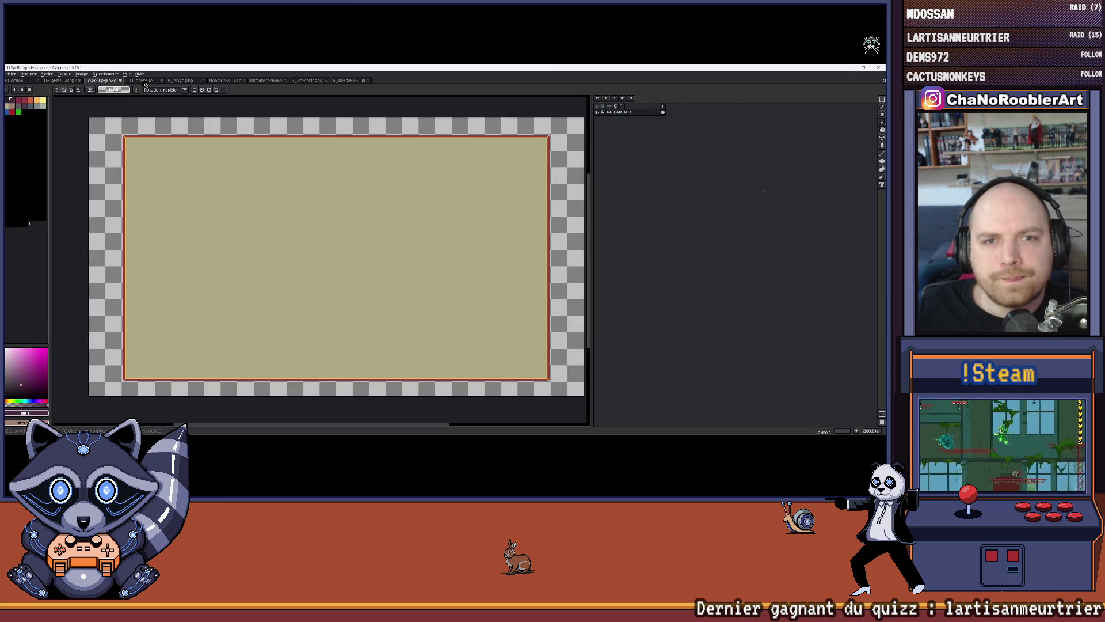
{"action": "left_click", "coordinate": [141, 81]}
{"action": "key", "text": "ctrl+v"}
{"action": "scroll", "coordinate": [375, 224], "scroll_direction": "up", "scroll_amount": 2}
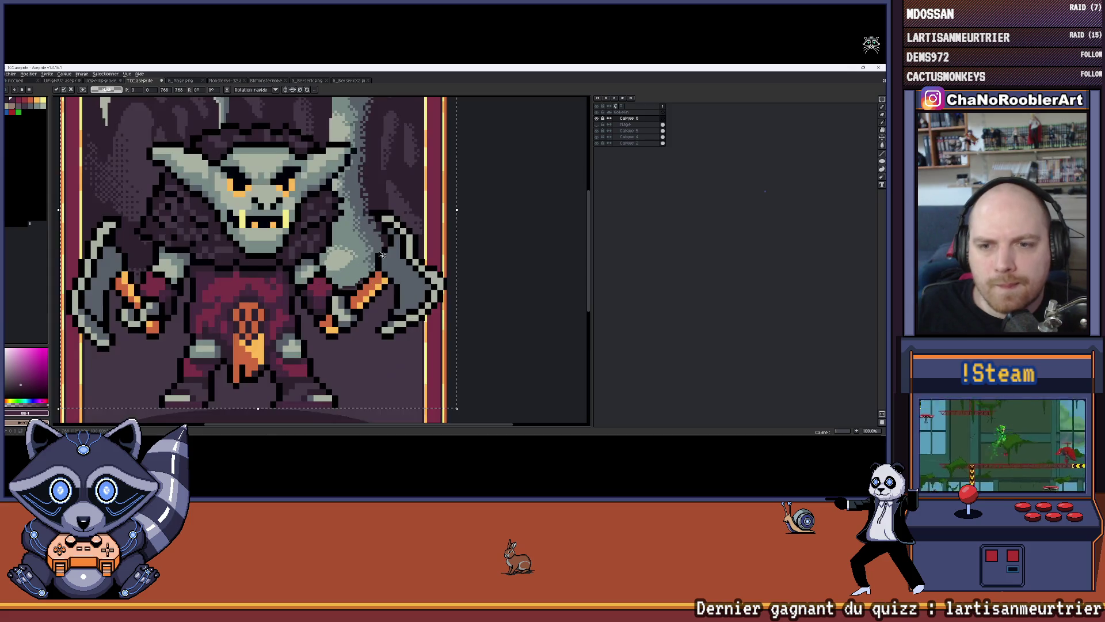
Drop the pasted goblin lower onto the cave floor.
{"action": "scroll", "coordinate": [369, 222], "scroll_direction": "down", "scroll_amount": 2}
{"action": "left_click_drag", "start_coordinate": [369, 222], "coordinate": [358, 243]}
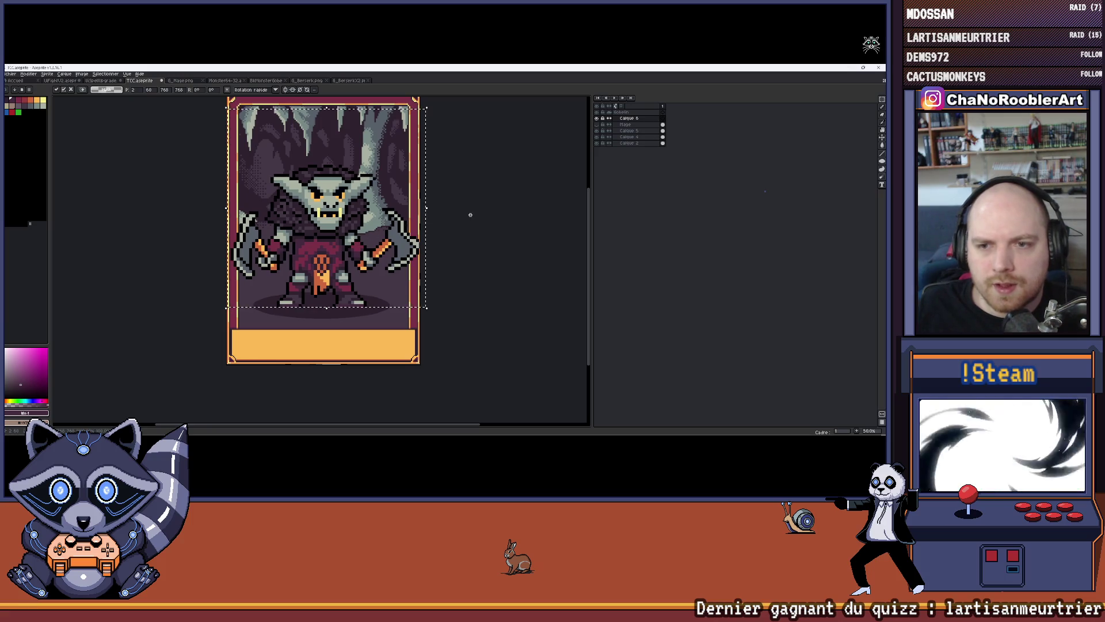
{"action": "left_click_drag", "start_coordinate": [469, 219], "coordinate": [461, 239]}
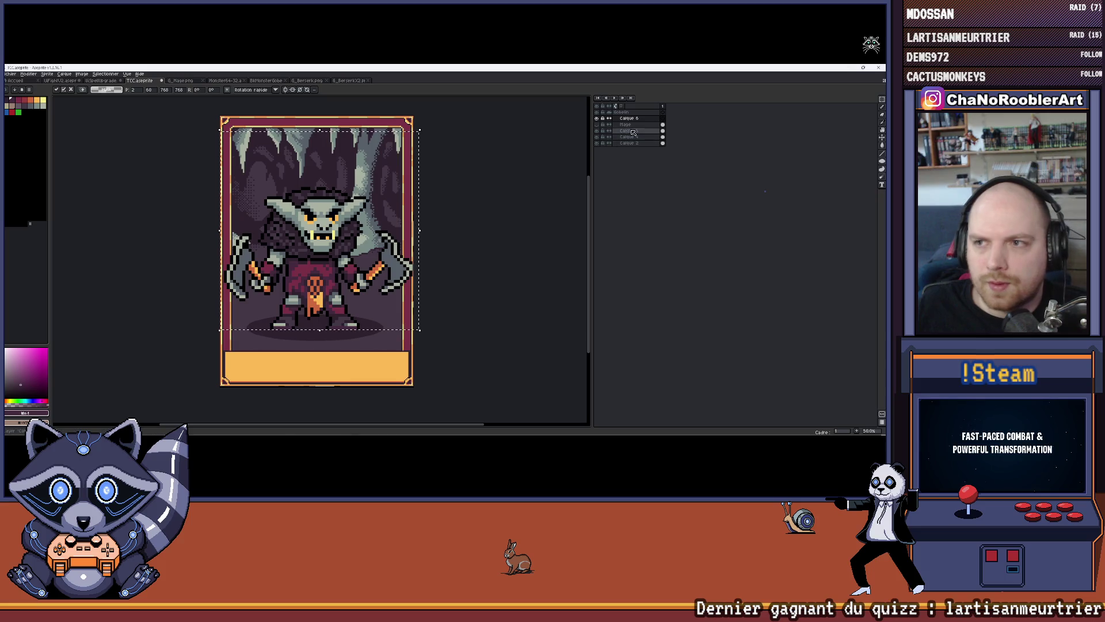
Show the floor shadow and toggle nearby layers to compare, selecting Calque 6.
{"action": "left_click", "coordinate": [599, 137]}
{"action": "left_click", "coordinate": [599, 143]}
{"action": "left_click", "coordinate": [599, 143]}
{"action": "left_click", "coordinate": [598, 143]}
{"action": "left_click", "coordinate": [599, 143]}
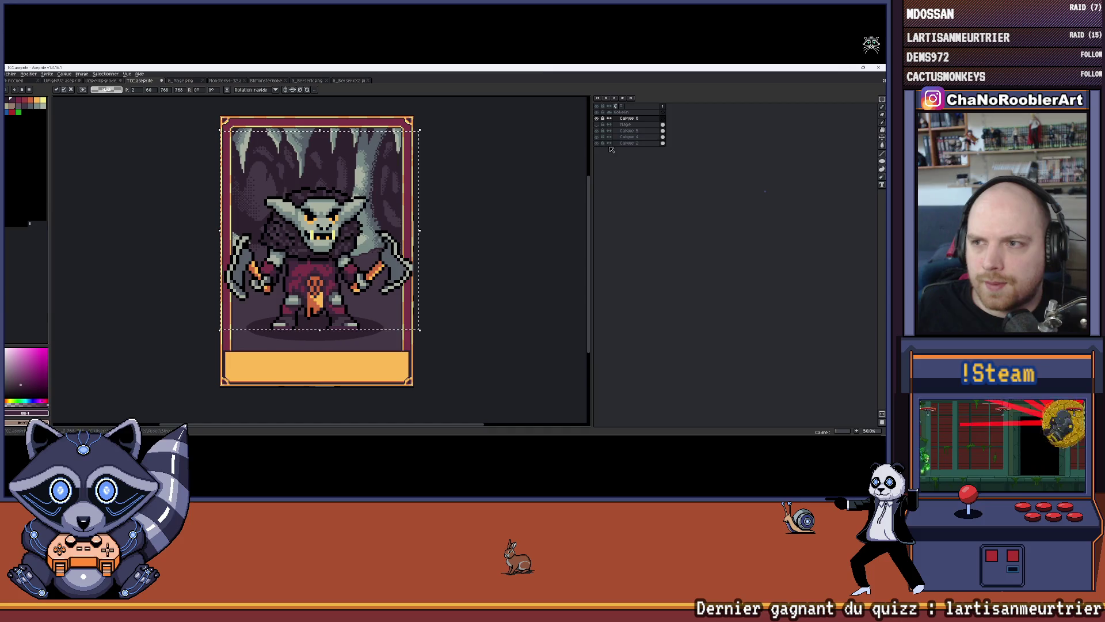
Apply the goblin's position and move Calque 6 down to just above Calque 2.
{"action": "left_click", "coordinate": [636, 118]}
{"action": "key", "text": "Return"}
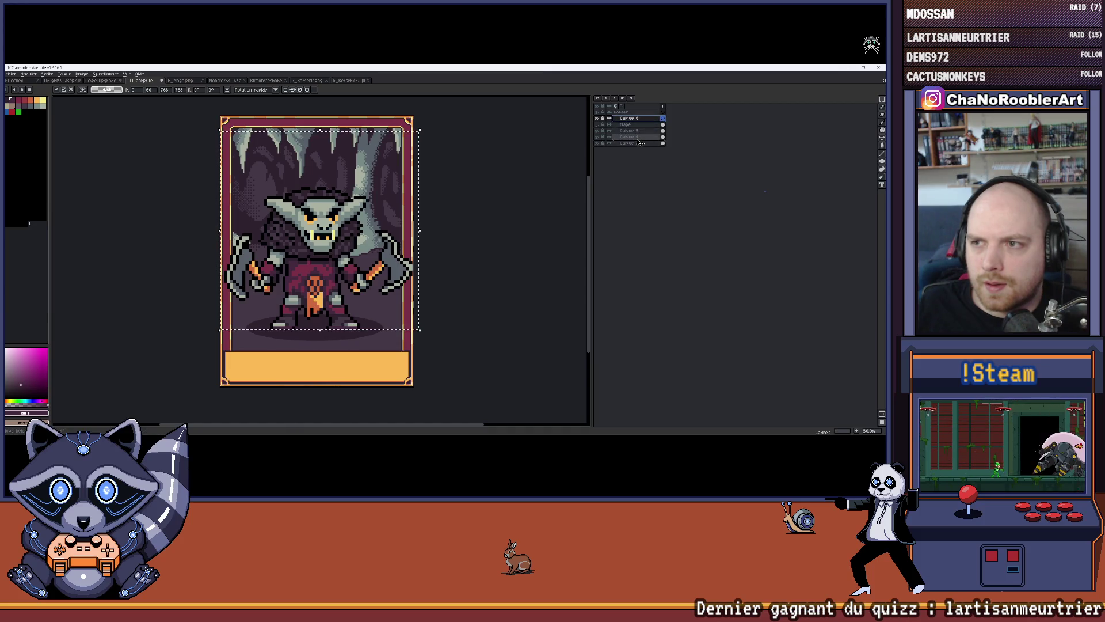
{"action": "key", "text": "ctrl+s"}
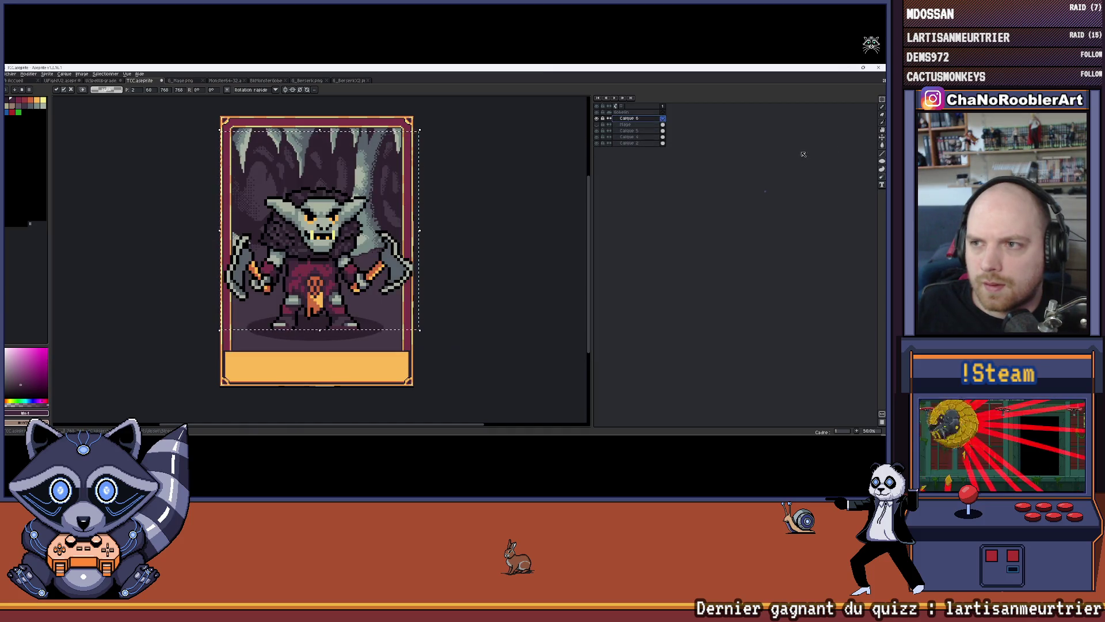
{"action": "mouse_move", "coordinate": [649, 119]}
{"action": "left_mouse_down"}
{"action": "mouse_move", "coordinate": [651, 140]}
{"action": "mouse_move", "coordinate": [649, 130]}
{"action": "left_mouse_up"}
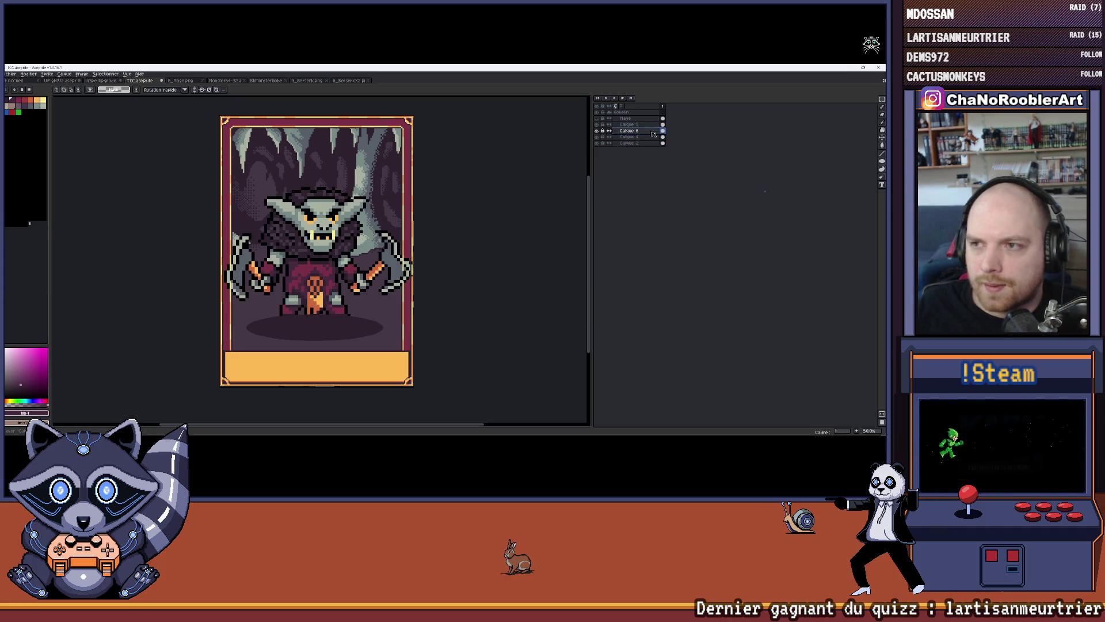
Toggle Calque 4, Calque 2 and the goblin layer on and off to compare the layering.
{"action": "left_click", "coordinate": [598, 137]}
{"action": "left_click", "coordinate": [597, 137]}
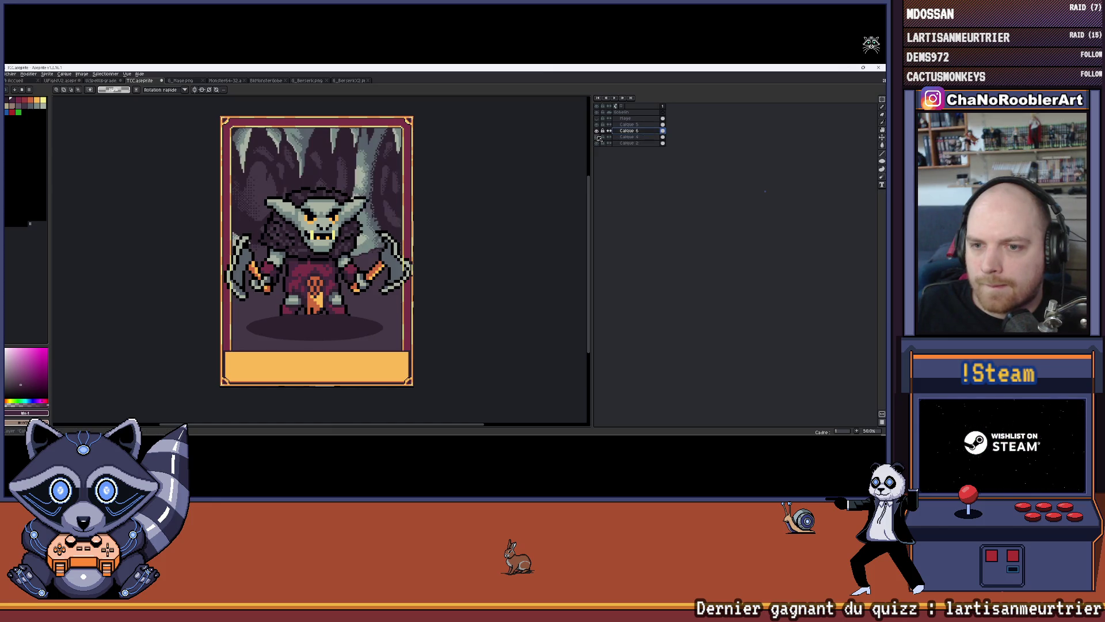
{"action": "left_click", "coordinate": [600, 144]}
{"action": "left_click", "coordinate": [599, 144]}
{"action": "left_click", "coordinate": [600, 144]}
{"action": "left_click", "coordinate": [600, 144]}
{"action": "left_click", "coordinate": [597, 130]}
{"action": "left_click", "coordinate": [597, 131]}
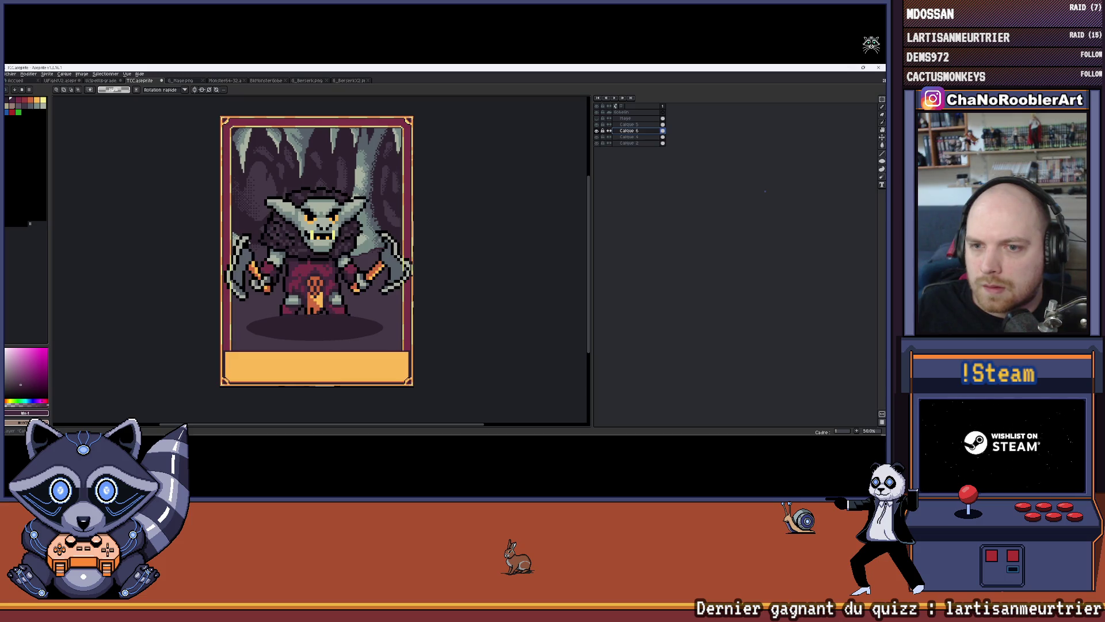
{"action": "left_click", "coordinate": [599, 137]}
{"action": "left_click", "coordinate": [600, 137]}
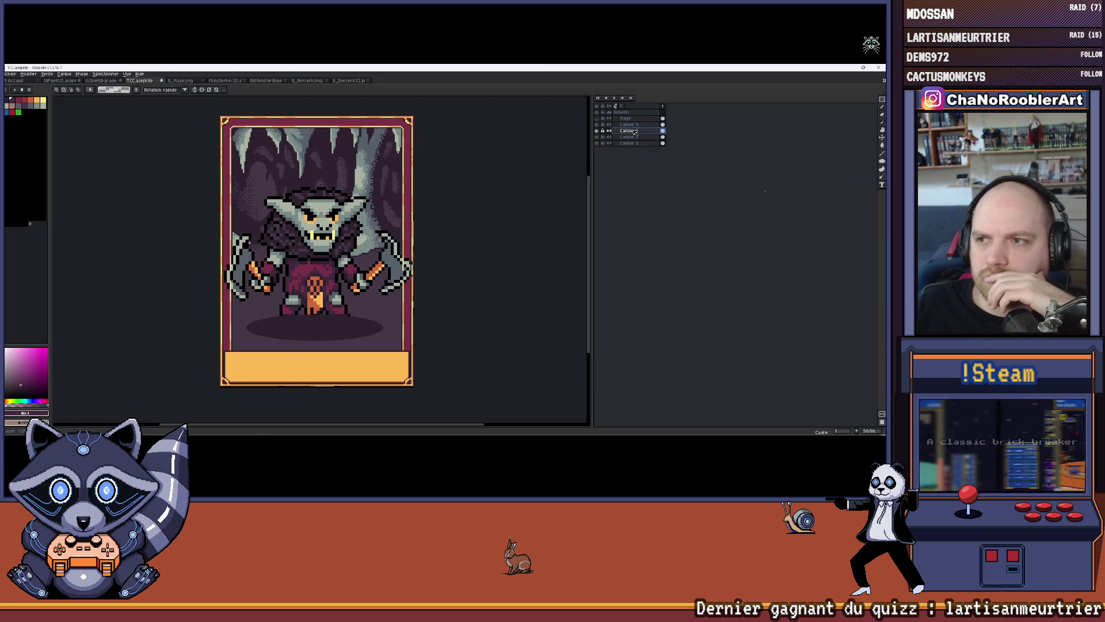
Move the goblin layer above Calque 5 and check the art without the card frame.
{"action": "left_click_drag", "start_coordinate": [636, 132], "coordinate": [637, 124]}
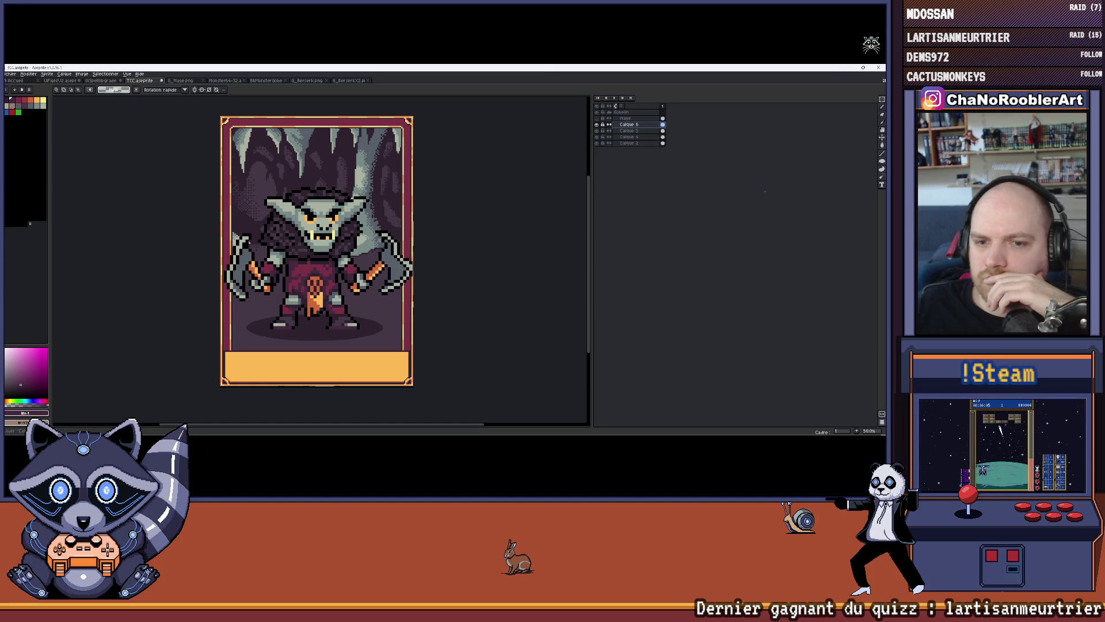
{"action": "left_click", "coordinate": [602, 145]}
{"action": "left_click", "coordinate": [602, 144]}
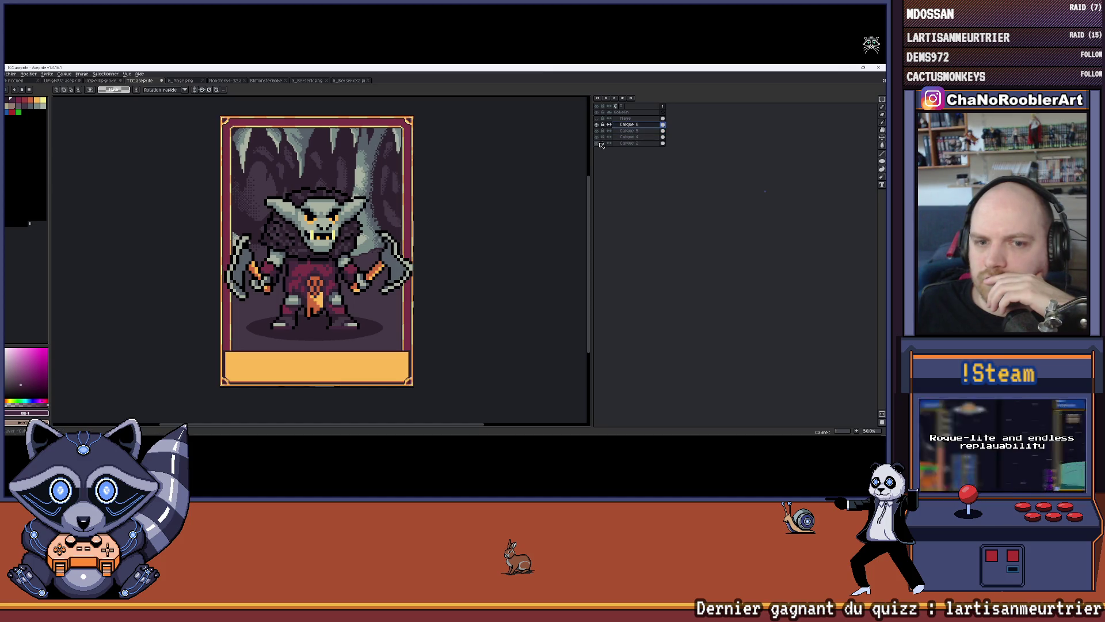
Zoom in on the goblin and toggle its layer to check what's behind it.
{"action": "scroll", "coordinate": [391, 224], "scroll_direction": "up", "scroll_amount": 2}
{"action": "scroll", "coordinate": [390, 224], "scroll_direction": "down", "scroll_amount": 3}
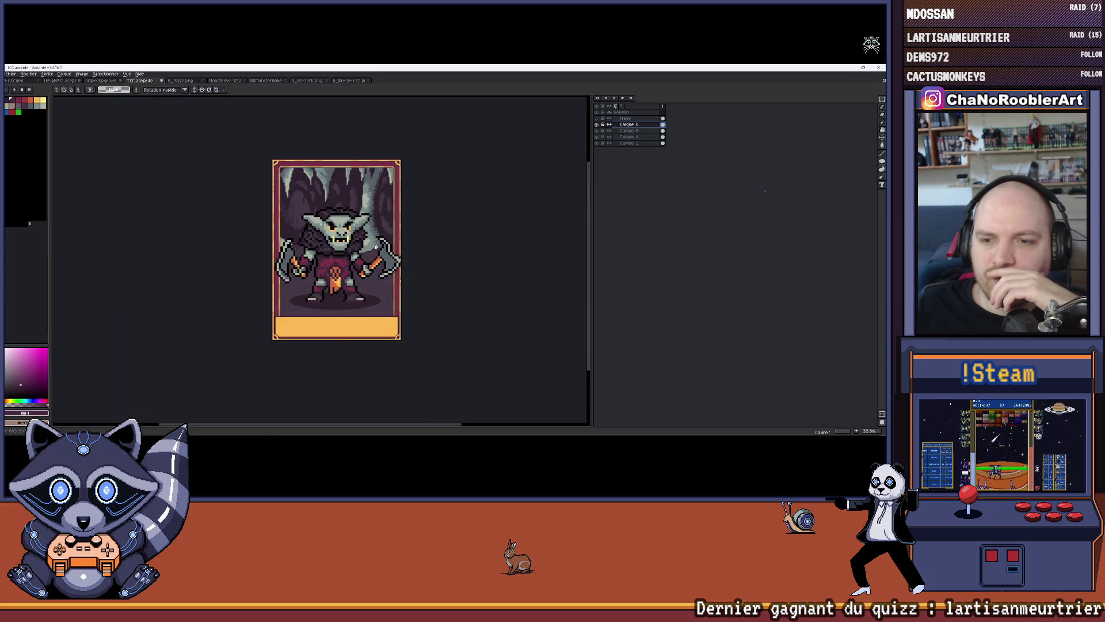
{"action": "scroll", "coordinate": [410, 234], "scroll_direction": "up", "scroll_amount": 1}
{"action": "scroll", "coordinate": [410, 235], "scroll_direction": "up", "scroll_amount": 1}
{"action": "scroll", "coordinate": [409, 231], "scroll_direction": "down", "scroll_amount": 1}
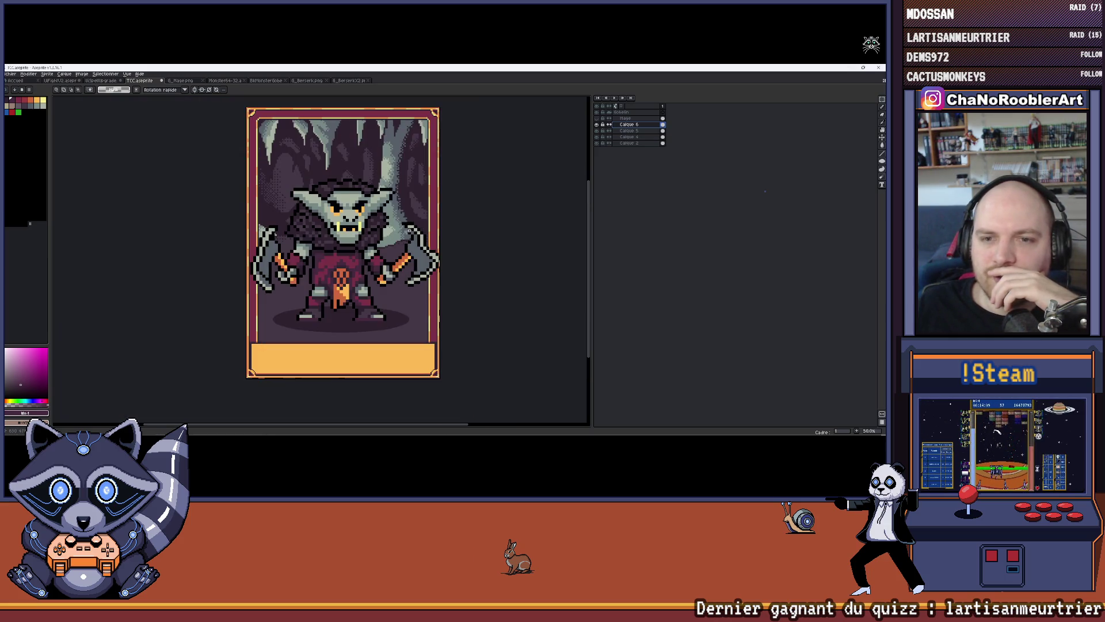
{"action": "scroll", "coordinate": [413, 226], "scroll_direction": "up", "scroll_amount": 1}
{"action": "scroll", "coordinate": [412, 226], "scroll_direction": "down", "scroll_amount": 1}
{"action": "left_click", "coordinate": [597, 125]}
{"action": "left_click", "coordinate": [597, 125]}
Shift the goblin a few pixels left with the Move tool.
{"action": "key", "text": "v"}
{"action": "left_click_drag", "start_coordinate": [389, 254], "coordinate": [386, 254]}
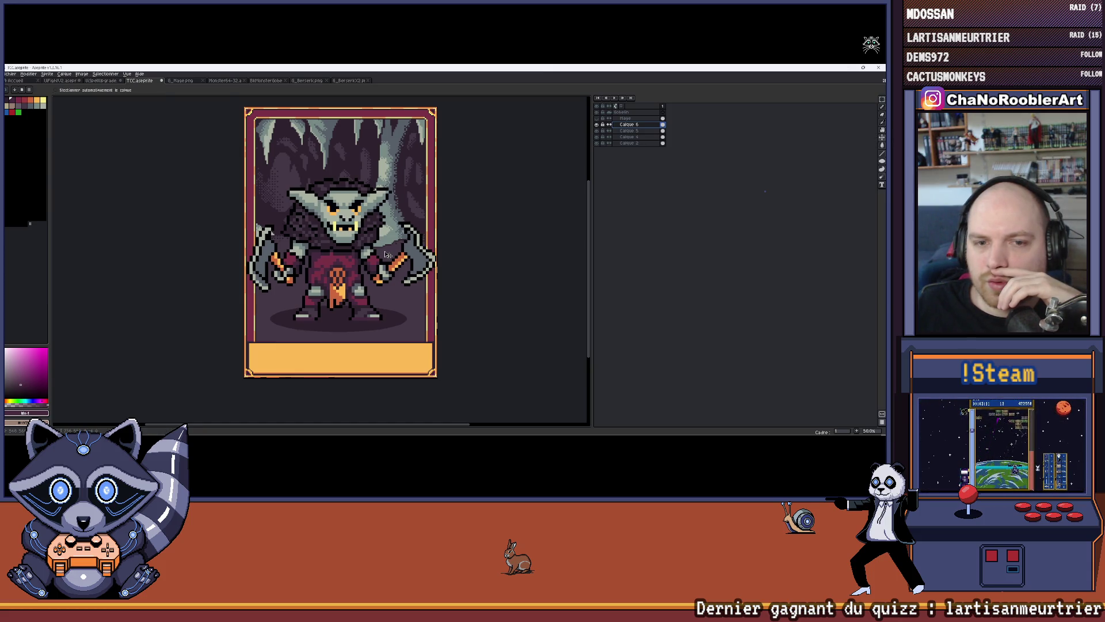
{"action": "scroll", "coordinate": [482, 241], "scroll_direction": "down", "scroll_amount": 1}
{"action": "scroll", "coordinate": [464, 240], "scroll_direction": "up", "scroll_amount": 2}
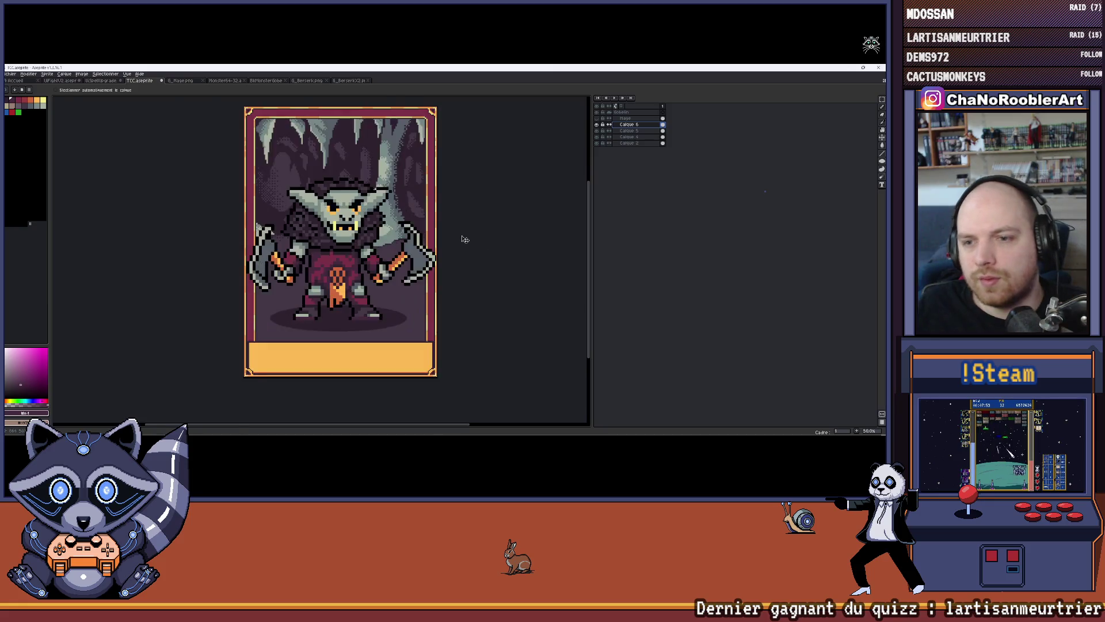
{"action": "scroll", "coordinate": [464, 238], "scroll_direction": "down", "scroll_amount": 1}
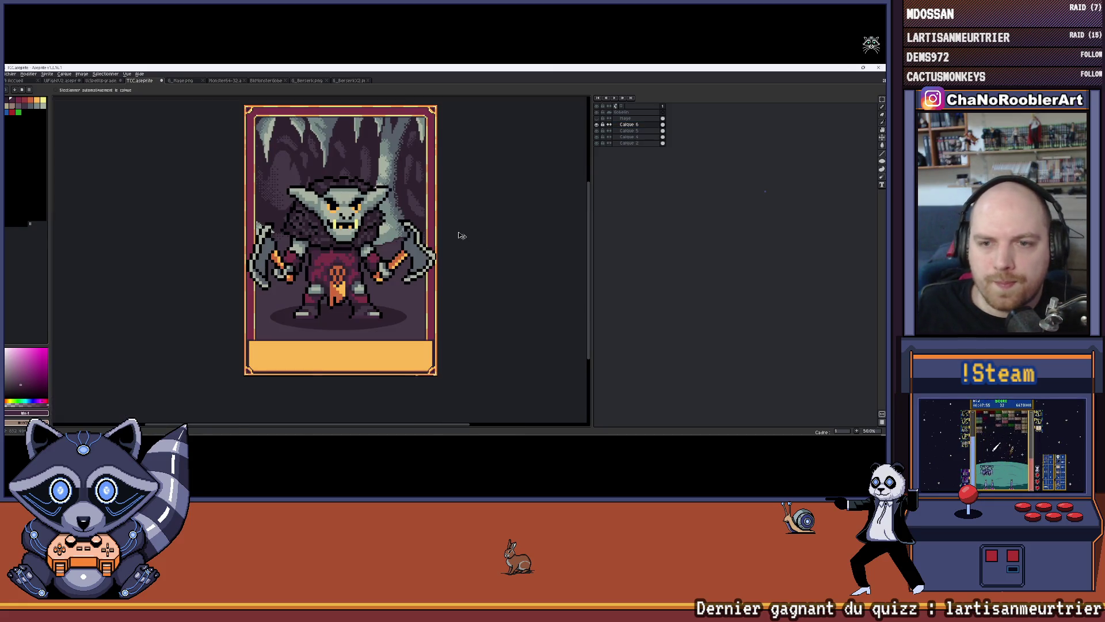
{"action": "left_click_drag", "start_coordinate": [461, 235], "coordinate": [469, 246]}
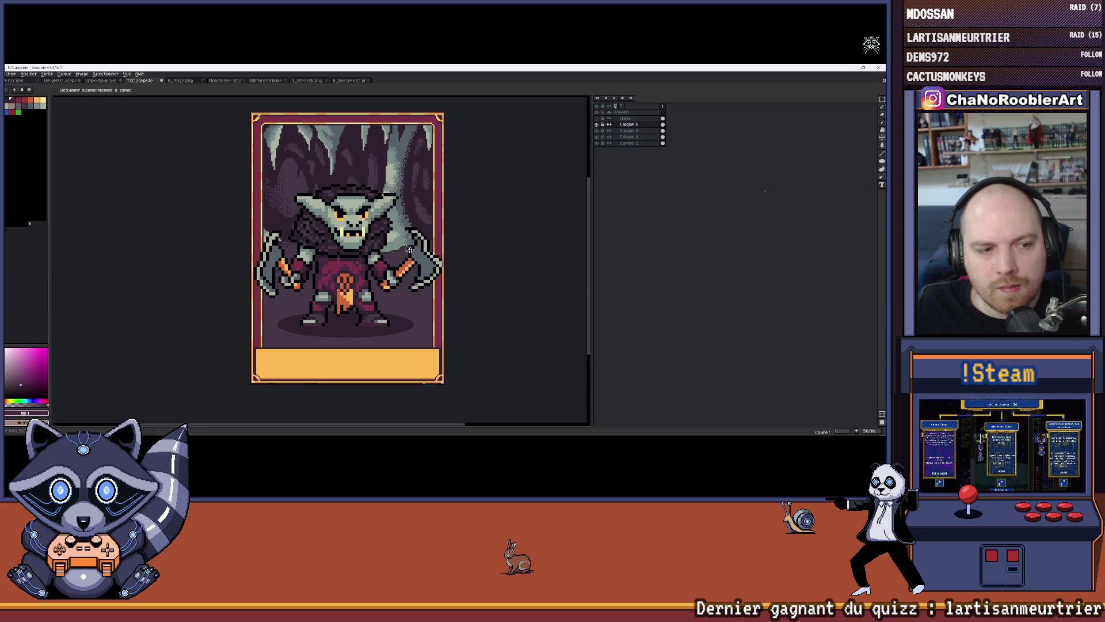
Toggle the goblin and ground-shadow layers to compare the new placement.
{"action": "scroll", "coordinate": [422, 240], "scroll_direction": "up", "scroll_amount": 1}
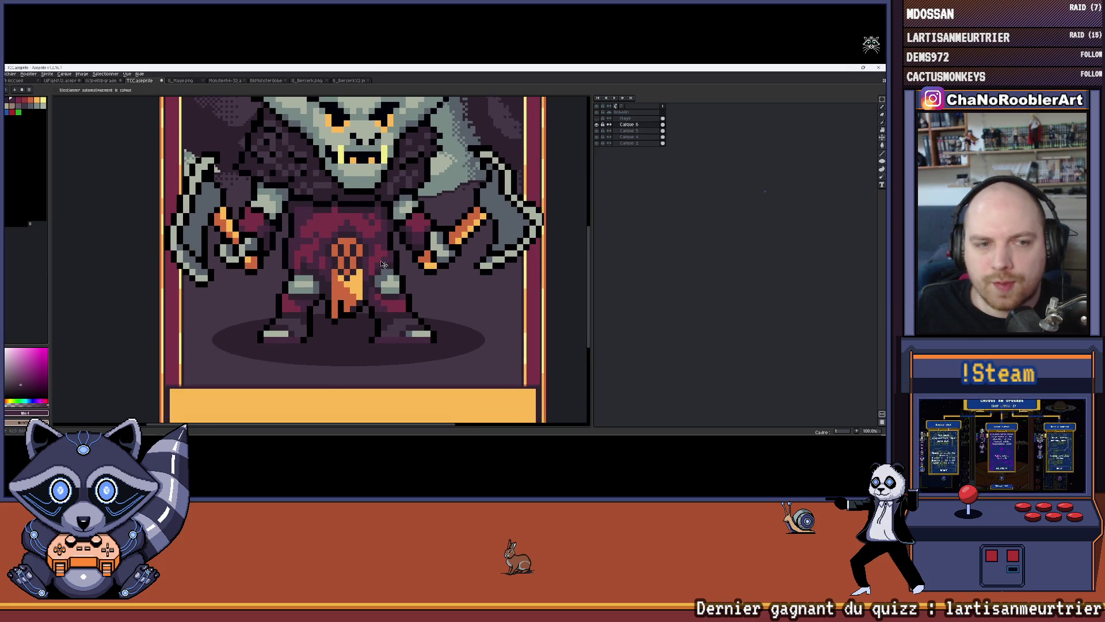
{"action": "scroll", "coordinate": [538, 211], "scroll_direction": "down", "scroll_amount": 1}
{"action": "scroll", "coordinate": [538, 211], "scroll_direction": "up", "scroll_amount": 1}
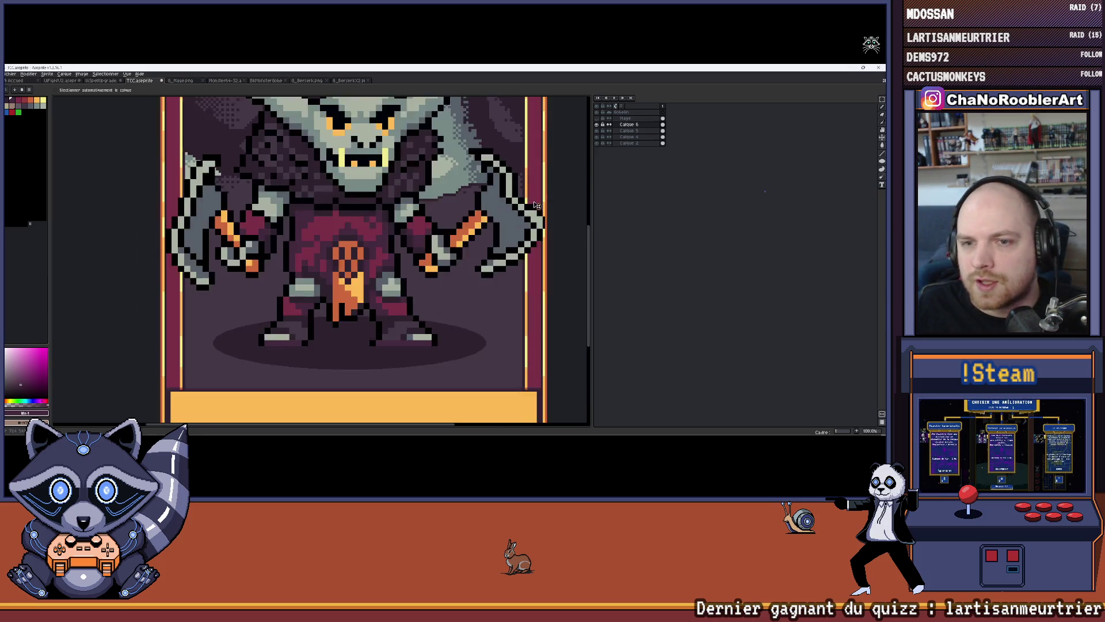
{"action": "scroll", "coordinate": [510, 231], "scroll_direction": "down", "scroll_amount": 1}
{"action": "scroll", "coordinate": [510, 231], "scroll_direction": "up", "scroll_amount": 1}
{"action": "scroll", "coordinate": [510, 232], "scroll_direction": "up", "scroll_amount": 2}
{"action": "scroll", "coordinate": [521, 233], "scroll_direction": "down", "scroll_amount": 1}
{"action": "scroll", "coordinate": [539, 229], "scroll_direction": "up", "scroll_amount": 1}
{"action": "scroll", "coordinate": [539, 230], "scroll_direction": "down", "scroll_amount": 2}
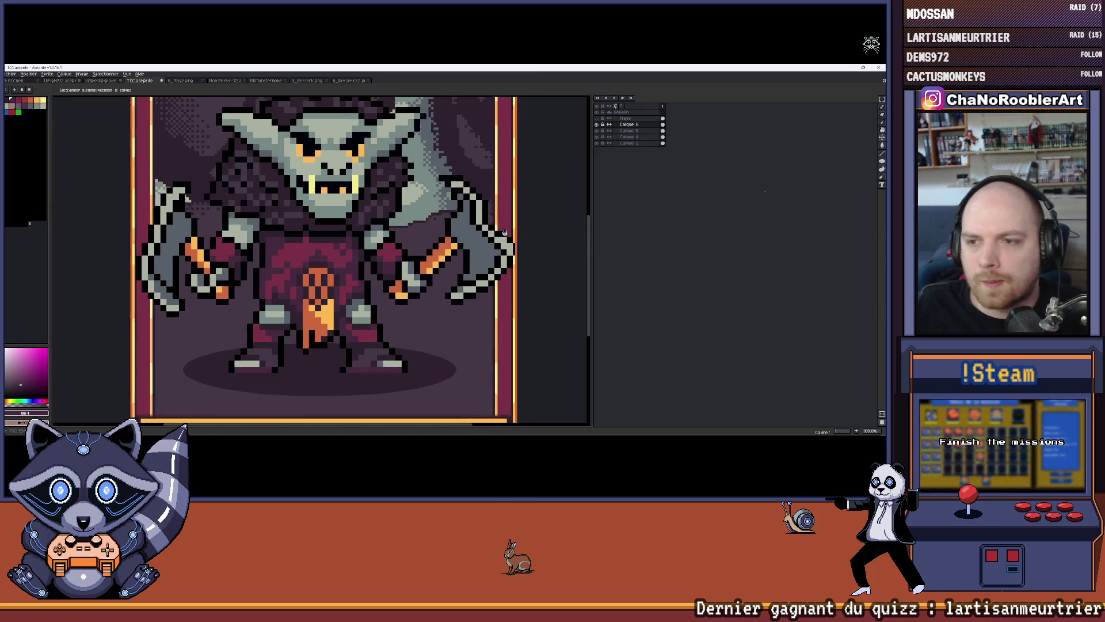
{"action": "left_click", "coordinate": [597, 125]}
{"action": "left_click", "coordinate": [596, 125]}
{"action": "left_click", "coordinate": [597, 131]}
{"action": "left_click", "coordinate": [597, 133]}
{"action": "left_click", "coordinate": [597, 133]}
{"action": "left_click", "coordinate": [597, 134]}
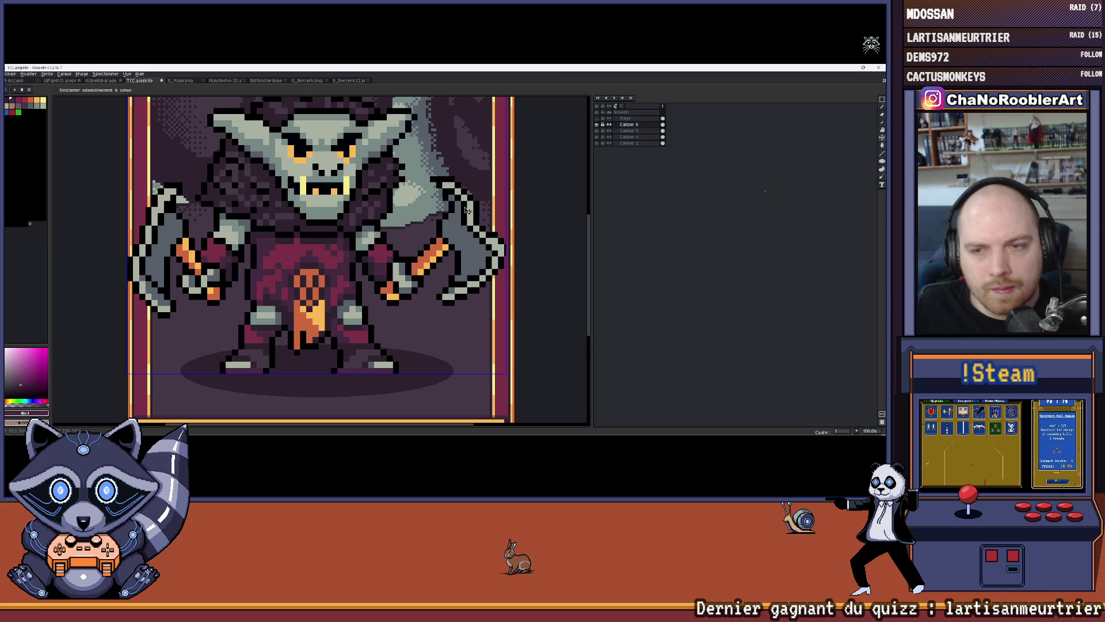
Zoom in and out to inspect the goblin standing on its floor shadow.
{"action": "scroll", "coordinate": [463, 213], "scroll_direction": "down", "scroll_amount": 2}
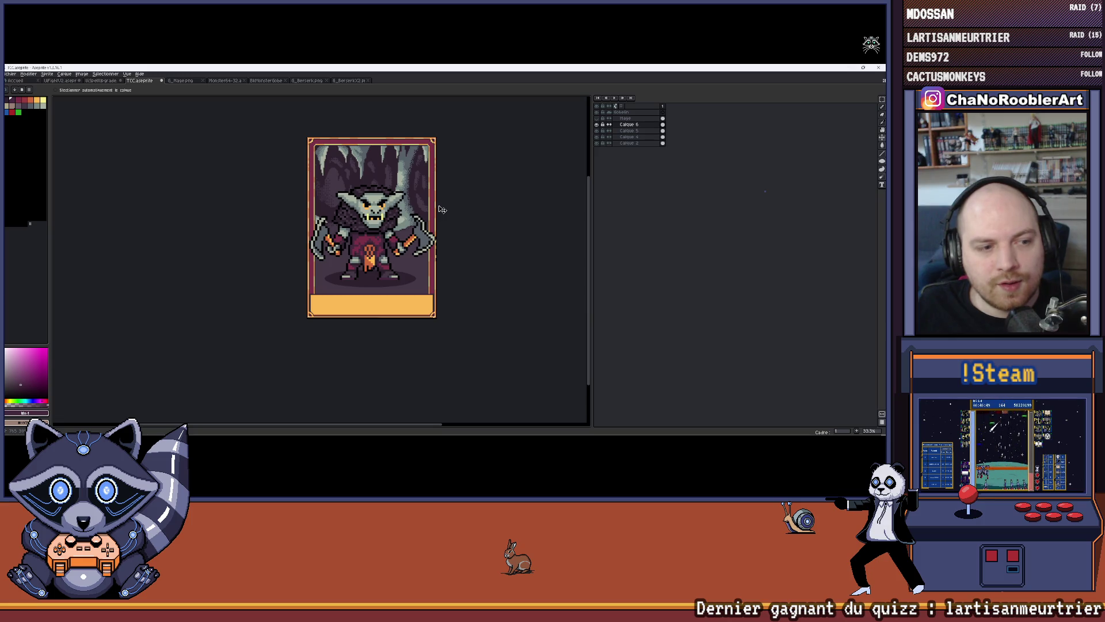
{"action": "scroll", "coordinate": [409, 227], "scroll_direction": "up", "scroll_amount": 3}
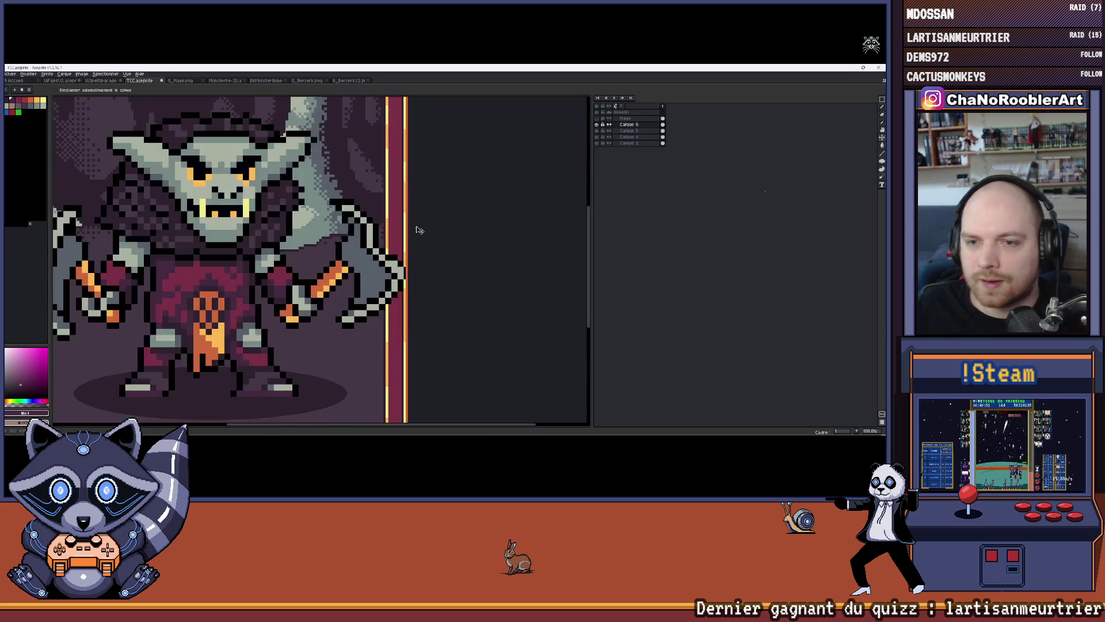
{"action": "scroll", "coordinate": [410, 228], "scroll_direction": "up", "scroll_amount": 1}
{"action": "scroll", "coordinate": [387, 239], "scroll_direction": "up", "scroll_amount": 1}
{"action": "scroll", "coordinate": [359, 253], "scroll_direction": "down", "scroll_amount": 1}
{"action": "scroll", "coordinate": [355, 239], "scroll_direction": "up", "scroll_amount": 1}
{"action": "scroll", "coordinate": [341, 228], "scroll_direction": "down", "scroll_amount": 4}
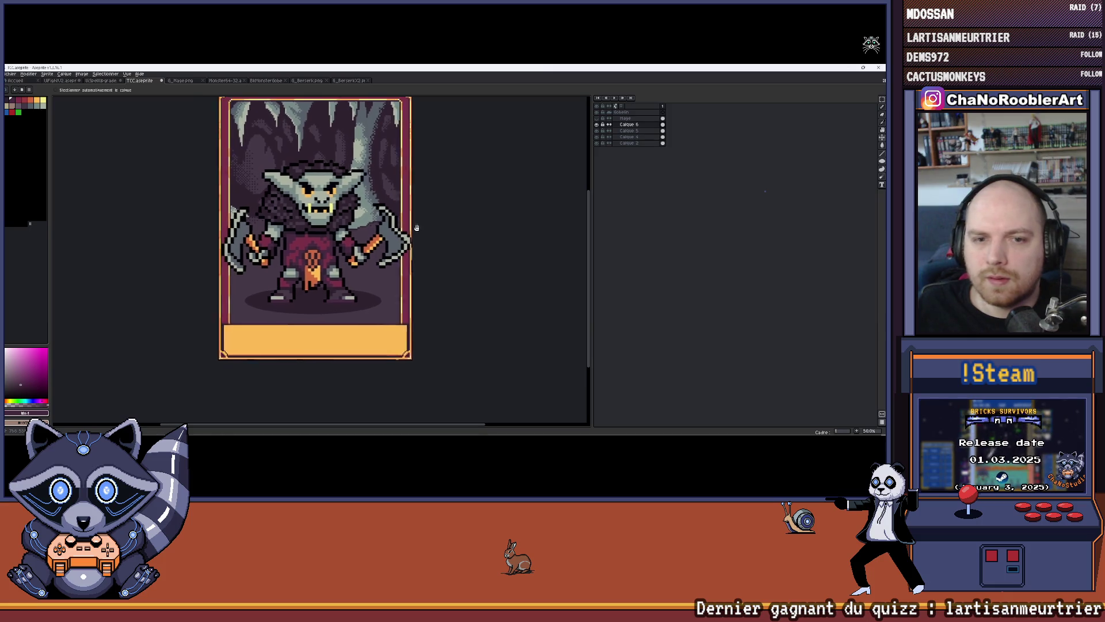
{"action": "scroll", "coordinate": [403, 239], "scroll_direction": "down", "scroll_amount": 2}
{"action": "scroll", "coordinate": [364, 250], "scroll_direction": "up", "scroll_amount": 3}
{"action": "scroll", "coordinate": [364, 250], "scroll_direction": "down", "scroll_amount": 2}
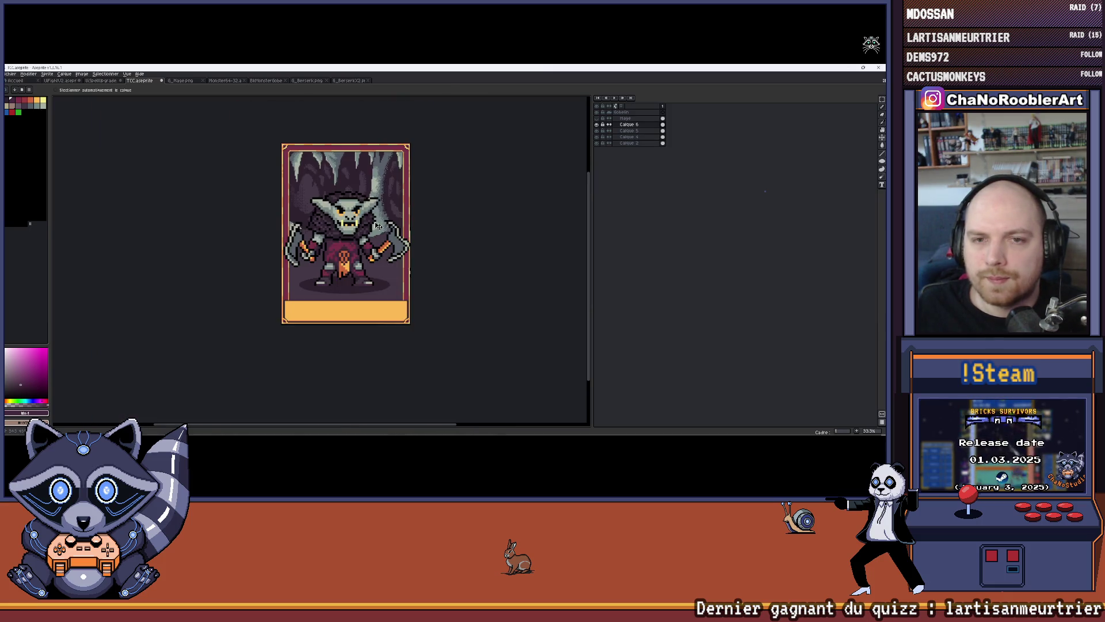
{"action": "scroll", "coordinate": [408, 219], "scroll_direction": "up", "scroll_amount": 1}
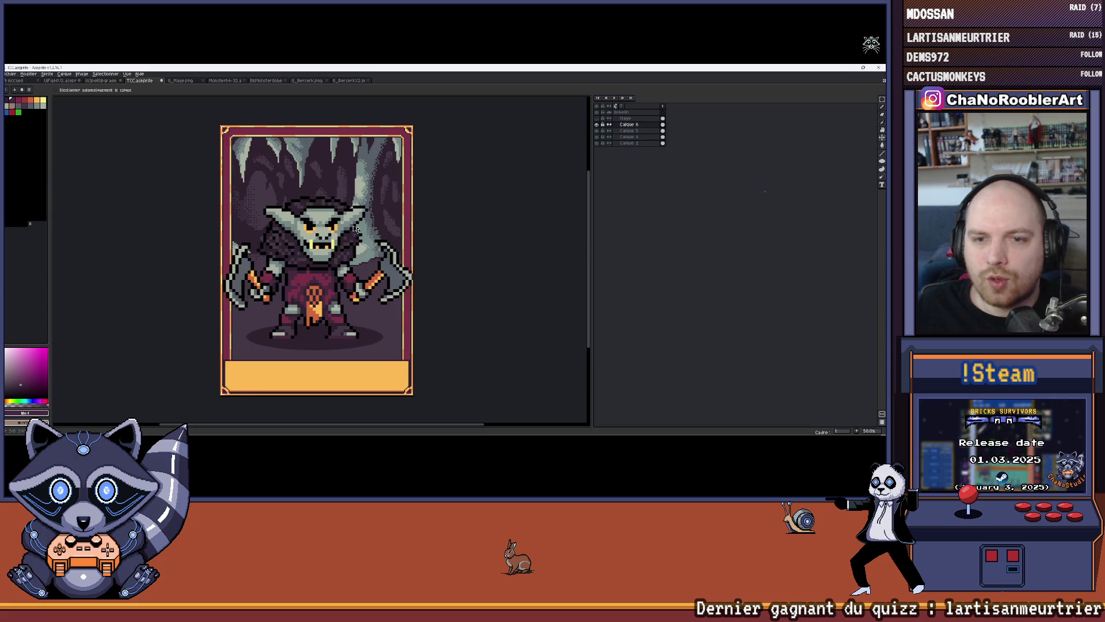
{"action": "scroll", "coordinate": [357, 219], "scroll_direction": "up", "scroll_amount": 2}
{"action": "scroll", "coordinate": [352, 225], "scroll_direction": "down", "scroll_amount": 2}
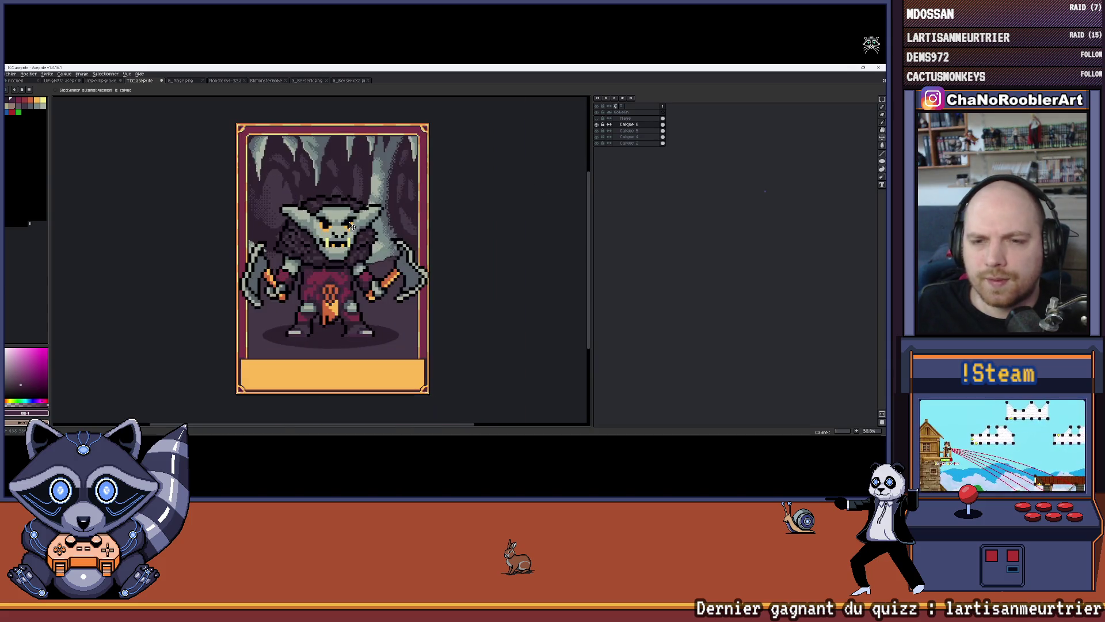
{"action": "scroll", "coordinate": [397, 225], "scroll_direction": "up", "scroll_amount": 1}
{"action": "scroll", "coordinate": [380, 216], "scroll_direction": "down", "scroll_amount": 1}
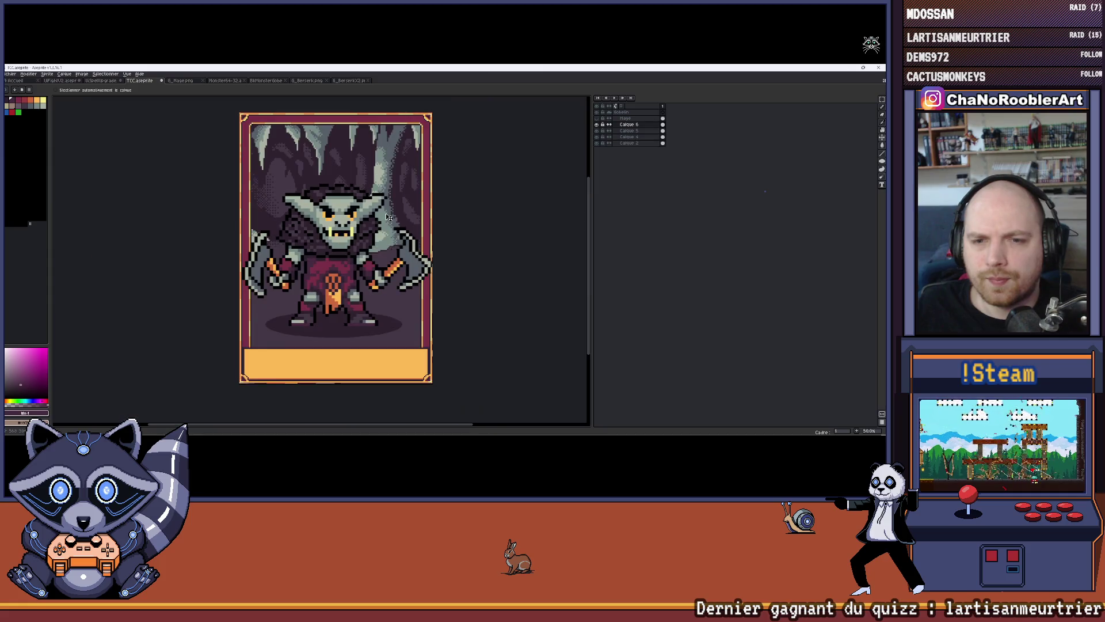
{"action": "scroll", "coordinate": [369, 226], "scroll_direction": "down", "scroll_amount": 1}
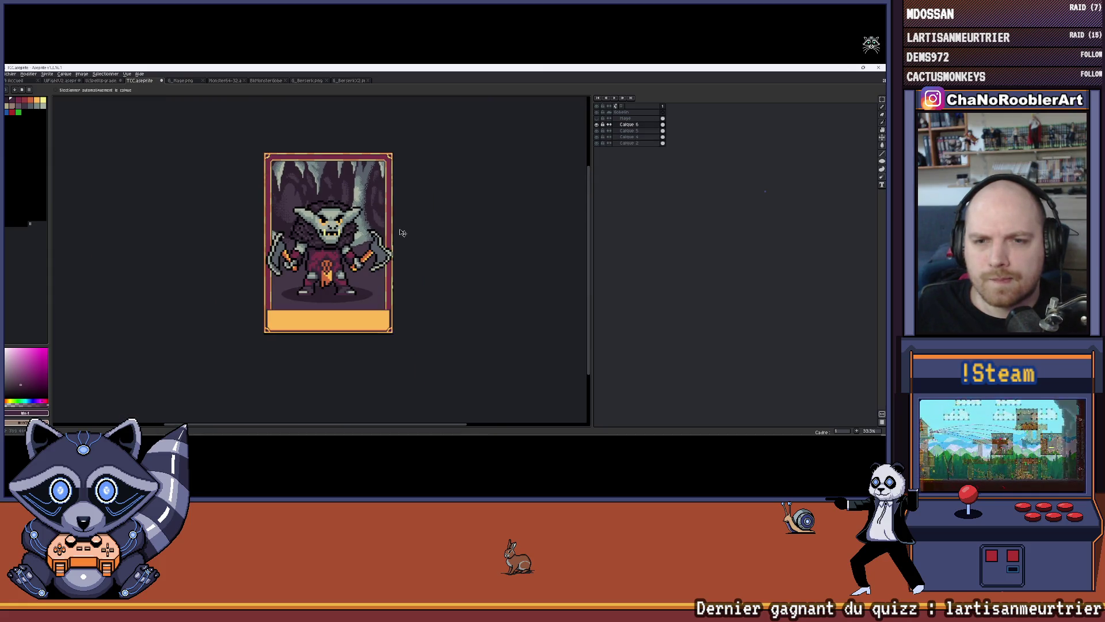
{"action": "scroll", "coordinate": [324, 252], "scroll_direction": "up", "scroll_amount": 1}
{"action": "scroll", "coordinate": [346, 252], "scroll_direction": "up", "scroll_amount": 1}
{"action": "scroll", "coordinate": [346, 251], "scroll_direction": "down", "scroll_amount": 1}
{"action": "left_click_drag", "start_coordinate": [346, 254], "coordinate": [340, 269]}
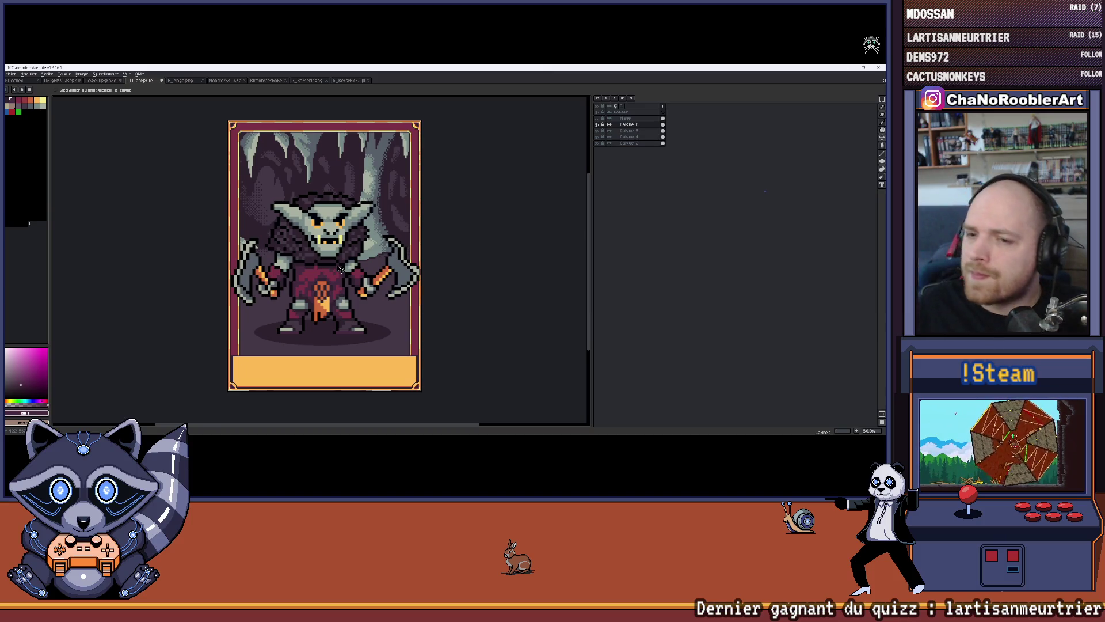
Toggle two layers, including the goblin layer, off and on to compare the art.
{"action": "left_click", "coordinate": [597, 140]}
{"action": "left_click", "coordinate": [597, 141]}
{"action": "left_click", "coordinate": [597, 125]}
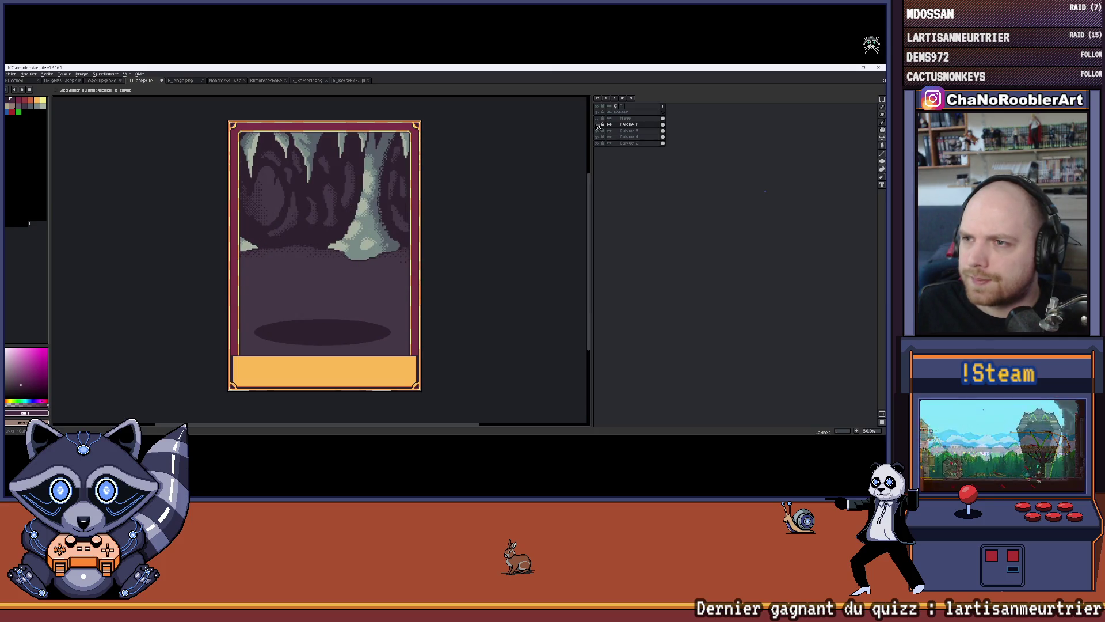
{"action": "left_click", "coordinate": [597, 125]}
Rename the goblin layer Calque 6 to 'Berserk'.
{"action": "double_click", "coordinate": [620, 125]}
{"action": "type", "text": "Berserk"}
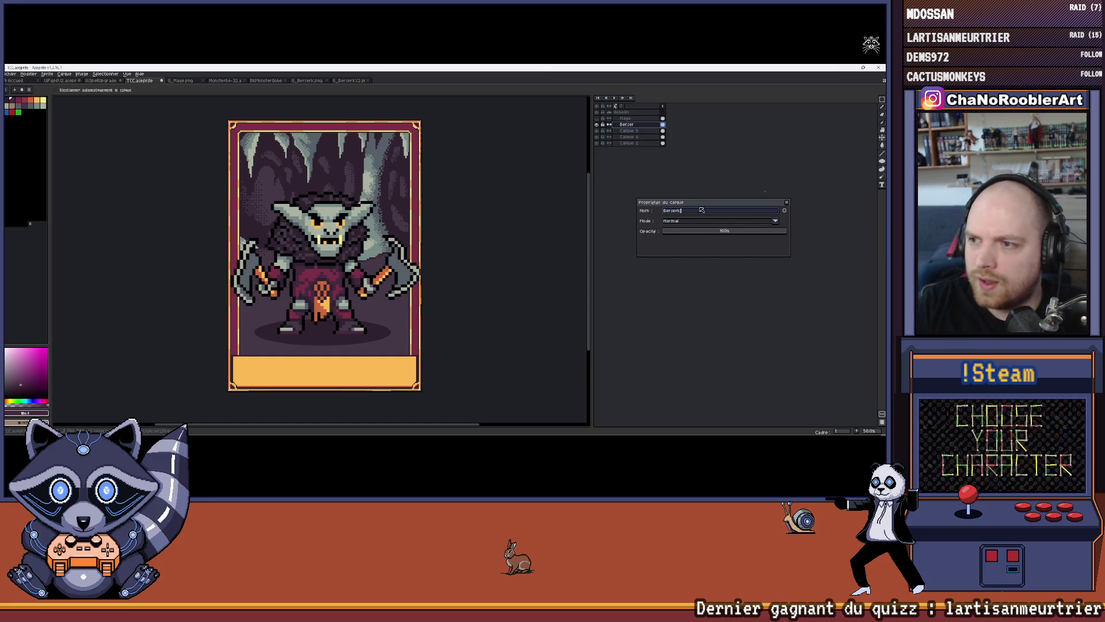
{"action": "key", "text": "Return"}
{"action": "scroll", "coordinate": [432, 288], "scroll_direction": "up", "scroll_amount": 2}
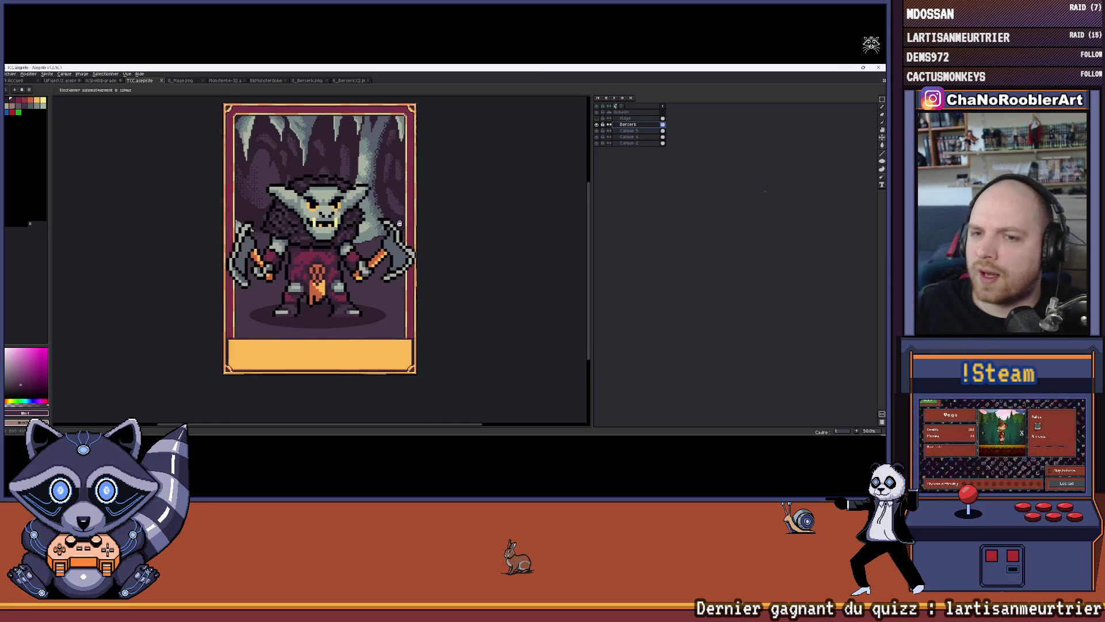
Draw a dark outline-coloured line along the orange border edge.
{"action": "scroll", "coordinate": [340, 191], "scroll_direction": "up", "scroll_amount": 3}
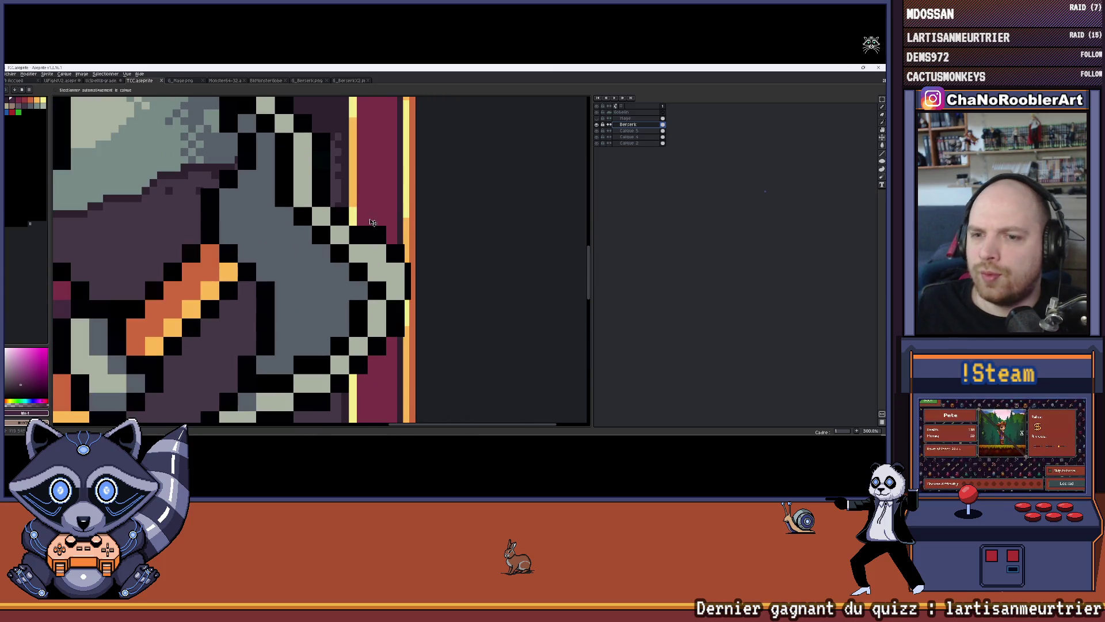
{"action": "scroll", "coordinate": [377, 247], "scroll_direction": "down", "scroll_amount": 1}
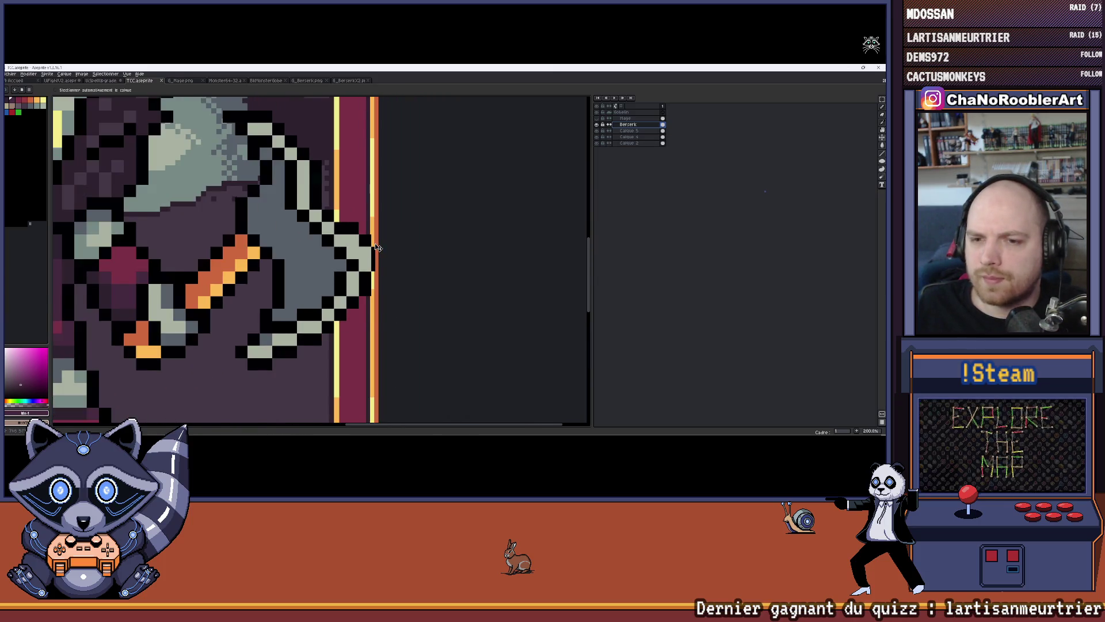
{"action": "scroll", "coordinate": [369, 236], "scroll_direction": "up", "scroll_amount": 2}
{"action": "left_click", "coordinate": [353, 215], "text": "alt"}
{"action": "scroll", "coordinate": [368, 231], "scroll_direction": "up", "scroll_amount": 2}
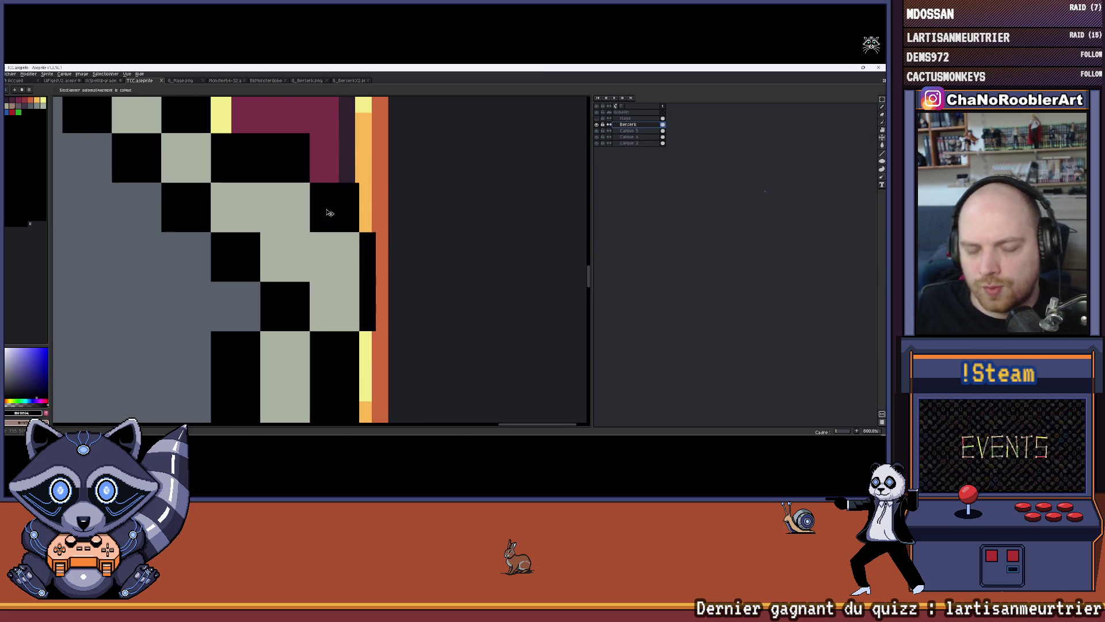
{"action": "scroll", "coordinate": [369, 219], "scroll_direction": "down", "scroll_amount": 1}
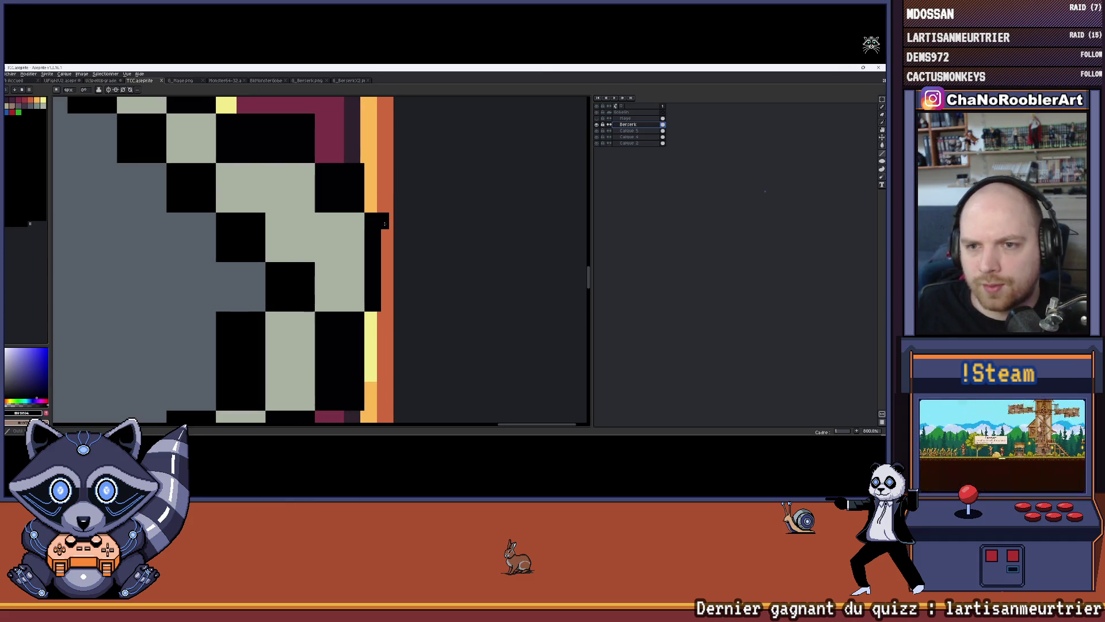
{"action": "scroll", "coordinate": [384, 224], "scroll_direction": "up", "scroll_amount": 2}
{"action": "left_click_drag", "start_coordinate": [388, 214], "coordinate": [390, 341]}
Add a new layer above the Berserk layer.
{"action": "scroll", "coordinate": [390, 347], "scroll_direction": "down", "scroll_amount": 5}
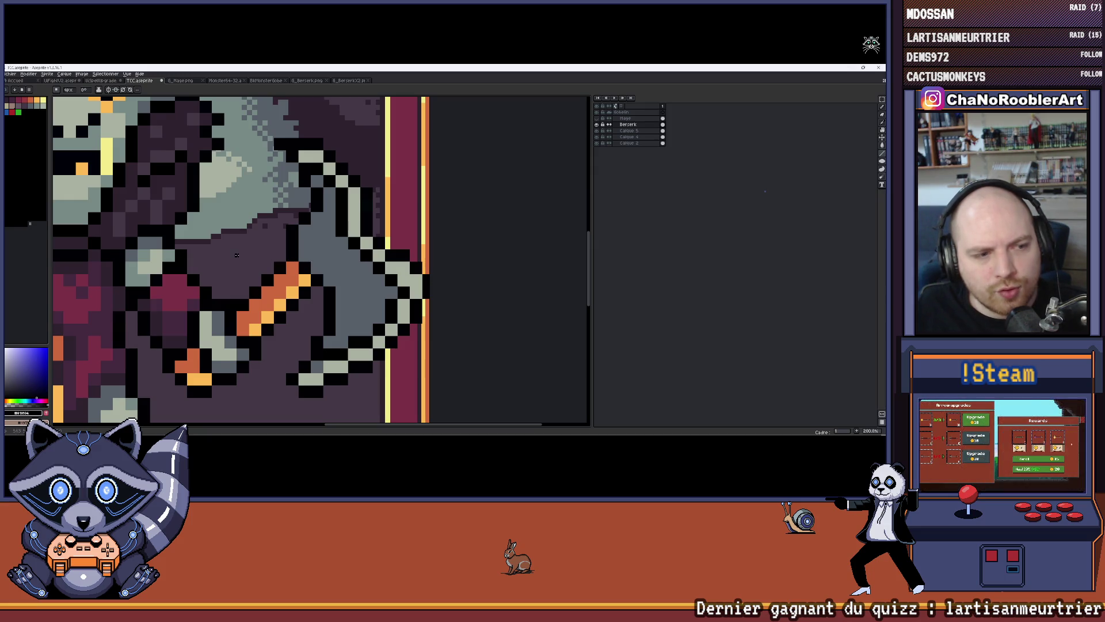
{"action": "scroll", "coordinate": [236, 255], "scroll_direction": "down", "scroll_amount": 2}
{"action": "scroll", "coordinate": [288, 265], "scroll_direction": "up", "scroll_amount": 2}
{"action": "scroll", "coordinate": [317, 270], "scroll_direction": "down", "scroll_amount": 3}
{"action": "scroll", "coordinate": [339, 278], "scroll_direction": "up", "scroll_amount": 6}
{"action": "key", "text": "shift+n"}
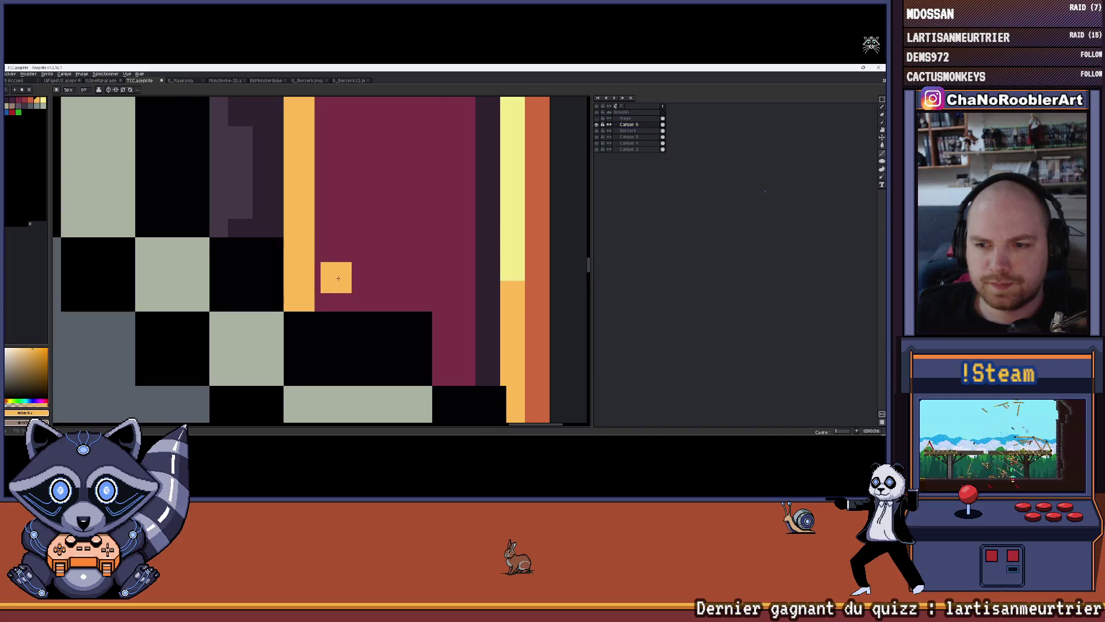
Nudge the goblin sprite on the Berserk layer a few pixels left.
{"action": "scroll", "coordinate": [339, 278], "scroll_direction": "down", "scroll_amount": 4}
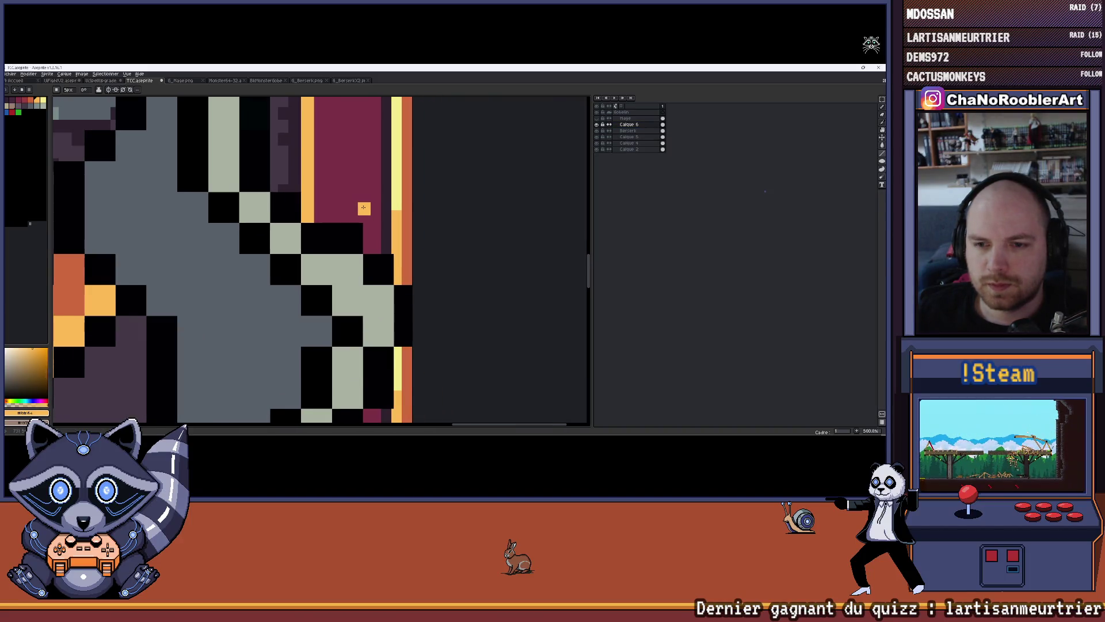
{"action": "scroll", "coordinate": [364, 207], "scroll_direction": "down", "scroll_amount": 1}
{"action": "scroll", "coordinate": [364, 204], "scroll_direction": "down", "scroll_amount": 2}
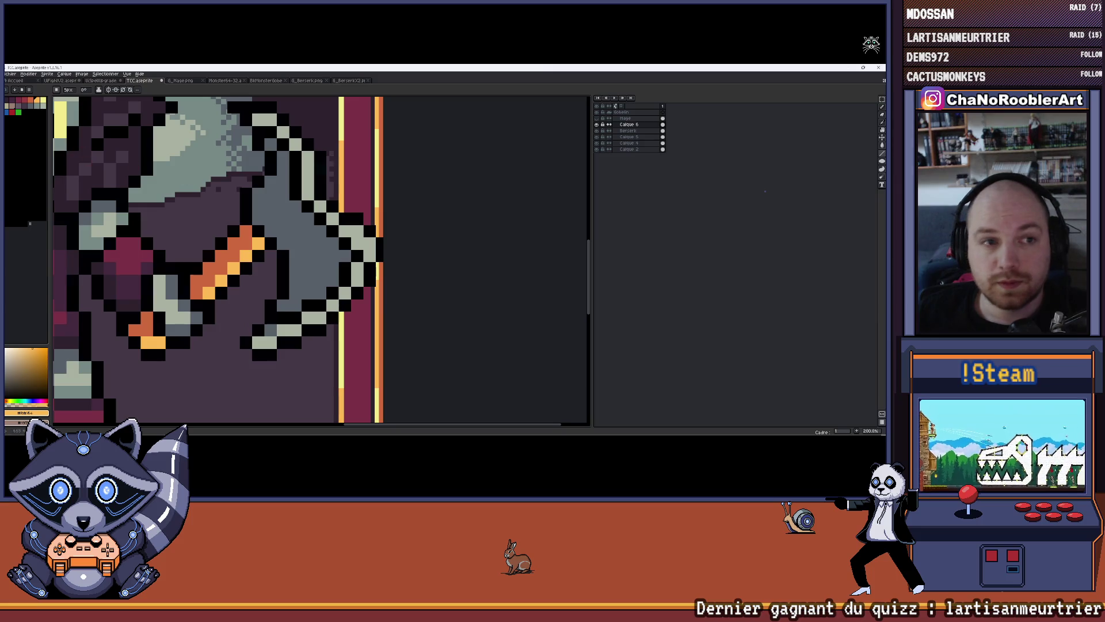
{"action": "left_click", "coordinate": [628, 131]}
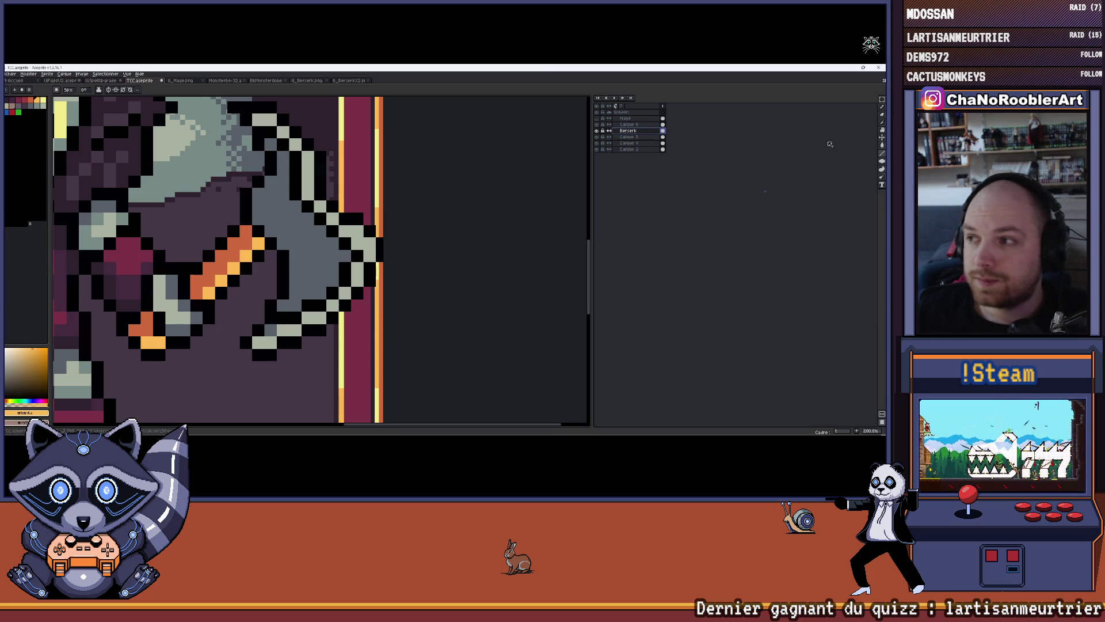
{"action": "left_click", "coordinate": [882, 139]}
{"action": "scroll", "coordinate": [375, 209], "scroll_direction": "up", "scroll_amount": 2}
{"action": "left_click_drag", "start_coordinate": [374, 210], "coordinate": [372, 209]}
{"action": "scroll", "coordinate": [374, 209], "scroll_direction": "up", "scroll_amount": 5}
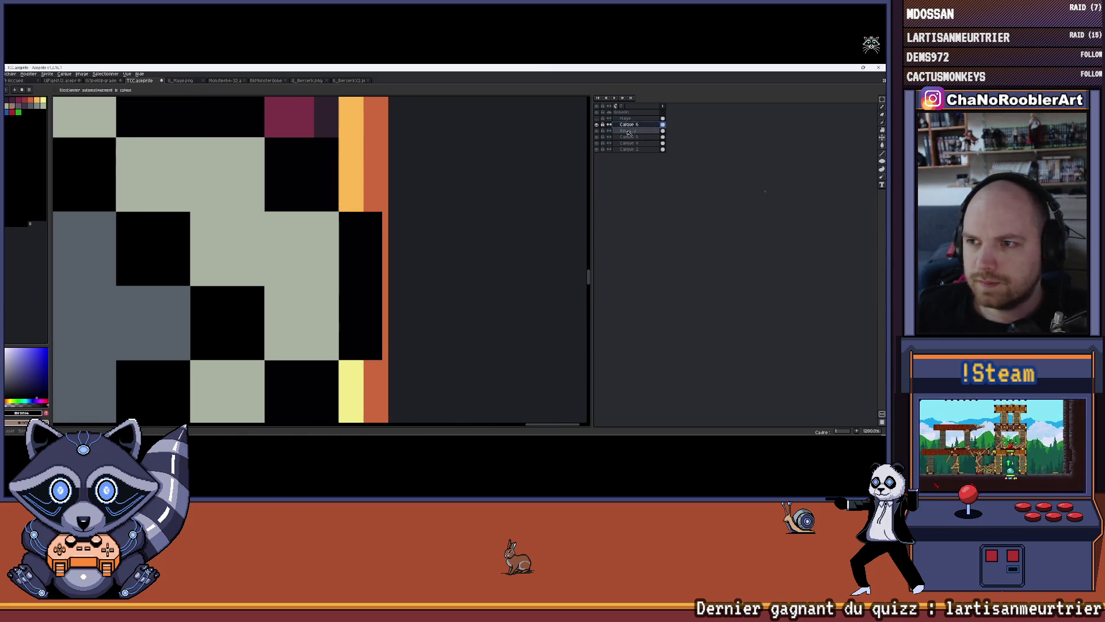
Paint black pixels on the axe blade's right edge.
{"action": "key", "text": "b"}
{"action": "left_click", "coordinate": [392, 231]}
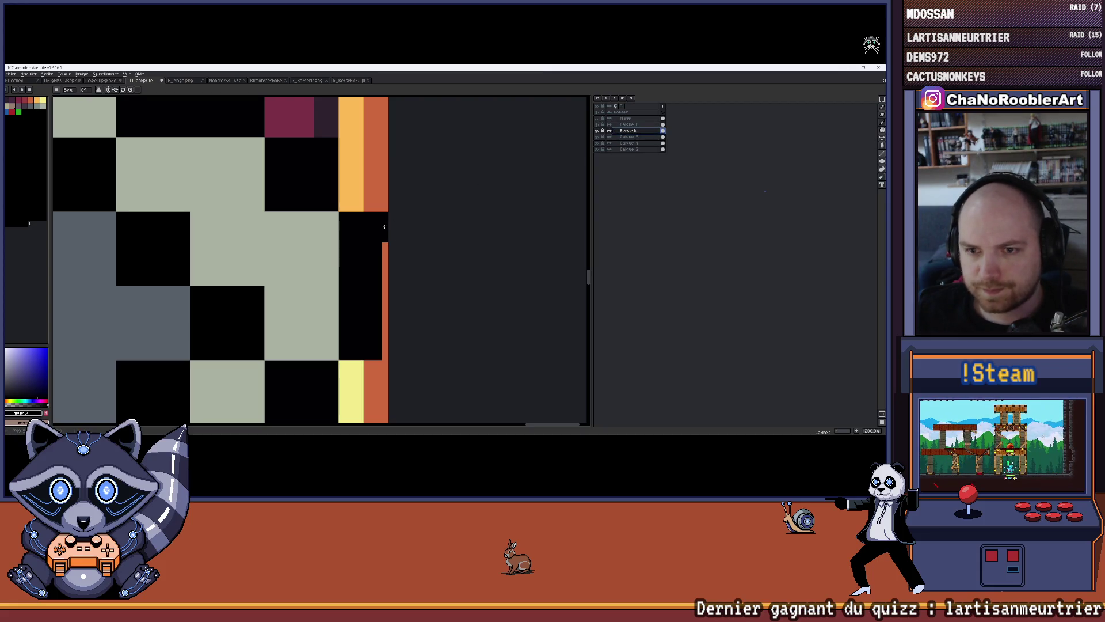
{"action": "scroll", "coordinate": [385, 347], "scroll_direction": "down", "scroll_amount": 5}
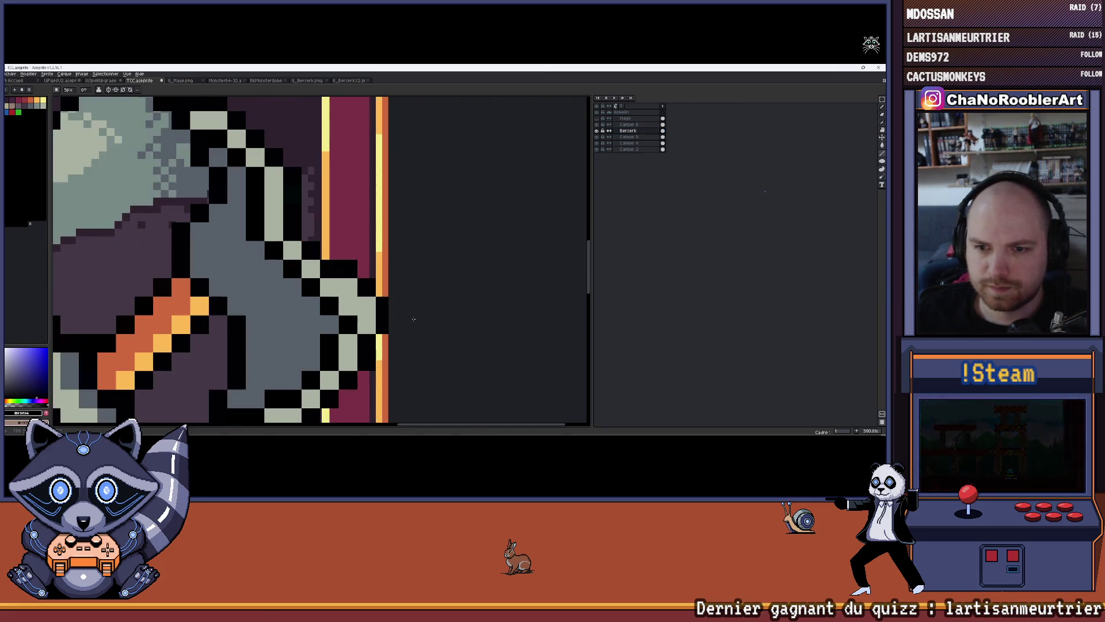
{"action": "scroll", "coordinate": [463, 279], "scroll_direction": "down", "scroll_amount": 3}
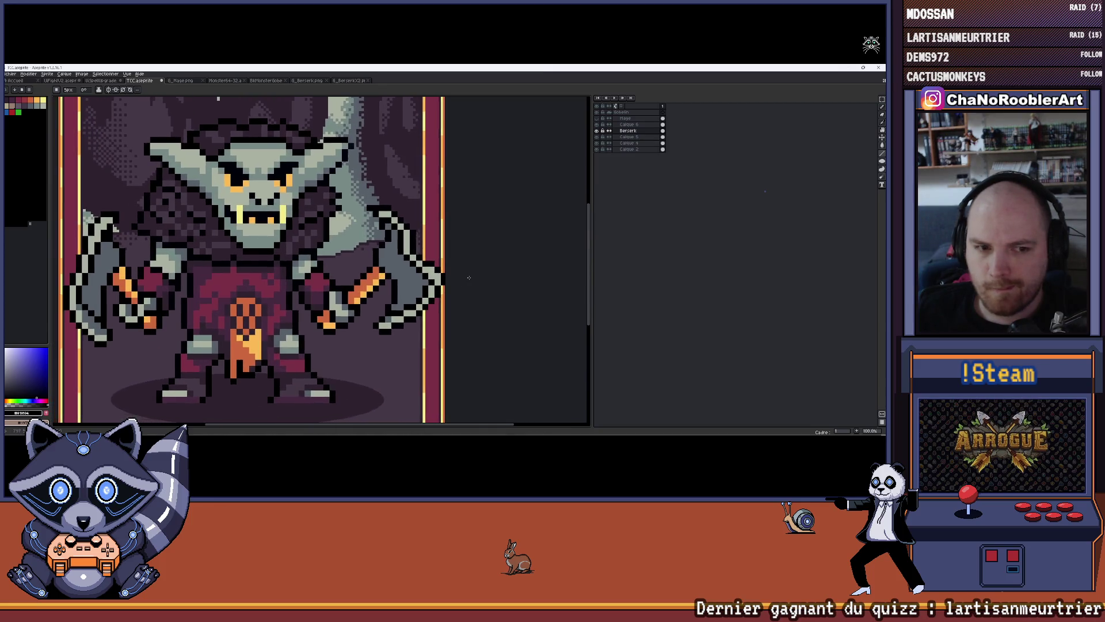
{"action": "scroll", "coordinate": [388, 269], "scroll_direction": "up", "scroll_amount": 6}
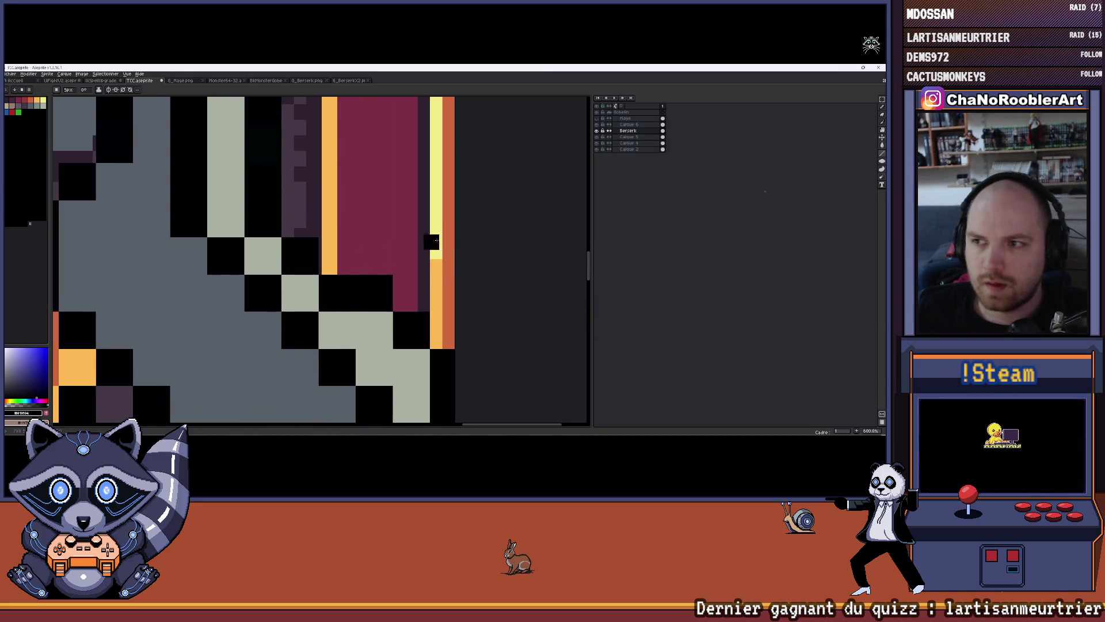
{"action": "left_click", "coordinate": [628, 124]}
Put a black pixel on the maroon border and repaint the orange column red-orange.
{"action": "scroll", "coordinate": [346, 271], "scroll_direction": "up", "scroll_amount": 4}
{"action": "left_click", "coordinate": [336, 271]}
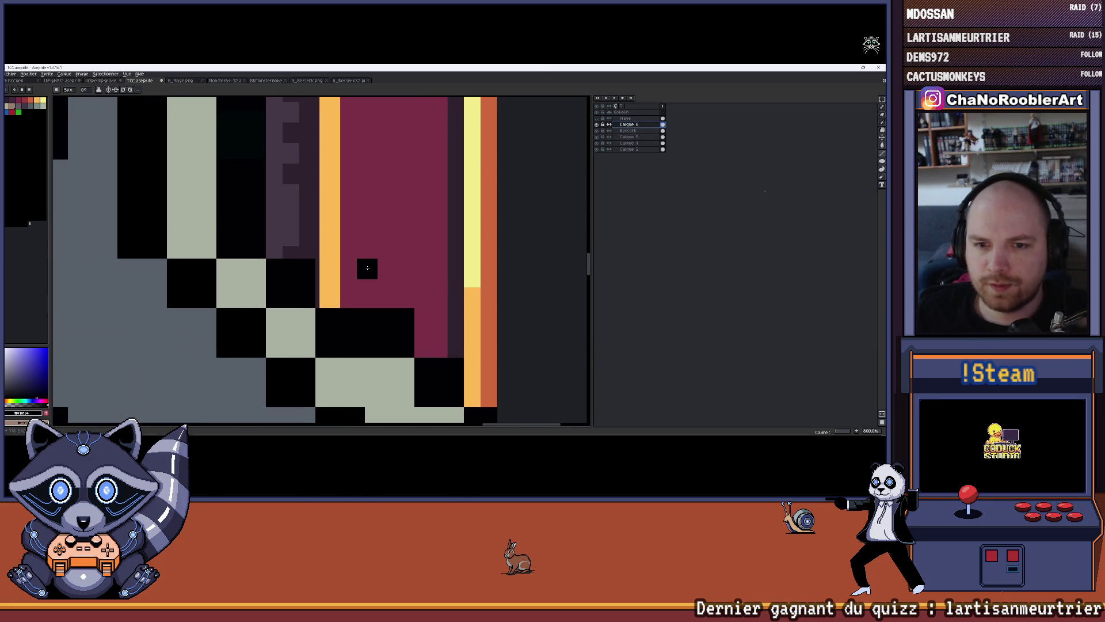
{"action": "scroll", "coordinate": [361, 270], "scroll_direction": "down", "scroll_amount": 3}
{"action": "key", "text": "alt"}
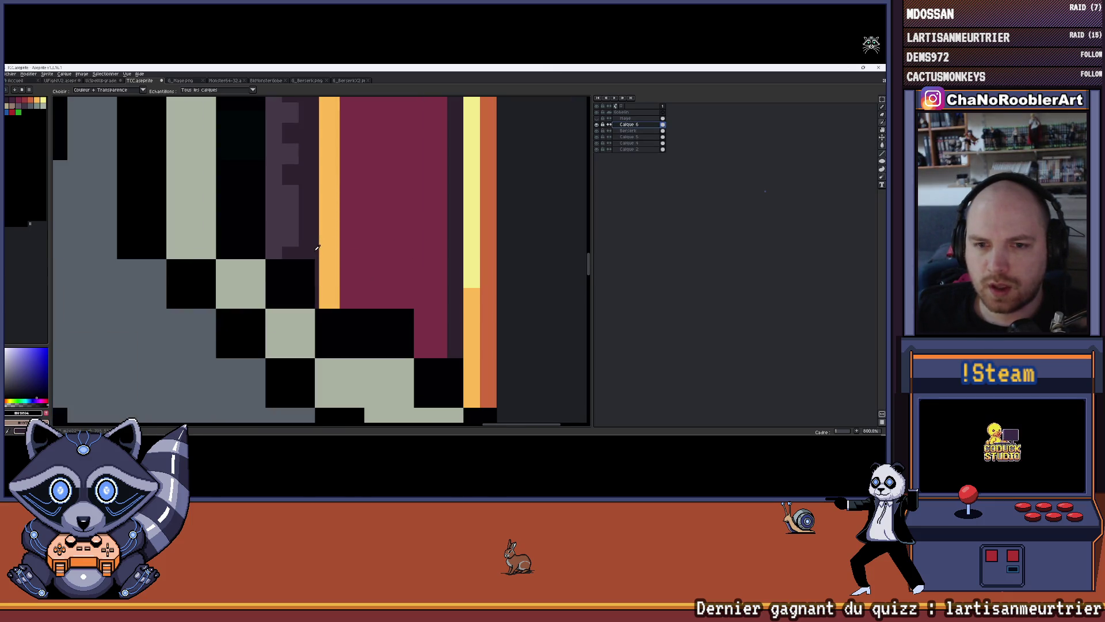
{"action": "left_click", "coordinate": [317, 247], "text": "alt"}
{"action": "left_click", "coordinate": [320, 251], "text": "alt"}
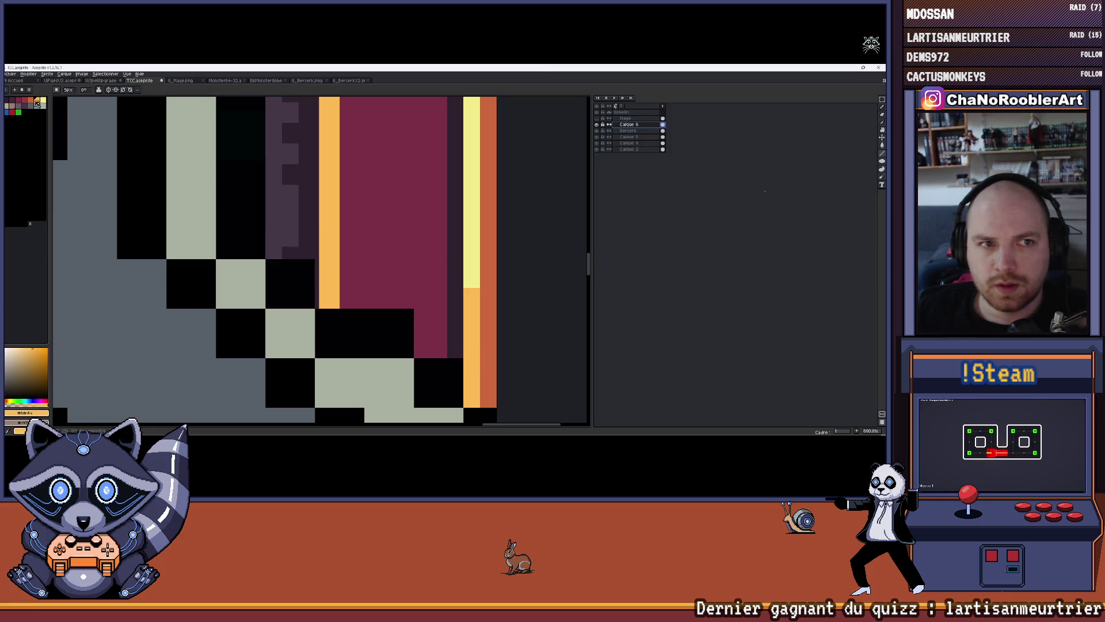
{"action": "left_click", "coordinate": [36, 102]}
{"action": "scroll", "coordinate": [300, 247], "scroll_direction": "up", "scroll_amount": 3}
{"action": "left_click", "coordinate": [307, 226]}
{"action": "left_click_drag", "start_coordinate": [307, 242], "coordinate": [308, 297]}
Paint maroon down the orange border column with a 4px brush.
{"action": "scroll", "coordinate": [308, 297], "scroll_direction": "down", "scroll_amount": 3}
{"action": "scroll", "coordinate": [395, 289], "scroll_direction": "right", "scroll_amount": 4}
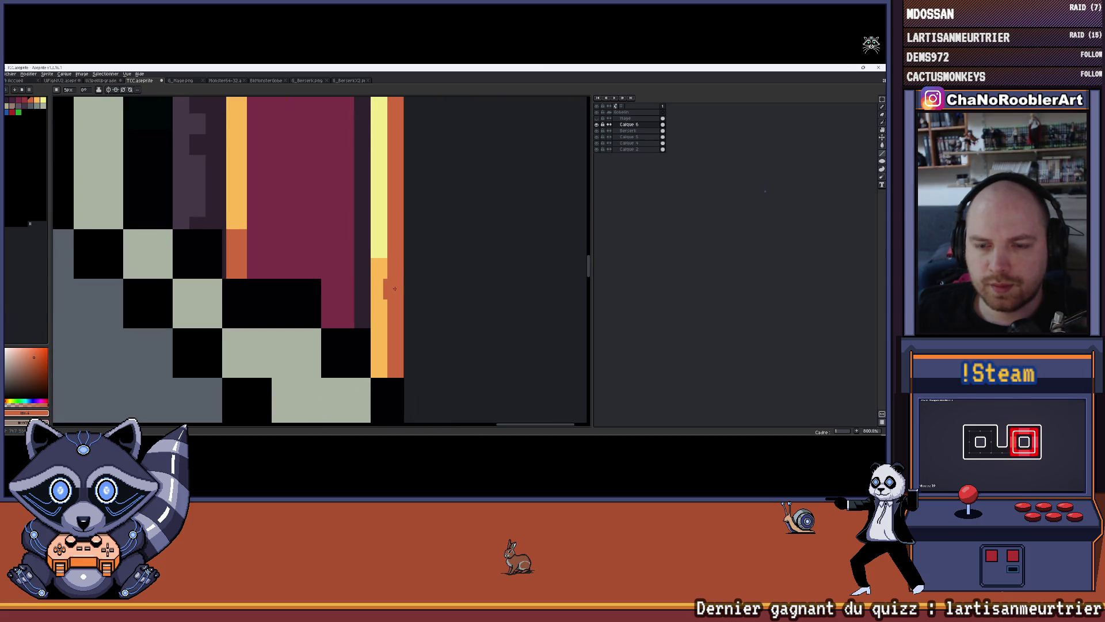
{"action": "scroll", "coordinate": [395, 289], "scroll_direction": "down", "scroll_amount": 2}
{"action": "scroll", "coordinate": [395, 288], "scroll_direction": "right", "scroll_amount": 1}
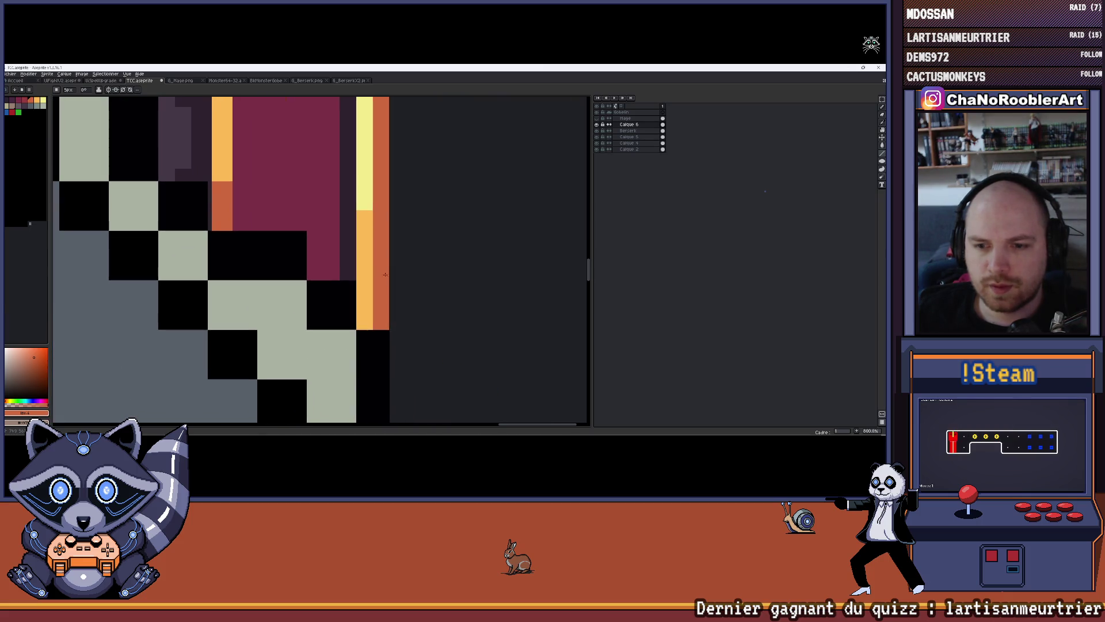
{"action": "left_click", "coordinate": [30, 102]}
{"action": "key", "text": "minus"}
{"action": "key", "text": "minus"}
{"action": "scroll", "coordinate": [380, 286], "scroll_direction": "up", "scroll_amount": 1}
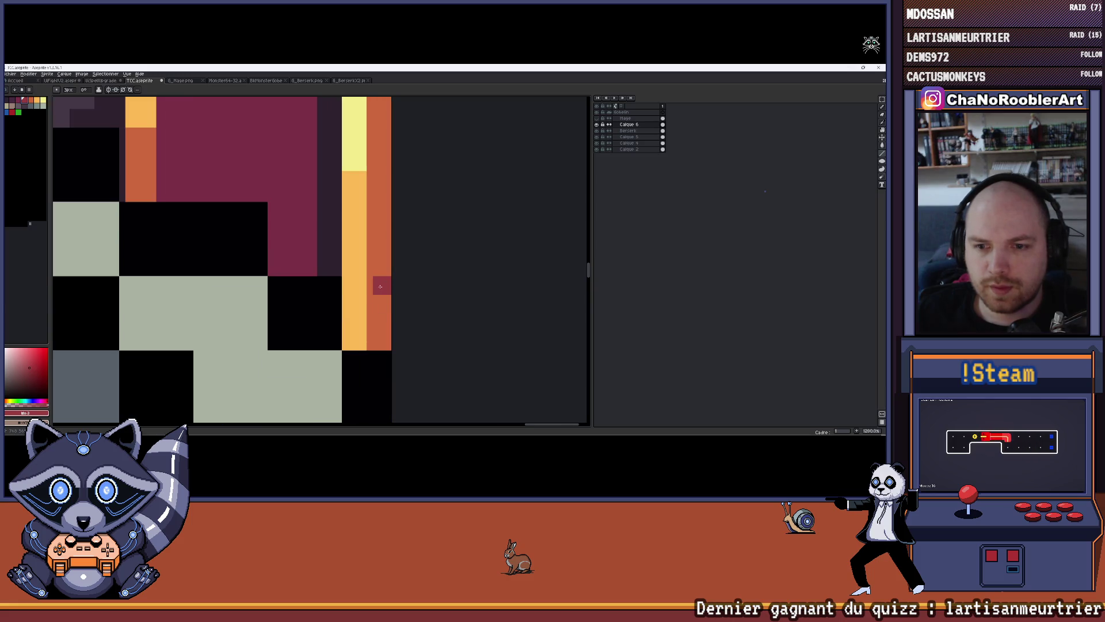
{"action": "key", "text": "plus"}
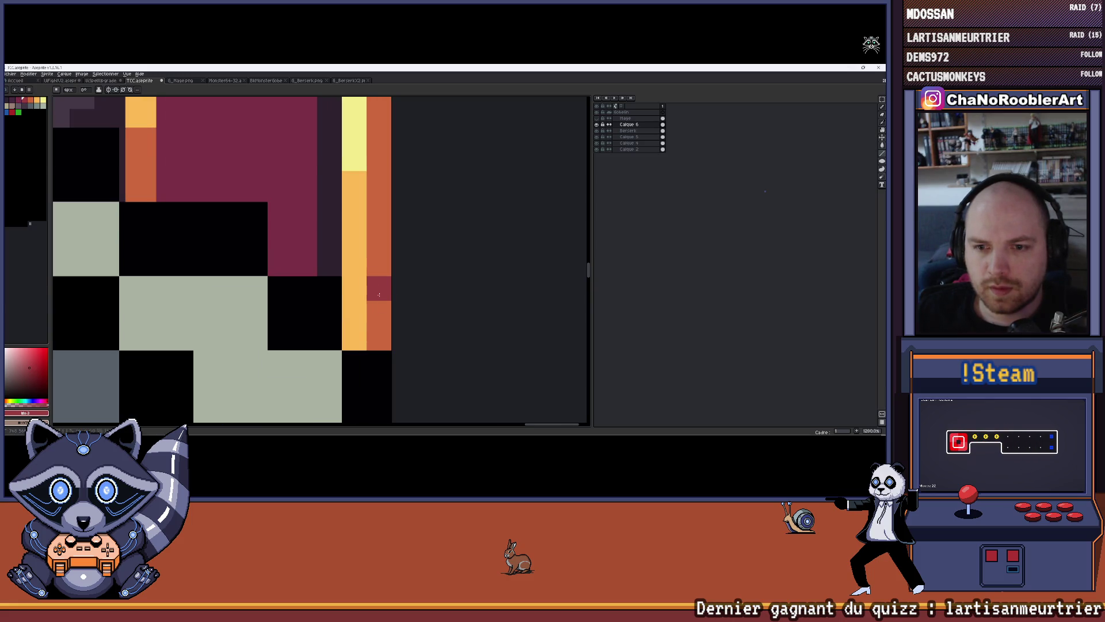
{"action": "left_click_drag", "start_coordinate": [378, 294], "coordinate": [383, 333]}
Repaint the light-orange border column in a darker orange.
{"action": "scroll", "coordinate": [371, 317], "scroll_direction": "down", "scroll_amount": 1}
{"action": "scroll", "coordinate": [362, 296], "scroll_direction": "up", "scroll_amount": 1}
{"action": "left_click", "coordinate": [360, 293], "text": "alt"}
{"action": "left_click", "coordinate": [377, 265], "text": "alt"}
{"action": "left_click_drag", "start_coordinate": [352, 291], "coordinate": [356, 341]}
Paint black up the dark border column.
{"action": "scroll", "coordinate": [411, 283], "scroll_direction": "down", "scroll_amount": 5}
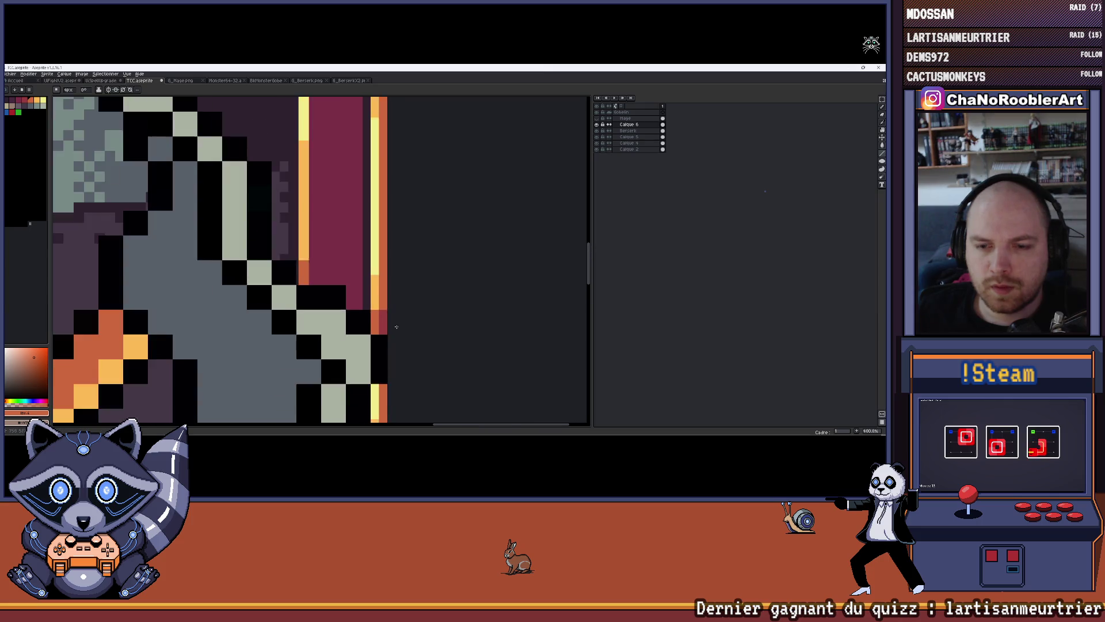
{"action": "scroll", "coordinate": [405, 266], "scroll_direction": "up", "scroll_amount": 9}
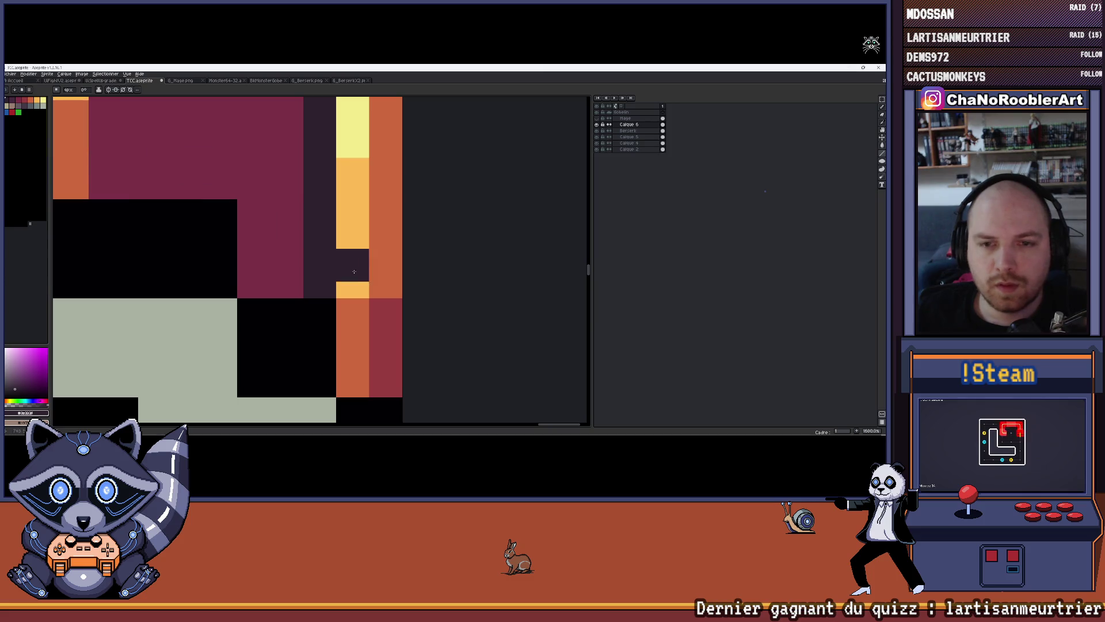
{"action": "left_click", "coordinate": [14, 118]}
{"action": "left_click_drag", "start_coordinate": [323, 281], "coordinate": [320, 201]}
Paint dark purple columns and rows over the maroon border stripe.
{"action": "key", "text": "i"}
{"action": "mouse_move", "coordinate": [276, 243]}
{"action": "left_mouse_down"}
{"action": "mouse_move", "coordinate": [325, 263]}
{"action": "mouse_move", "coordinate": [303, 294]}
{"action": "left_mouse_up"}
{"action": "left_click", "coordinate": [325, 264]}
{"action": "left_click", "coordinate": [15, 101]}
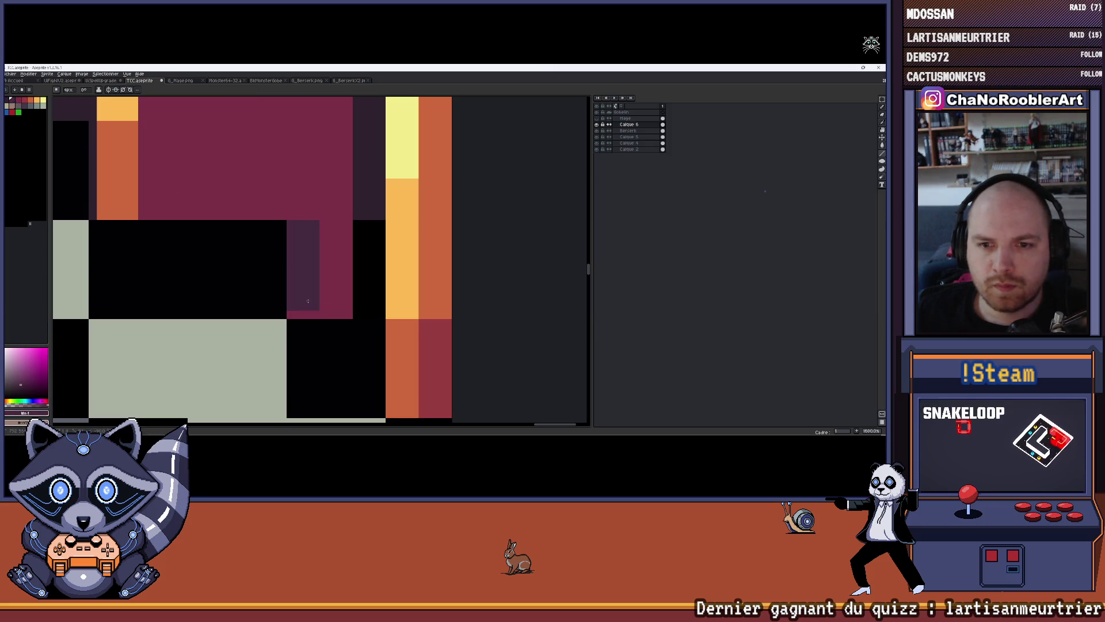
{"action": "left_click_drag", "start_coordinate": [335, 236], "coordinate": [336, 302]}
{"action": "left_click_drag", "start_coordinate": [280, 211], "coordinate": [347, 242]}
{"action": "left_click", "coordinate": [338, 234]}
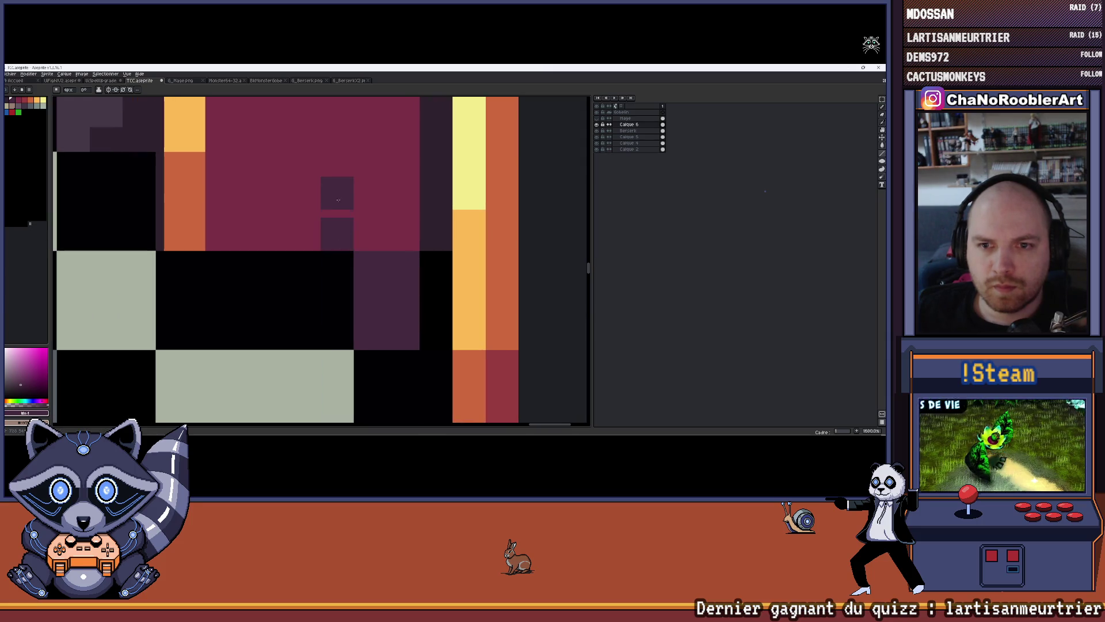
{"action": "left_click_drag", "start_coordinate": [221, 201], "coordinate": [337, 201]}
{"action": "mouse_move", "coordinate": [253, 228]}
{"action": "left_mouse_down"}
{"action": "mouse_move", "coordinate": [221, 234]}
{"action": "mouse_move", "coordinate": [305, 234]}
{"action": "left_mouse_up"}
Switch the colour to crimson, then paint a dark purple row near the axe tip.
{"action": "mouse_move", "coordinate": [191, 204]}
{"action": "left_mouse_down"}
{"action": "mouse_move", "coordinate": [296, 231]}
{"action": "mouse_move", "coordinate": [296, 264]}
{"action": "mouse_move", "coordinate": [284, 241]}
{"action": "mouse_move", "coordinate": [273, 276]}
{"action": "left_mouse_up"}
{"action": "left_click", "coordinate": [296, 234], "text": "alt"}
{"action": "key", "text": "x"}
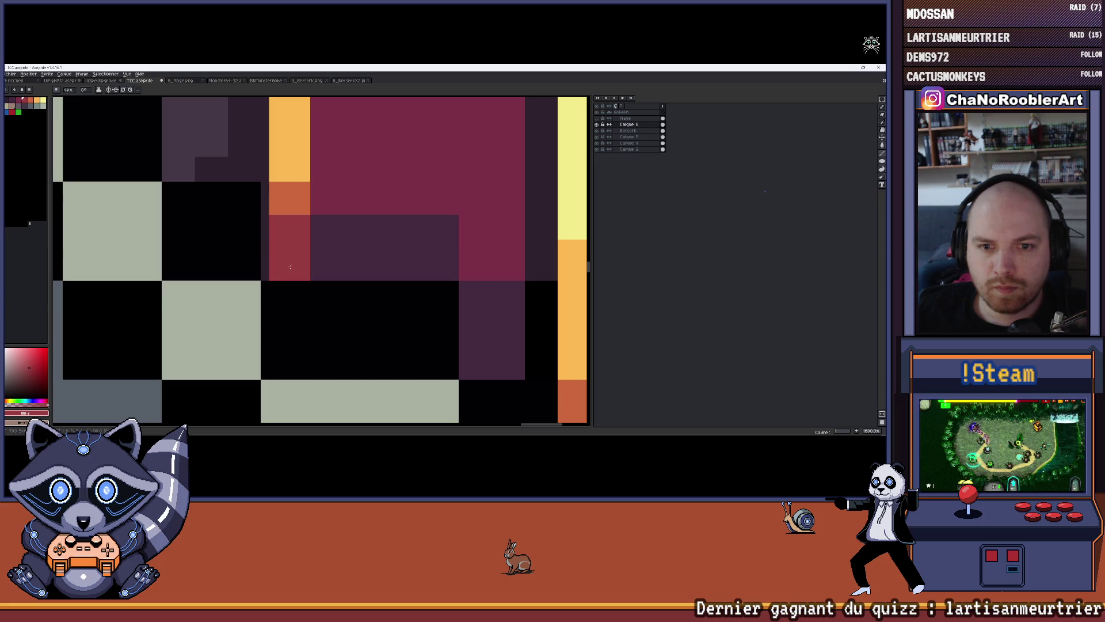
{"action": "scroll", "coordinate": [346, 259], "scroll_direction": "down", "scroll_amount": 6}
{"action": "scroll", "coordinate": [347, 259], "scroll_direction": "down", "scroll_amount": 3}
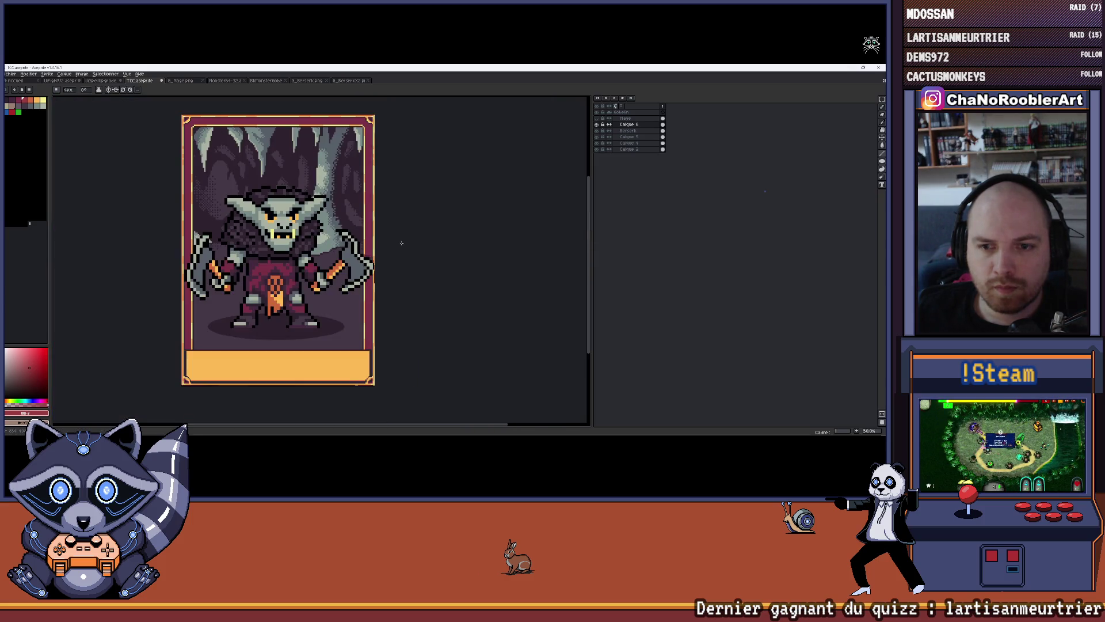
{"action": "scroll", "coordinate": [381, 253], "scroll_direction": "up", "scroll_amount": 9}
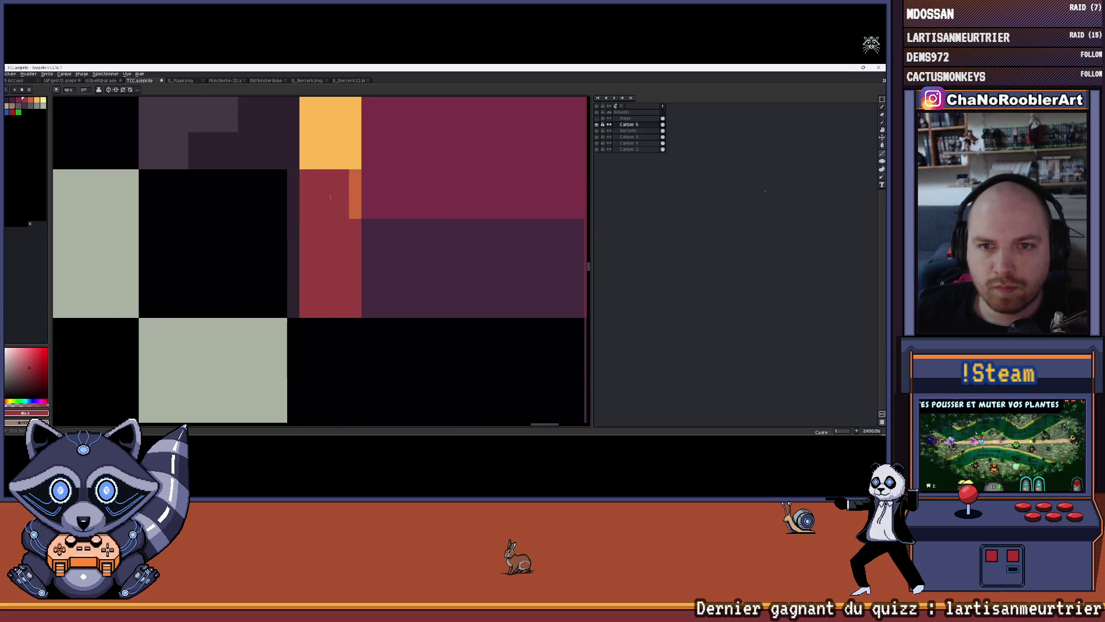
{"action": "scroll", "coordinate": [479, 205], "scroll_direction": "down", "scroll_amount": 3}
{"action": "left_click_drag", "start_coordinate": [479, 205], "coordinate": [287, 210]}
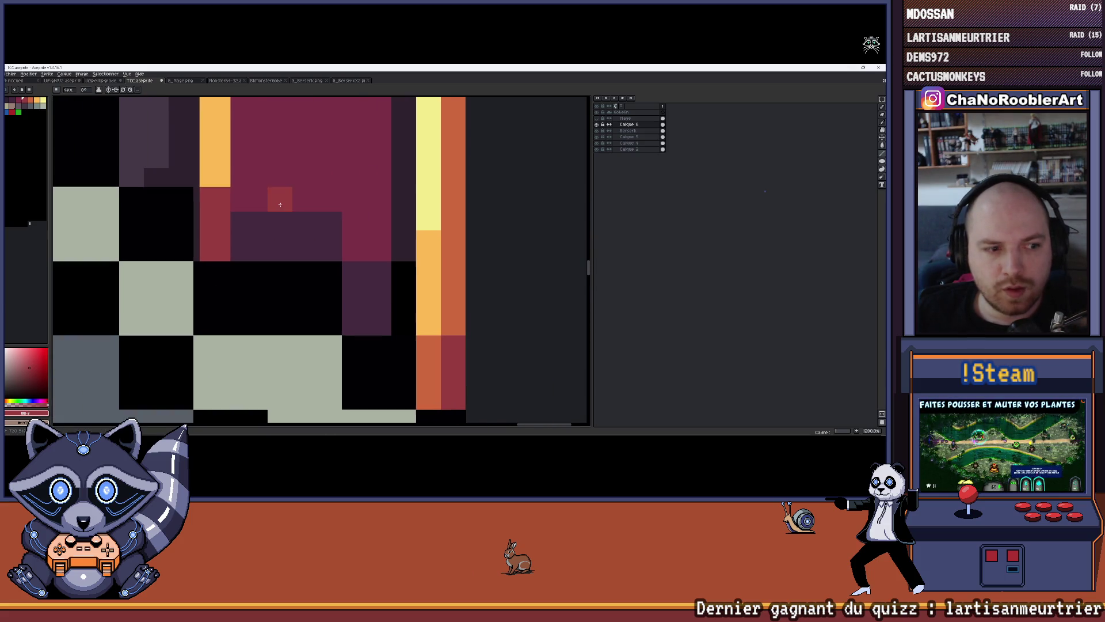
{"action": "scroll", "coordinate": [288, 209], "scroll_direction": "up", "scroll_amount": 2}
{"action": "left_click", "coordinate": [268, 230], "text": "alt"}
{"action": "mouse_move", "coordinate": [219, 180]}
{"action": "left_mouse_down"}
{"action": "mouse_move", "coordinate": [196, 179]}
{"action": "mouse_move", "coordinate": [364, 174]}
{"action": "left_mouse_up"}
Cover the crimson pixels by the axe tip with dark purple.
{"action": "scroll", "coordinate": [429, 242], "scroll_direction": "right", "scroll_amount": 2}
{"action": "scroll", "coordinate": [429, 242], "scroll_direction": "down", "scroll_amount": 2}
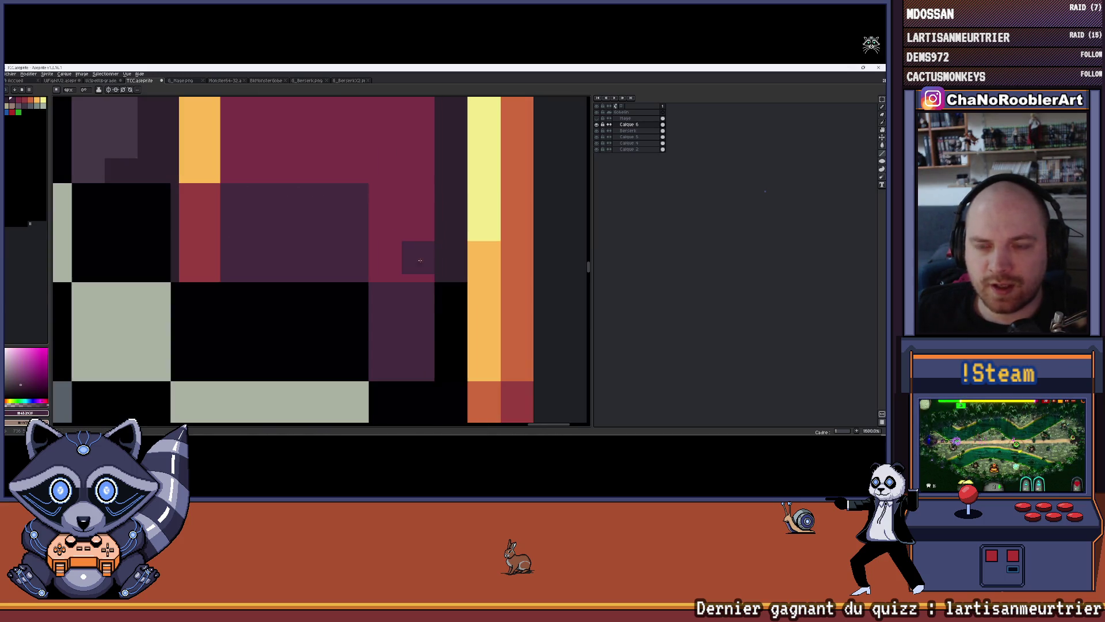
{"action": "left_click_drag", "start_coordinate": [418, 261], "coordinate": [363, 248]}
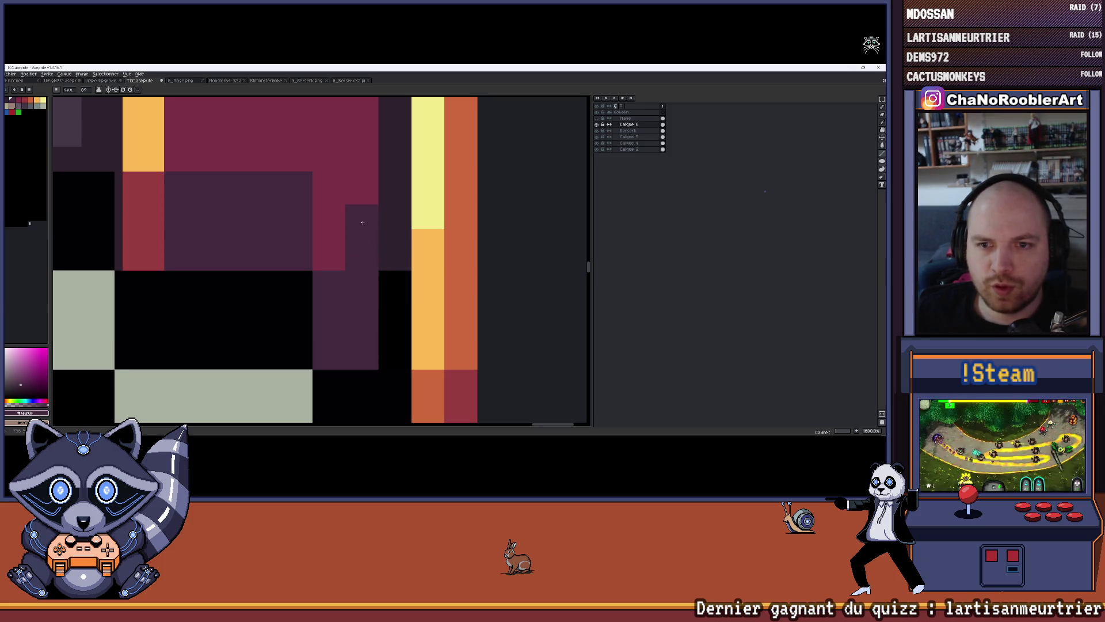
{"action": "left_click_drag", "start_coordinate": [362, 221], "coordinate": [329, 221]}
{"action": "scroll", "coordinate": [330, 254], "scroll_direction": "down", "scroll_amount": 7}
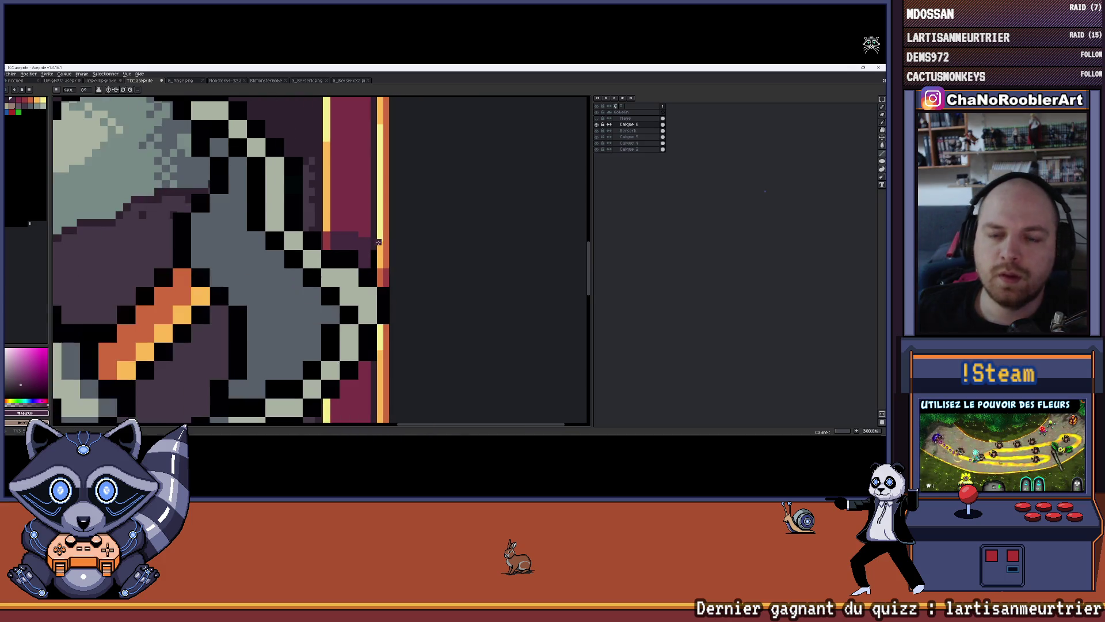
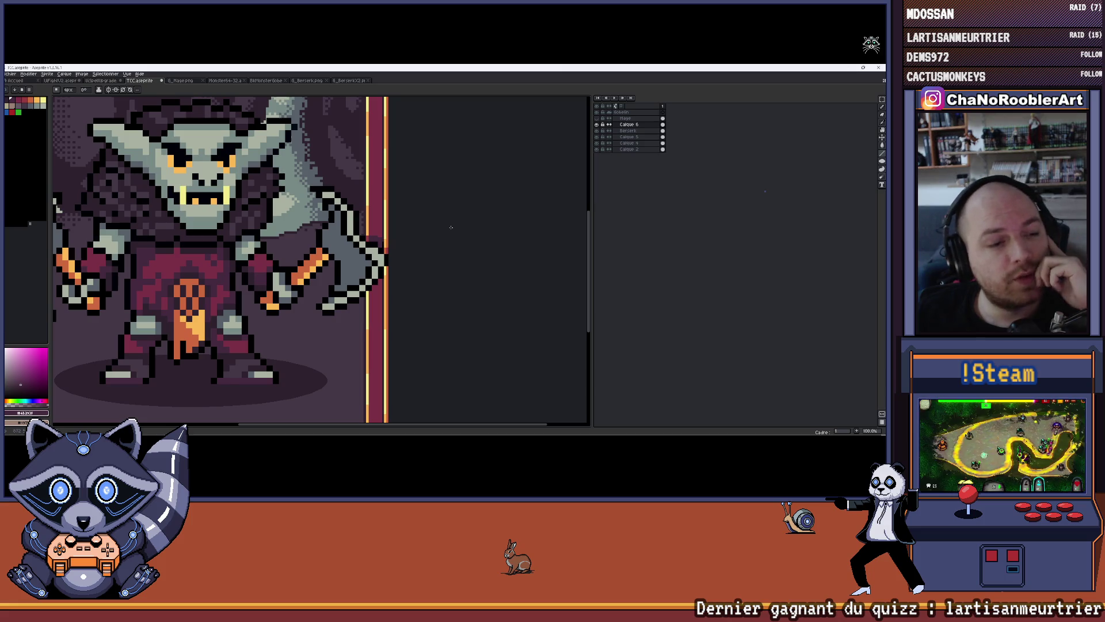
Sample the border's orange-red and paint it down the border column beside the claw.
{"action": "scroll", "coordinate": [426, 236], "scroll_direction": "down", "scroll_amount": 1}
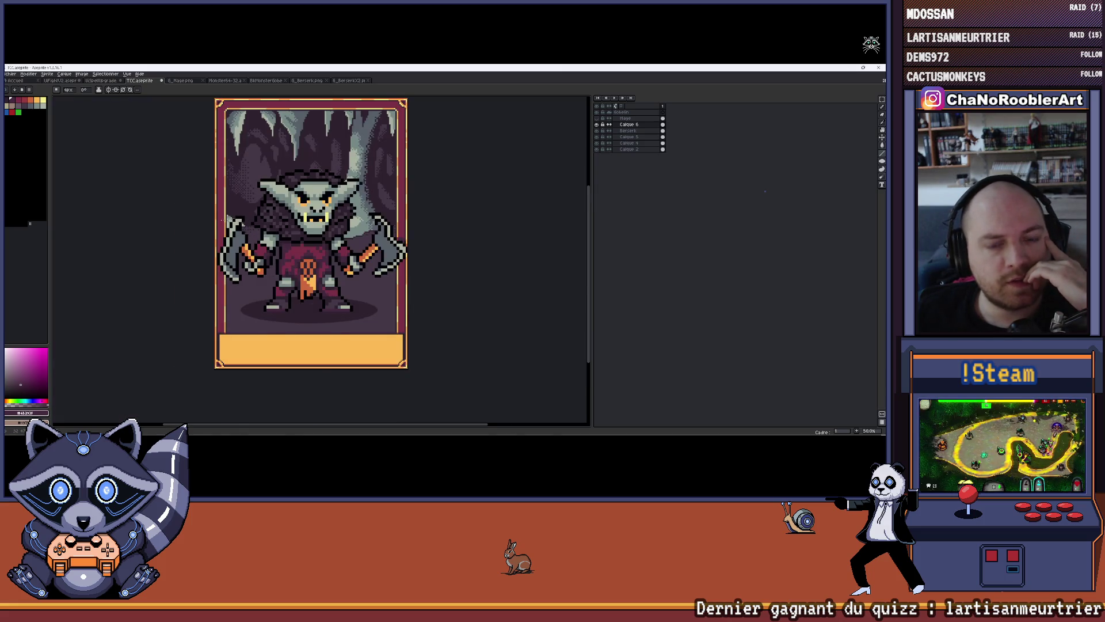
{"action": "scroll", "coordinate": [221, 219], "scroll_direction": "up", "scroll_amount": 1}
{"action": "scroll", "coordinate": [217, 252], "scroll_direction": "down", "scroll_amount": 2}
{"action": "scroll", "coordinate": [213, 236], "scroll_direction": "up", "scroll_amount": 2}
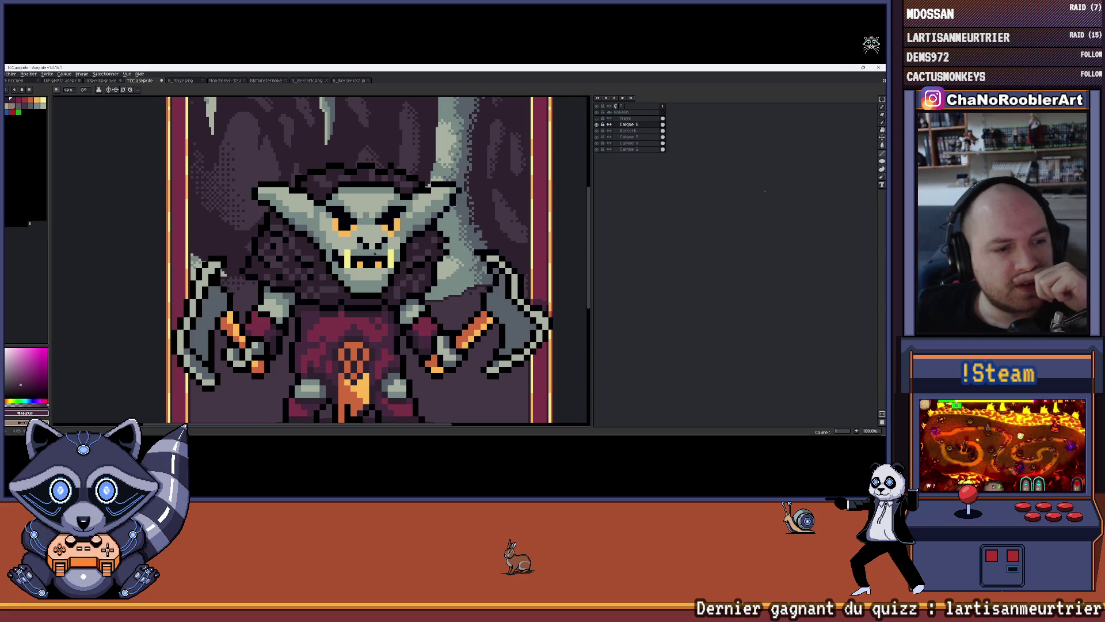
{"action": "scroll", "coordinate": [394, 294], "scroll_direction": "up", "scroll_amount": 4}
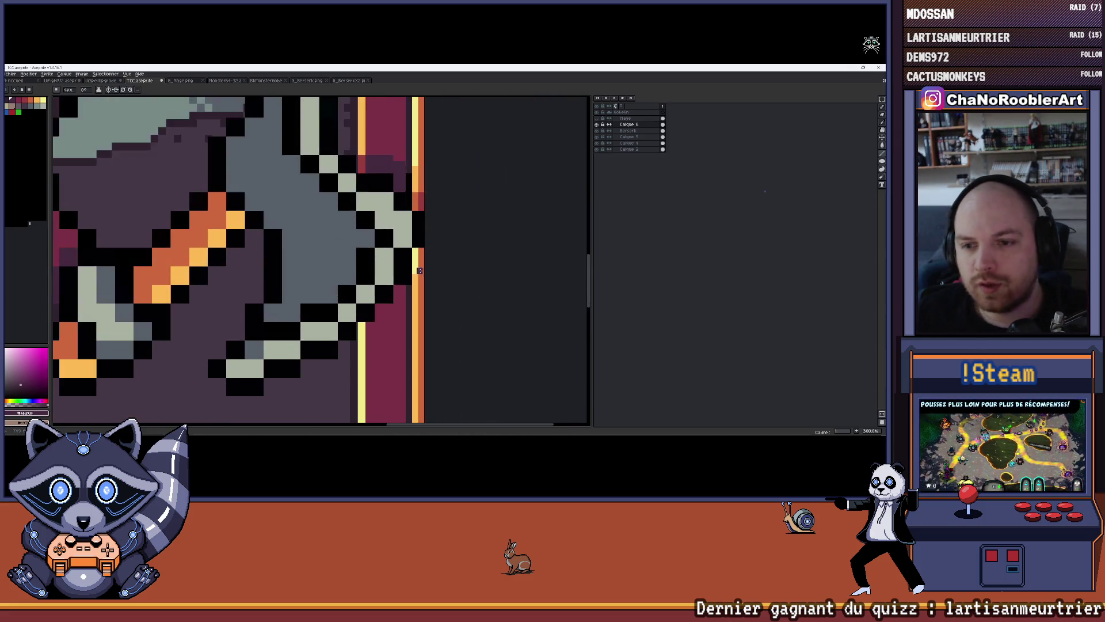
{"action": "scroll", "coordinate": [398, 288], "scroll_direction": "up", "scroll_amount": 1}
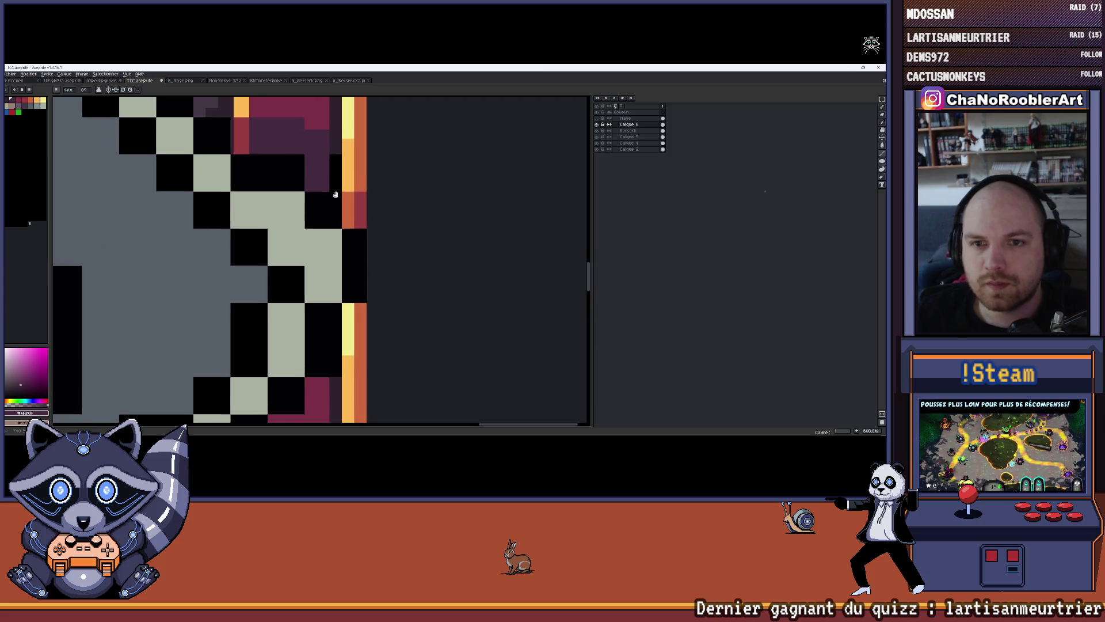
{"action": "scroll", "coordinate": [405, 273], "scroll_direction": "down", "scroll_amount": 6}
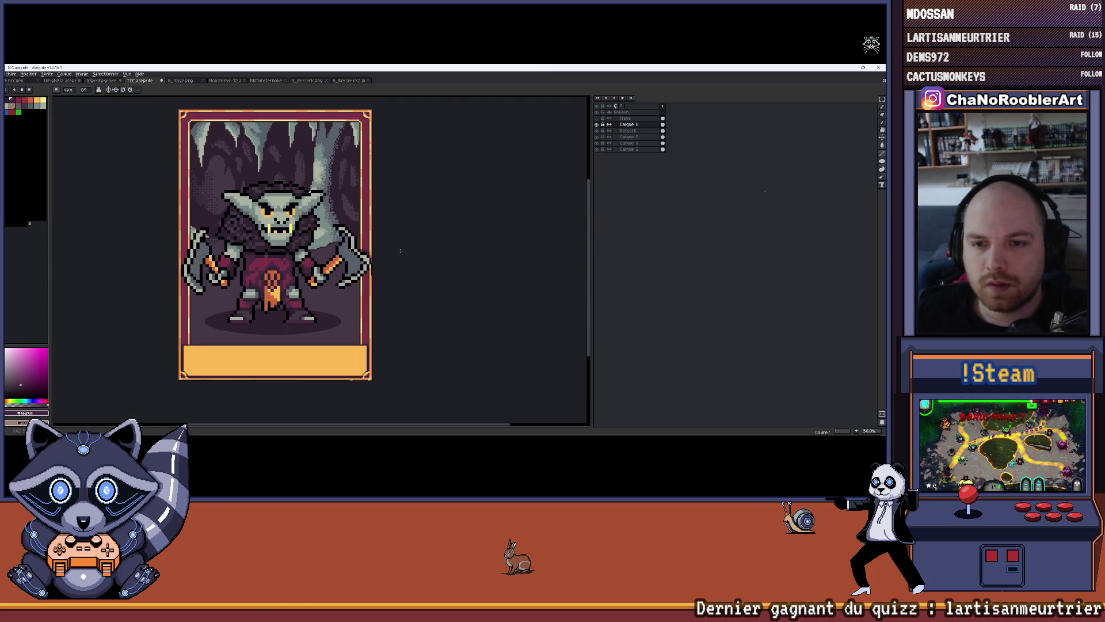
{"action": "scroll", "coordinate": [400, 251], "scroll_direction": "up", "scroll_amount": 6}
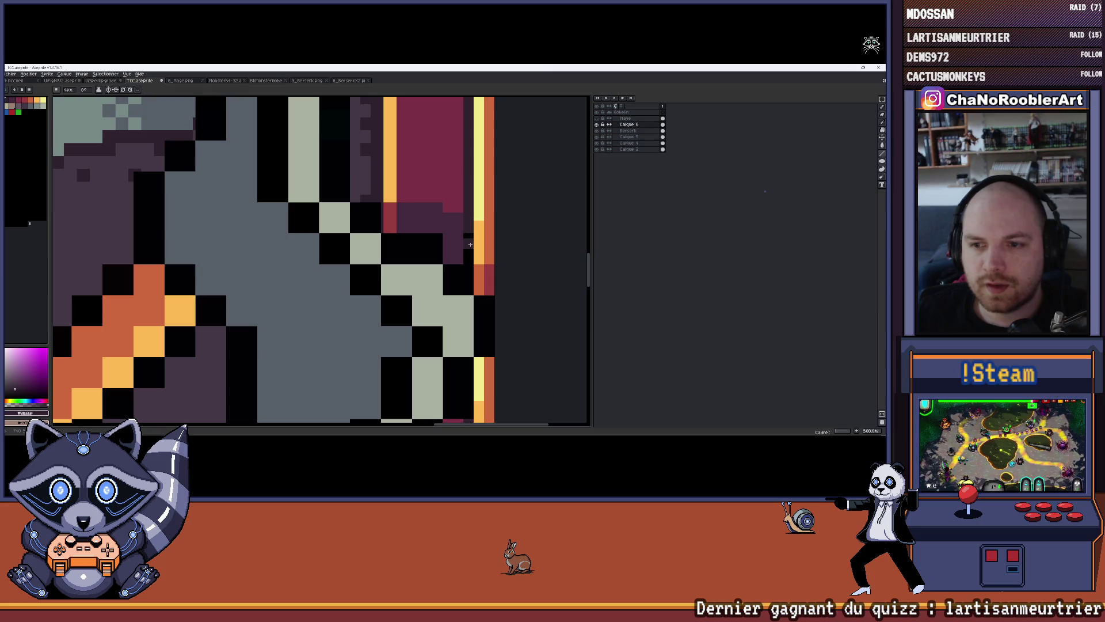
{"action": "scroll", "coordinate": [469, 261], "scroll_direction": "down", "scroll_amount": 6}
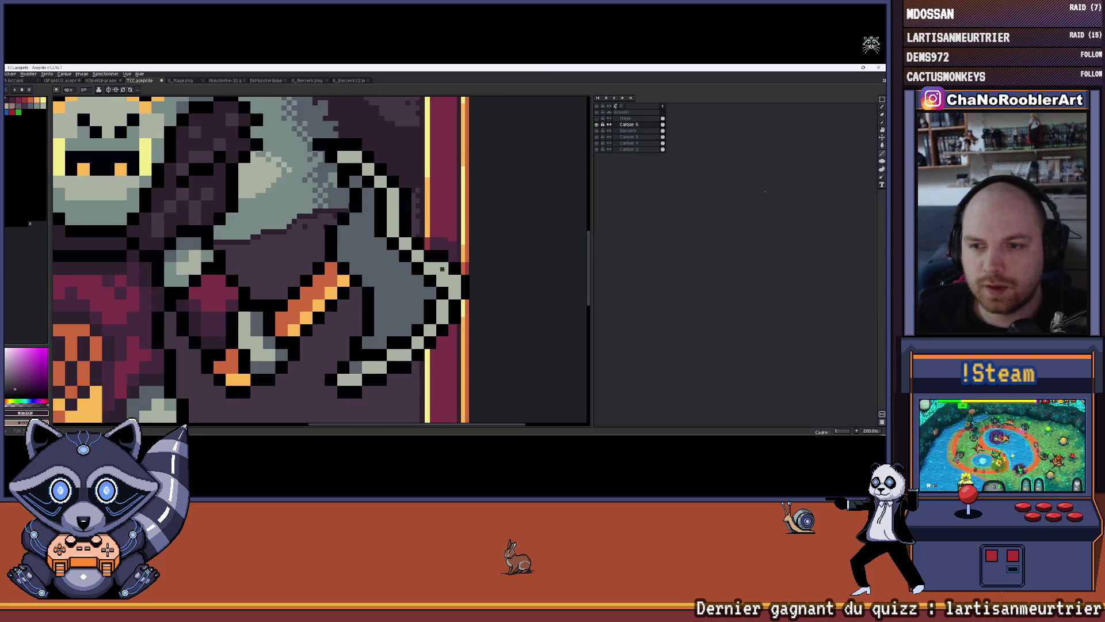
{"action": "left_click_drag", "start_coordinate": [386, 338], "coordinate": [398, 336]}
{"action": "scroll", "coordinate": [399, 337], "scroll_direction": "down", "scroll_amount": 1}
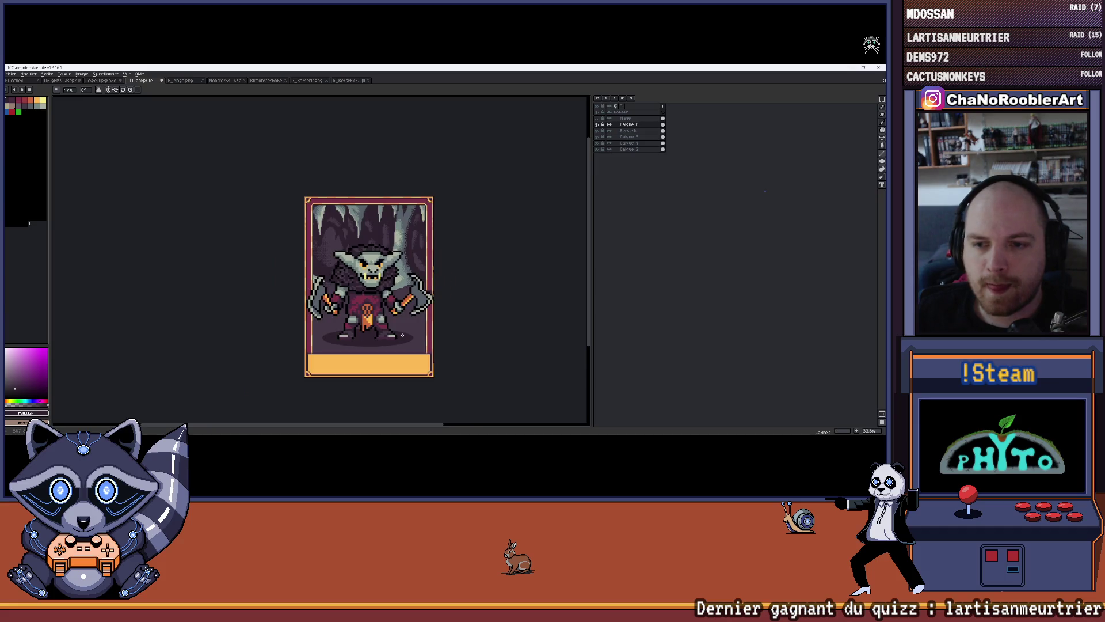
{"action": "scroll", "coordinate": [484, 298], "scroll_direction": "up", "scroll_amount": 4}
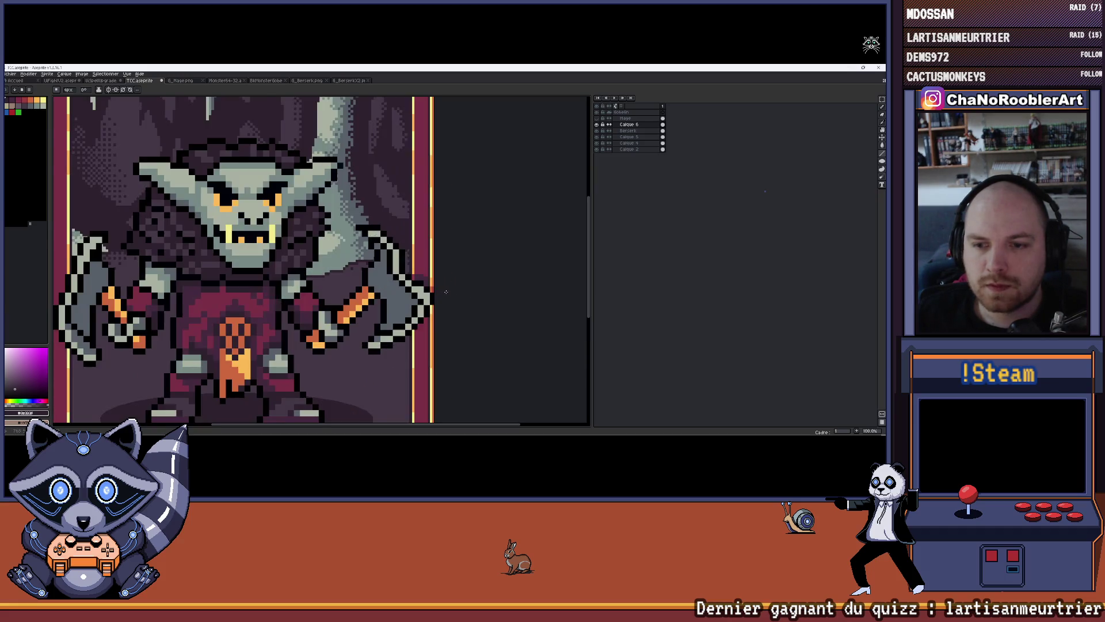
{"action": "scroll", "coordinate": [396, 292], "scroll_direction": "up", "scroll_amount": 2}
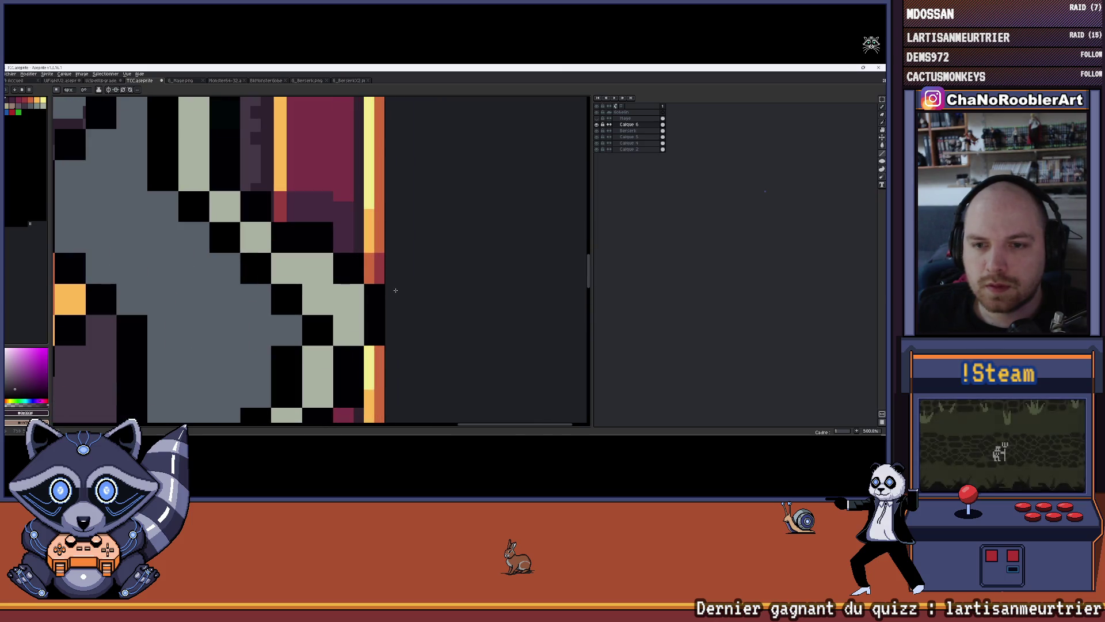
{"action": "key", "text": "i"}
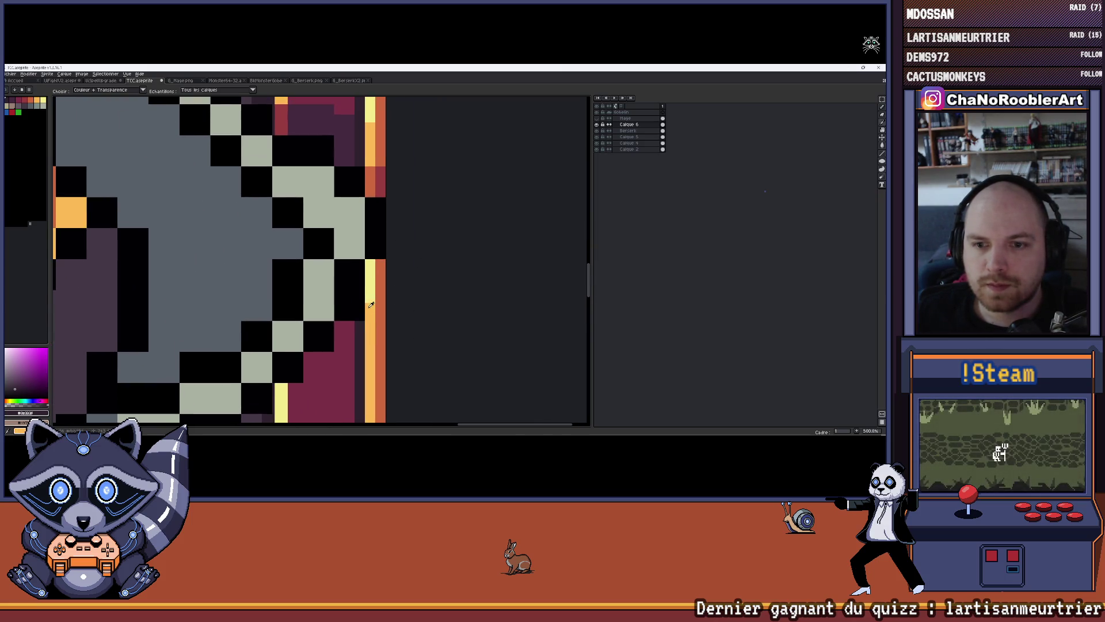
{"action": "left_click", "coordinate": [370, 306]}
{"action": "key", "text": "b"}
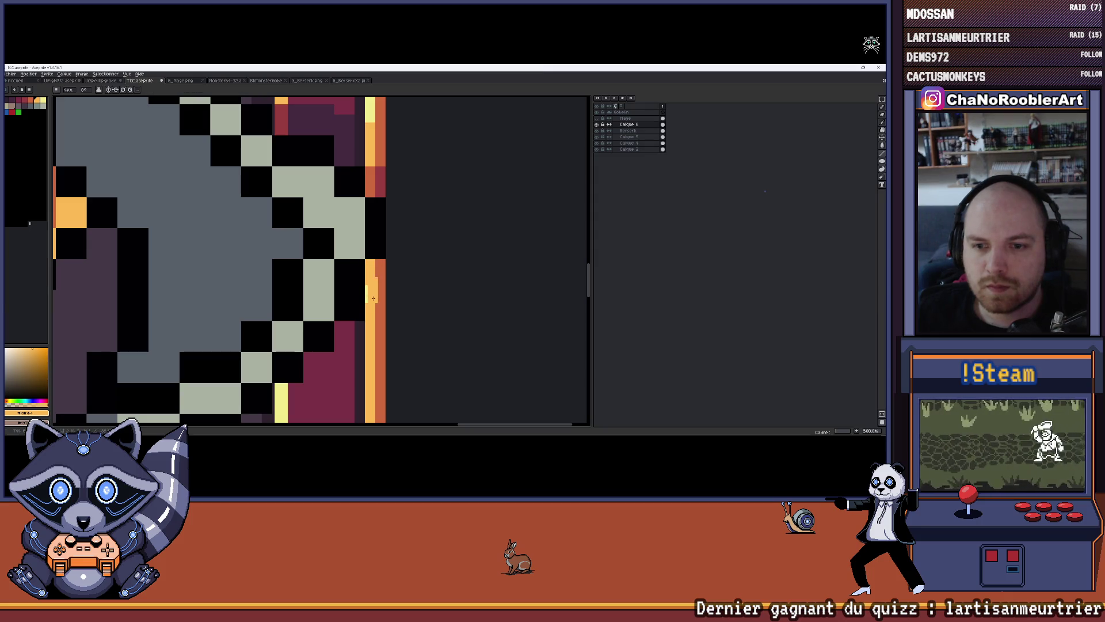
{"action": "key", "text": "i"}
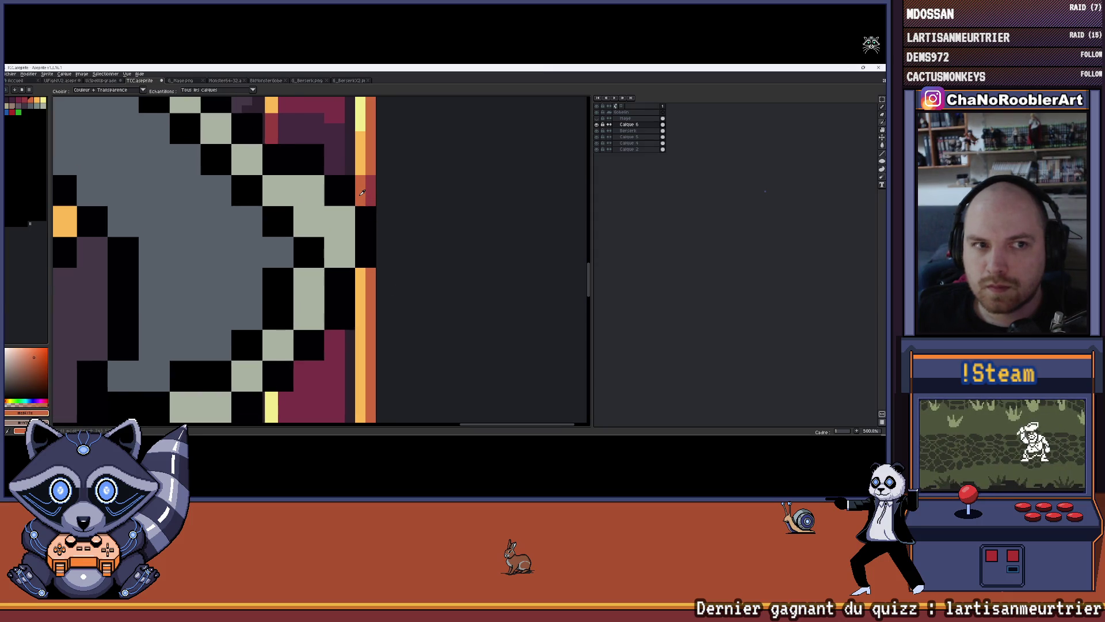
{"action": "left_click", "coordinate": [362, 192]}
{"action": "key", "text": "b"}
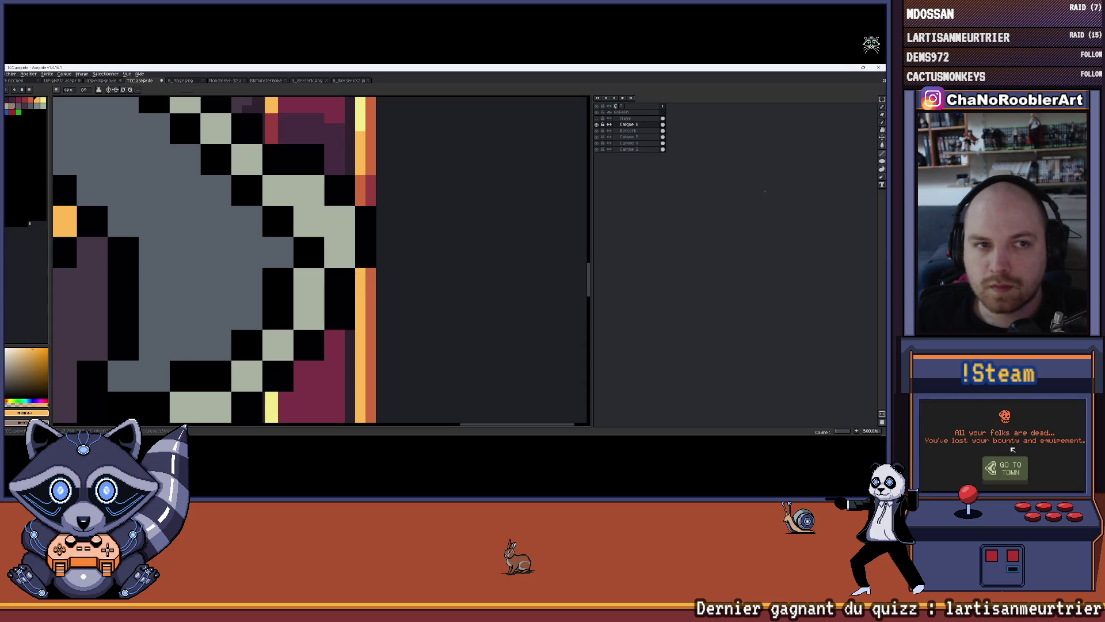
{"action": "scroll", "coordinate": [320, 294], "scroll_direction": "up", "scroll_amount": 1}
{"action": "left_click_drag", "start_coordinate": [368, 271], "coordinate": [373, 312]}
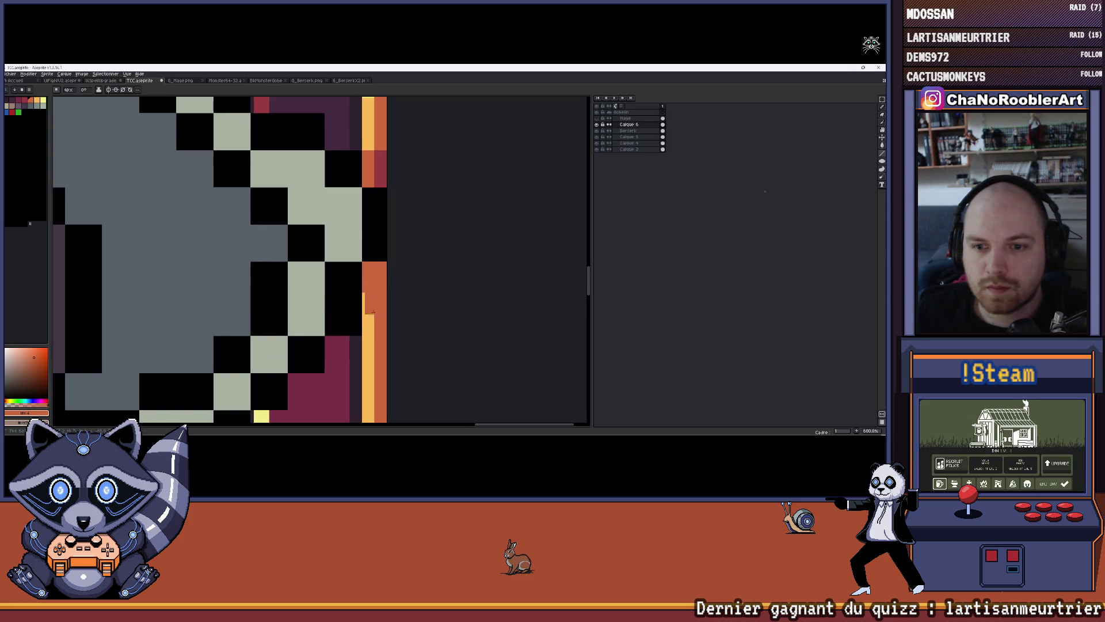
Cover the orange border column with dark crimson.
{"action": "left_click", "coordinate": [380, 168], "text": "alt"}
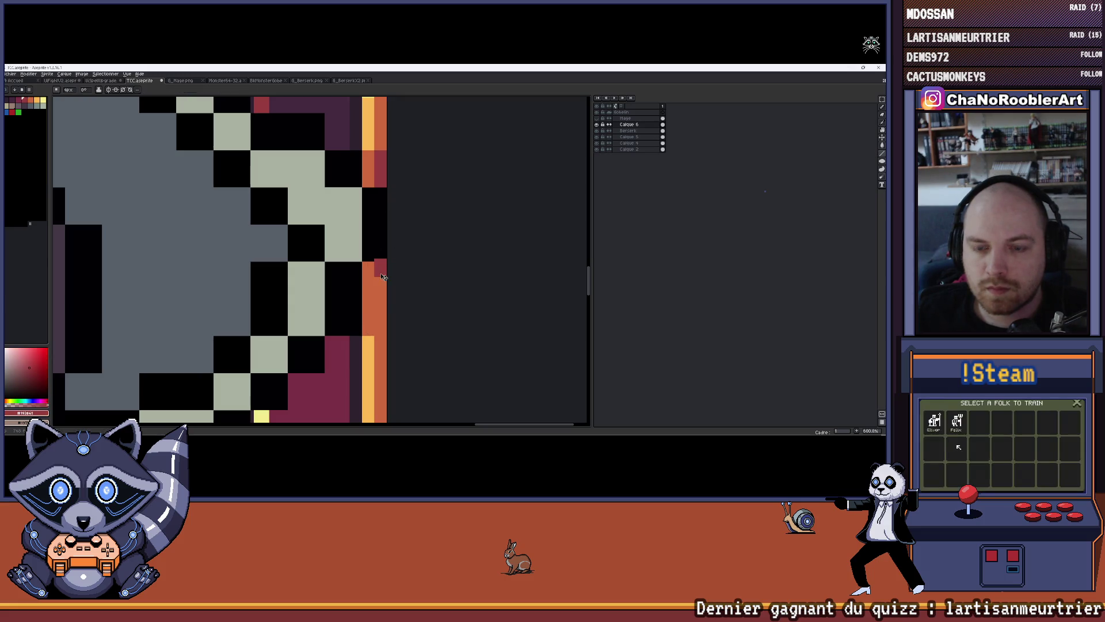
{"action": "mouse_move", "coordinate": [380, 266]}
{"action": "left_mouse_down"}
{"action": "mouse_move", "coordinate": [382, 326]}
{"action": "mouse_move", "coordinate": [415, 277]}
{"action": "mouse_move", "coordinate": [427, 286]}
{"action": "left_mouse_up"}
{"action": "scroll", "coordinate": [383, 328], "scroll_direction": "down", "scroll_amount": 6}
{"action": "scroll", "coordinate": [426, 287], "scroll_direction": "up", "scroll_amount": 7}
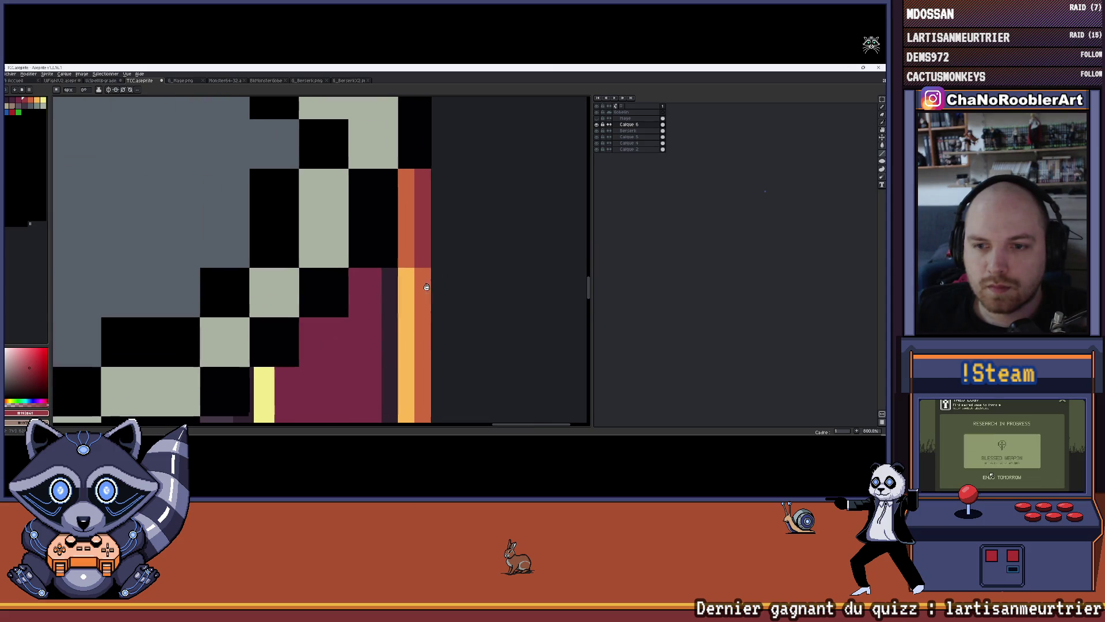
Sample the dark purple beside the claw and repaint the magenta border pixels and notch with it.
{"action": "key", "text": "i"}
{"action": "left_click", "coordinate": [380, 282]}
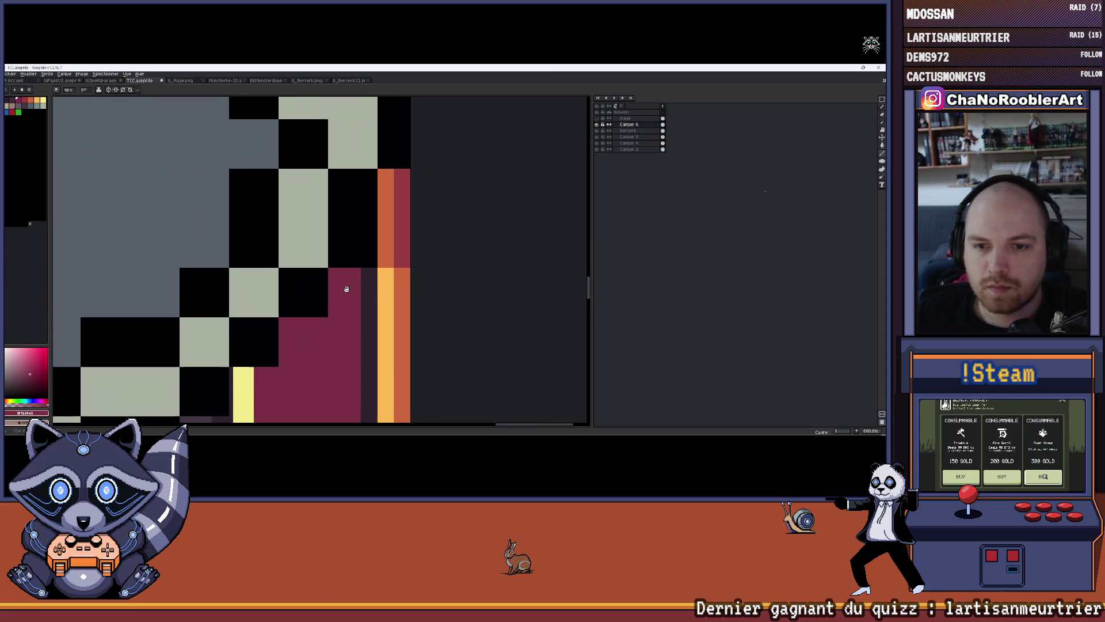
{"action": "left_click", "coordinate": [381, 272]}
{"action": "key", "text": "b"}
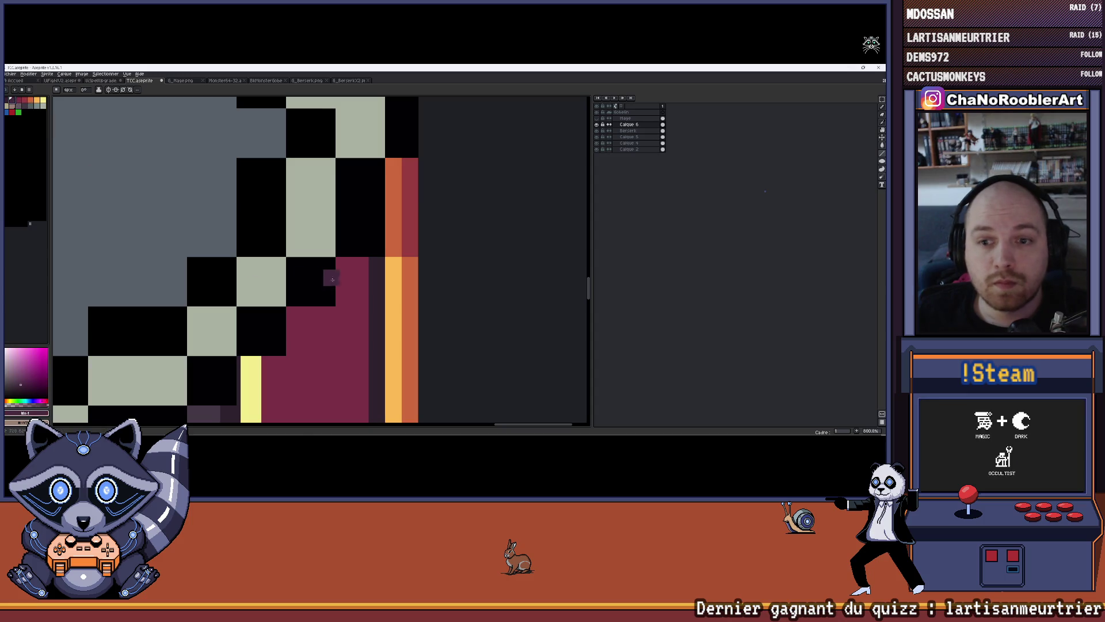
{"action": "mouse_move", "coordinate": [360, 282]}
{"action": "left_mouse_down"}
{"action": "mouse_move", "coordinate": [360, 305]}
{"action": "mouse_move", "coordinate": [348, 269]}
{"action": "mouse_move", "coordinate": [345, 300]}
{"action": "mouse_move", "coordinate": [357, 315]}
{"action": "mouse_move", "coordinate": [294, 330]}
{"action": "left_mouse_up"}
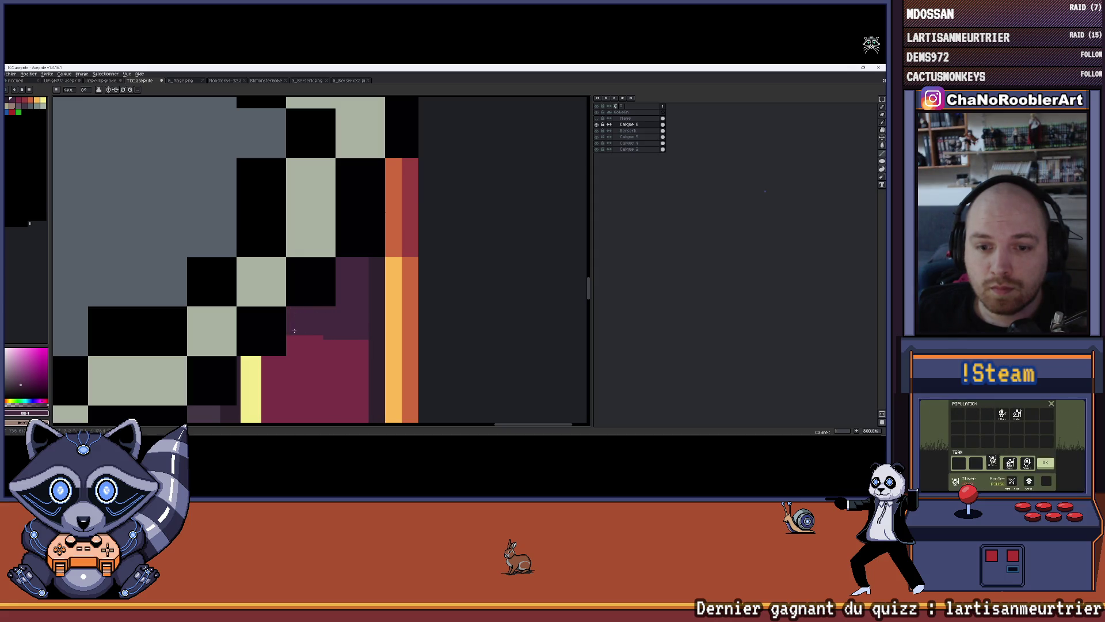
{"action": "left_click_drag", "start_coordinate": [362, 346], "coordinate": [301, 348]}
{"action": "scroll", "coordinate": [295, 349], "scroll_direction": "up", "scroll_amount": 2}
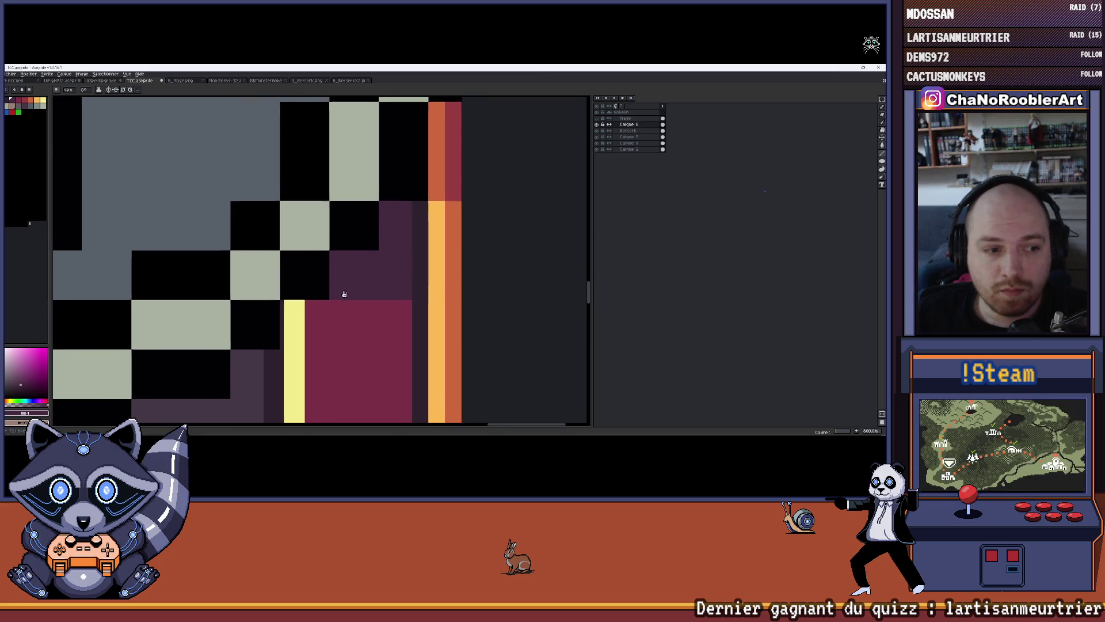
{"action": "scroll", "coordinate": [344, 302], "scroll_direction": "up", "scroll_amount": 1}
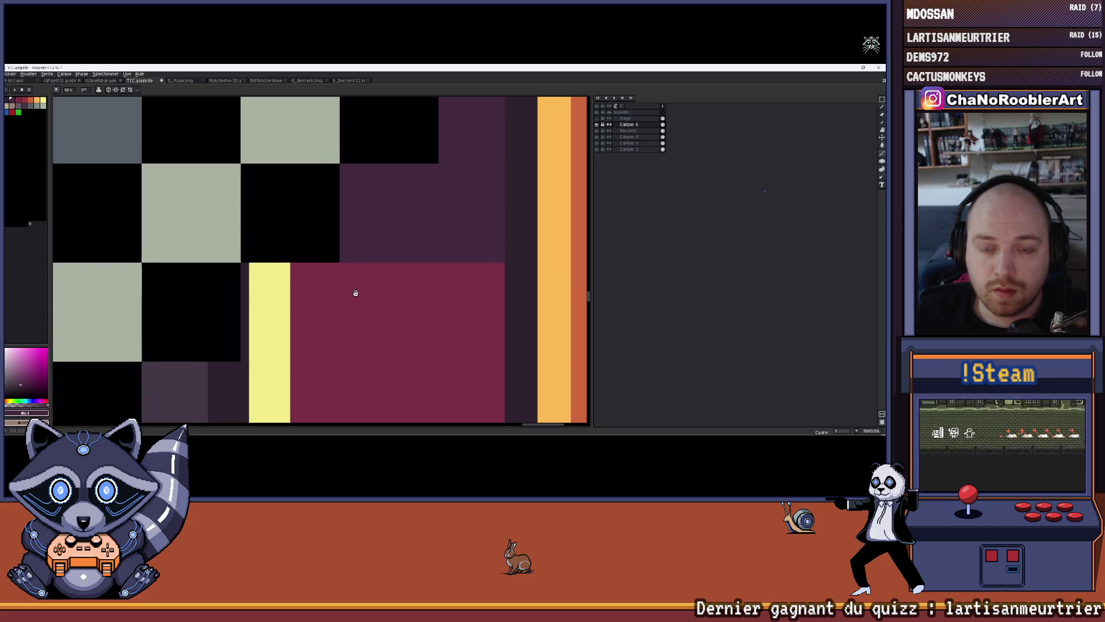
{"action": "mouse_move", "coordinate": [329, 284]}
{"action": "left_mouse_down"}
{"action": "mouse_move", "coordinate": [326, 345]}
{"action": "mouse_move", "coordinate": [313, 280]}
{"action": "left_mouse_up"}
{"action": "left_click", "coordinate": [299, 357]}
Recolour most of the yellow stripe orange, keeping the dark purple sliver.
{"action": "left_click", "coordinate": [272, 292], "text": "alt"}
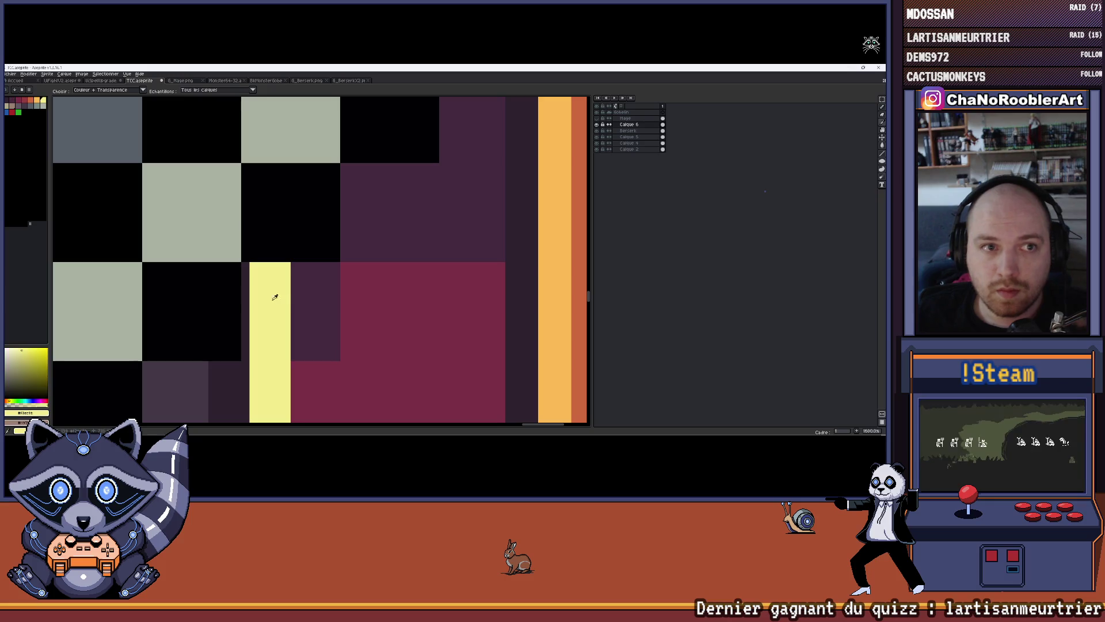
{"action": "left_click", "coordinate": [36, 105]}
{"action": "mouse_move", "coordinate": [271, 276]}
{"action": "left_mouse_down"}
{"action": "mouse_move", "coordinate": [275, 328]}
{"action": "mouse_move", "coordinate": [273, 280]}
{"action": "mouse_move", "coordinate": [246, 291]}
{"action": "left_mouse_up"}
{"action": "left_click", "coordinate": [230, 300], "text": "alt"}
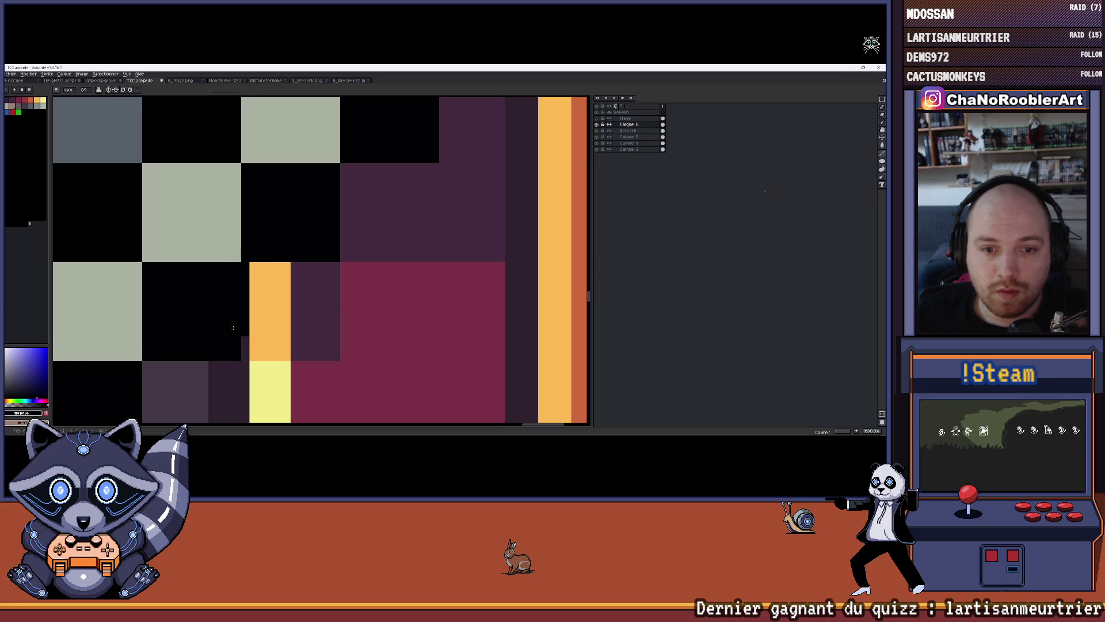
{"action": "scroll", "coordinate": [236, 349], "scroll_direction": "down", "scroll_amount": 4}
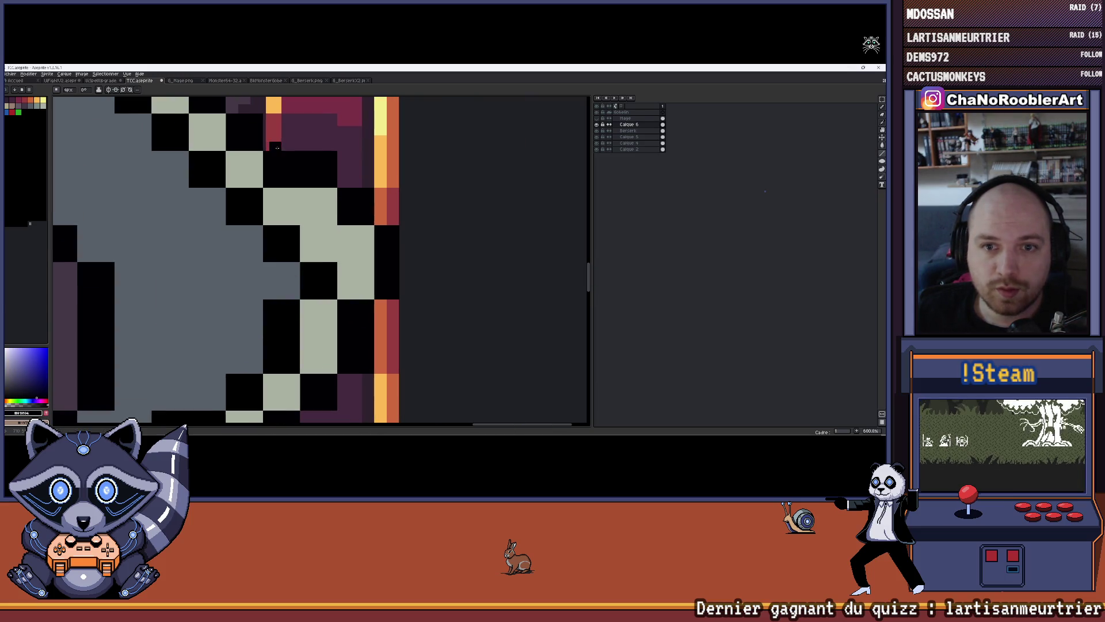
{"action": "scroll", "coordinate": [259, 245], "scroll_direction": "up", "scroll_amount": 3}
{"action": "key", "text": "ctrl+z"}
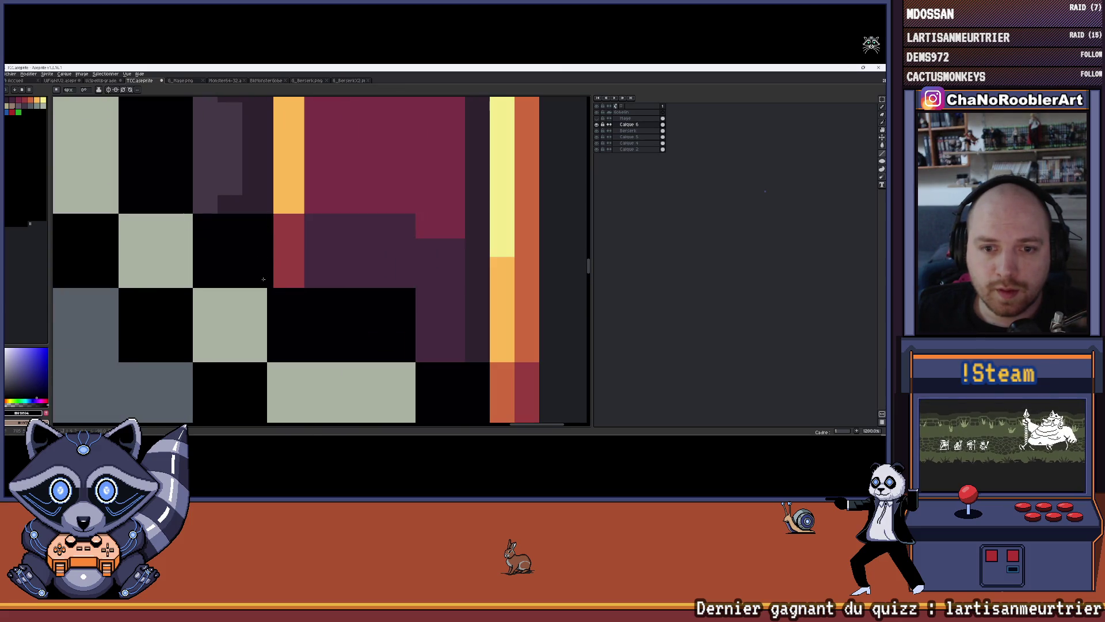
{"action": "scroll", "coordinate": [263, 279], "scroll_direction": "down", "scroll_amount": 8}
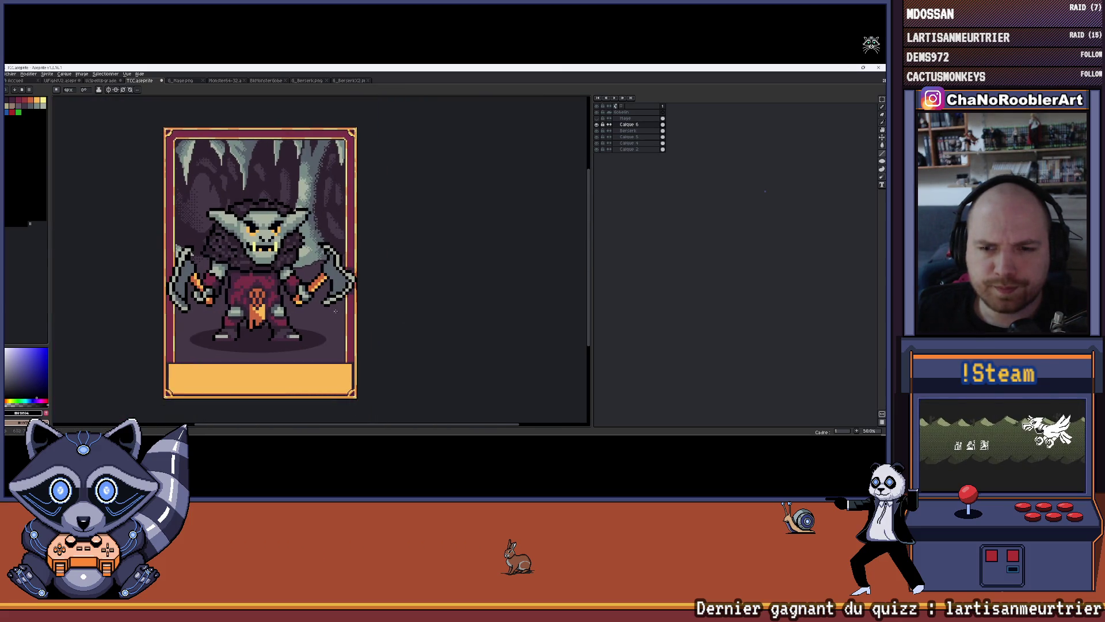
Paint an orange strip down the border column next to the blade.
{"action": "scroll", "coordinate": [335, 312], "scroll_direction": "left", "scroll_amount": 2}
{"action": "scroll", "coordinate": [307, 379], "scroll_direction": "down", "scroll_amount": 1}
{"action": "scroll", "coordinate": [313, 310], "scroll_direction": "up", "scroll_amount": 1}
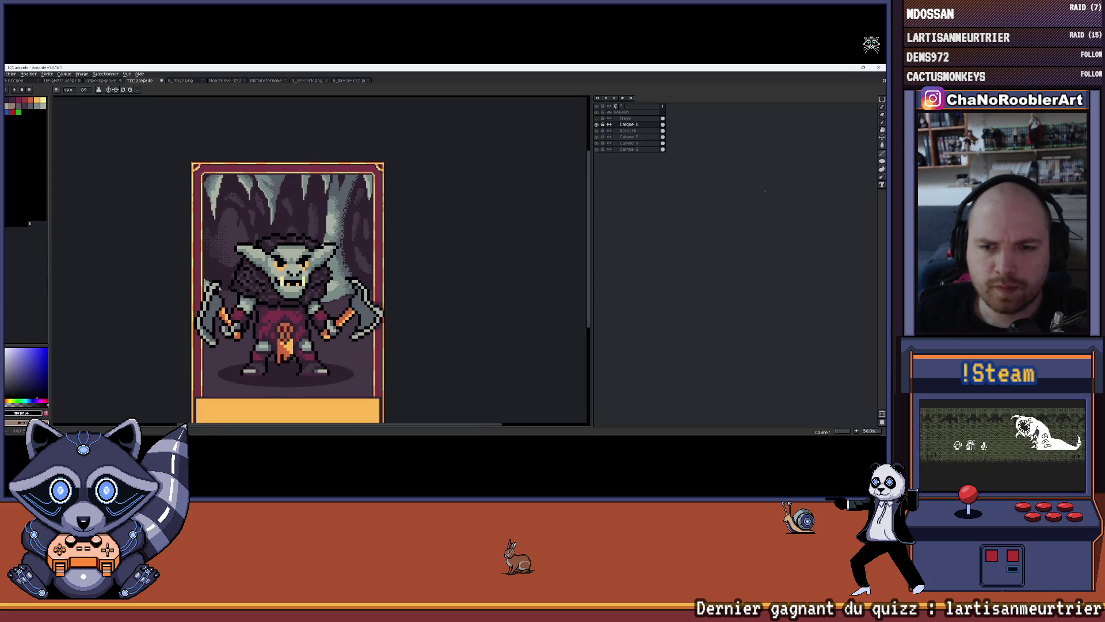
{"action": "scroll", "coordinate": [377, 305], "scroll_direction": "up", "scroll_amount": 5}
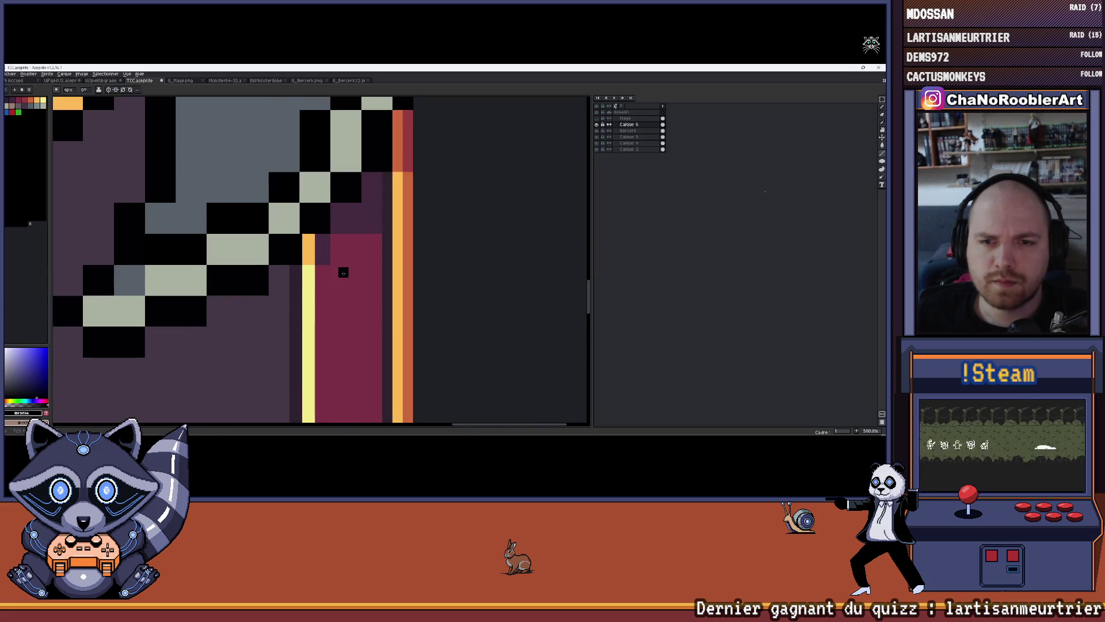
{"action": "scroll", "coordinate": [344, 272], "scroll_direction": "up", "scroll_amount": 2}
{"action": "left_click", "coordinate": [32, 102]}
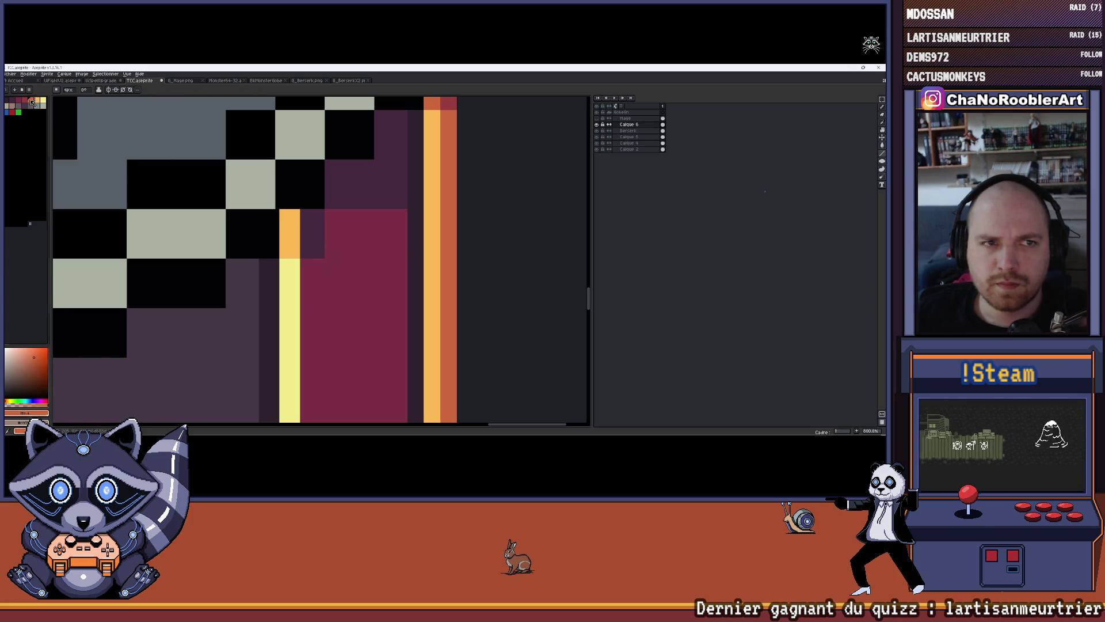
{"action": "left_click_drag", "start_coordinate": [290, 220], "coordinate": [290, 274]}
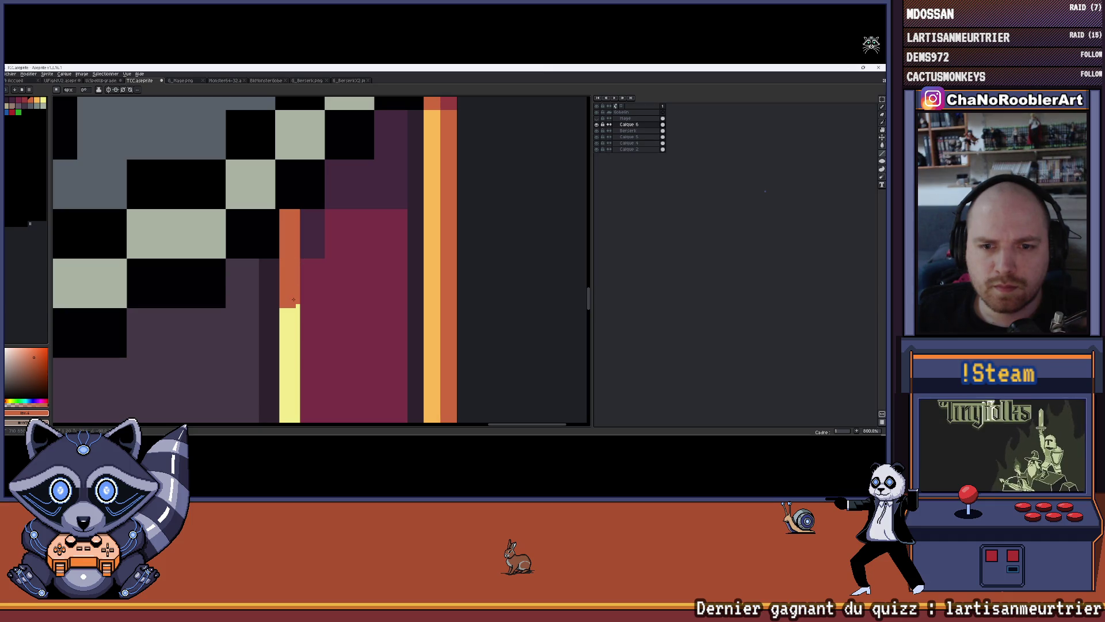
Sample dark purple and paint a dark column beside the border at the blade edge.
{"action": "left_click", "coordinate": [272, 281], "text": "alt"}
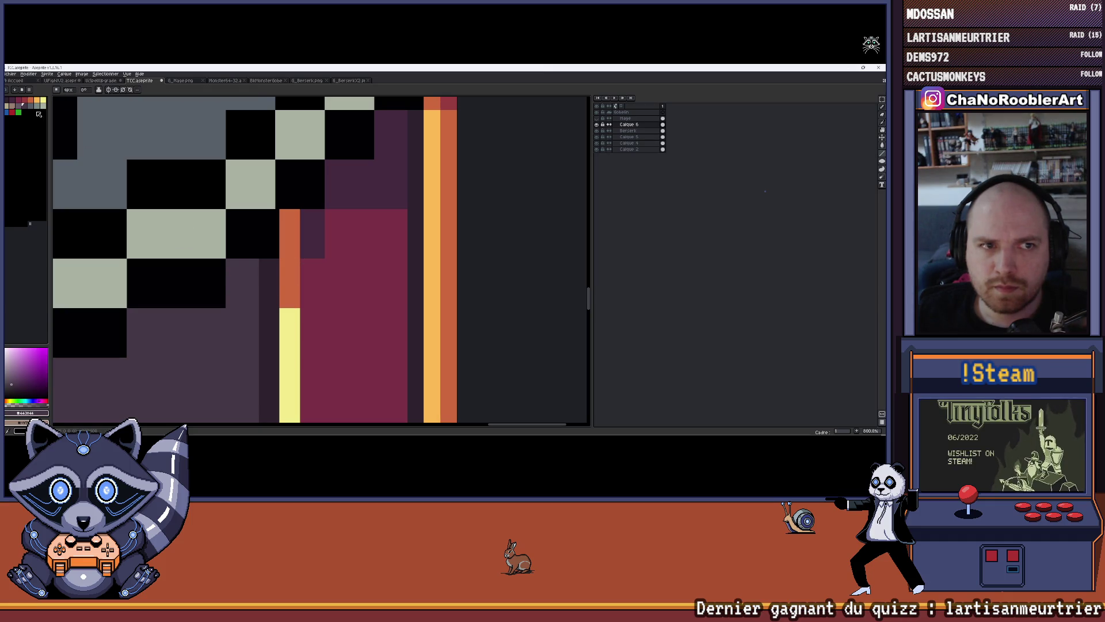
{"action": "left_click", "coordinate": [267, 283], "text": "alt"}
{"action": "left_click", "coordinate": [15, 109]}
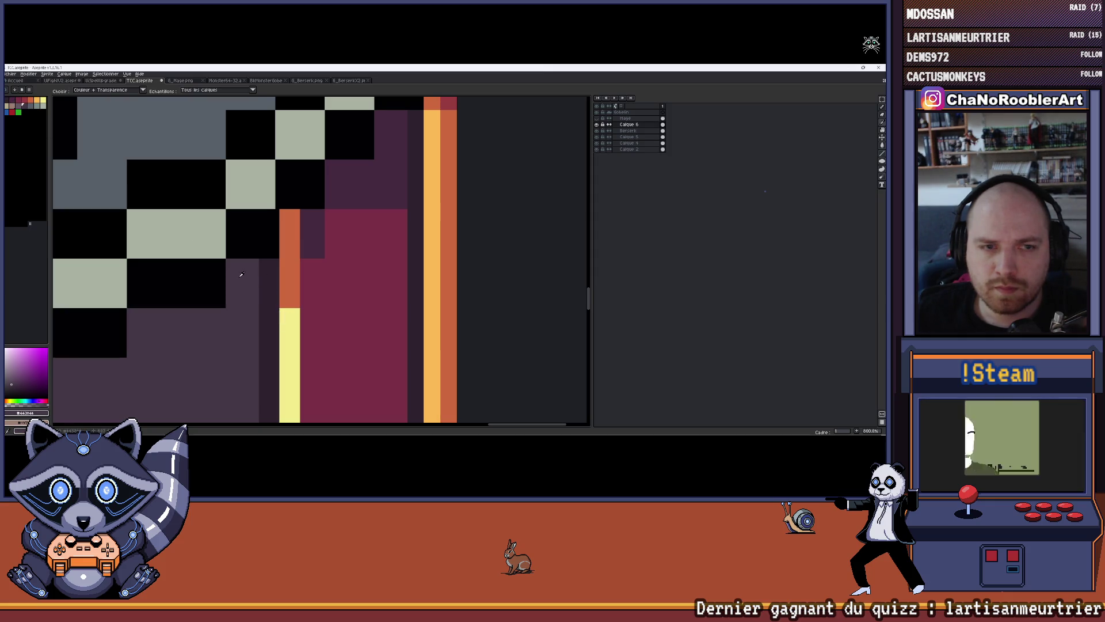
{"action": "left_click", "coordinate": [15, 104]}
{"action": "left_click", "coordinate": [107, 161]}
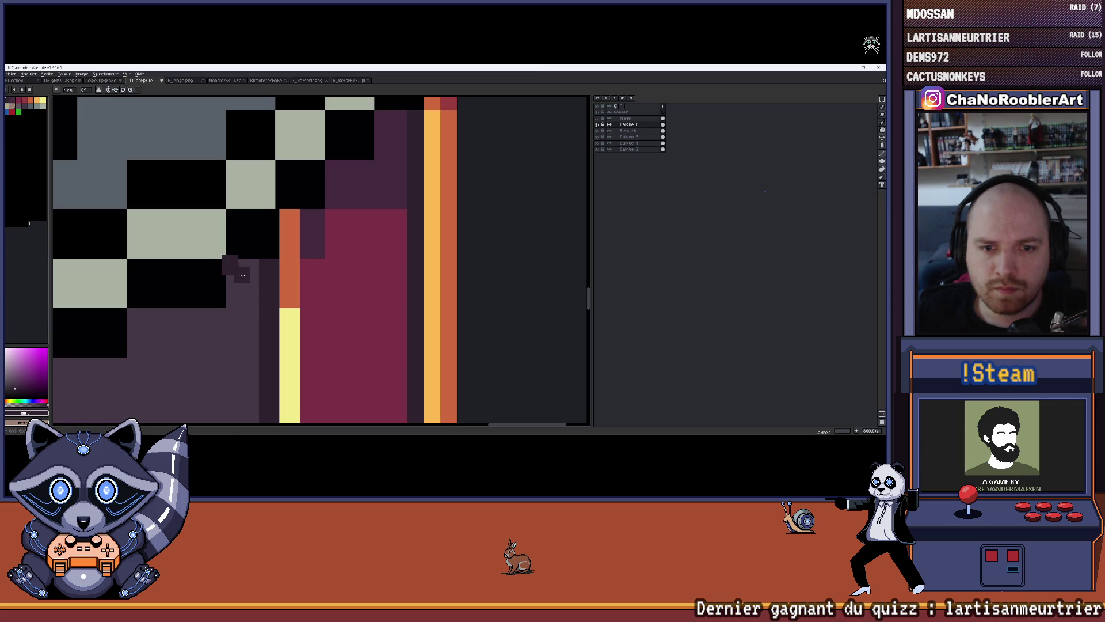
{"action": "left_click_drag", "start_coordinate": [234, 268], "coordinate": [236, 301]}
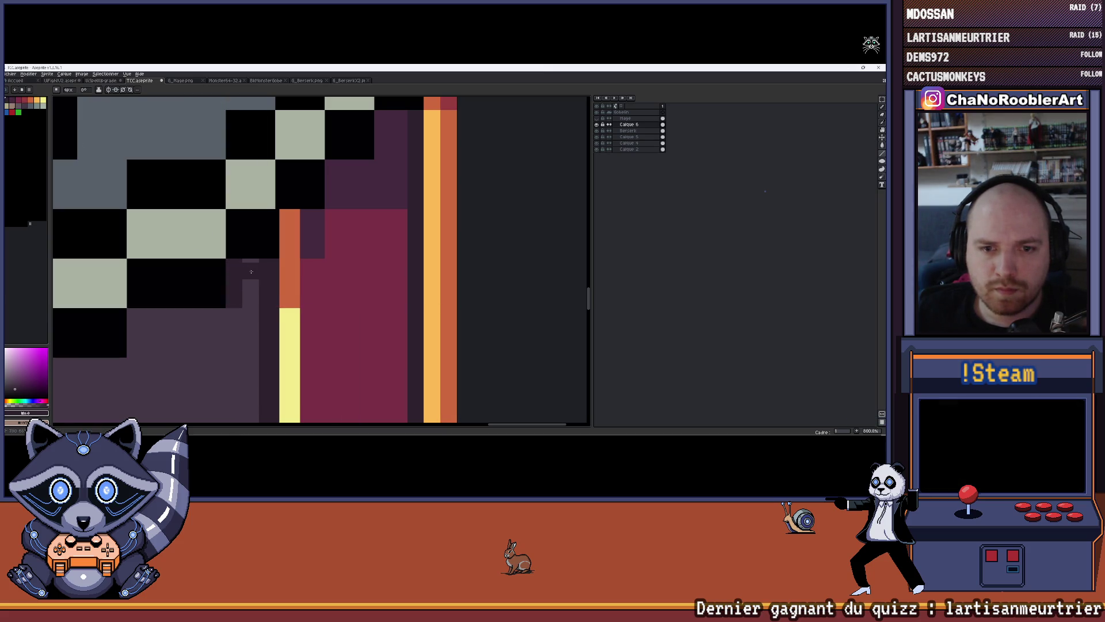
Extend the dark purple pixels down the edge in two neighbouring columns.
{"action": "scroll", "coordinate": [252, 297], "scroll_direction": "down", "scroll_amount": 5}
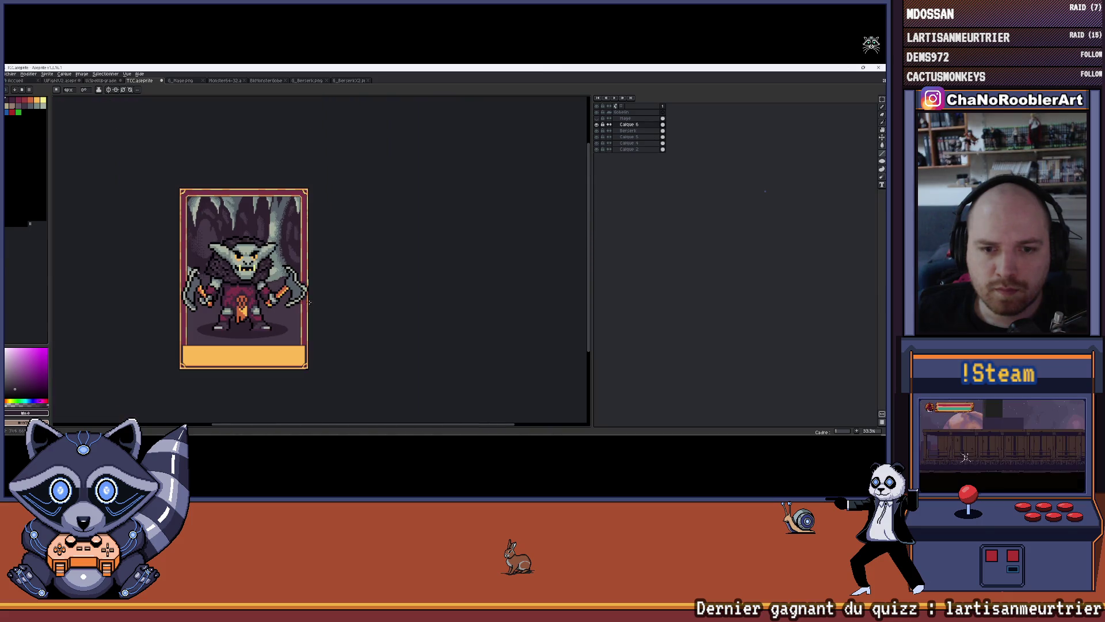
{"action": "scroll", "coordinate": [303, 298], "scroll_direction": "up", "scroll_amount": 3}
{"action": "scroll", "coordinate": [304, 298], "scroll_direction": "down", "scroll_amount": 3}
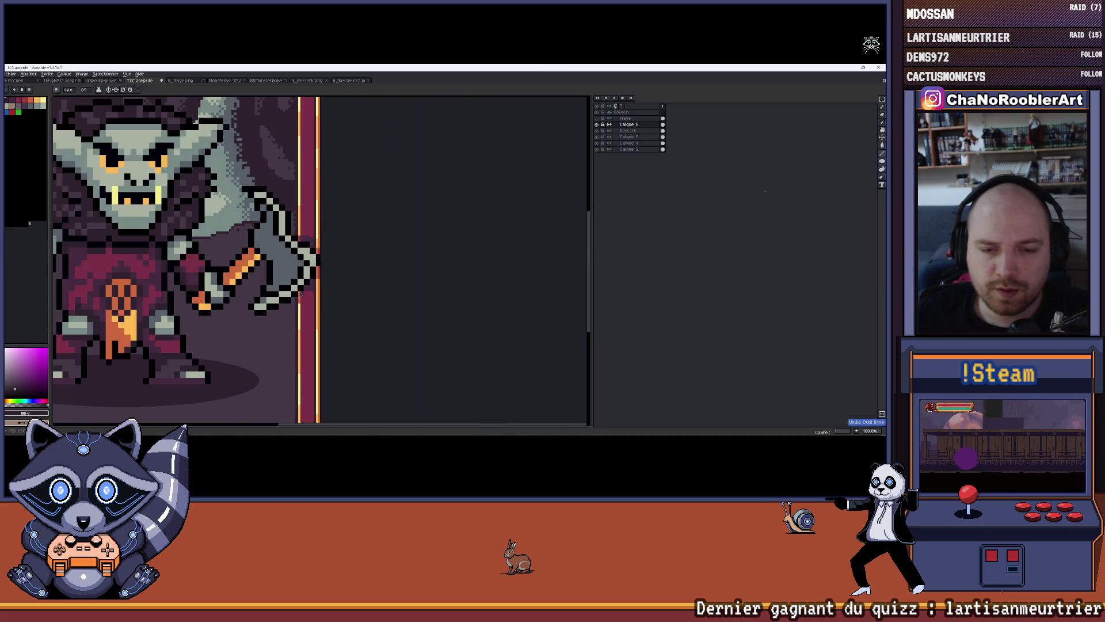
{"action": "scroll", "coordinate": [364, 302], "scroll_direction": "up", "scroll_amount": 5}
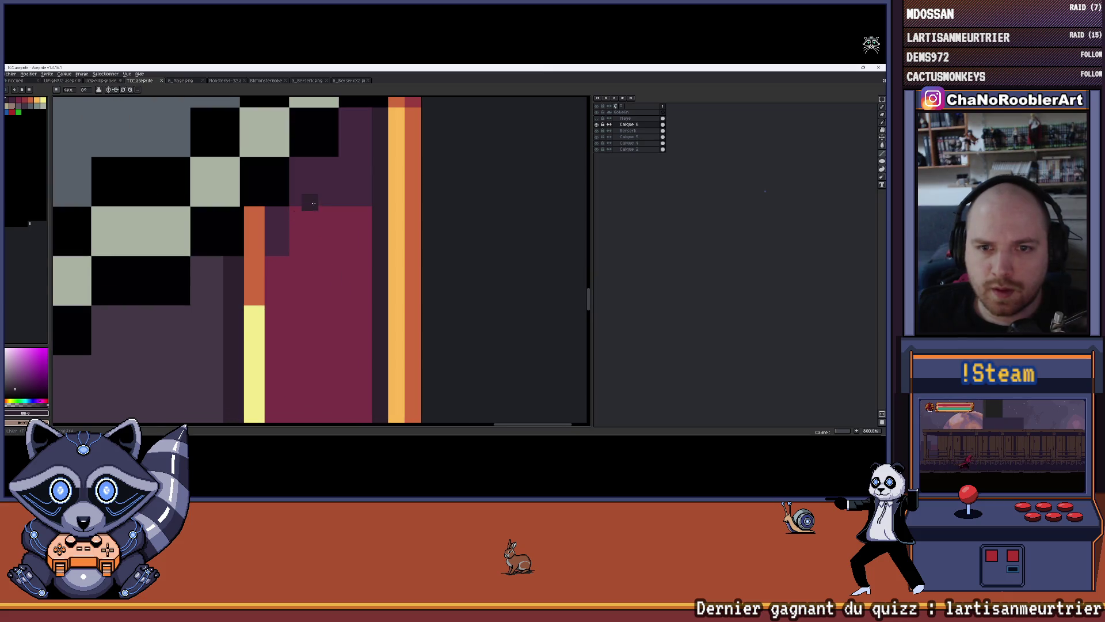
{"action": "scroll", "coordinate": [292, 277], "scroll_direction": "up", "scroll_amount": 3}
{"action": "mouse_move", "coordinate": [292, 277]}
{"action": "left_mouse_down"}
{"action": "mouse_move", "coordinate": [276, 294]}
{"action": "mouse_move", "coordinate": [276, 354]}
{"action": "left_mouse_up"}
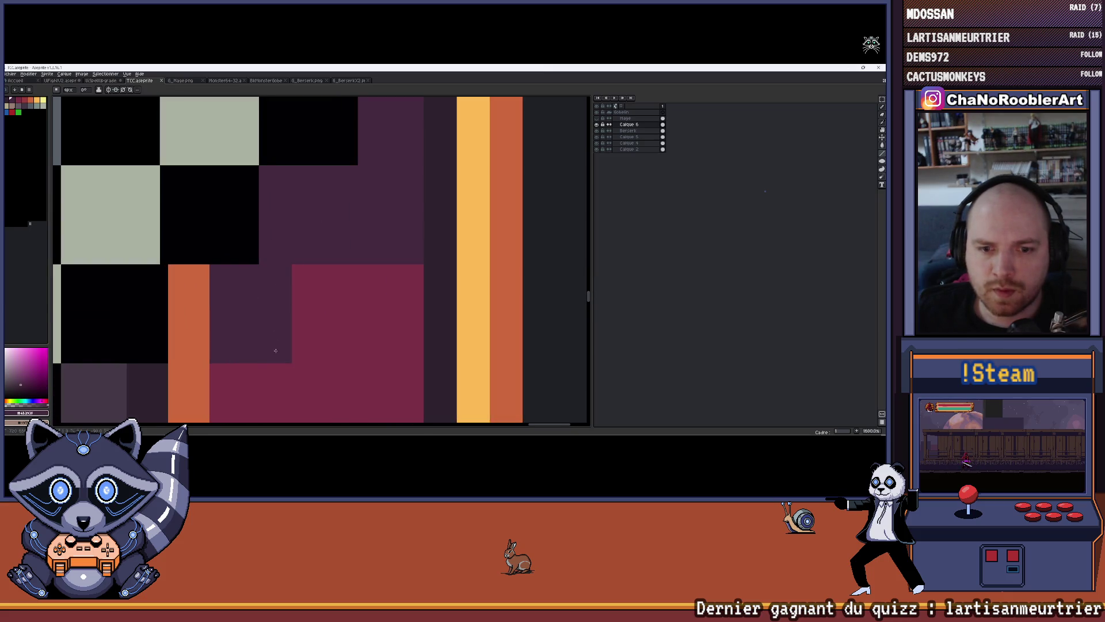
{"action": "left_click", "coordinate": [312, 286]}
{"action": "left_click_drag", "start_coordinate": [312, 285], "coordinate": [309, 357]}
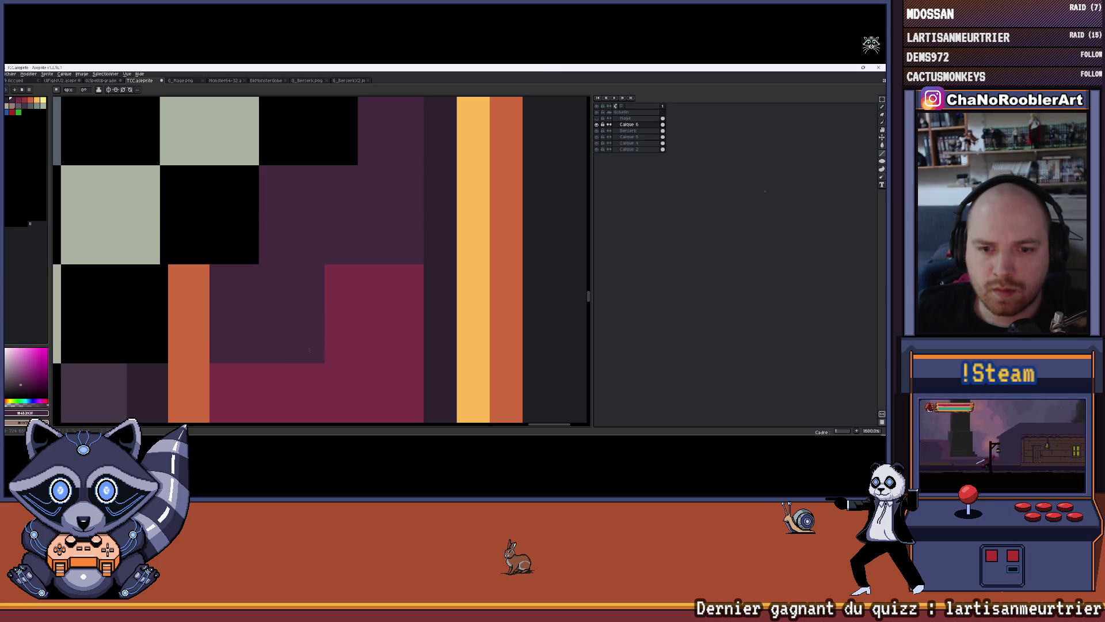
Paint black pixels along the blade's outer edge.
{"action": "scroll", "coordinate": [348, 329], "scroll_direction": "down", "scroll_amount": 5}
{"action": "scroll", "coordinate": [381, 307], "scroll_direction": "down", "scroll_amount": 2}
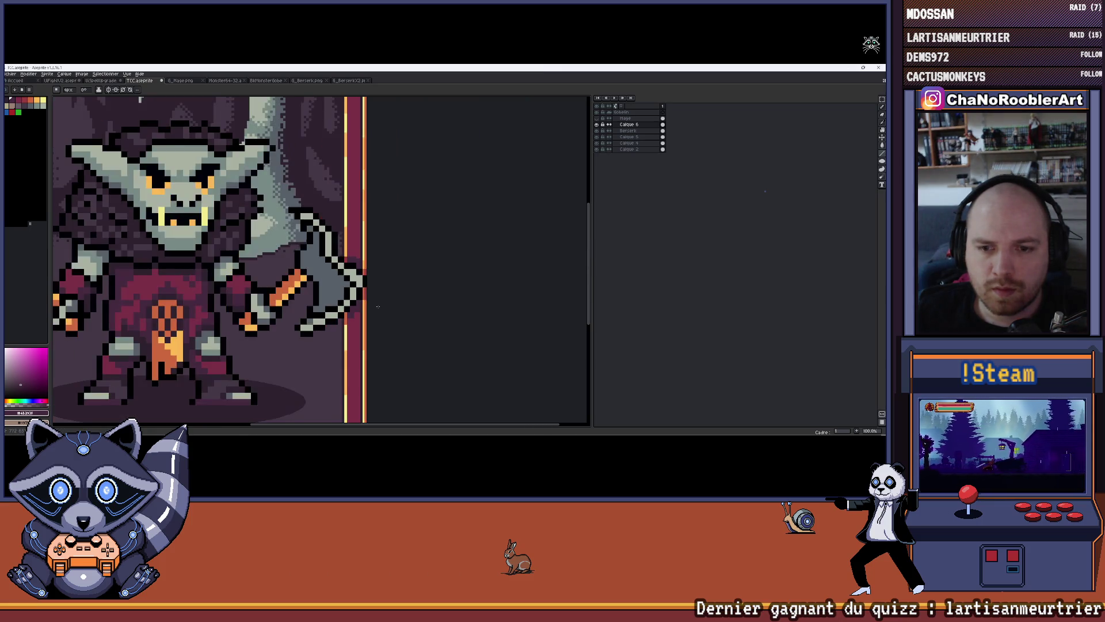
{"action": "scroll", "coordinate": [382, 307], "scroll_direction": "down", "scroll_amount": 2}
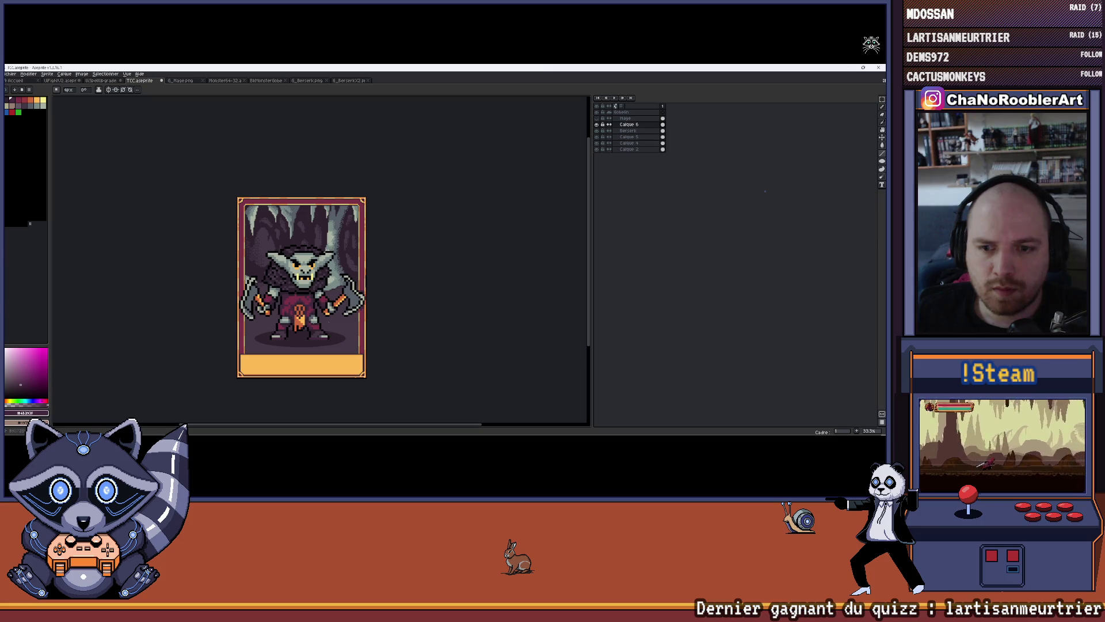
{"action": "scroll", "coordinate": [299, 298], "scroll_direction": "up", "scroll_amount": 1}
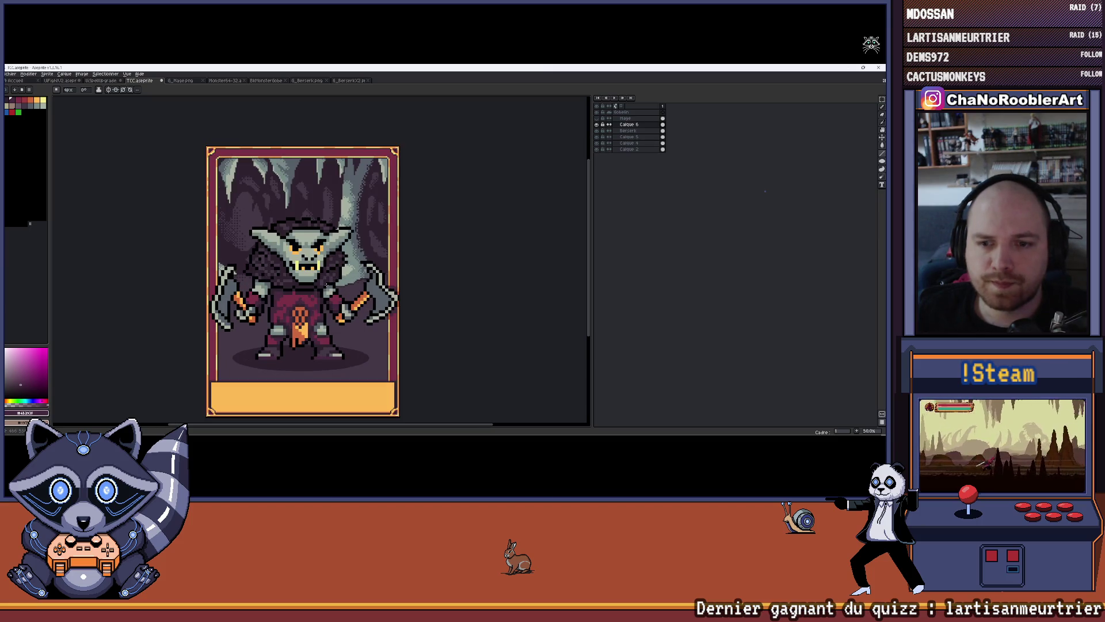
{"action": "mouse_move", "coordinate": [325, 285]}
{"action": "left_mouse_down"}
{"action": "mouse_move", "coordinate": [284, 297]}
{"action": "mouse_move", "coordinate": [326, 284]}
{"action": "left_mouse_up"}
{"action": "scroll", "coordinate": [283, 297], "scroll_direction": "down", "scroll_amount": 1}
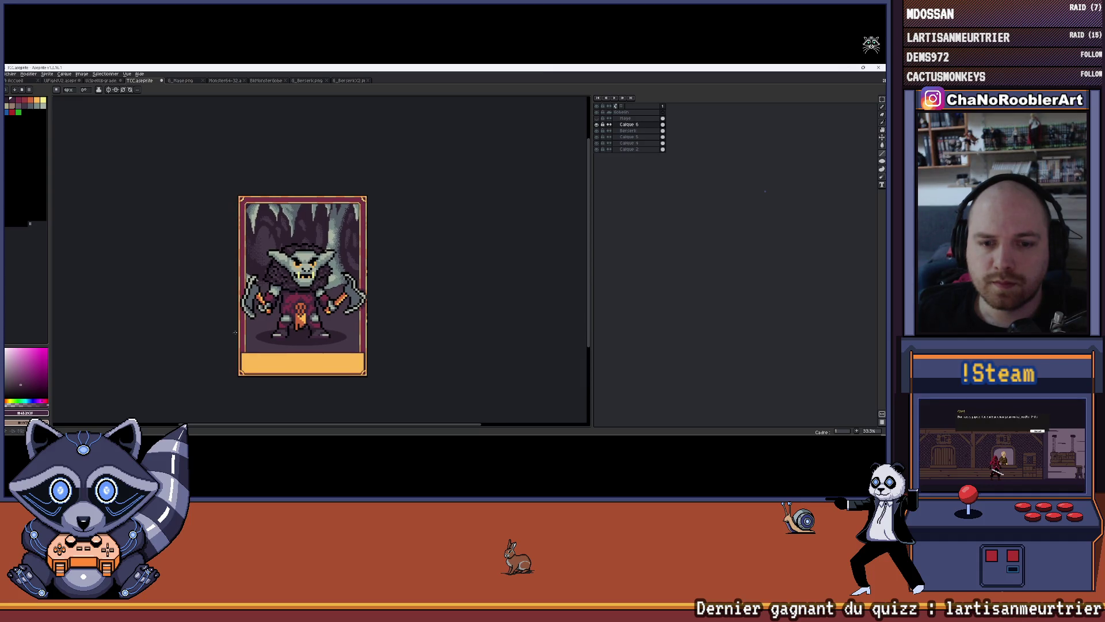
{"action": "scroll", "coordinate": [235, 332], "scroll_direction": "up", "scroll_amount": 5}
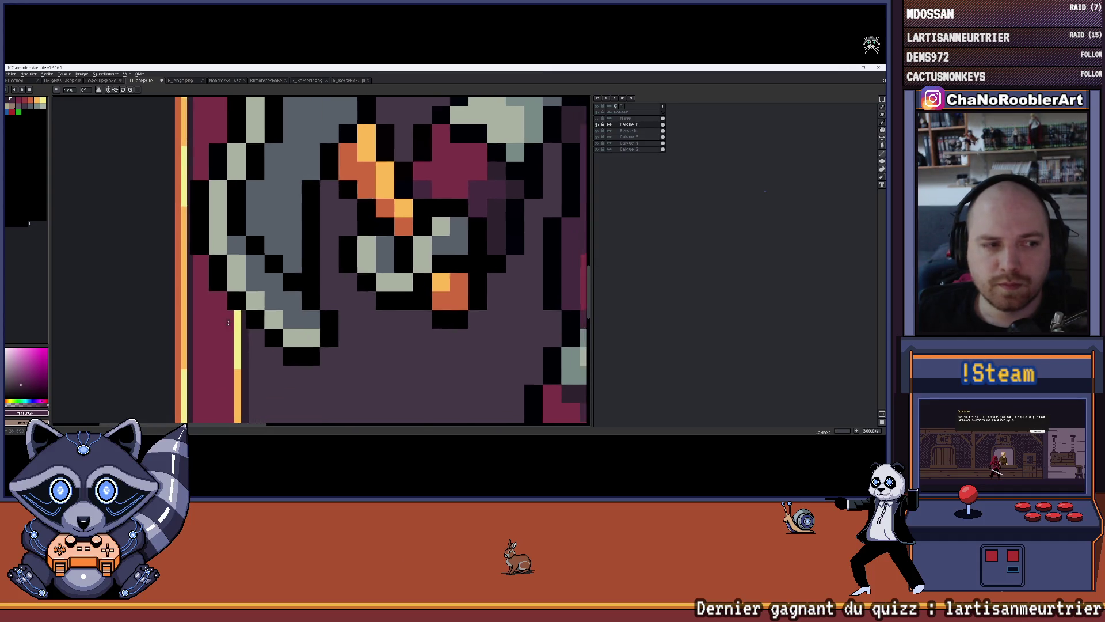
{"action": "scroll", "coordinate": [229, 322], "scroll_direction": "down", "scroll_amount": 2}
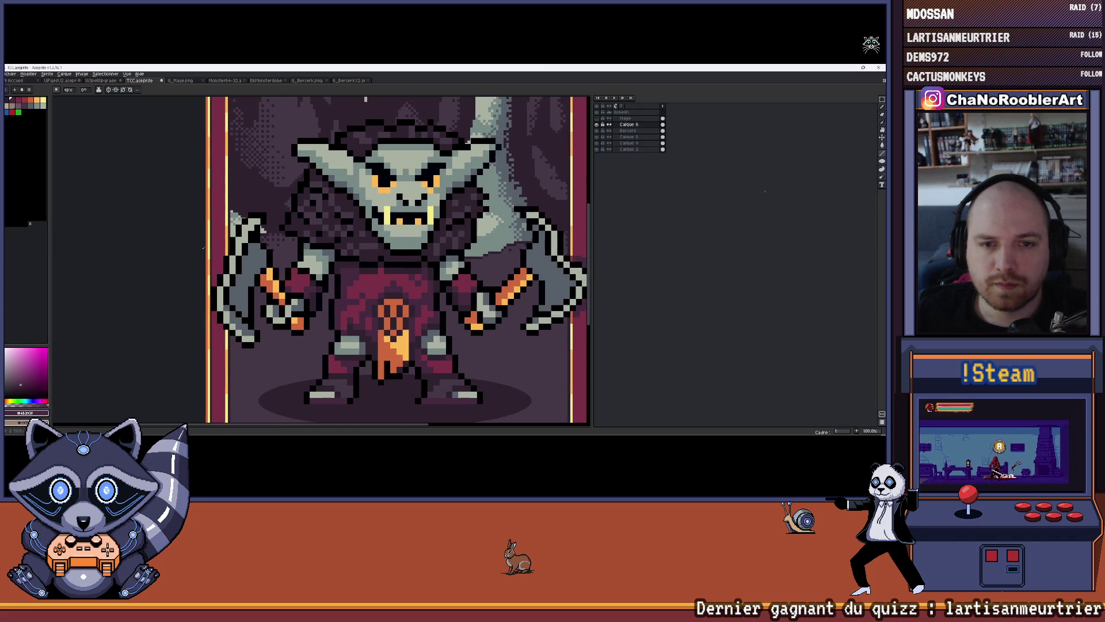
{"action": "scroll", "coordinate": [216, 233], "scroll_direction": "up", "scroll_amount": 5}
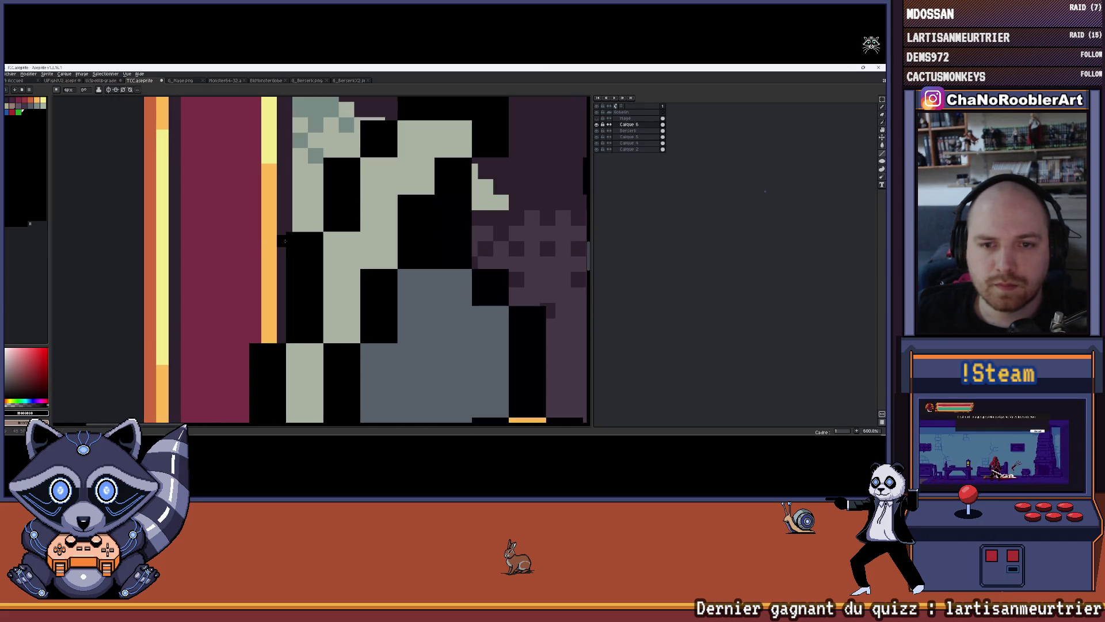
{"action": "left_click_drag", "start_coordinate": [284, 253], "coordinate": [282, 326]}
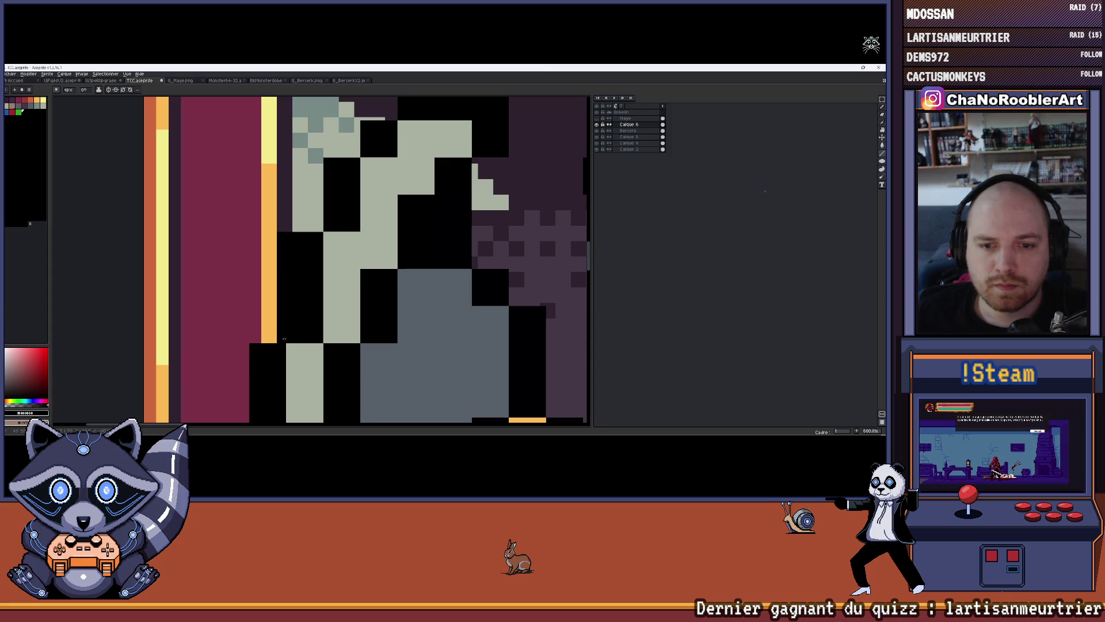
Paint a reddish-orange stroke along the border.
{"action": "scroll", "coordinate": [284, 339], "scroll_direction": "up", "scroll_amount": 1}
{"action": "key", "text": "x"}
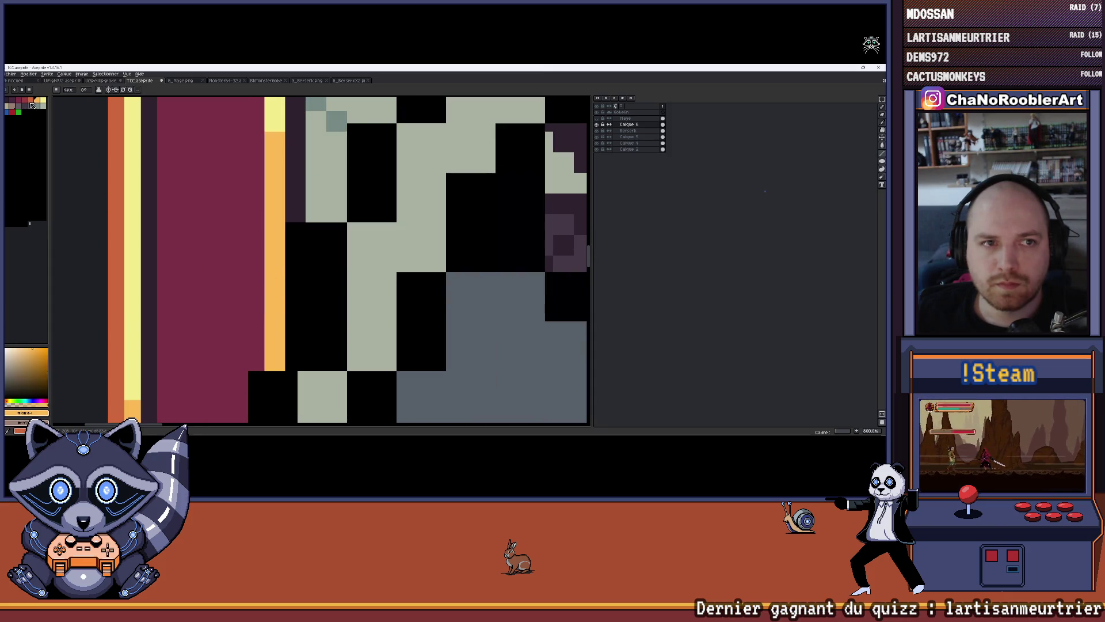
{"action": "left_click", "coordinate": [32, 106]}
{"action": "left_click_drag", "start_coordinate": [278, 228], "coordinate": [278, 339]}
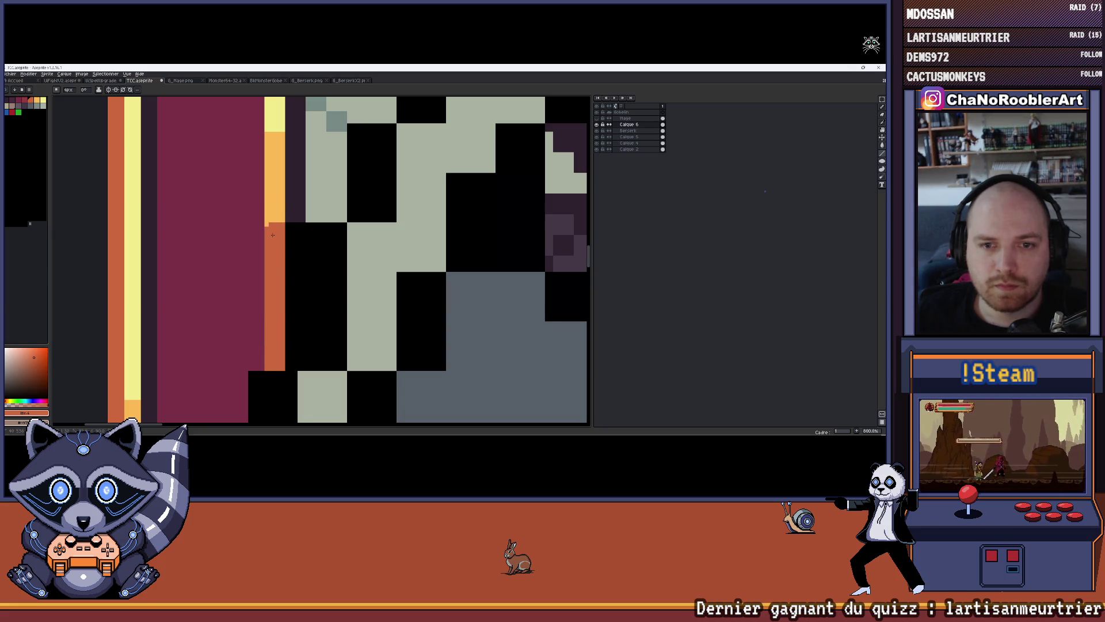
Paint dark magenta pixels beside the blade and repaint the small maroon block dark purple.
{"action": "scroll", "coordinate": [270, 241], "scroll_direction": "down", "scroll_amount": 6}
{"action": "scroll", "coordinate": [326, 240], "scroll_direction": "up", "scroll_amount": 4}
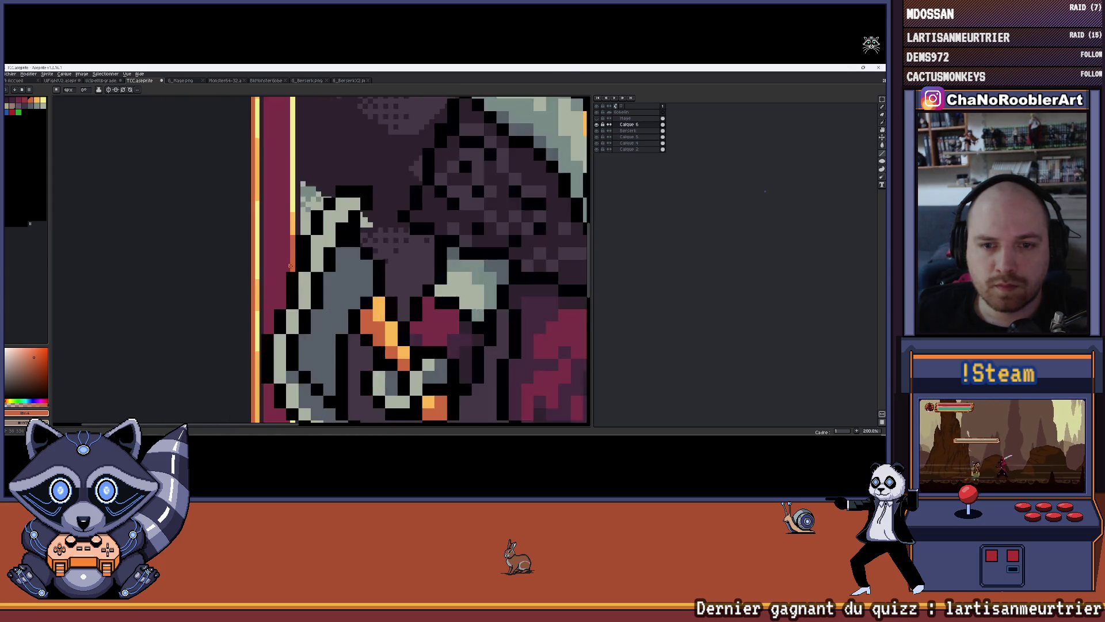
{"action": "left_click", "coordinate": [310, 234], "text": "alt"}
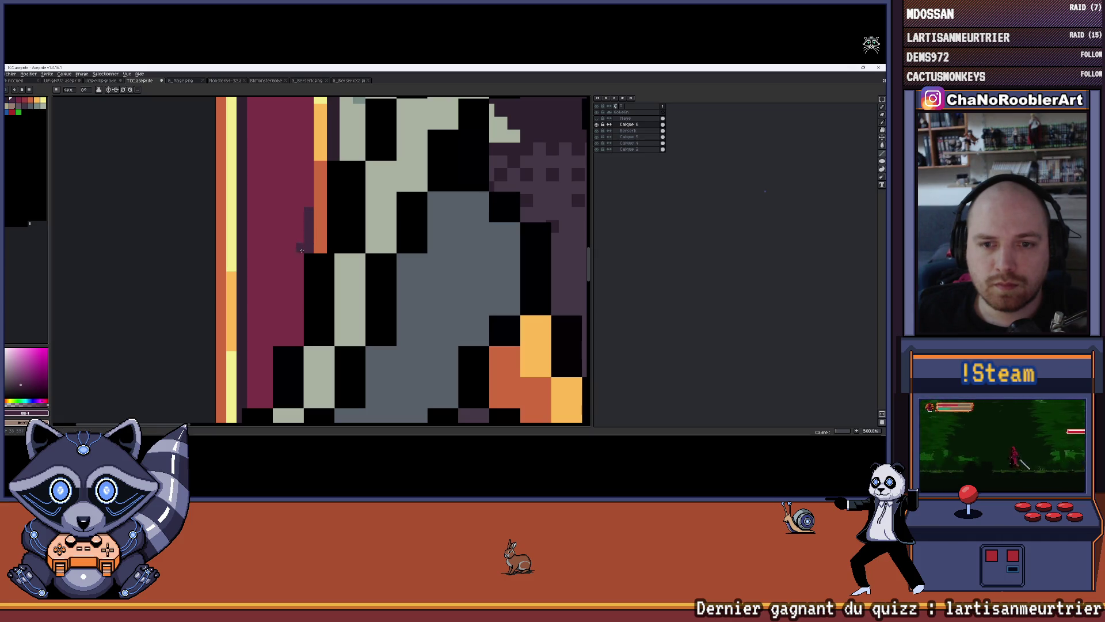
{"action": "left_click_drag", "start_coordinate": [299, 272], "coordinate": [298, 342]}
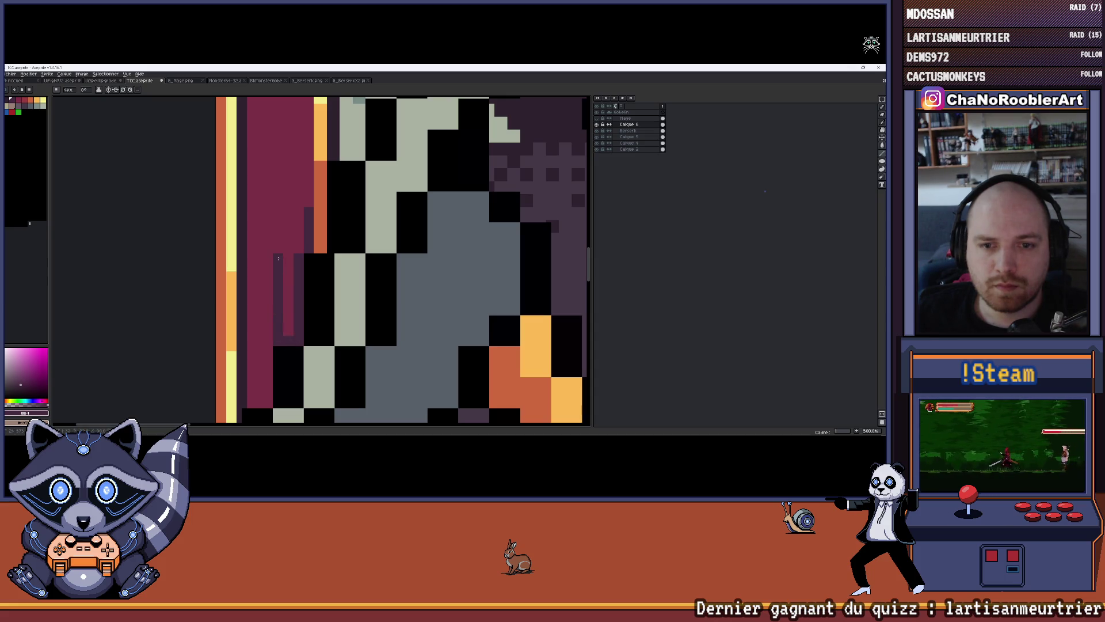
{"action": "scroll", "coordinate": [290, 335], "scroll_direction": "up", "scroll_amount": 1}
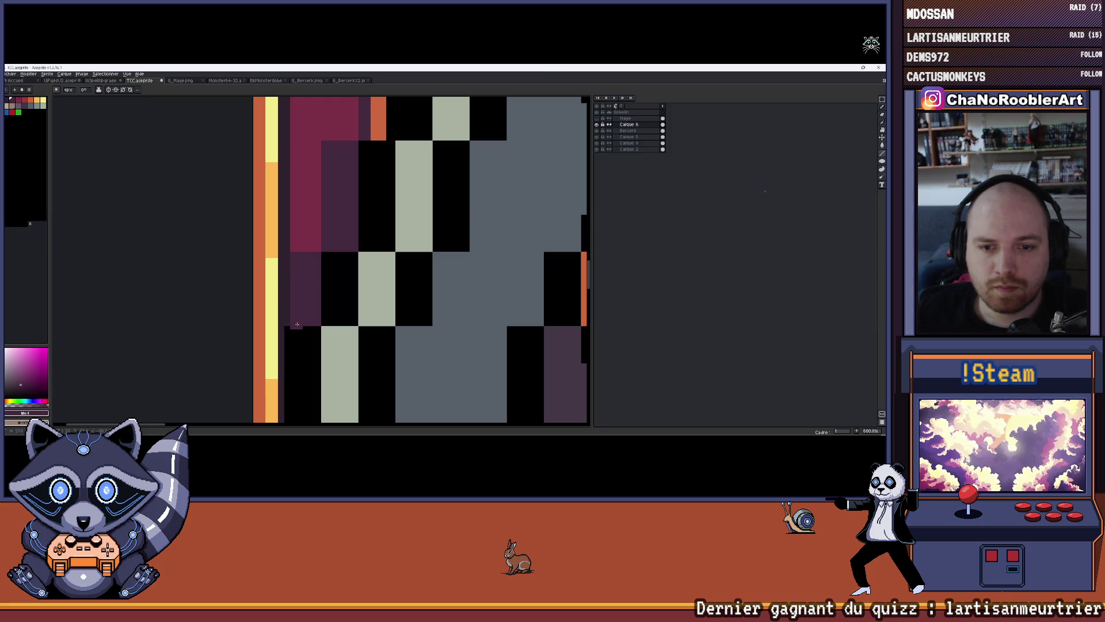
{"action": "scroll", "coordinate": [299, 313], "scroll_direction": "up", "scroll_amount": 1}
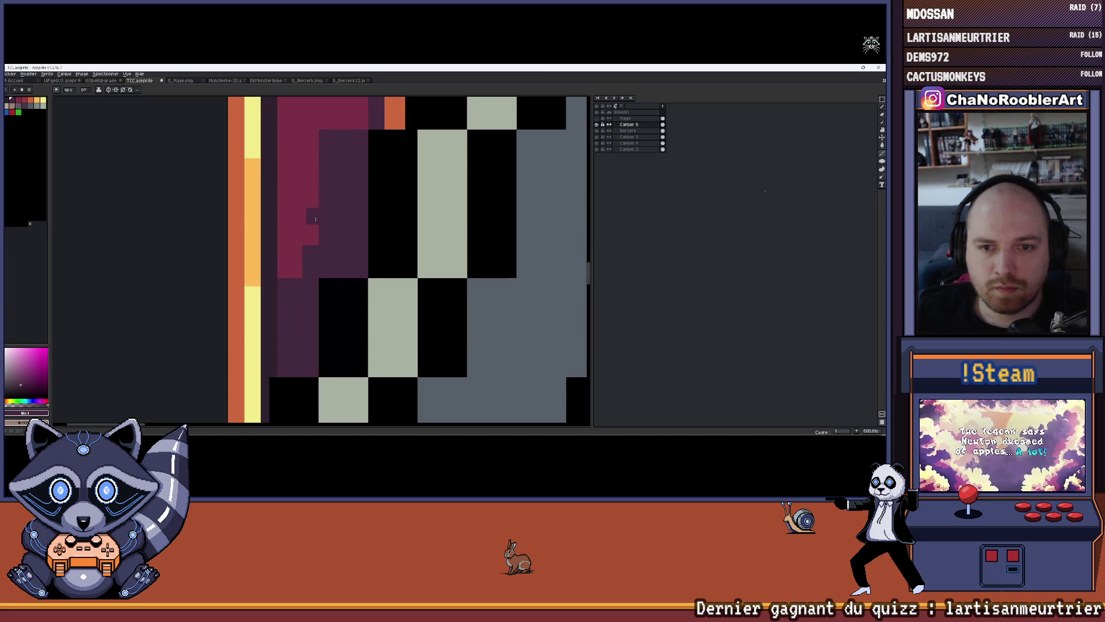
{"action": "left_click_drag", "start_coordinate": [296, 249], "coordinate": [281, 271]}
{"action": "scroll", "coordinate": [304, 337], "scroll_direction": "down", "scroll_amount": 1}
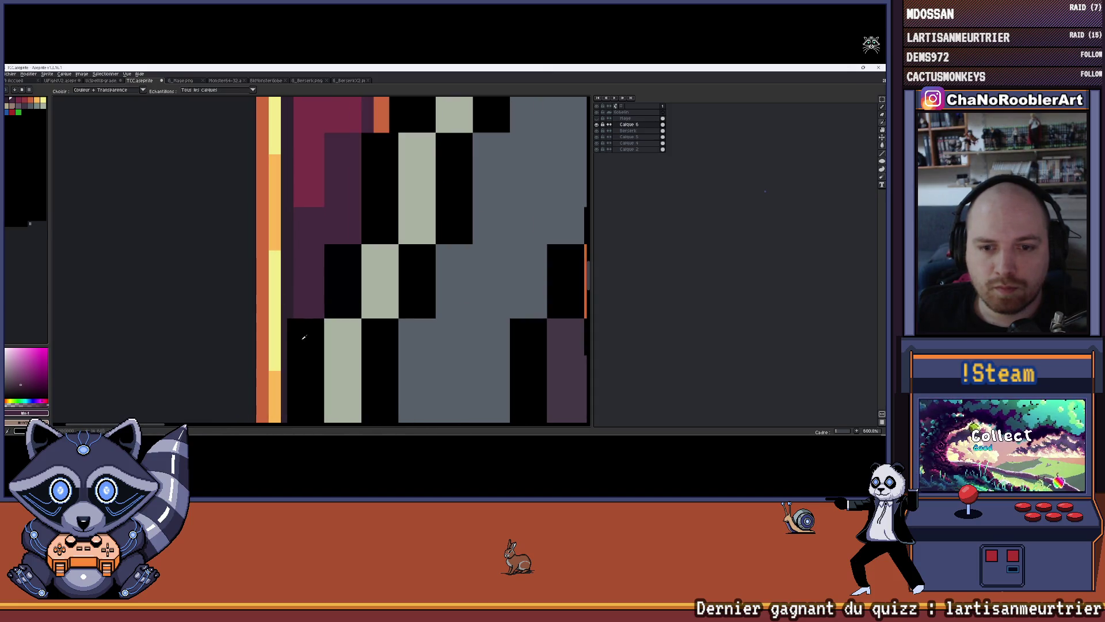
{"action": "left_click_drag", "start_coordinate": [304, 337], "coordinate": [323, 221]}
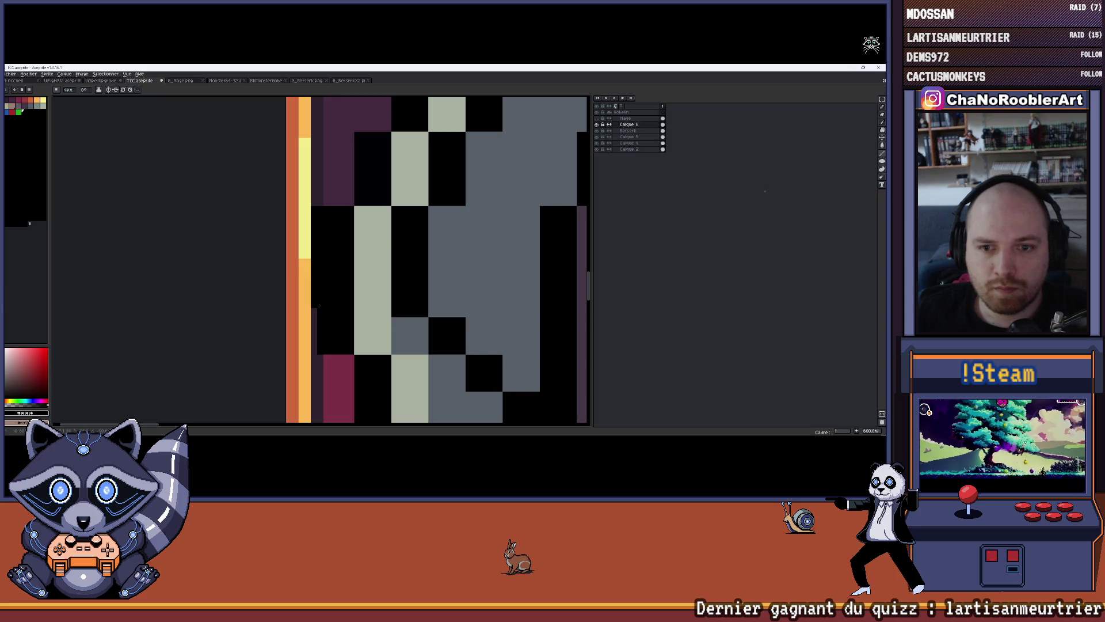
Darken the magenta strip with three dark pixel columns, undoing one extra stroke.
{"action": "scroll", "coordinate": [334, 308], "scroll_direction": "down", "scroll_amount": 4}
{"action": "scroll", "coordinate": [334, 308], "scroll_direction": "down", "scroll_amount": 2}
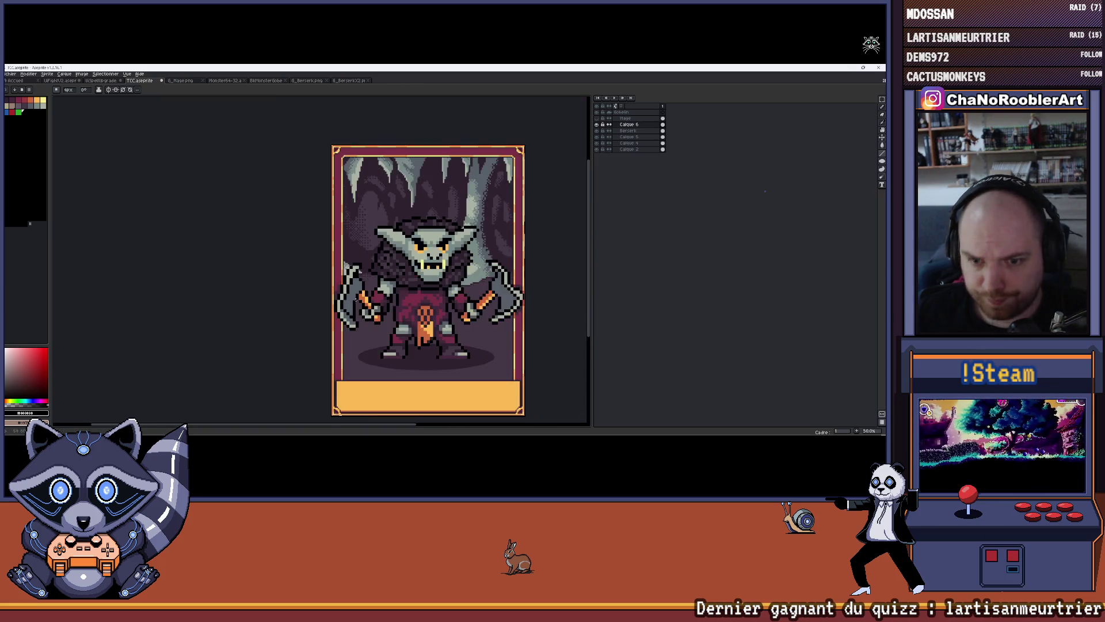
{"action": "scroll", "coordinate": [297, 254], "scroll_direction": "down", "scroll_amount": 1}
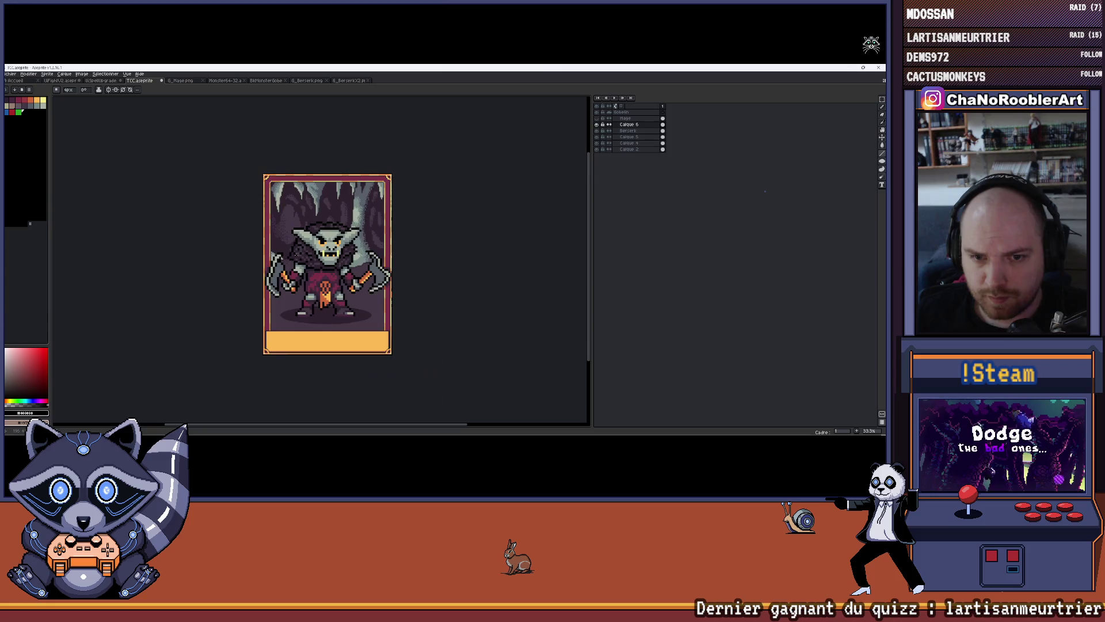
{"action": "scroll", "coordinate": [246, 294], "scroll_direction": "up", "scroll_amount": 4}
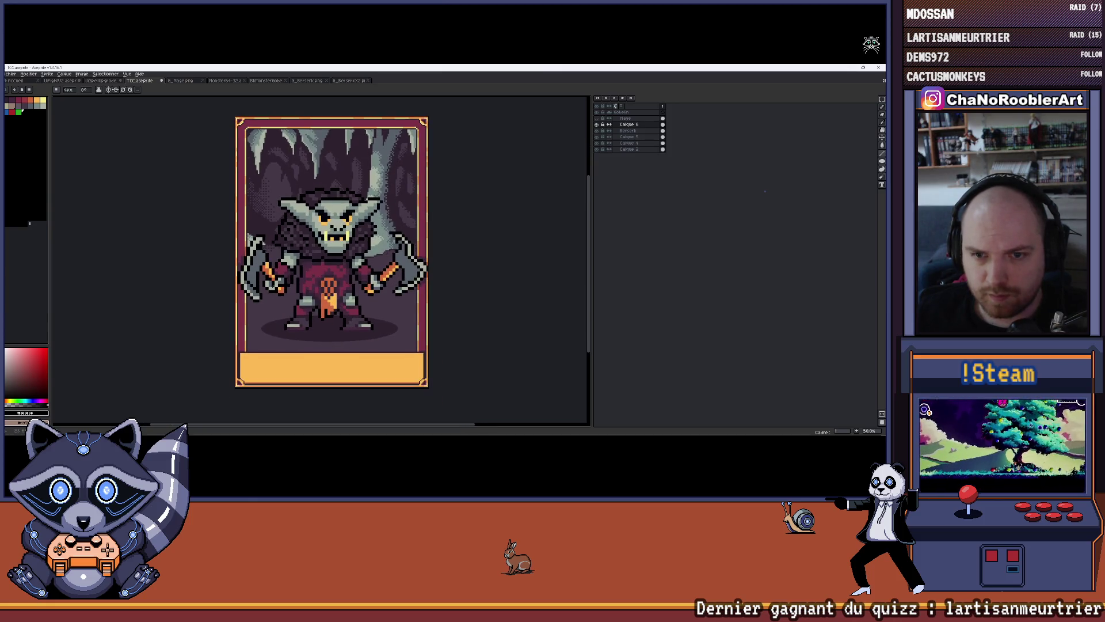
{"action": "scroll", "coordinate": [246, 295], "scroll_direction": "up", "scroll_amount": 3}
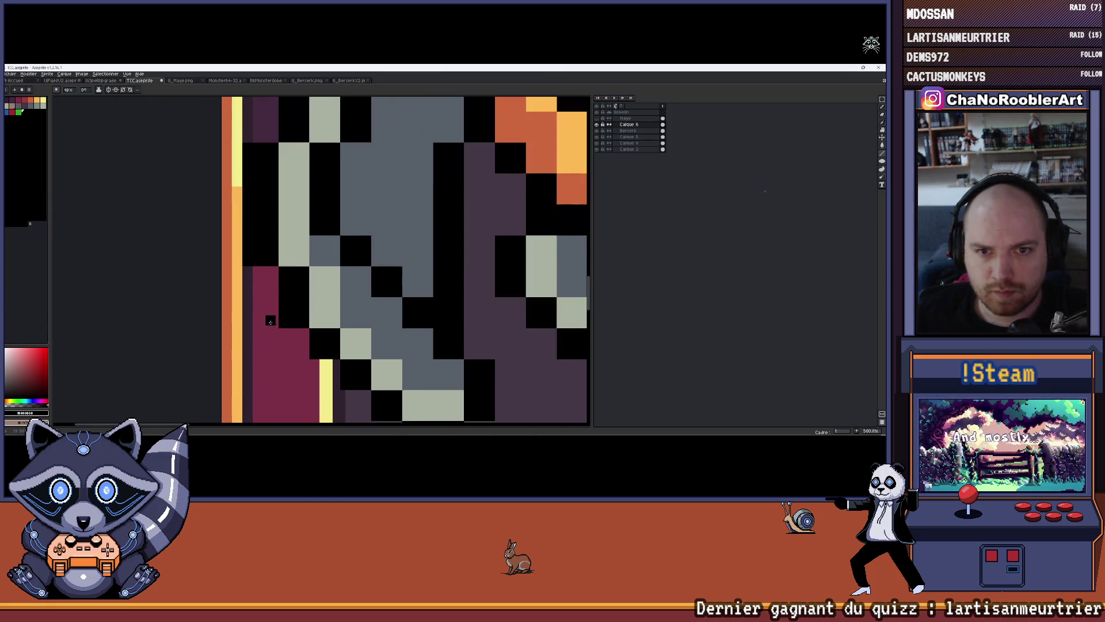
{"action": "left_click", "coordinate": [262, 286], "text": "alt"}
{"action": "scroll", "coordinate": [270, 265], "scroll_direction": "up", "scroll_amount": 1}
{"action": "left_click_drag", "start_coordinate": [281, 254], "coordinate": [283, 340]}
{"action": "left_click_drag", "start_coordinate": [268, 254], "coordinate": [271, 334]}
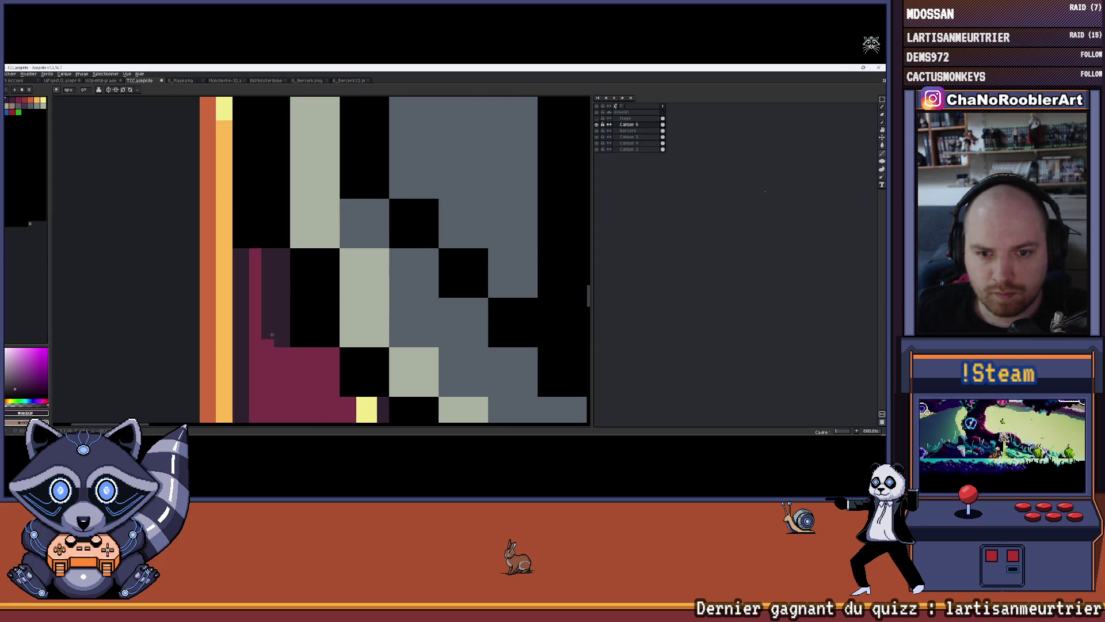
{"action": "left_click_drag", "start_coordinate": [256, 249], "coordinate": [257, 326]}
{"action": "mouse_move", "coordinate": [301, 410]}
{"action": "left_mouse_down"}
{"action": "mouse_move", "coordinate": [292, 237]}
{"action": "mouse_move", "coordinate": [236, 214]}
{"action": "mouse_move", "coordinate": [317, 204]}
{"action": "mouse_move", "coordinate": [311, 183]}
{"action": "mouse_move", "coordinate": [242, 185]}
{"action": "mouse_move", "coordinate": [315, 197]}
{"action": "left_mouse_up"}
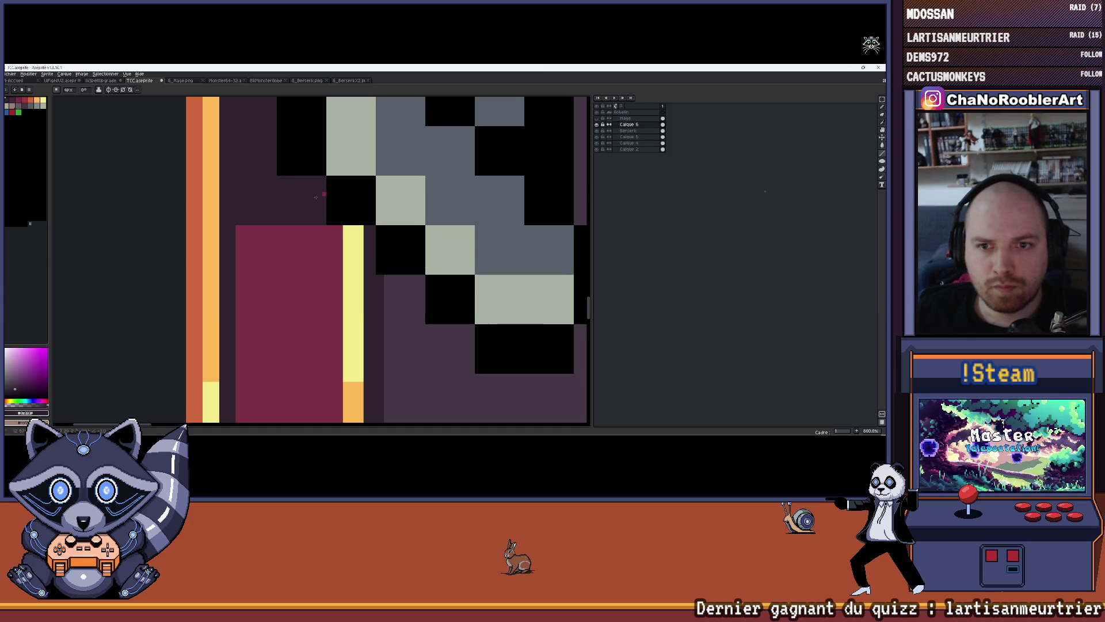
{"action": "key", "text": "ctrl+z"}
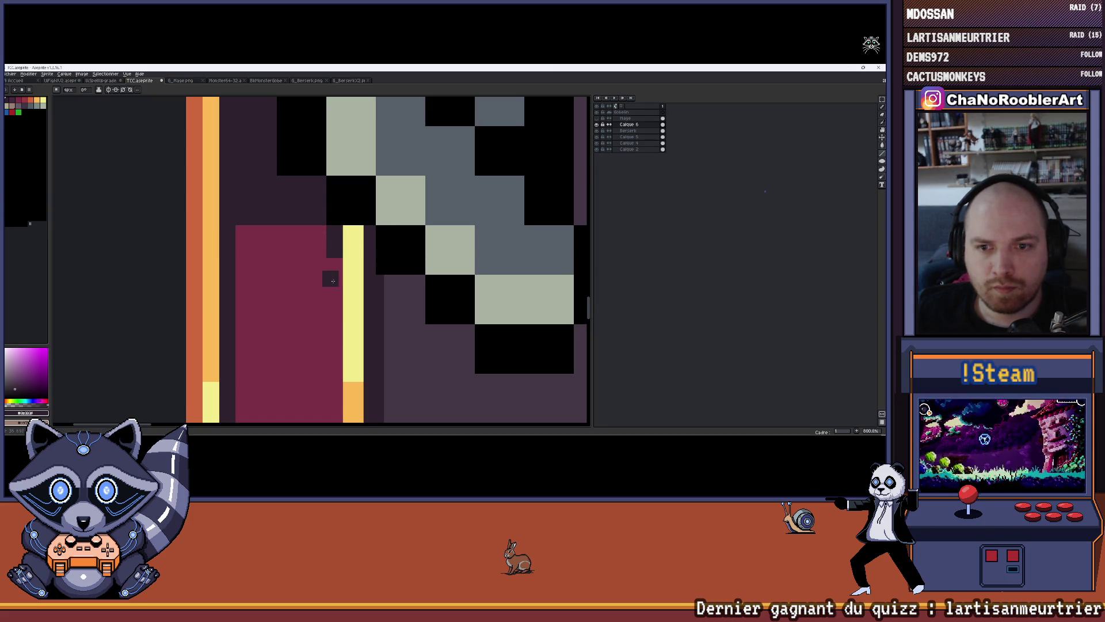
Extend the dark edge one pixel down and paint a dark strip across the maroon block's top.
{"action": "left_click", "coordinate": [336, 268]}
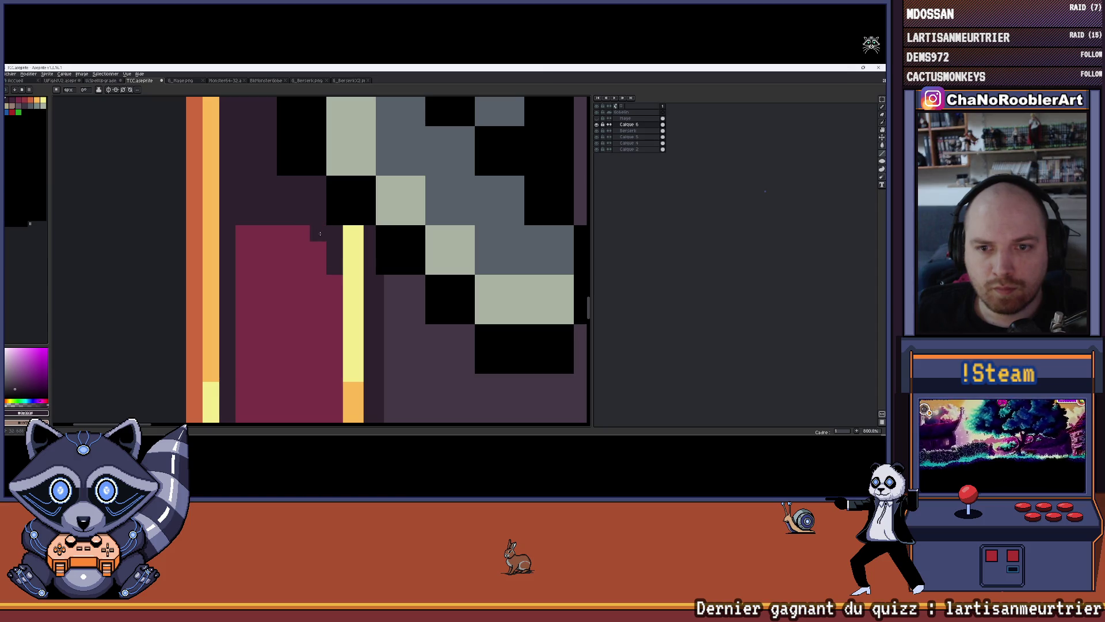
{"action": "left_click_drag", "start_coordinate": [320, 233], "coordinate": [252, 235]}
{"action": "scroll", "coordinate": [245, 233], "scroll_direction": "down", "scroll_amount": 4}
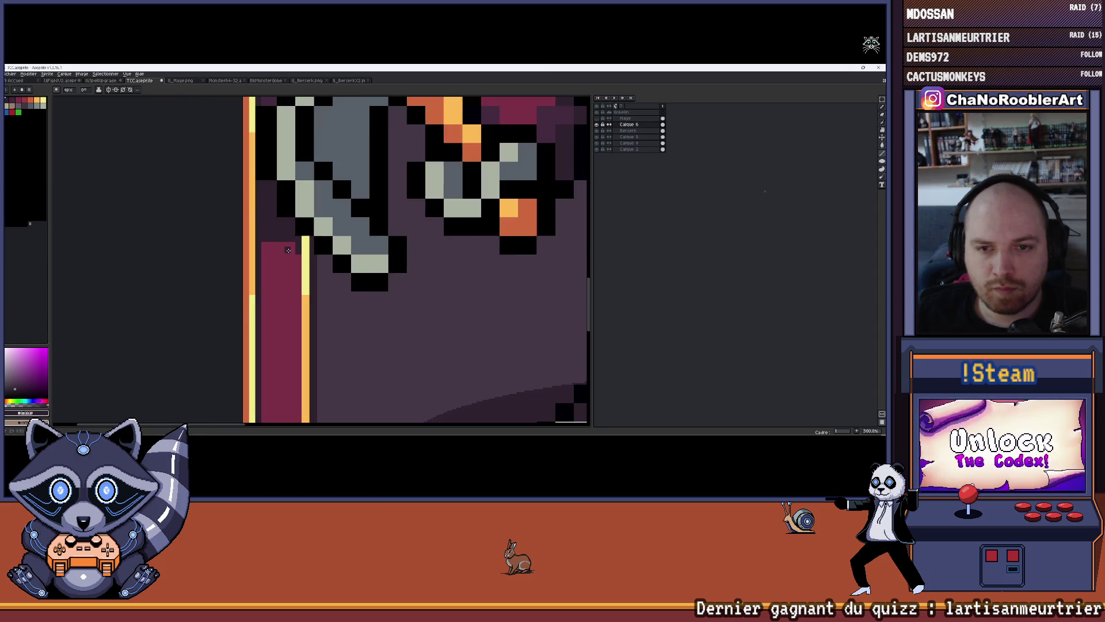
{"action": "scroll", "coordinate": [308, 247], "scroll_direction": "up", "scroll_amount": 2}
{"action": "scroll", "coordinate": [307, 247], "scroll_direction": "up", "scroll_amount": 3}
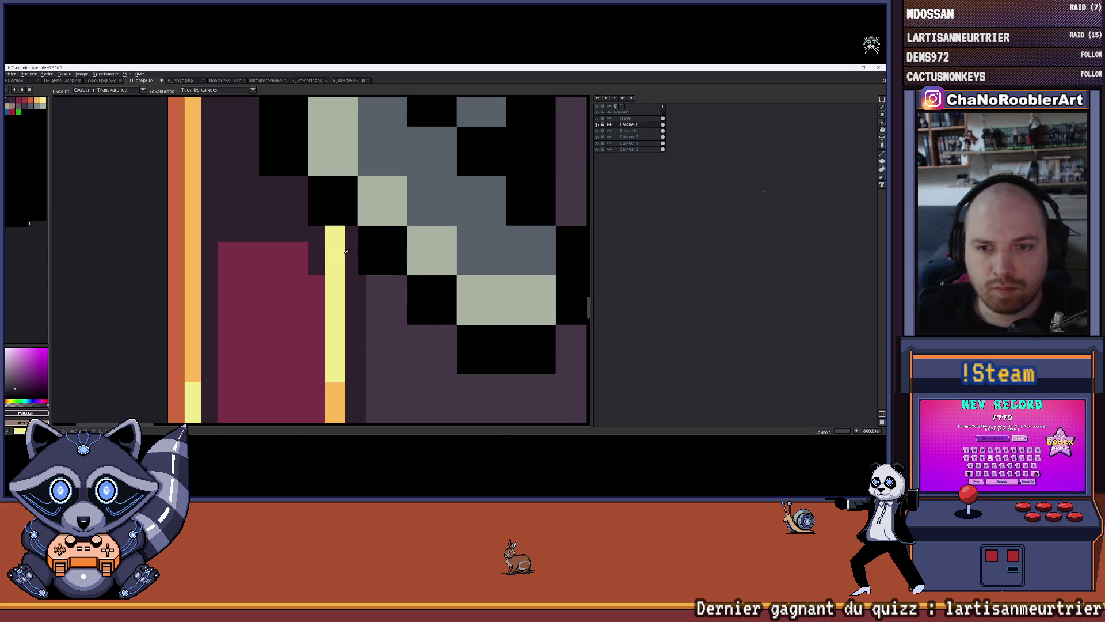
Paint the top of the yellow line orange and erase the stray orange pixel.
{"action": "left_click", "coordinate": [41, 101]}
{"action": "left_click", "coordinate": [41, 101]}
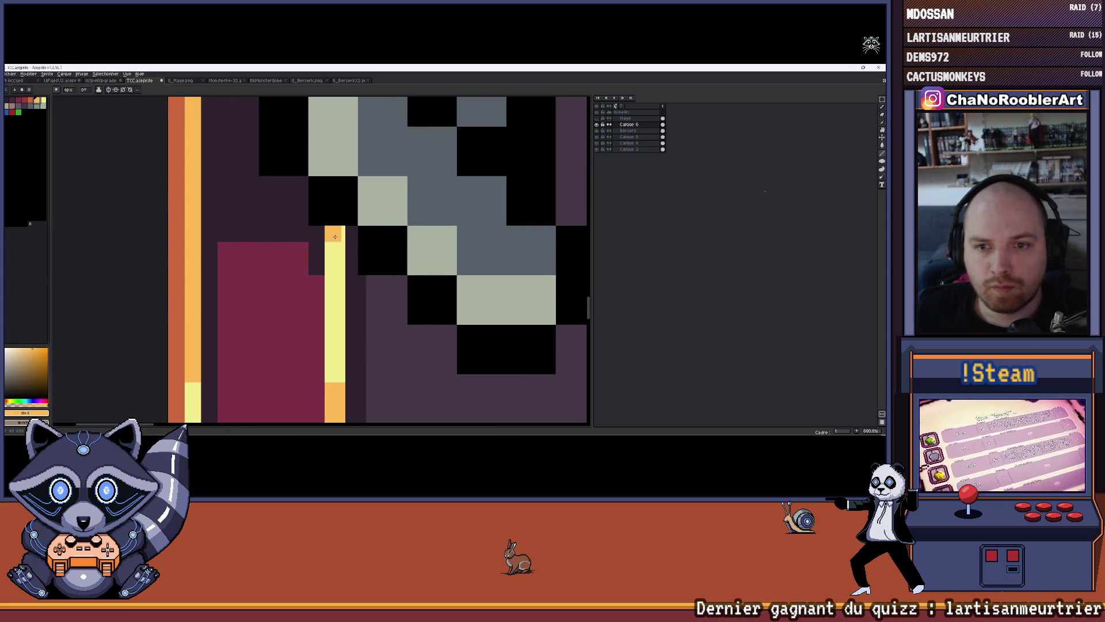
{"action": "left_click_drag", "start_coordinate": [334, 233], "coordinate": [334, 268]}
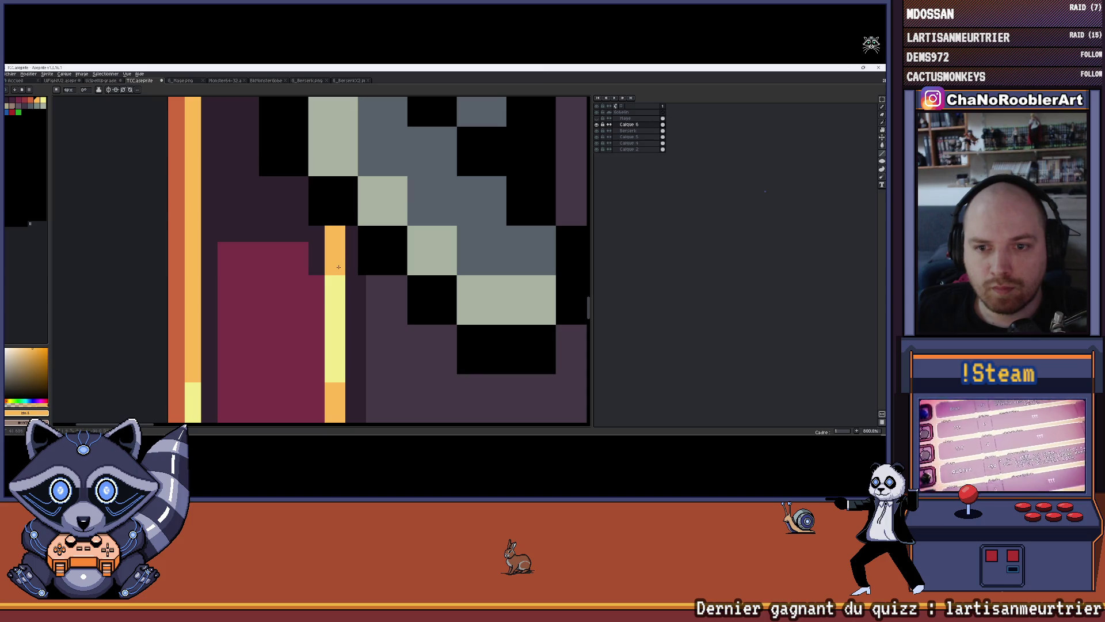
{"action": "right_click", "coordinate": [355, 256]}
{"action": "left_click", "coordinate": [355, 238], "text": "alt"}
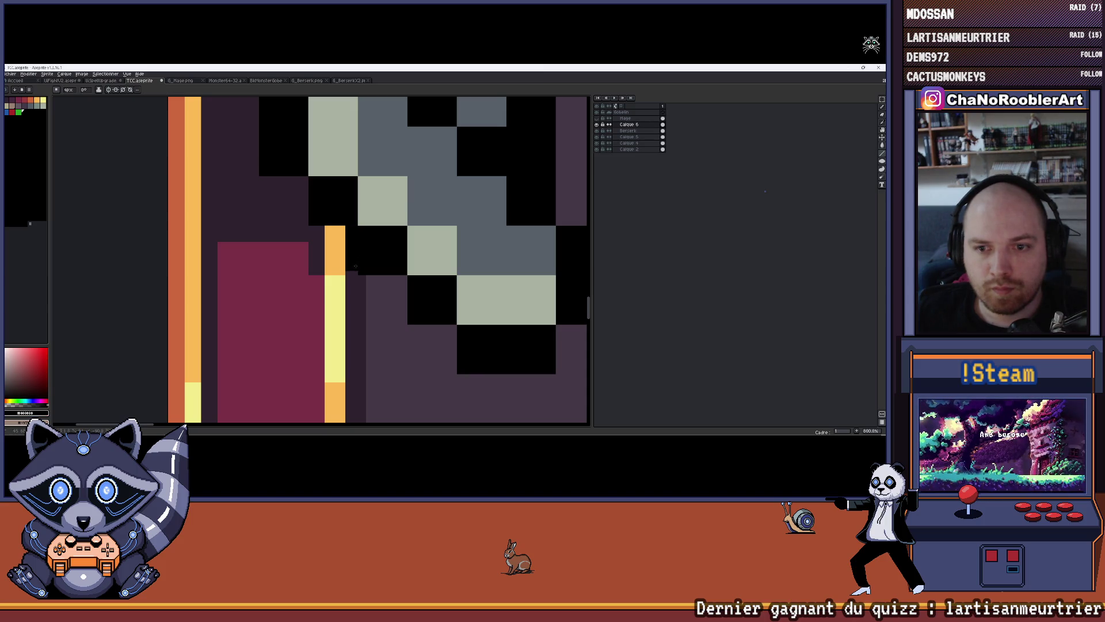
{"action": "scroll", "coordinate": [360, 256], "scroll_direction": "down", "scroll_amount": 6}
{"action": "left_click_drag", "start_coordinate": [396, 257], "coordinate": [289, 274]}
{"action": "scroll", "coordinate": [289, 274], "scroll_direction": "down", "scroll_amount": 2}
Toggle the goblin layers' visibility to compare versions.
{"action": "scroll", "coordinate": [366, 244], "scroll_direction": "up", "scroll_amount": 1}
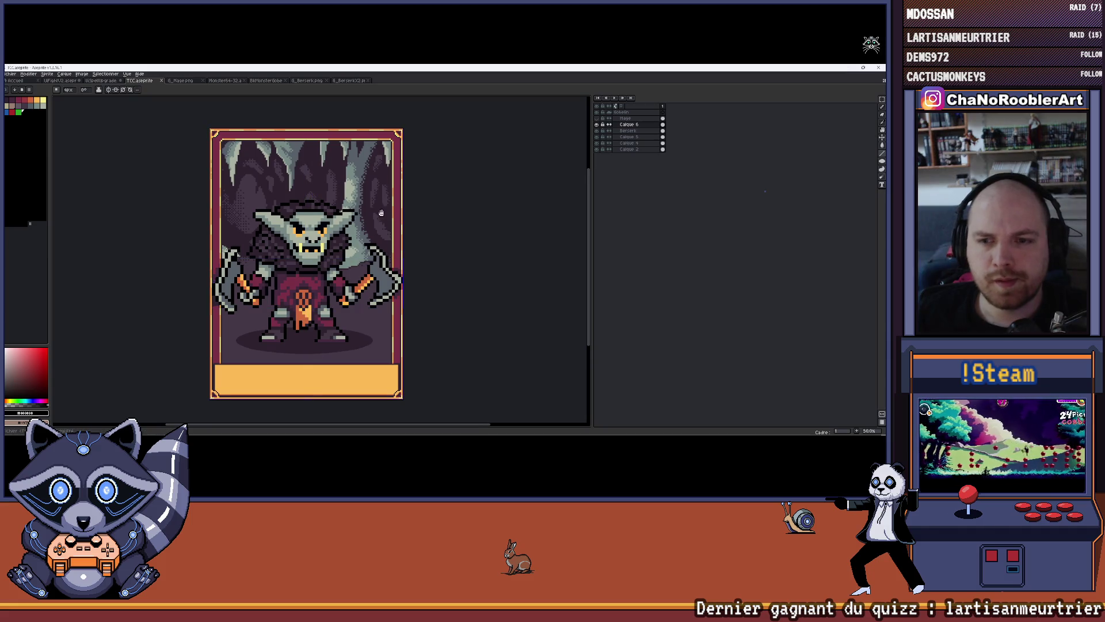
{"action": "left_click", "coordinate": [598, 133]}
{"action": "left_click", "coordinate": [598, 133]}
{"action": "left_click", "coordinate": [597, 125]}
{"action": "left_click", "coordinate": [597, 125]}
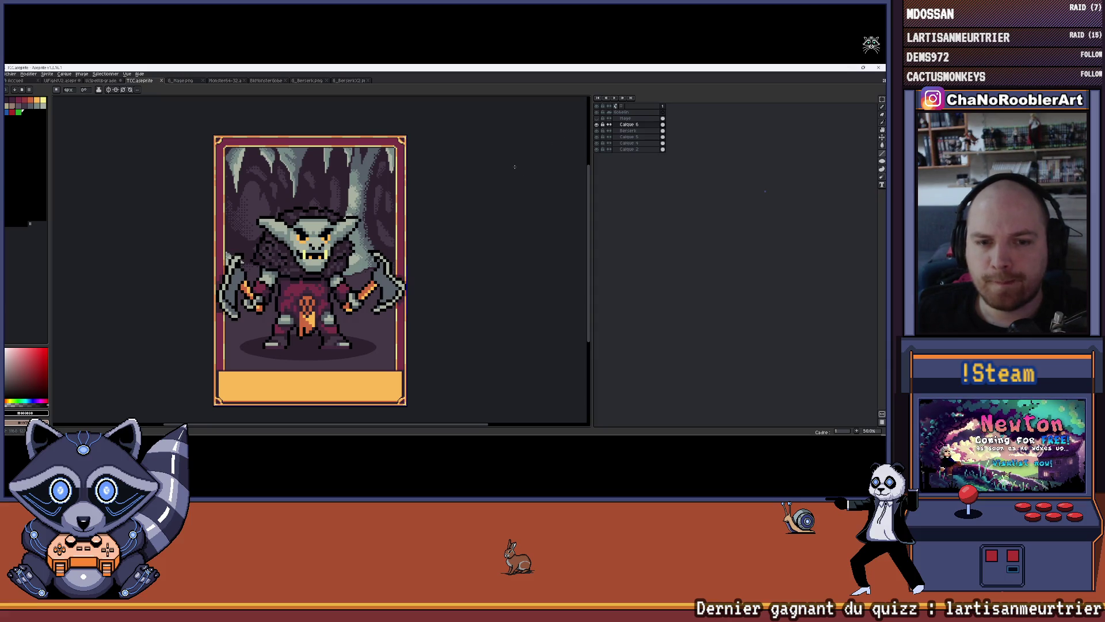
{"action": "mouse_move", "coordinate": [458, 225]}
{"action": "left_mouse_down"}
{"action": "mouse_move", "coordinate": [457, 238]}
{"action": "mouse_move", "coordinate": [470, 228]}
{"action": "left_mouse_up"}
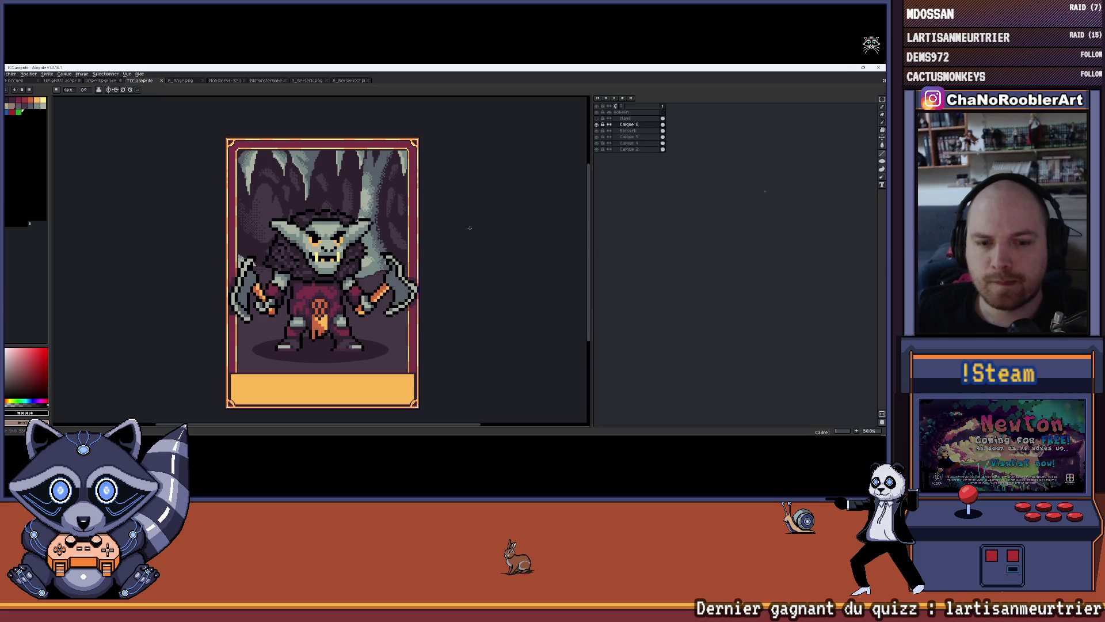
{"action": "scroll", "coordinate": [301, 302], "scroll_direction": "up", "scroll_amount": 5}
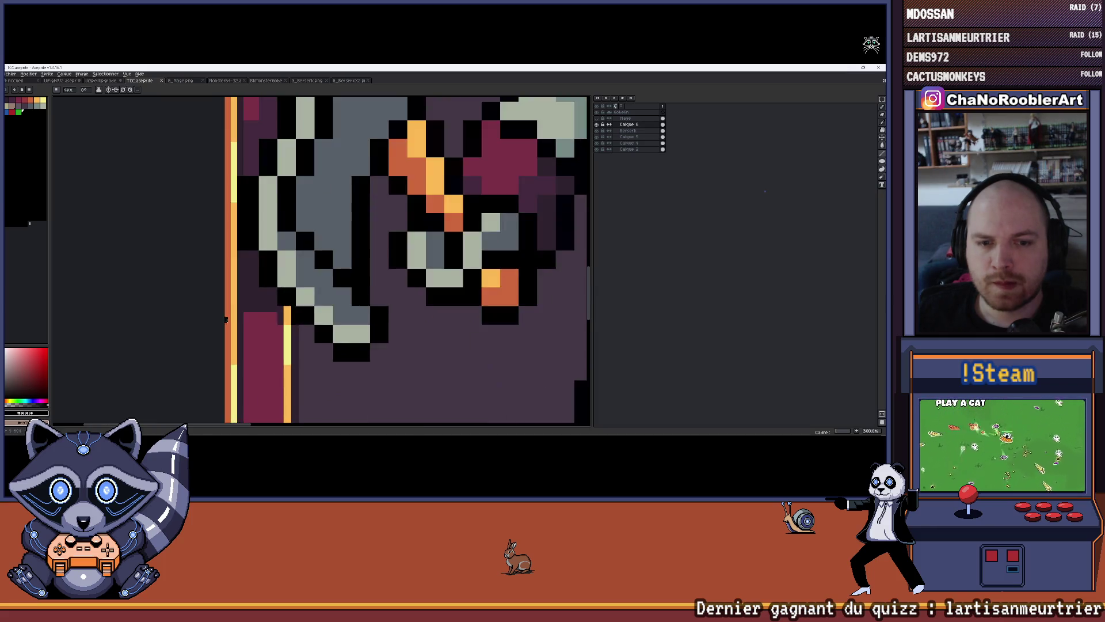
Turn two yellow line pixels orange and darken the maroon block's top rows dark purple.
{"action": "left_click", "coordinate": [351, 235], "text": "alt"}
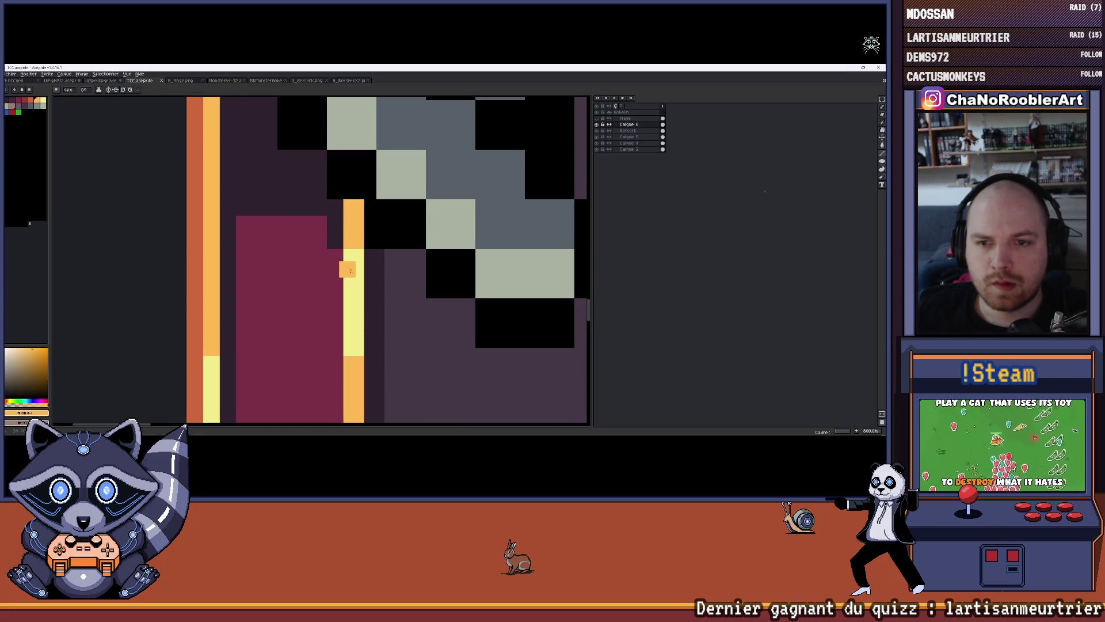
{"action": "left_click", "coordinate": [359, 259]}
{"action": "left_click", "coordinate": [356, 276]}
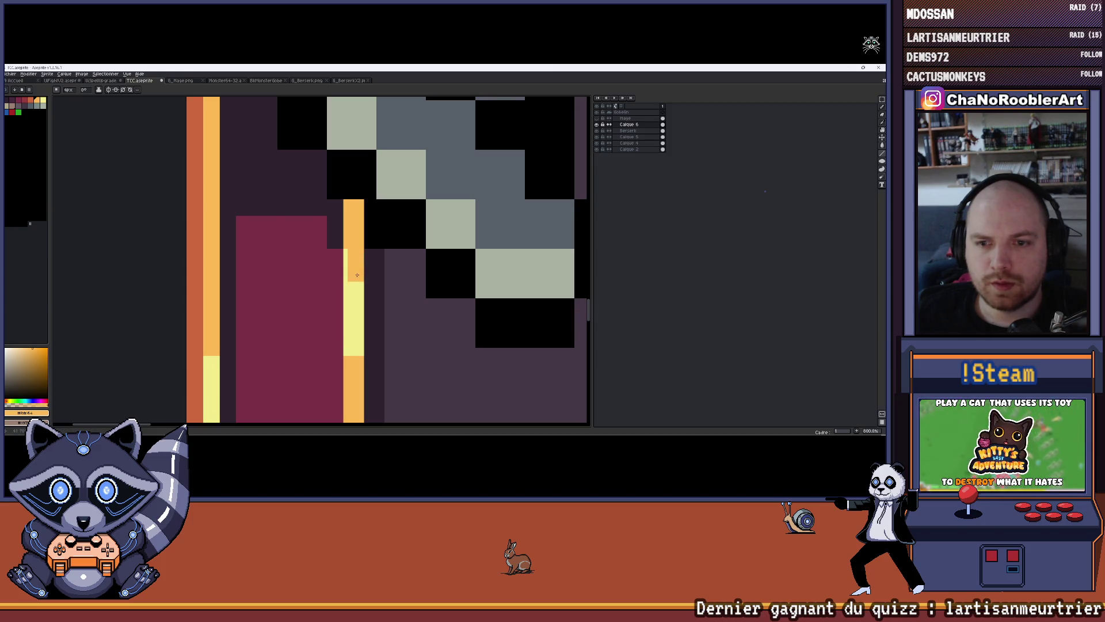
{"action": "left_click", "coordinate": [337, 236], "text": "alt"}
{"action": "left_click", "coordinate": [338, 258]}
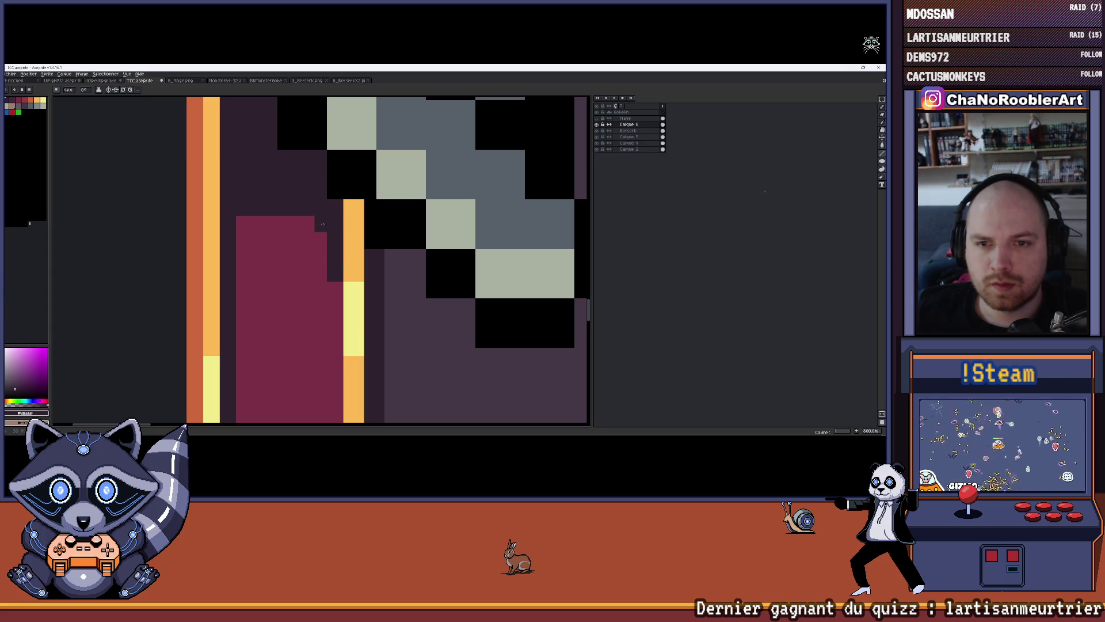
{"action": "left_click_drag", "start_coordinate": [320, 224], "coordinate": [242, 226]}
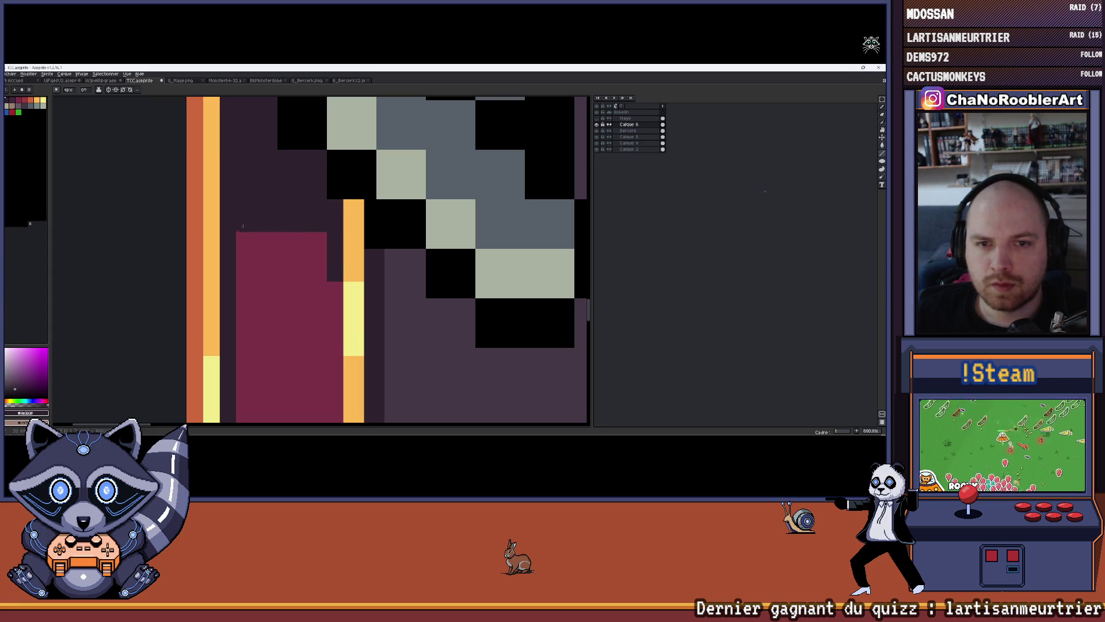
{"action": "left_click_drag", "start_coordinate": [321, 243], "coordinate": [239, 241]}
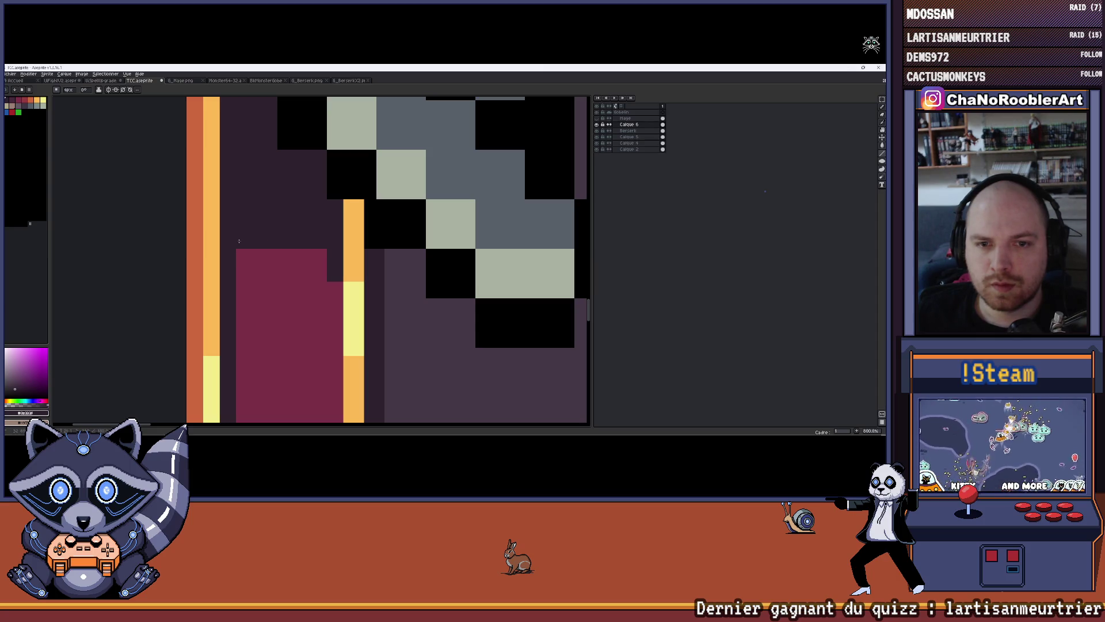
Sample the maroon and paint a row of maroon pixels back into the block.
{"action": "scroll", "coordinate": [333, 244], "scroll_direction": "down", "scroll_amount": 6}
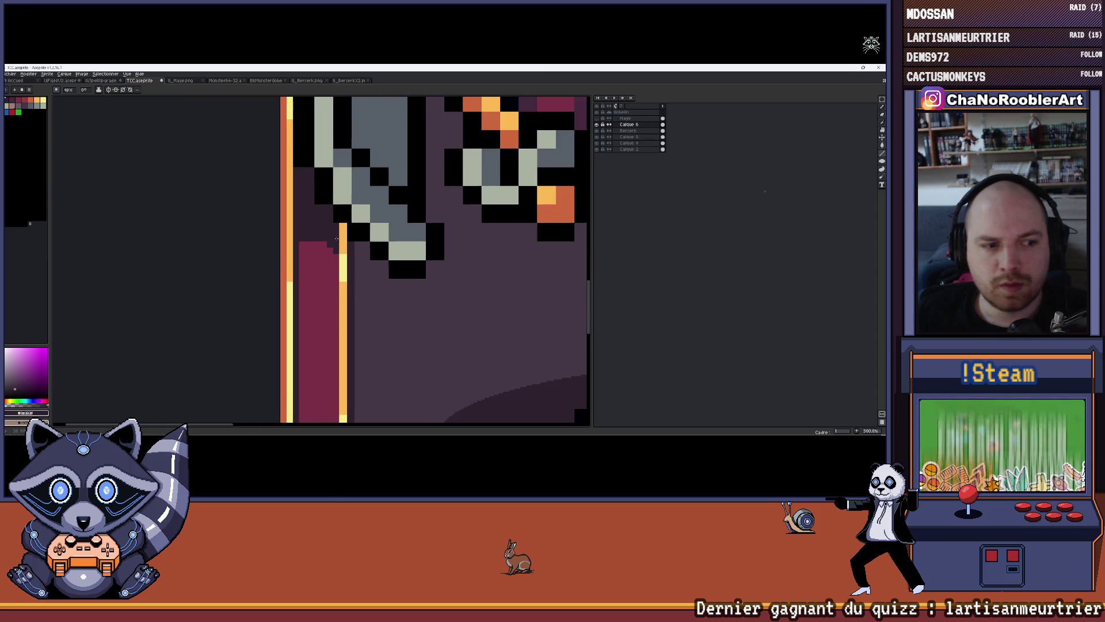
{"action": "scroll", "coordinate": [359, 244], "scroll_direction": "down", "scroll_amount": 3}
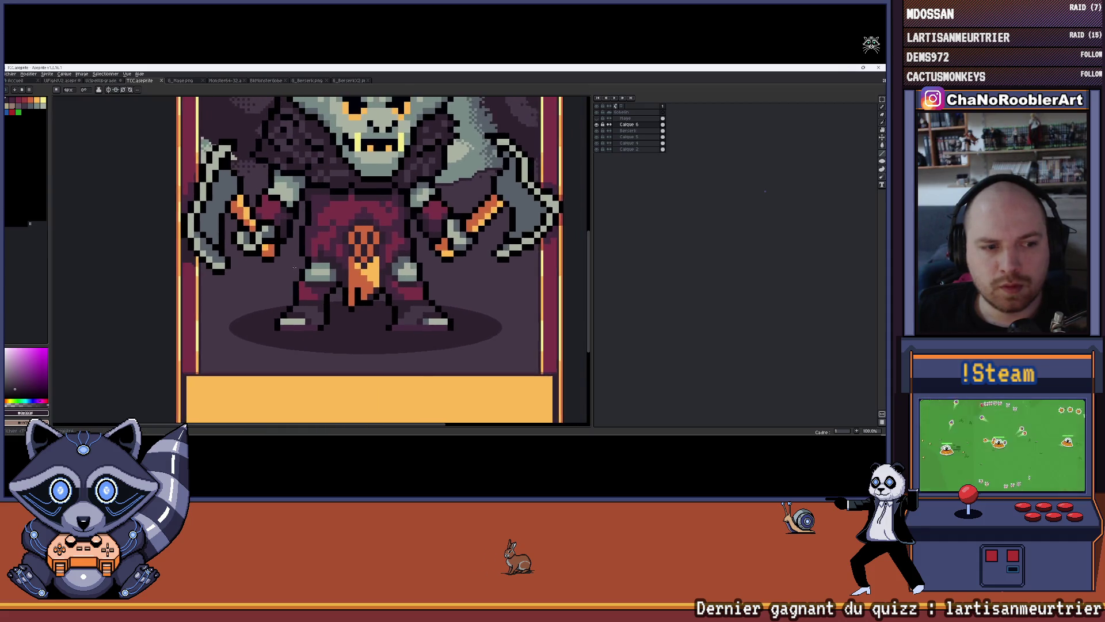
{"action": "right_click", "coordinate": [413, 230]}
{"action": "key", "text": "Escape"}
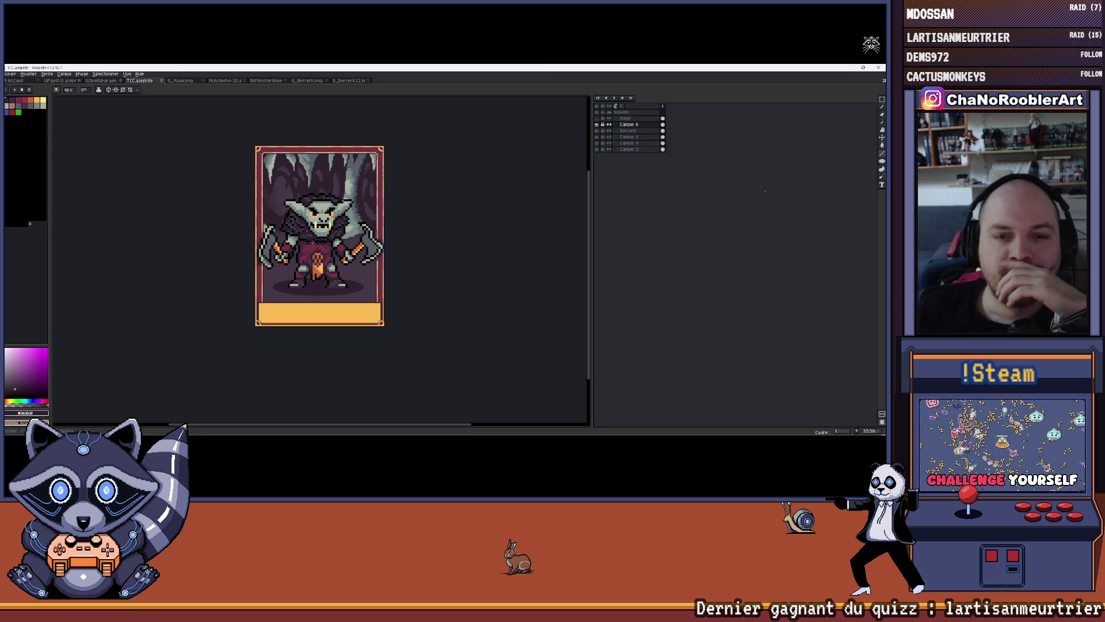
{"action": "scroll", "coordinate": [332, 213], "scroll_direction": "up", "scroll_amount": 1}
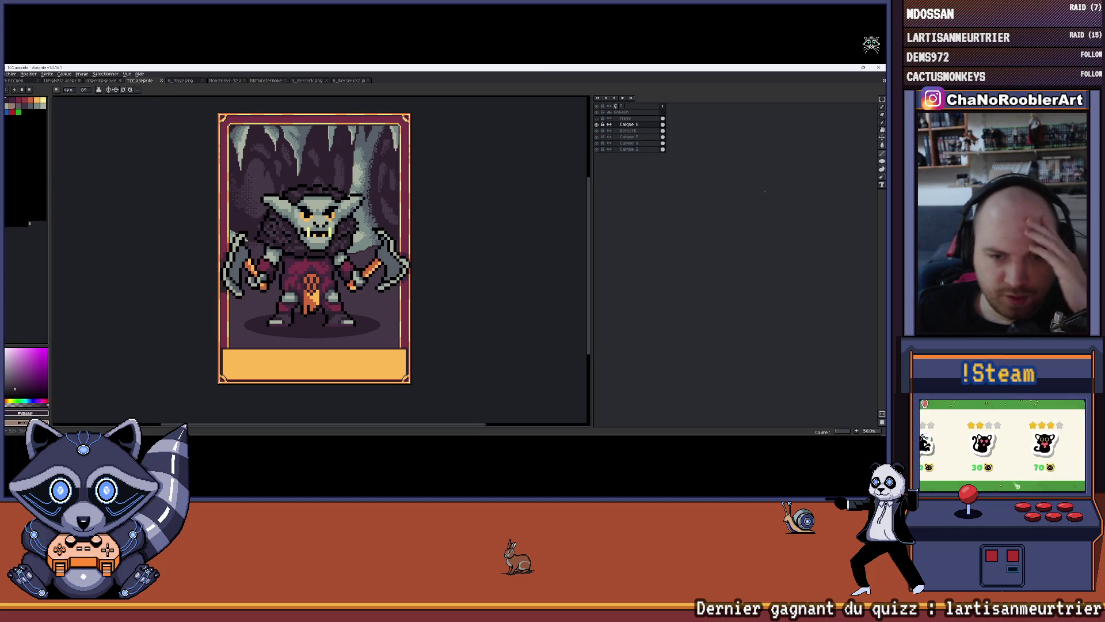
{"action": "scroll", "coordinate": [290, 345], "scroll_direction": "up", "scroll_amount": 9}
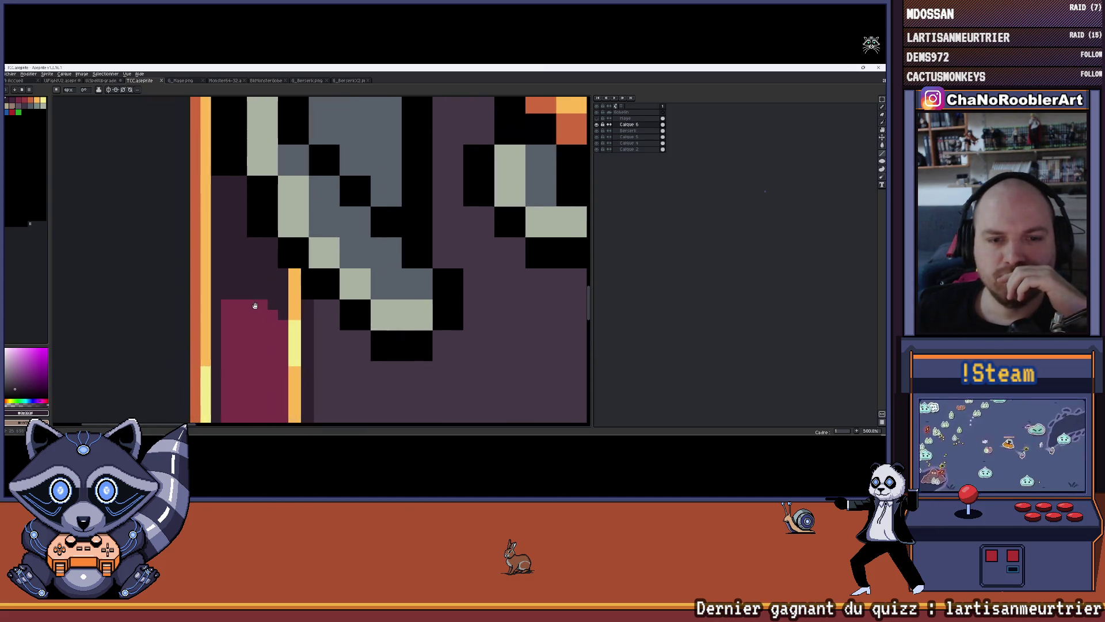
{"action": "left_click", "coordinate": [287, 320], "text": "alt"}
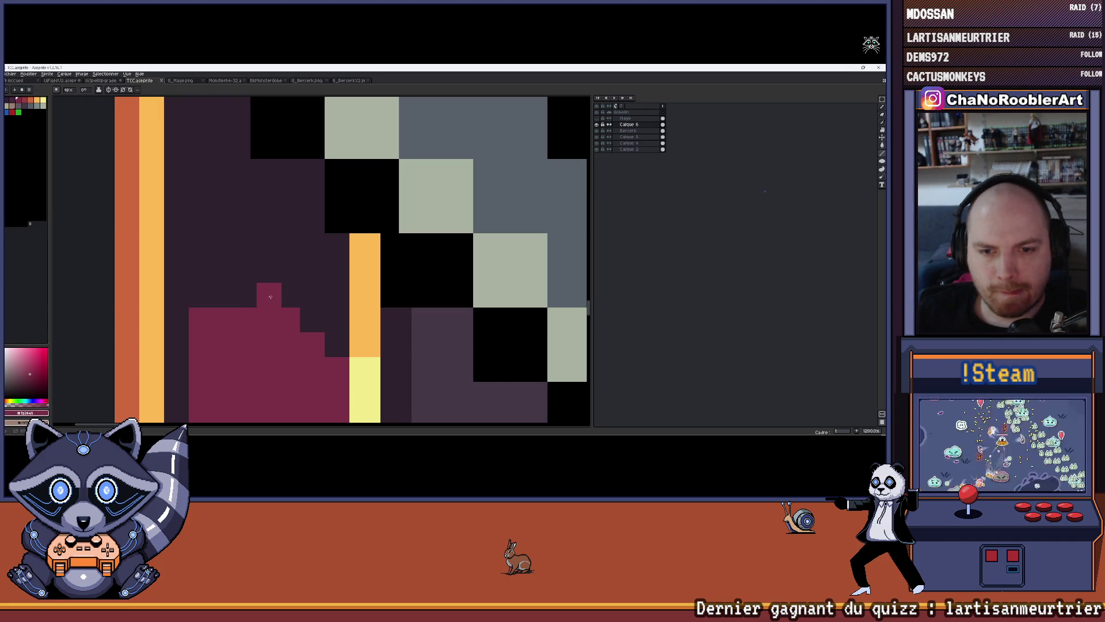
{"action": "left_click_drag", "start_coordinate": [265, 296], "coordinate": [209, 297]}
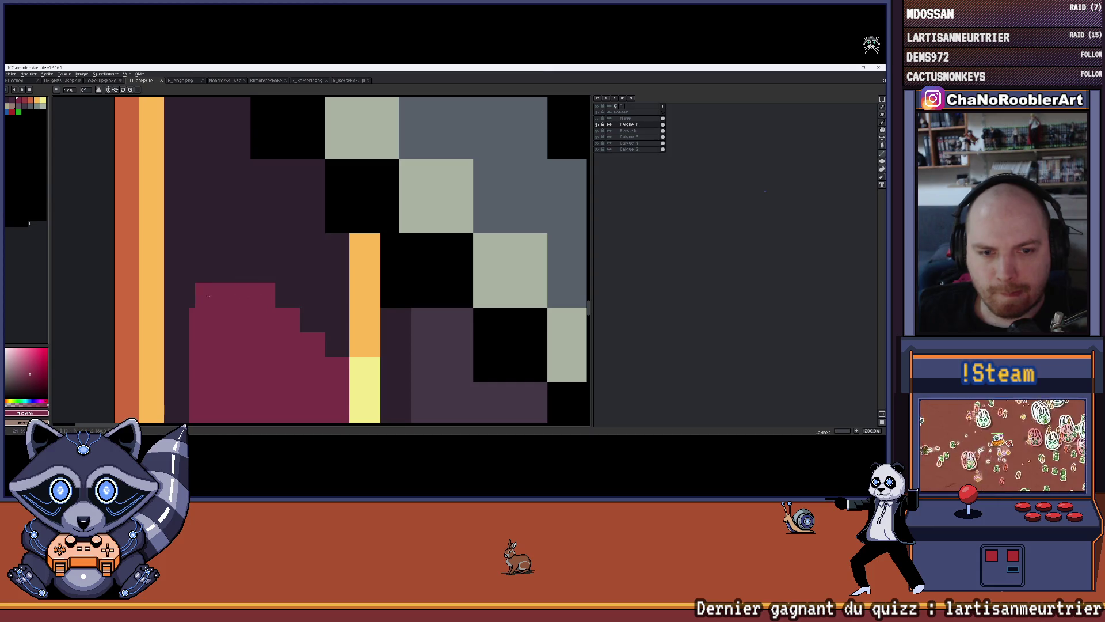
Save the goblin card file.
{"action": "scroll", "coordinate": [203, 296], "scroll_direction": "down", "scroll_amount": 10}
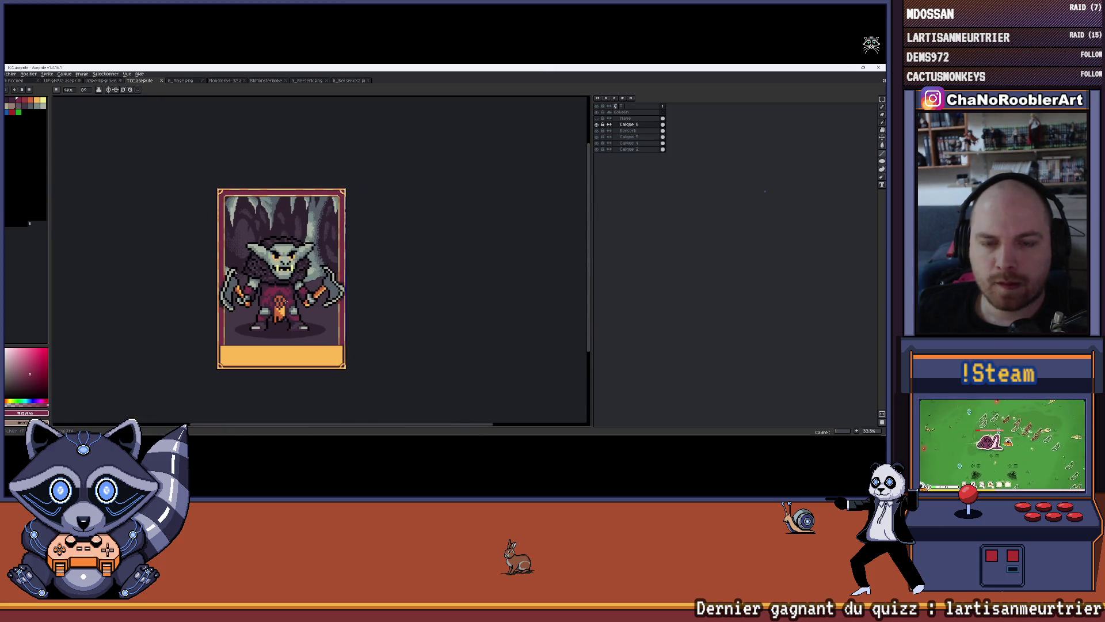
{"action": "scroll", "coordinate": [378, 303], "scroll_direction": "up", "scroll_amount": 1}
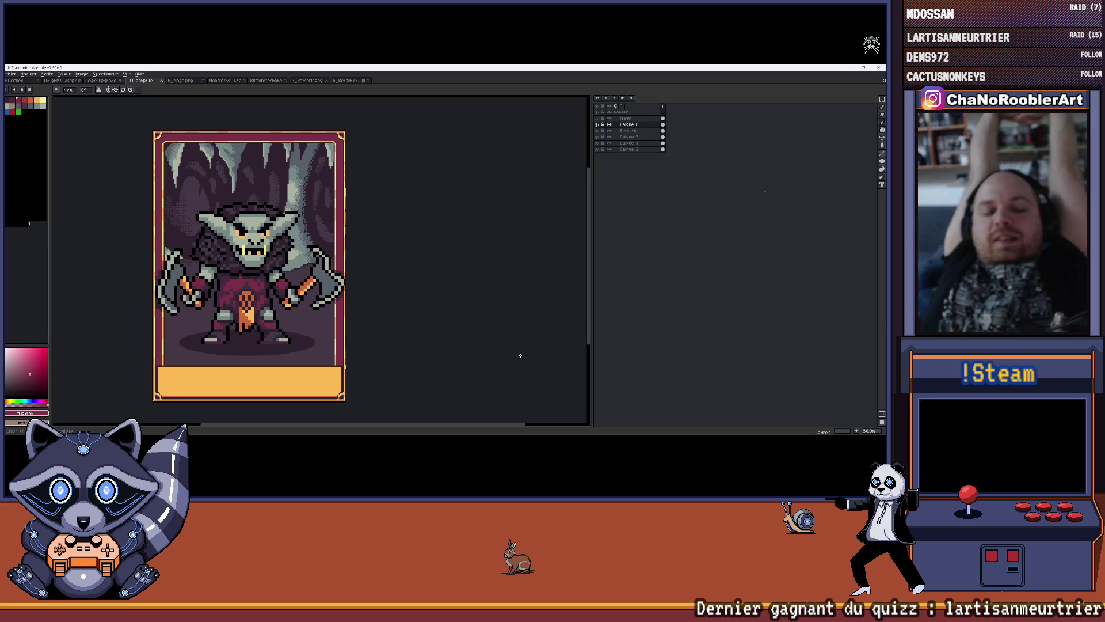
{"action": "mouse_move", "coordinate": [622, 437]}
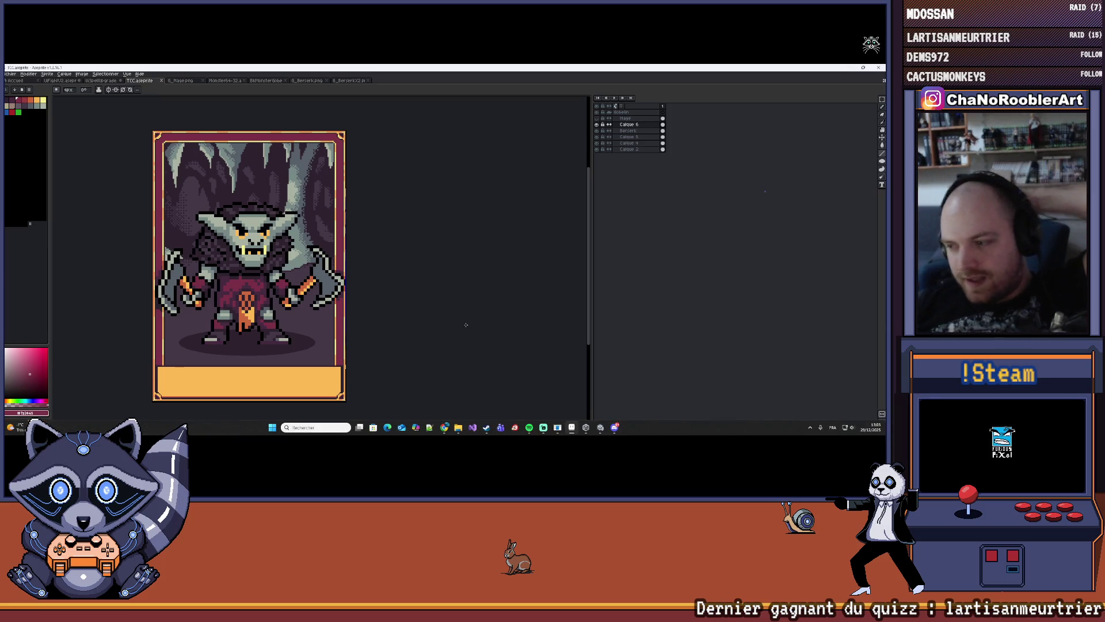
{"action": "left_click_drag", "start_coordinate": [247, 351], "coordinate": [270, 346]}
{"action": "key", "text": "ctrl+s"}
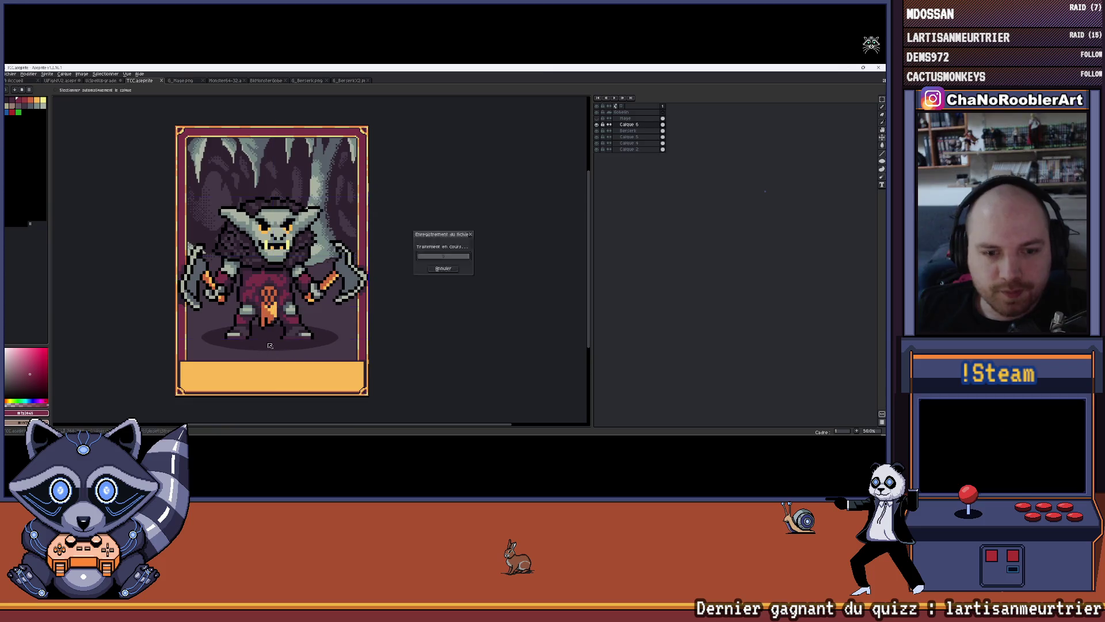
Cycle through the Home, background, berserker and mage tabs back to the TCC goblin card and open the File menu.
{"action": "scroll", "coordinate": [270, 345], "scroll_direction": "up", "scroll_amount": 4}
{"action": "scroll", "coordinate": [270, 345], "scroll_direction": "down", "scroll_amount": 4}
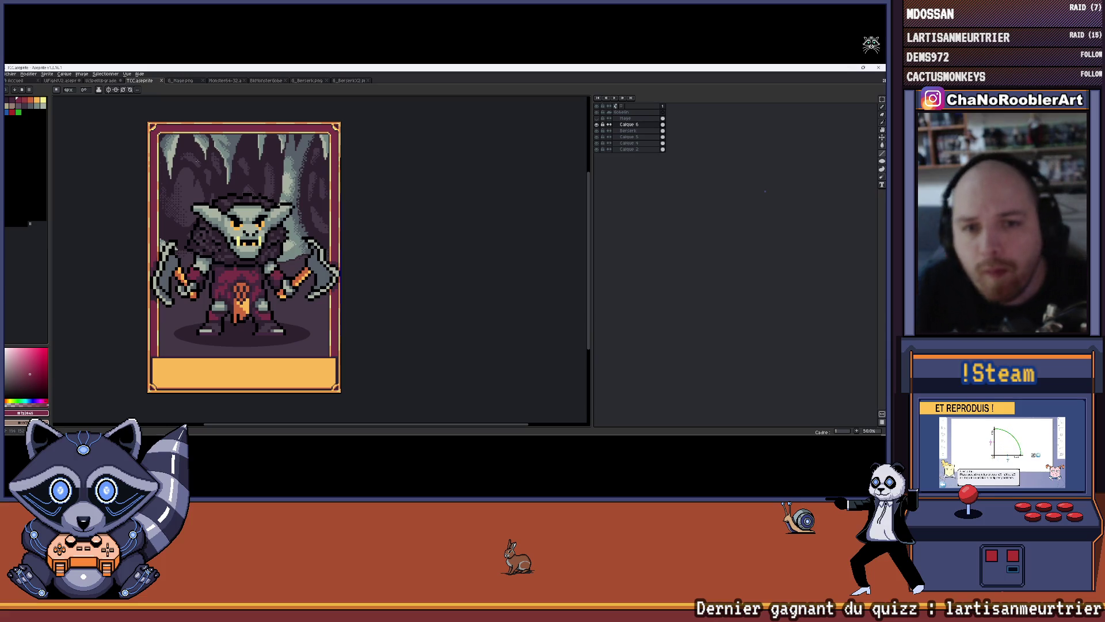
{"action": "left_click_drag", "start_coordinate": [300, 222], "coordinate": [324, 215]}
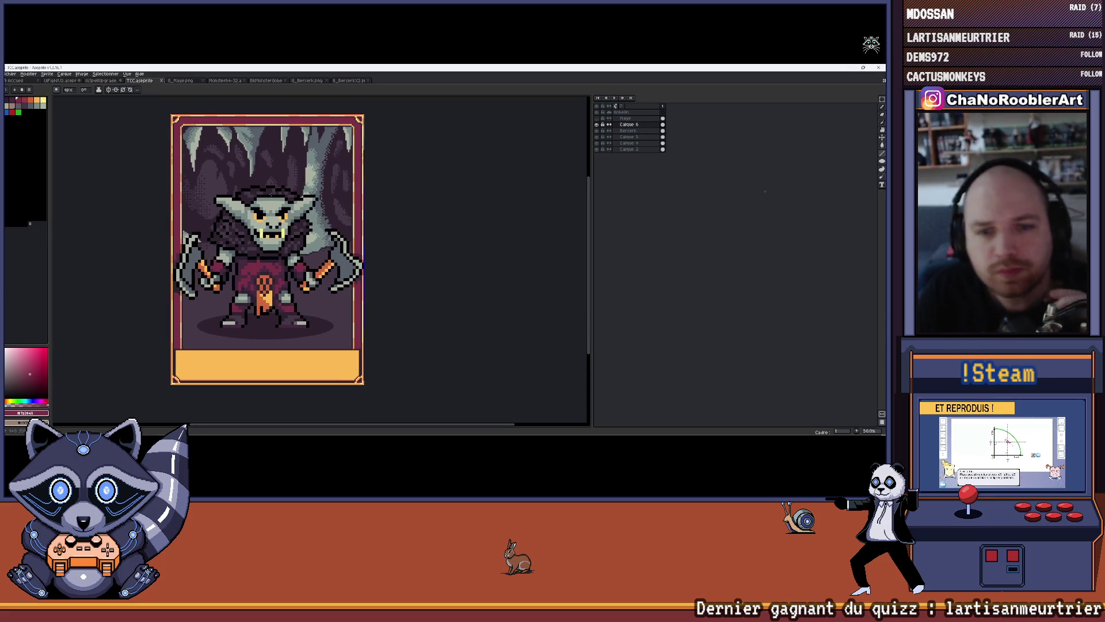
{"action": "left_click", "coordinate": [11, 80]}
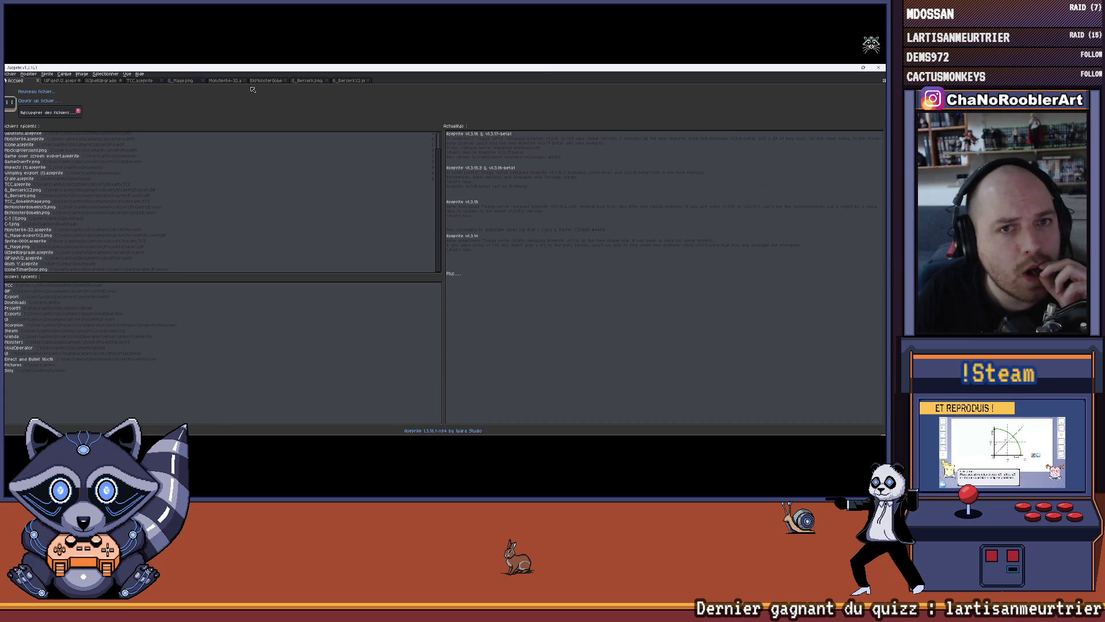
{"action": "left_click", "coordinate": [266, 80]}
{"action": "left_click", "coordinate": [348, 80]}
{"action": "left_click", "coordinate": [180, 81]}
{"action": "left_click", "coordinate": [146, 82]}
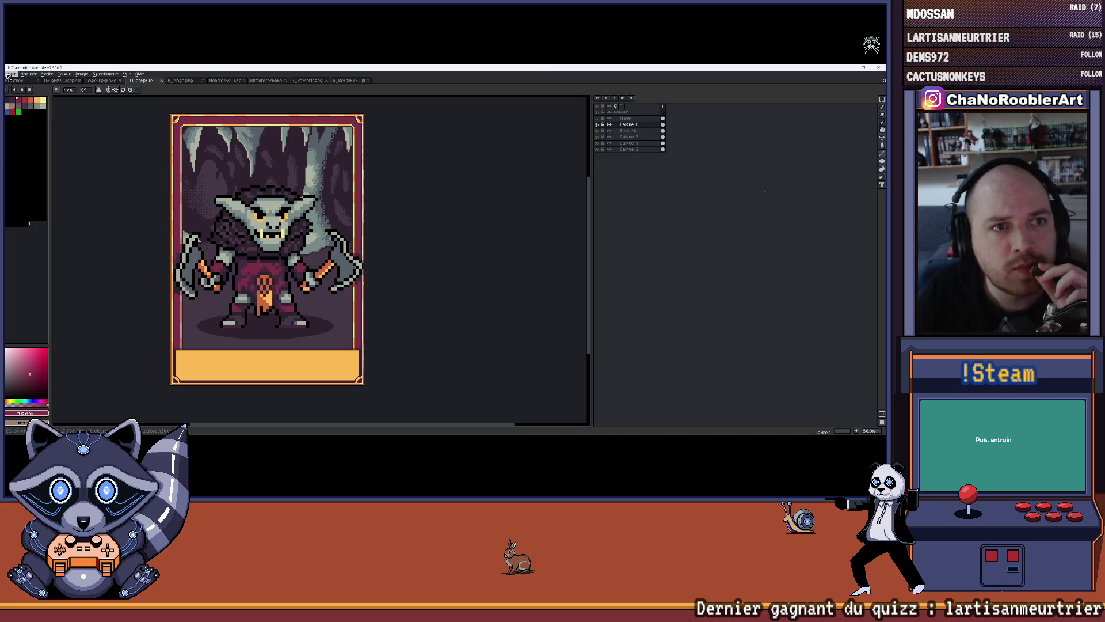
{"action": "left_click", "coordinate": [9, 75]}
Export the card image as TCC_GobelinBerserk.png.
{"action": "mouse_move", "coordinate": [21, 139]}
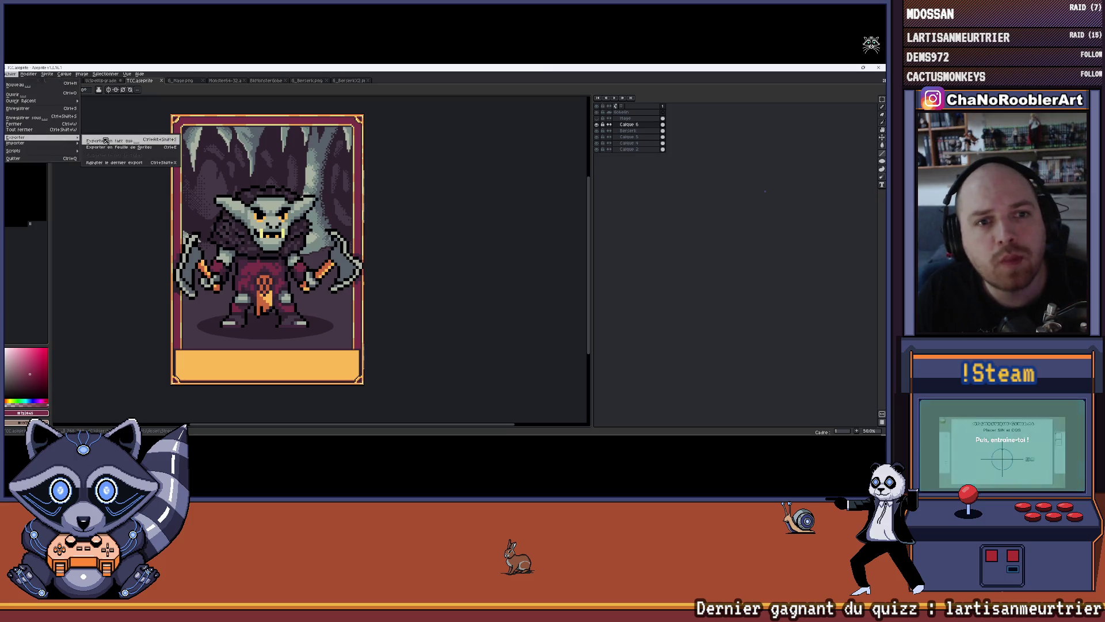
{"action": "left_click", "coordinate": [110, 141]}
{"action": "left_click", "coordinate": [449, 115]}
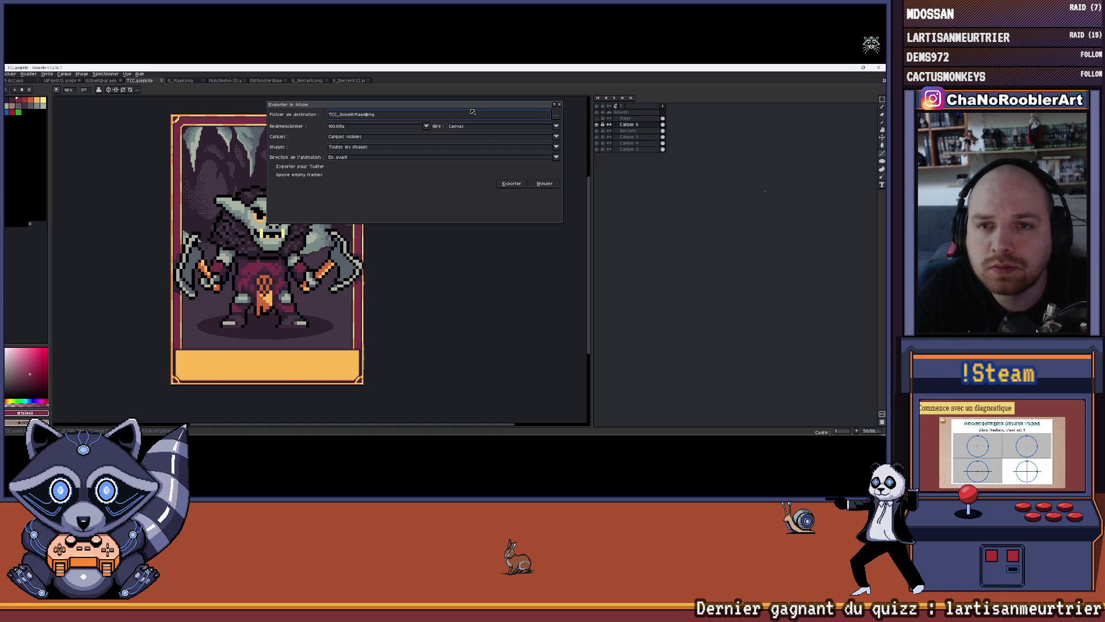
{"action": "key", "text": "BackSpace"}
{"action": "key", "text": "BackSpace"}
{"action": "key", "text": "BackSpace"}
{"action": "key", "text": "BackSpace"}
{"action": "type", "text": "Bers"}
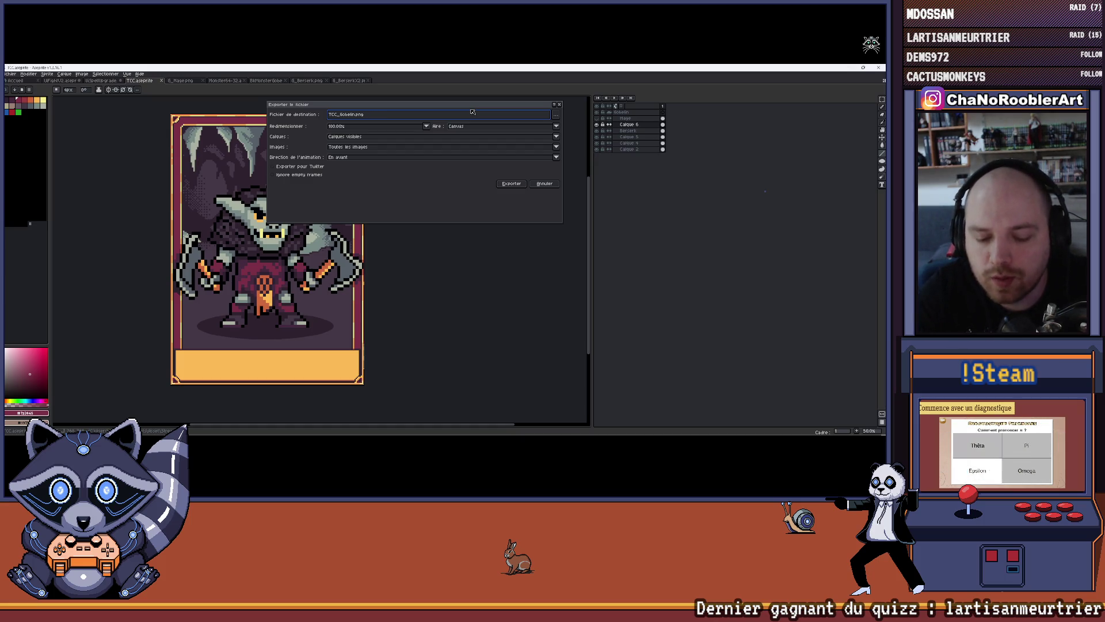
{"action": "type", "text": "erk"}
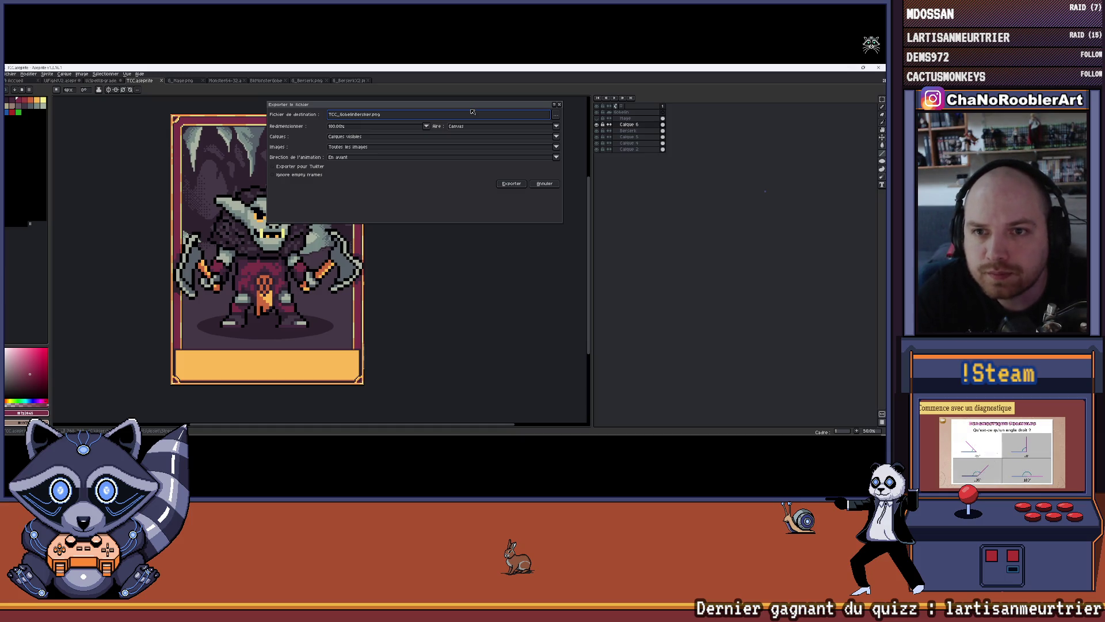
{"action": "type", "text": "X"}
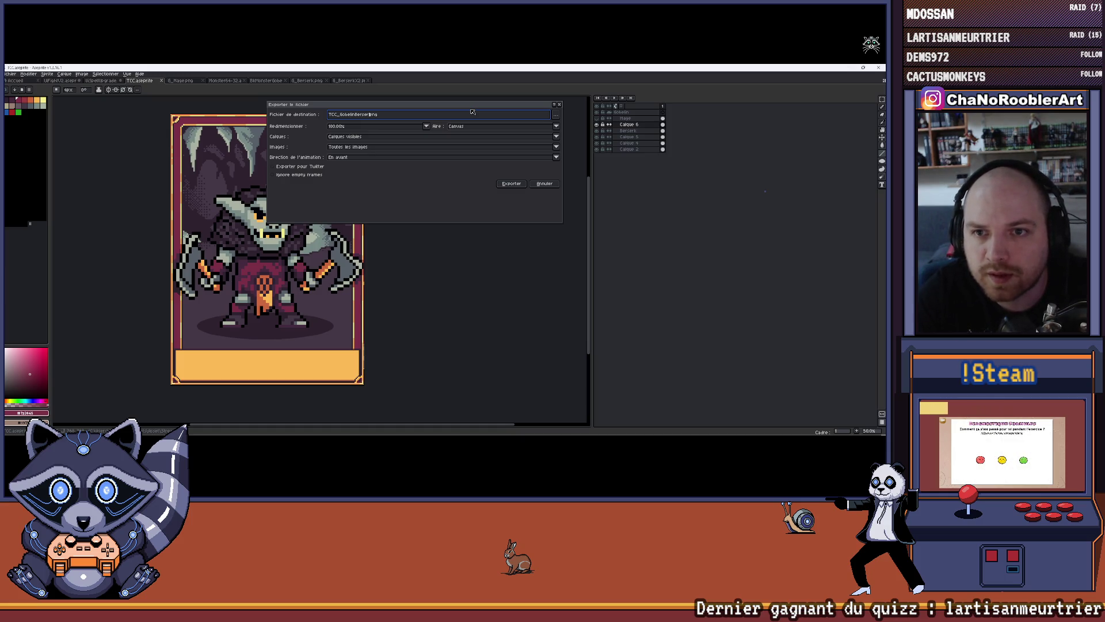
{"action": "key", "text": "Return"}
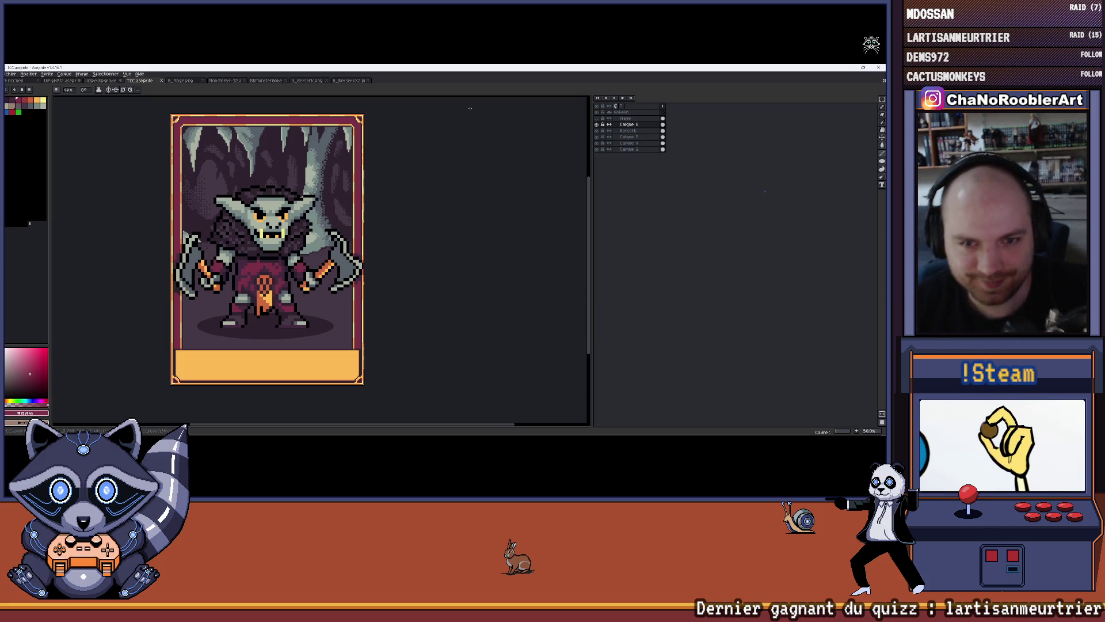
Save the TCC card document with Ctrl+S.
{"action": "scroll", "coordinate": [247, 156], "scroll_direction": "up", "scroll_amount": 2}
{"action": "scroll", "coordinate": [248, 156], "scroll_direction": "down", "scroll_amount": 2}
{"action": "key", "text": "ctrl+s"}
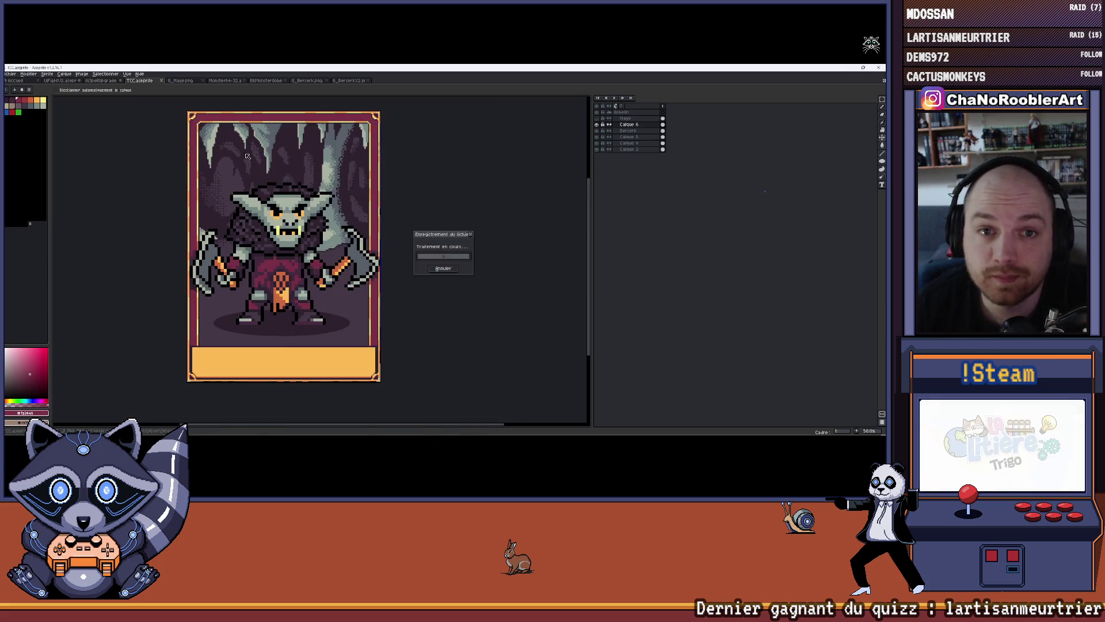
Rename Calque 6 to BerserkOmbre and hide the berserker and its shadow layers.
{"action": "scroll", "coordinate": [259, 161], "scroll_direction": "up", "scroll_amount": 2}
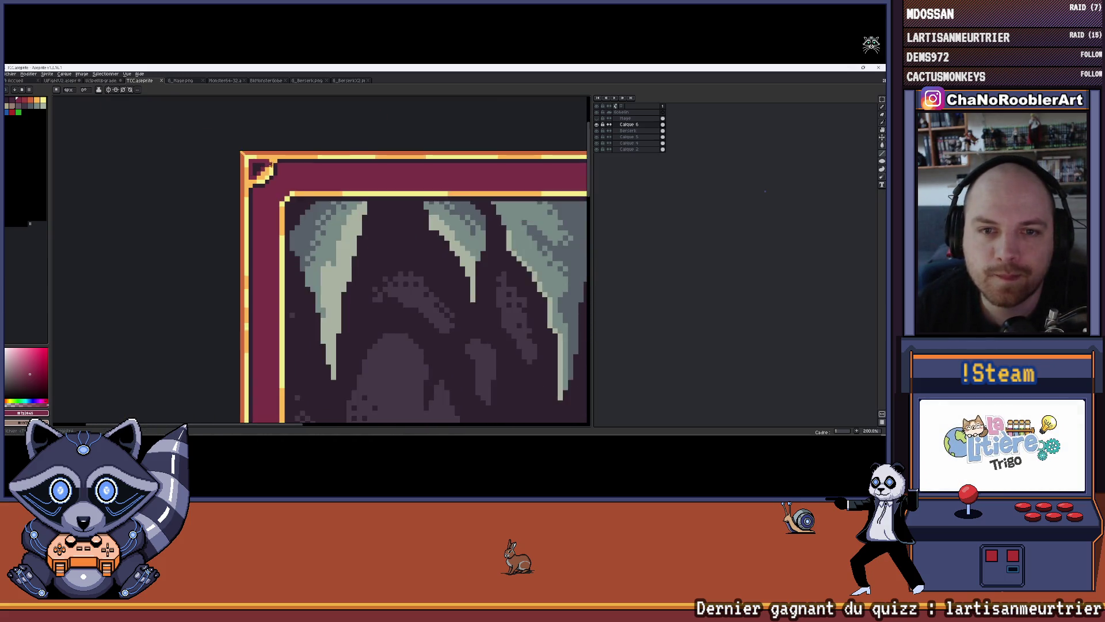
{"action": "scroll", "coordinate": [268, 164], "scroll_direction": "down", "scroll_amount": 2}
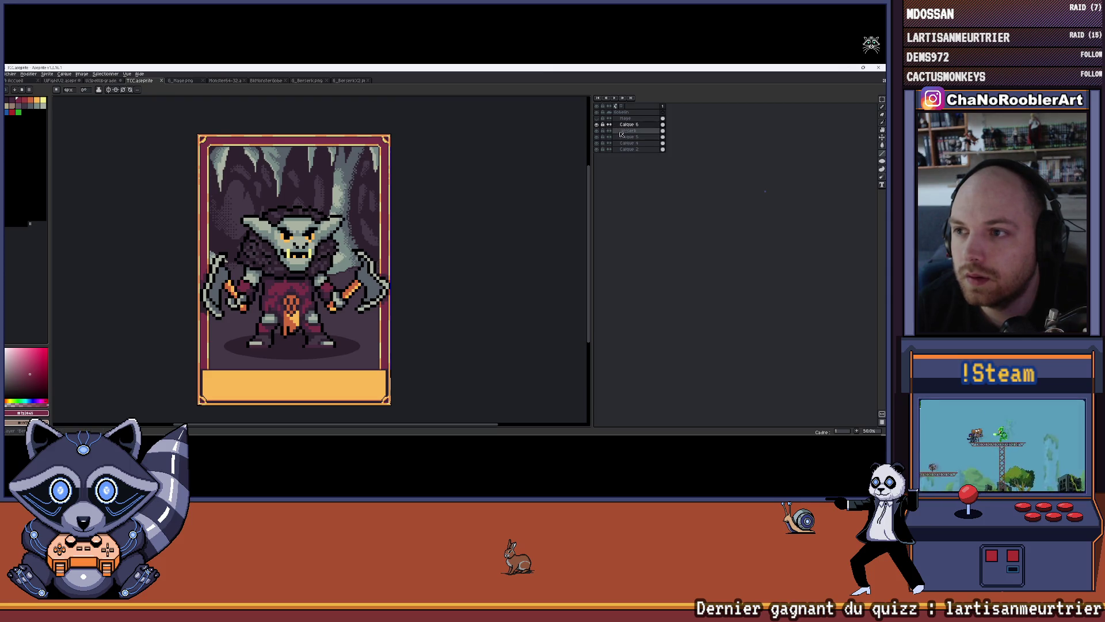
{"action": "double_click", "coordinate": [629, 124]}
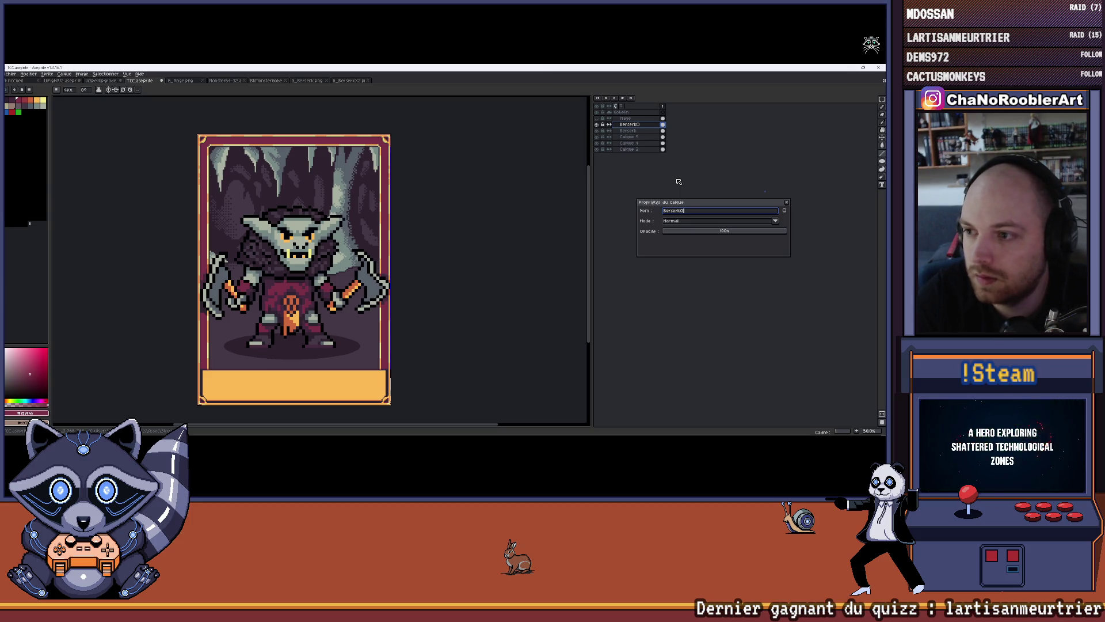
{"action": "type", "text": "re"}
{"action": "key", "text": "Return"}
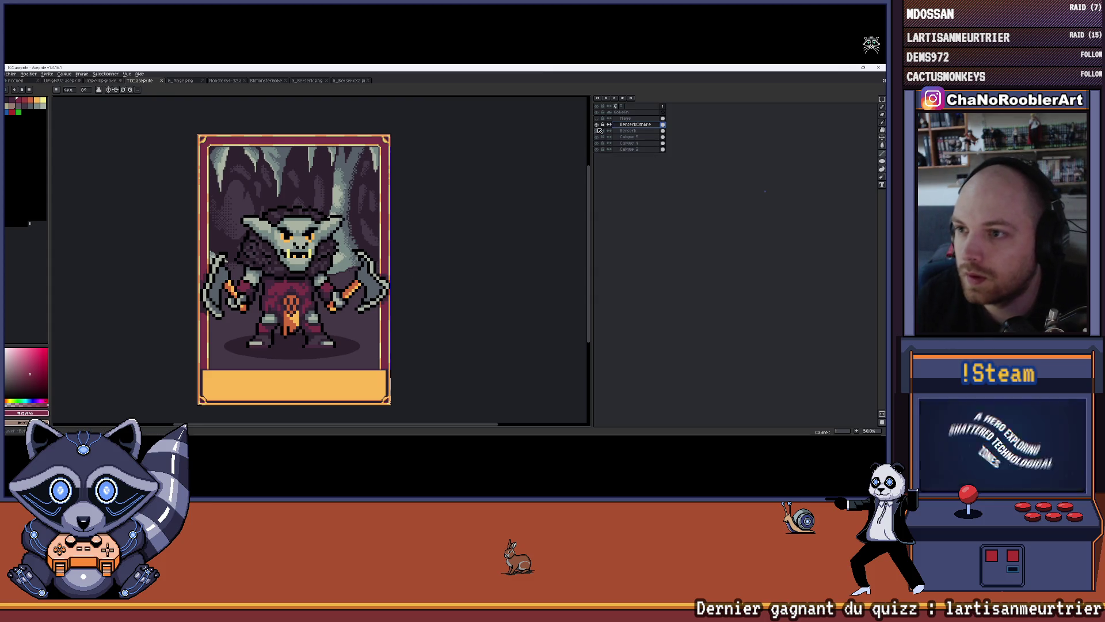
{"action": "left_click_drag", "start_coordinate": [596, 125], "coordinate": [596, 131]}
Bring up the file-open browser to pick a character sprite.
{"action": "left_click_drag", "start_coordinate": [424, 233], "coordinate": [53, 90]}
{"action": "left_click", "coordinate": [9, 74]}
{"action": "left_click", "coordinate": [23, 88]}
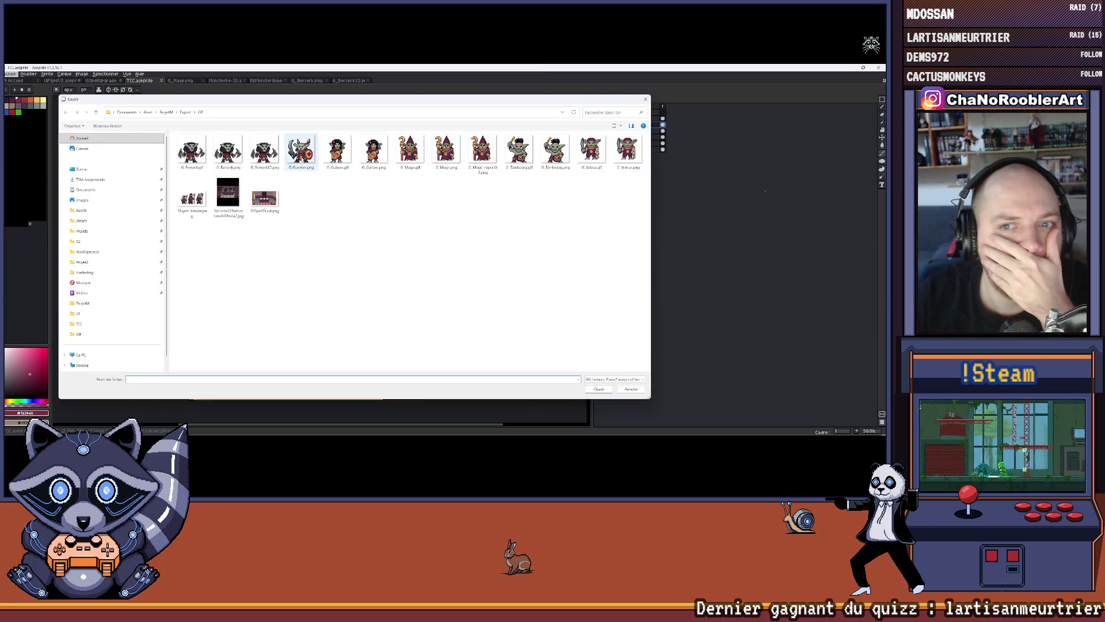
Open G_Guerrier.png and check its sprite size without resizing.
{"action": "double_click", "coordinate": [301, 150]}
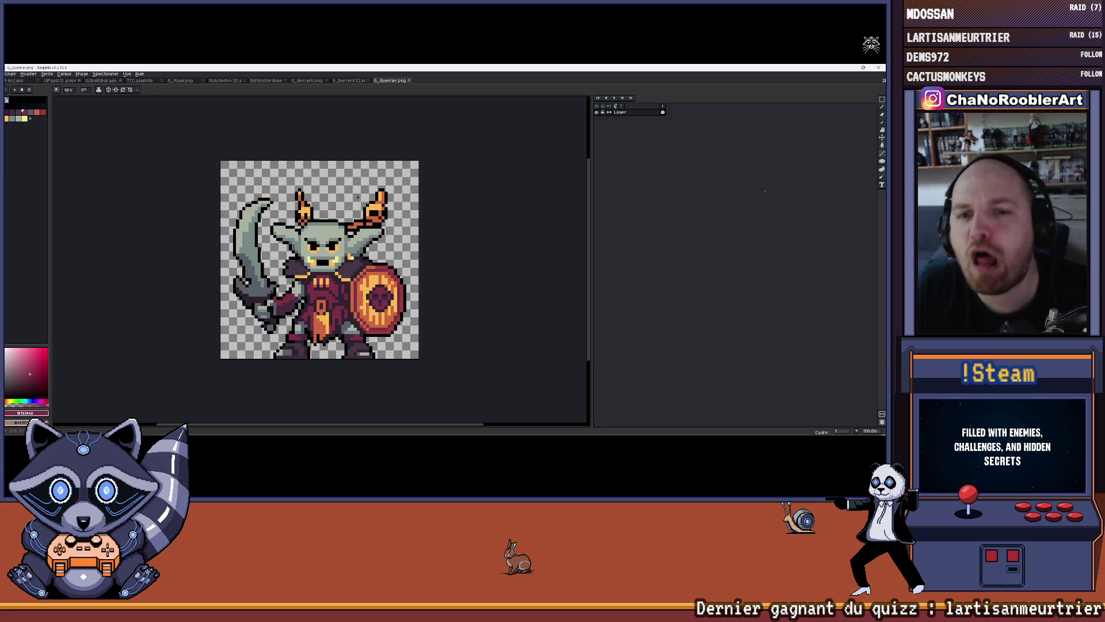
{"action": "left_click", "coordinate": [47, 74]}
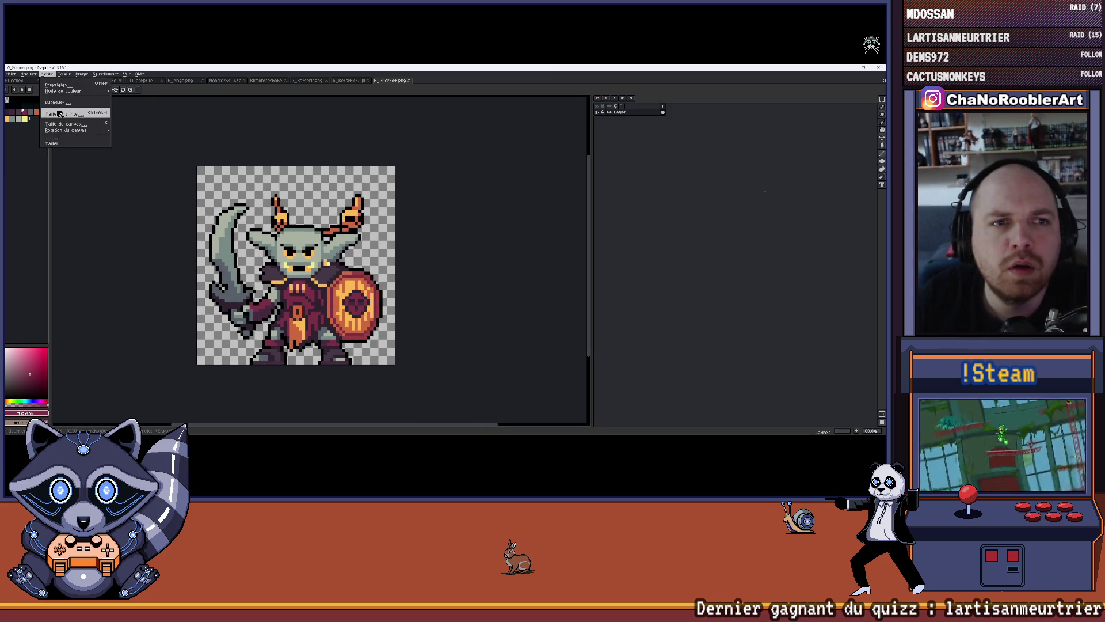
{"action": "left_click", "coordinate": [60, 114]}
{"action": "left_click", "coordinate": [541, 149]}
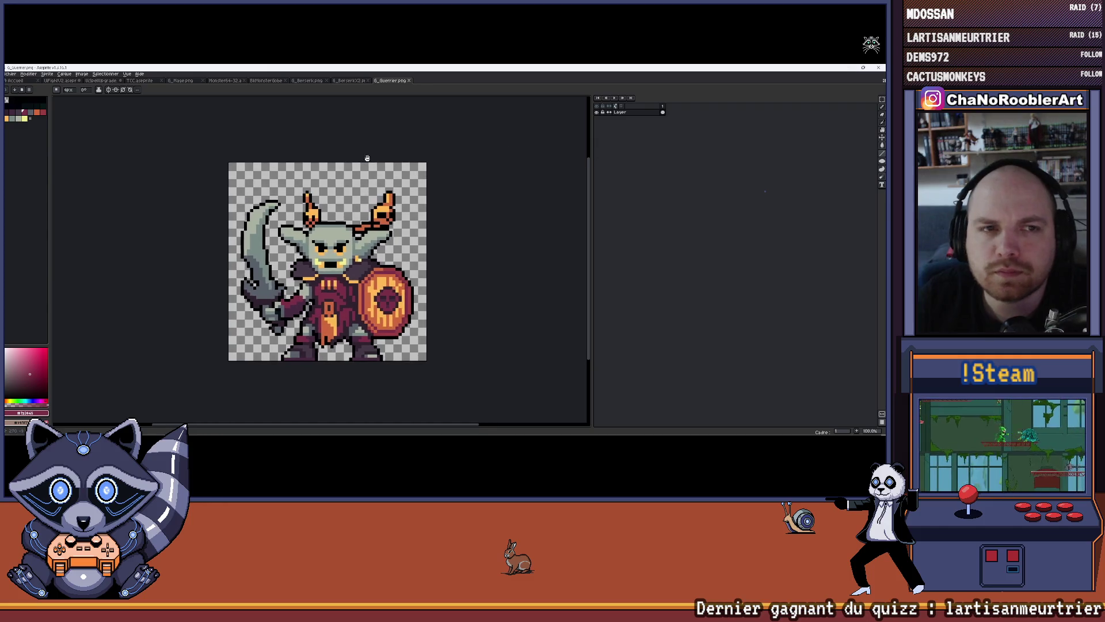
Export a copy of the warrior scaled to 200%, then return to the TCC card.
{"action": "left_click", "coordinate": [12, 74]}
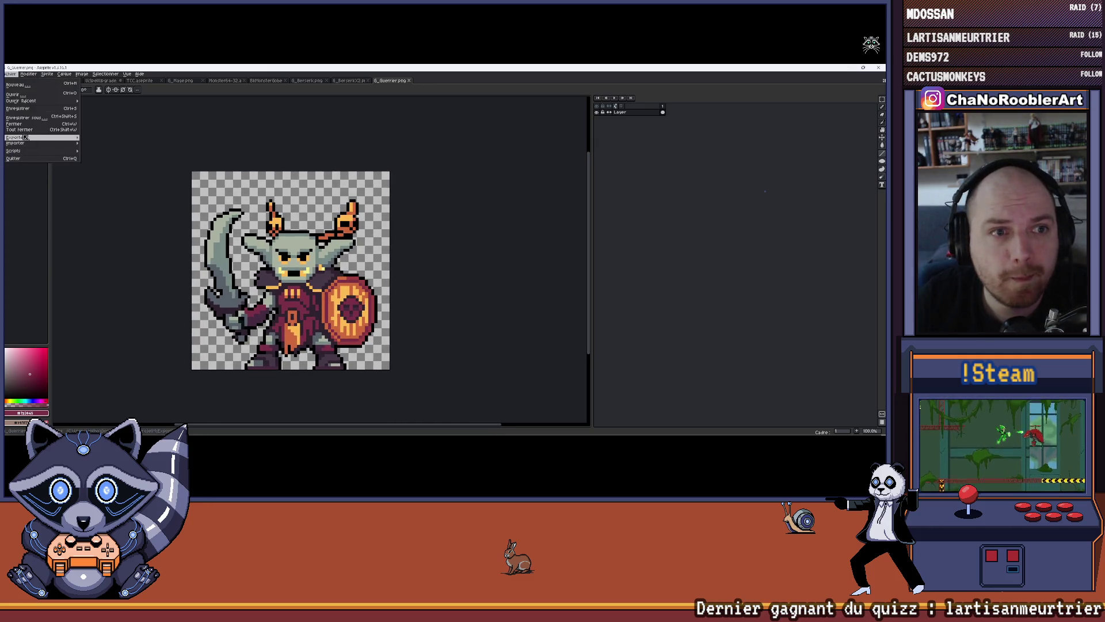
{"action": "left_click", "coordinate": [96, 140]}
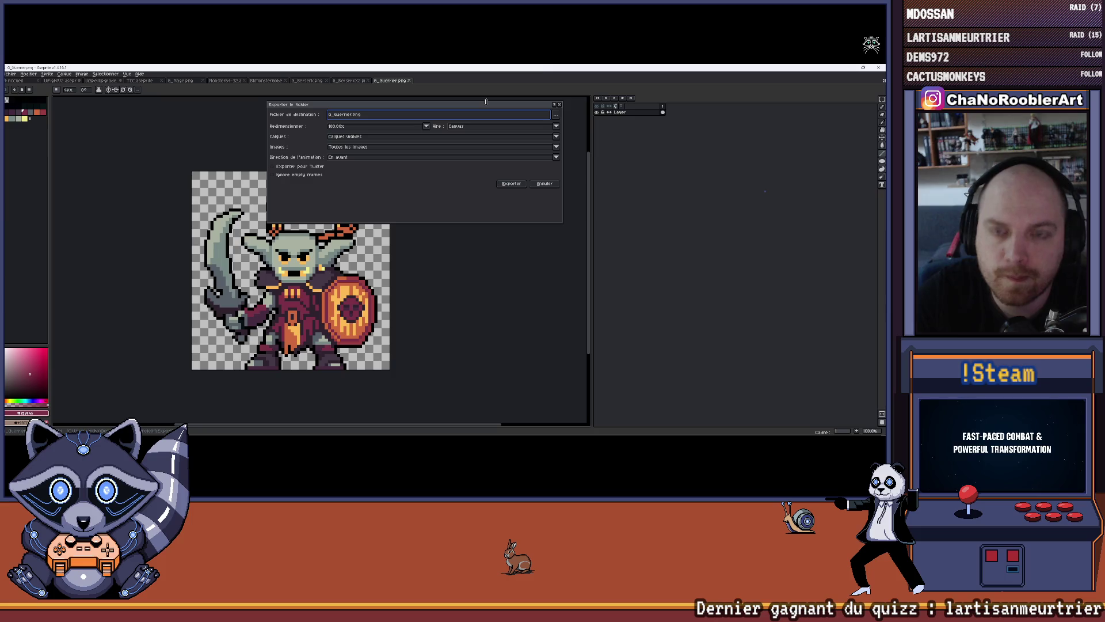
{"action": "left_click", "coordinate": [426, 126]}
{"action": "left_click", "coordinate": [332, 148]}
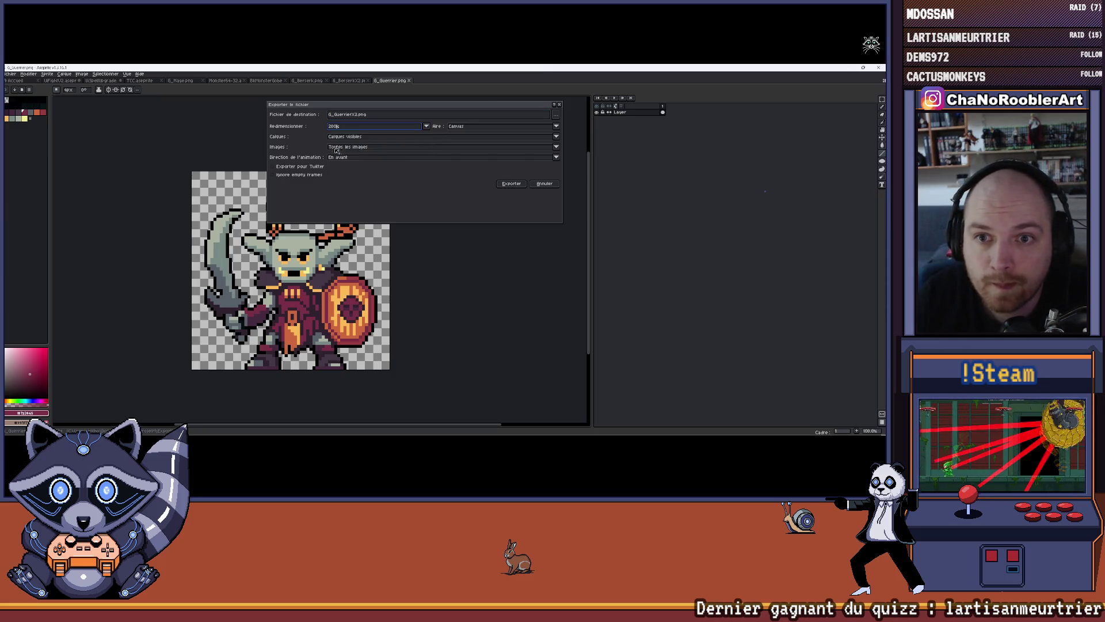
{"action": "left_click", "coordinate": [511, 184]}
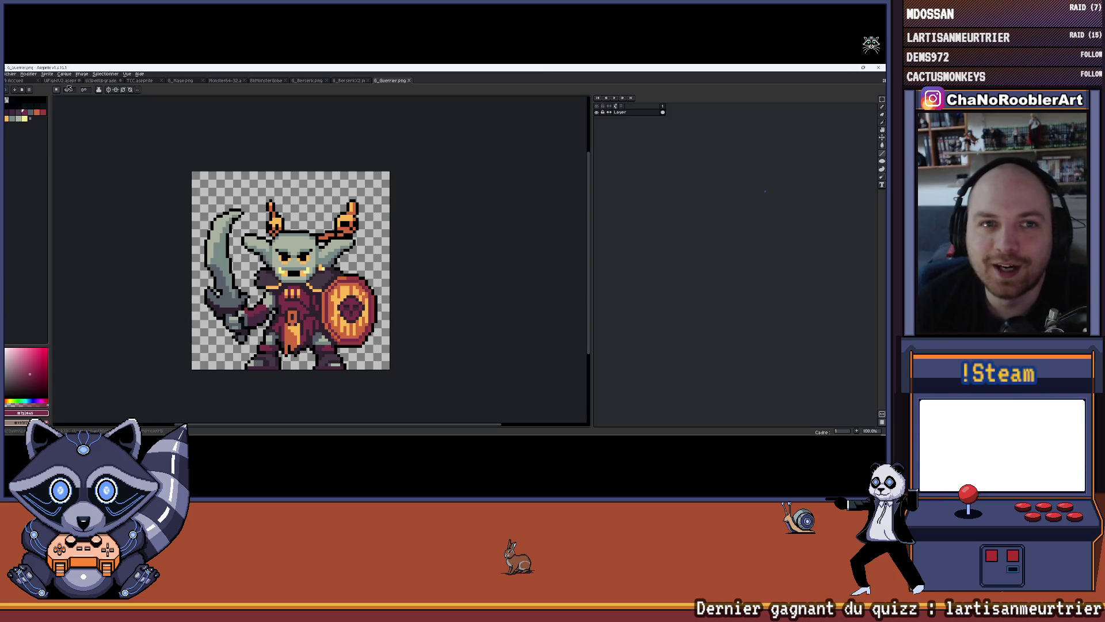
{"action": "left_click", "coordinate": [140, 80]}
{"action": "left_click_drag", "start_coordinate": [181, 135], "coordinate": [200, 133]}
Add a new layer above Mage and name it Guerrier.
{"action": "left_click", "coordinate": [633, 119]}
{"action": "key", "text": "shift+n"}
{"action": "double_click", "coordinate": [633, 118]}
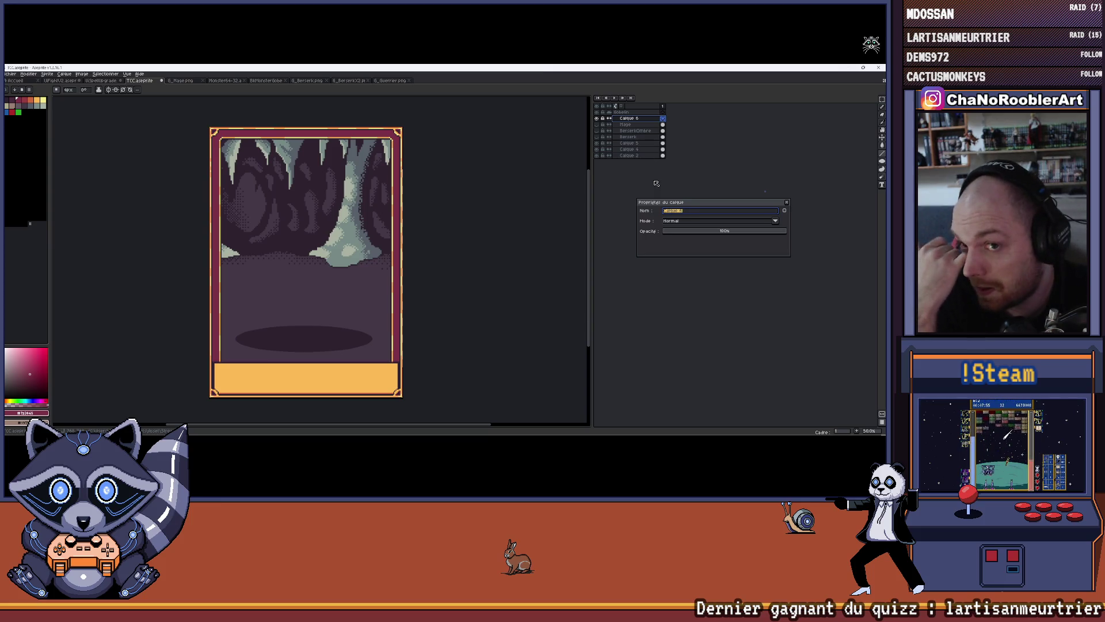
{"action": "type", "text": "ier"}
{"action": "key", "text": "Return"}
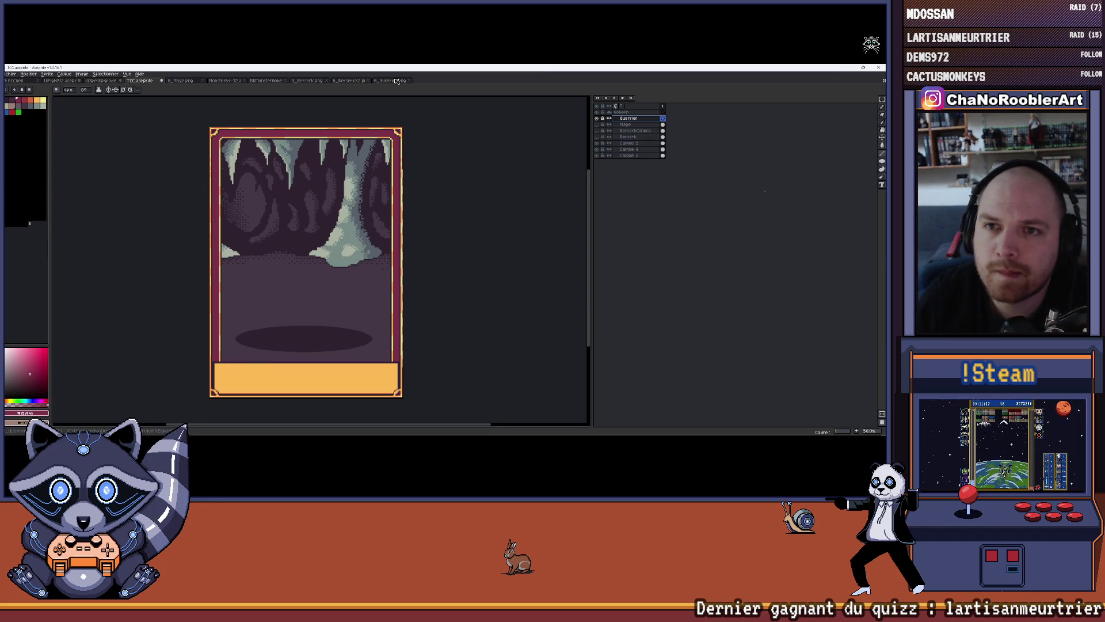
Select the whole G_Guerrier.png canvas and close that original sprite.
{"action": "left_click", "coordinate": [397, 81]}
{"action": "scroll", "coordinate": [348, 232], "scroll_direction": "up", "scroll_amount": 2}
{"action": "scroll", "coordinate": [348, 232], "scroll_direction": "down", "scroll_amount": 2}
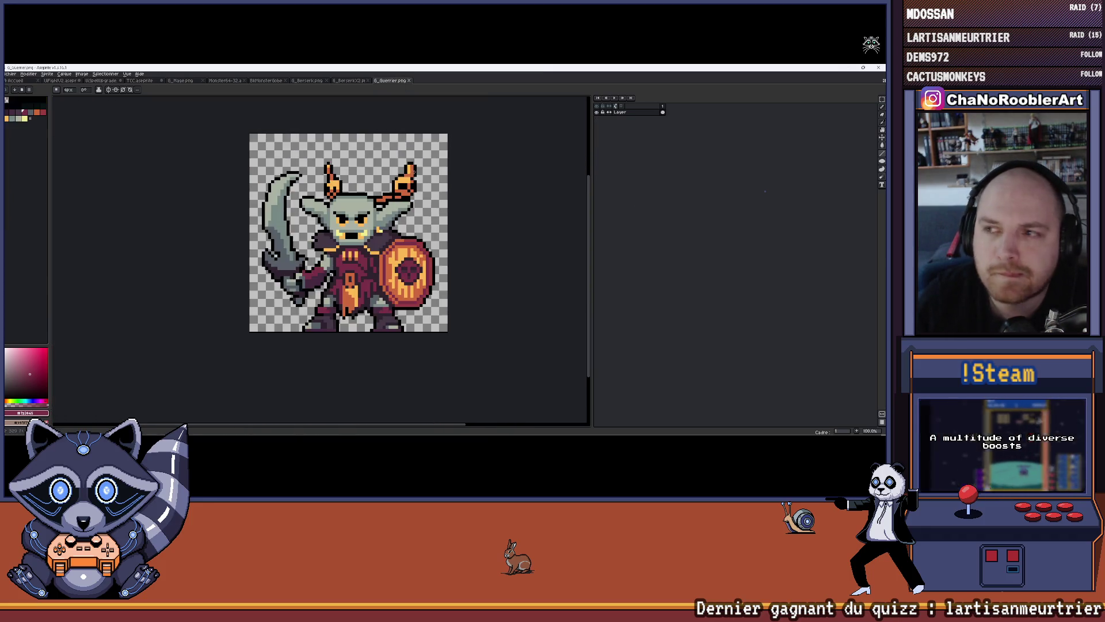
{"action": "scroll", "coordinate": [403, 184], "scroll_direction": "up", "scroll_amount": 2}
{"action": "scroll", "coordinate": [392, 190], "scroll_direction": "down", "scroll_amount": 2}
{"action": "key", "text": "v"}
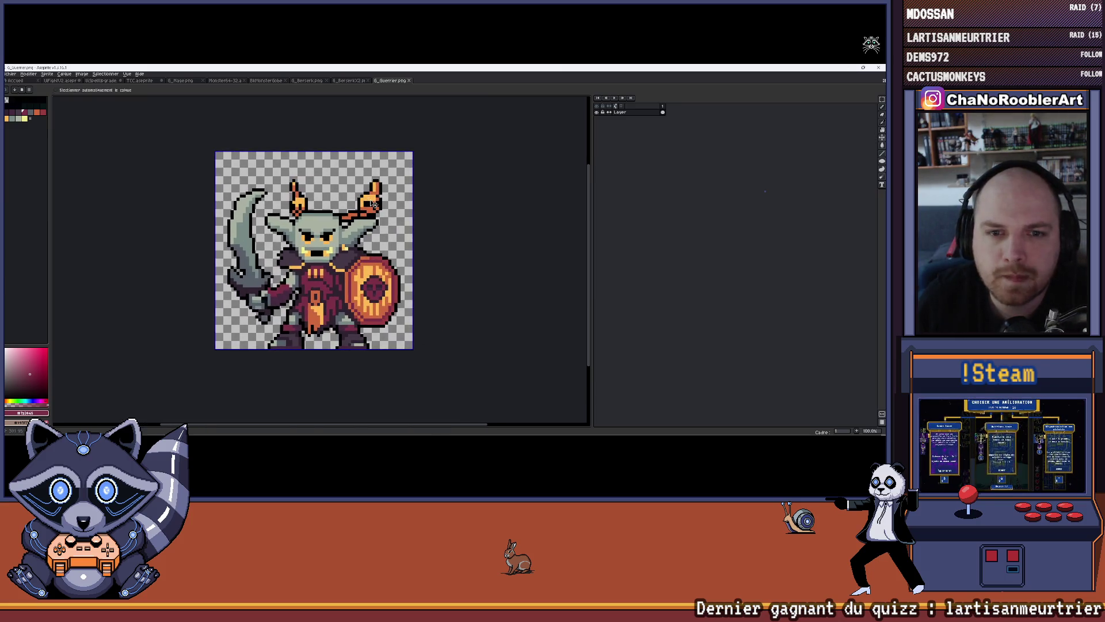
{"action": "key", "text": "ctrl+a"}
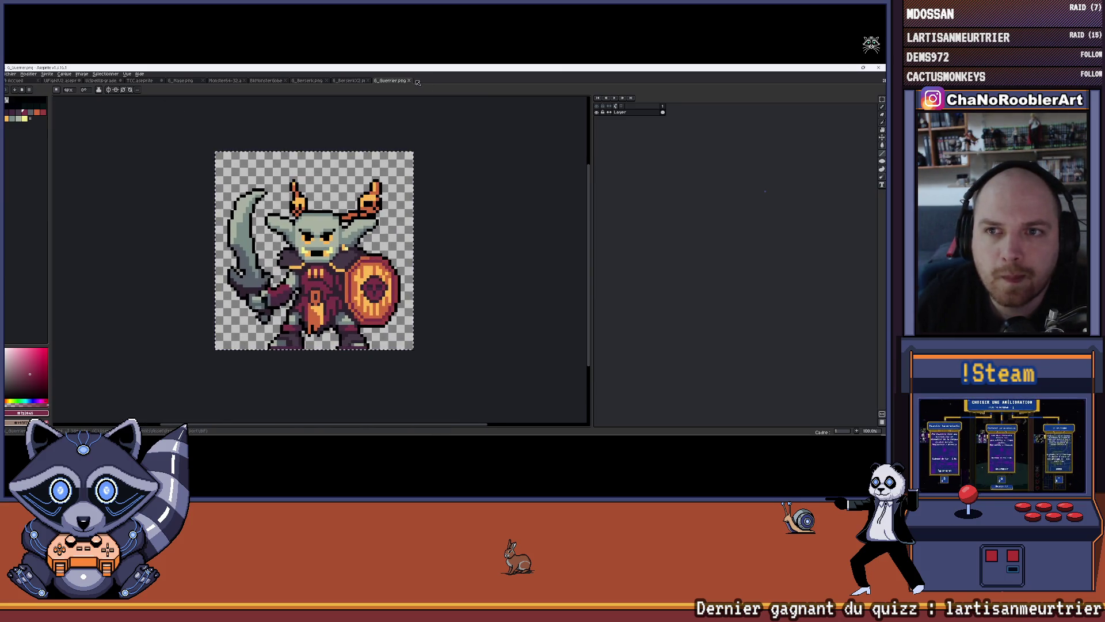
{"action": "left_click", "coordinate": [409, 80]}
Open the enlarged G_GuerrierX2.png sprite from the file browser.
{"action": "left_click", "coordinate": [13, 74]}
{"action": "left_click", "coordinate": [23, 85]}
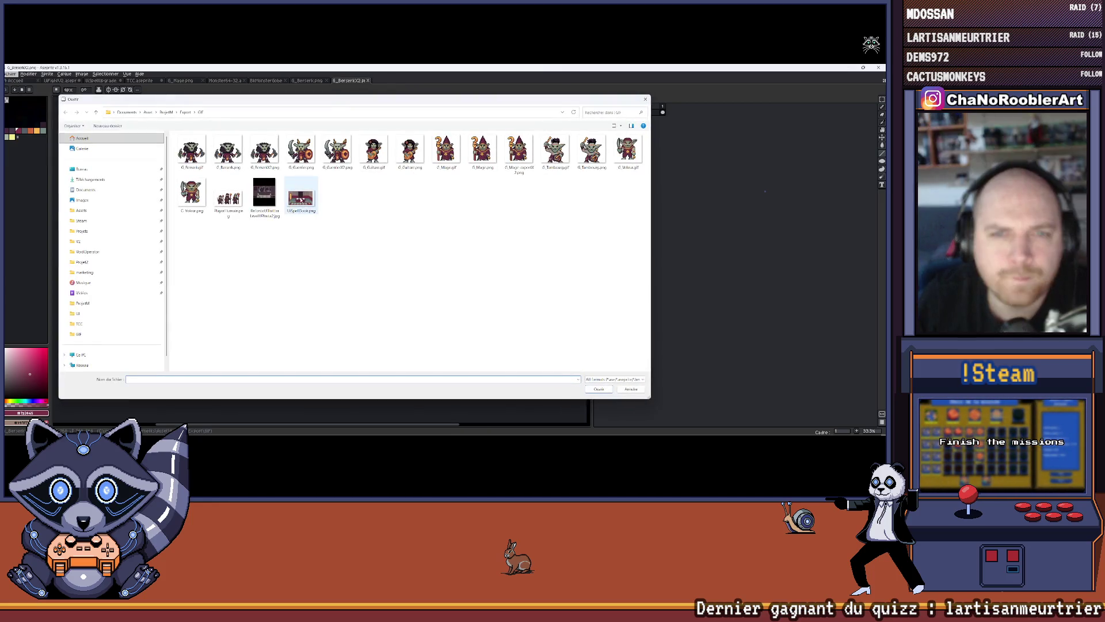
{"action": "left_click", "coordinate": [337, 151]}
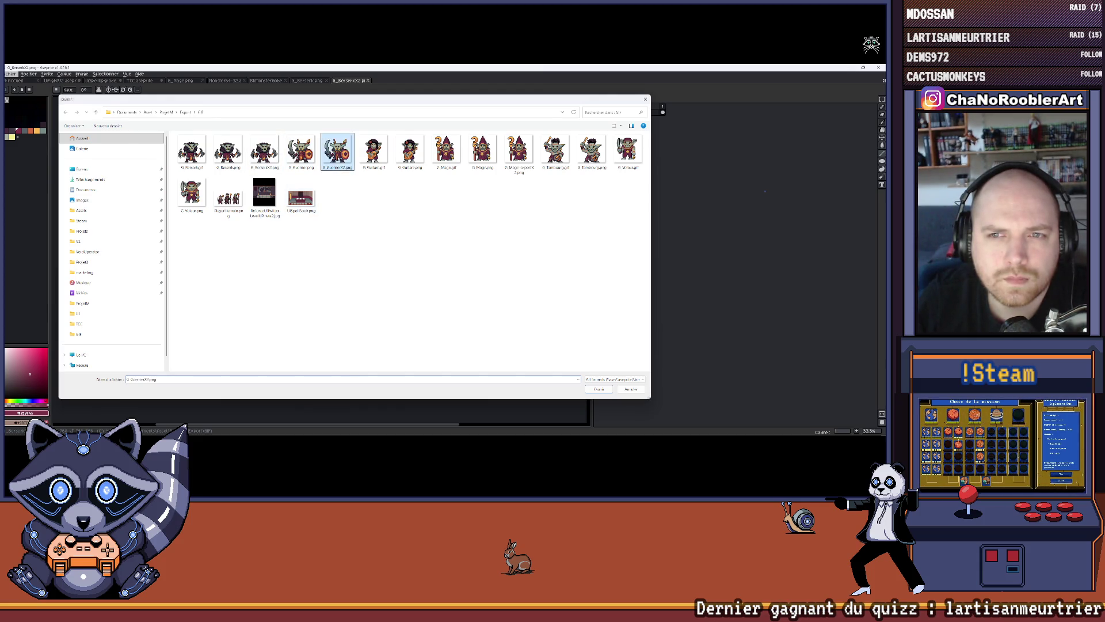
{"action": "double_click", "coordinate": [337, 150]}
{"action": "scroll", "coordinate": [351, 198], "scroll_direction": "up", "scroll_amount": 1}
{"action": "scroll", "coordinate": [352, 197], "scroll_direction": "down", "scroll_amount": 2}
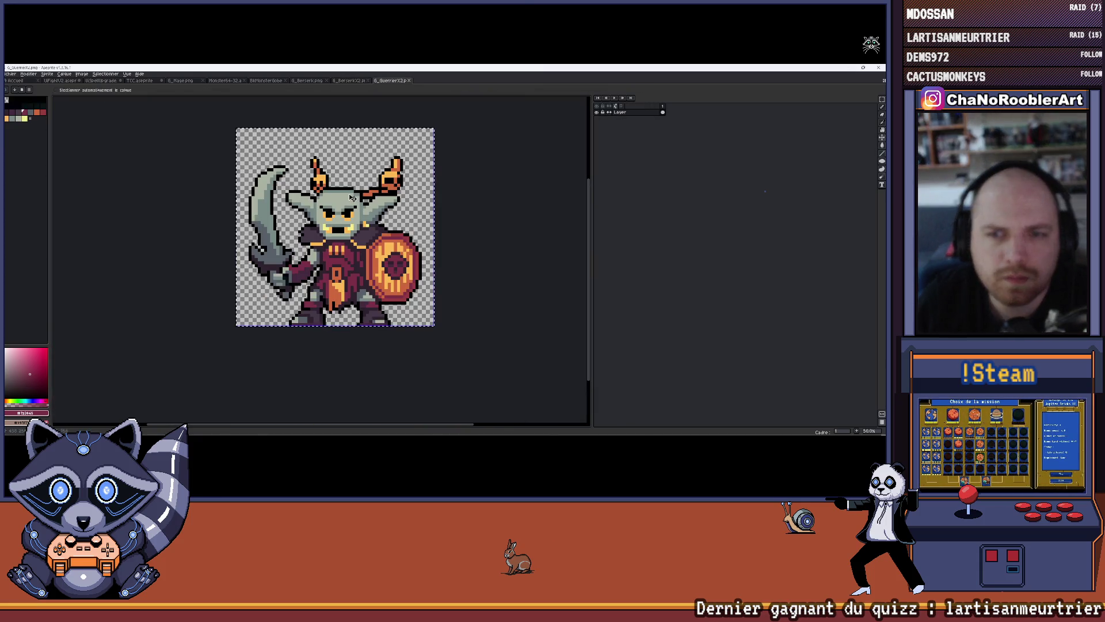
{"action": "left_click", "coordinate": [100, 81]}
Paste the enlarged goblin warrior into the TCC card and drag it down-left over the floor shadow.
{"action": "left_click", "coordinate": [57, 80]}
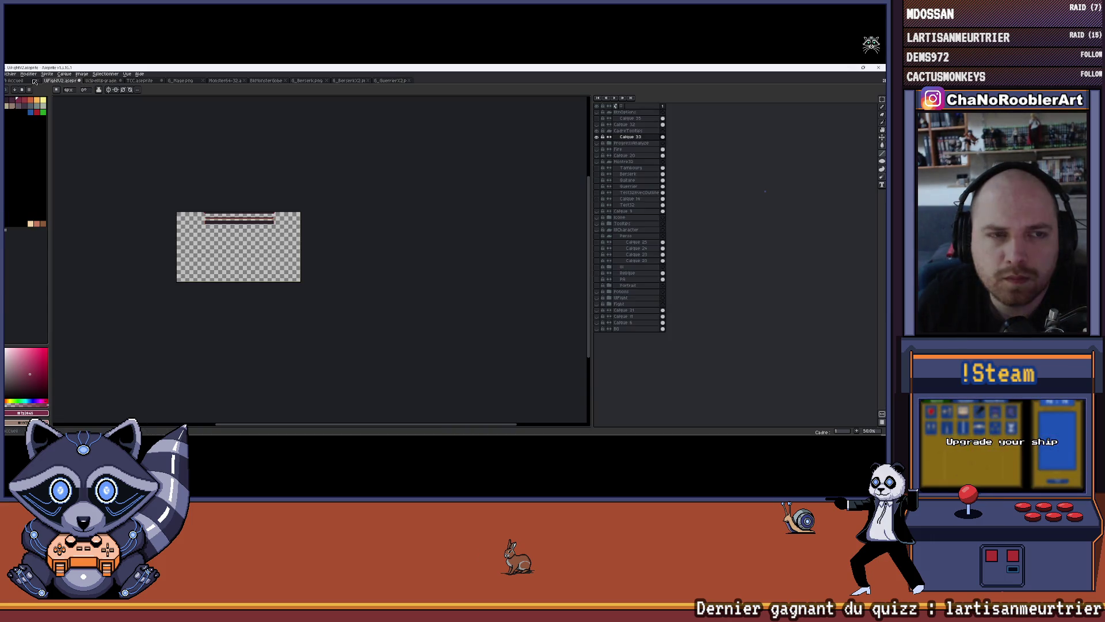
{"action": "left_click", "coordinate": [17, 80]}
{"action": "left_click", "coordinate": [140, 80]}
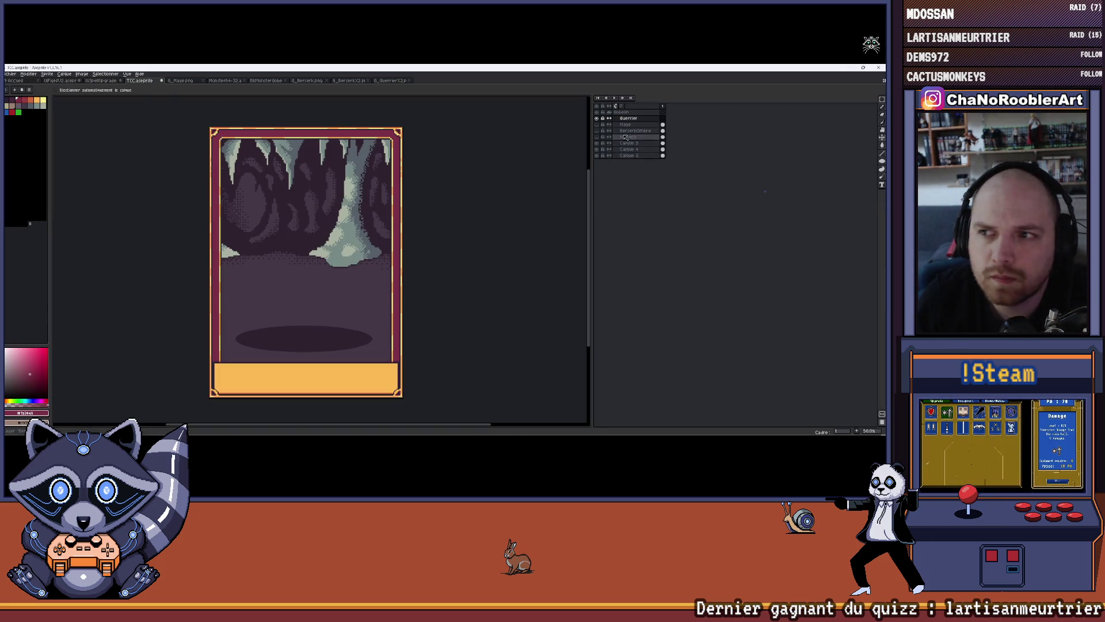
{"action": "key", "text": "ctrl+v"}
{"action": "left_click_drag", "start_coordinate": [316, 235], "coordinate": [305, 267]}
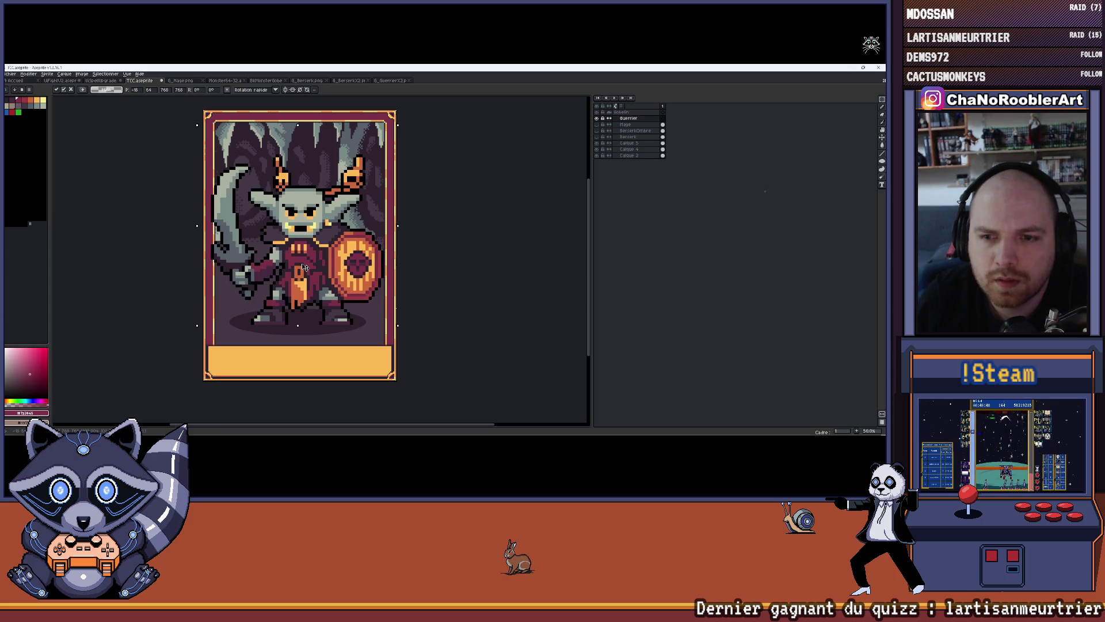
{"action": "scroll", "coordinate": [368, 276], "scroll_direction": "up", "scroll_amount": 5}
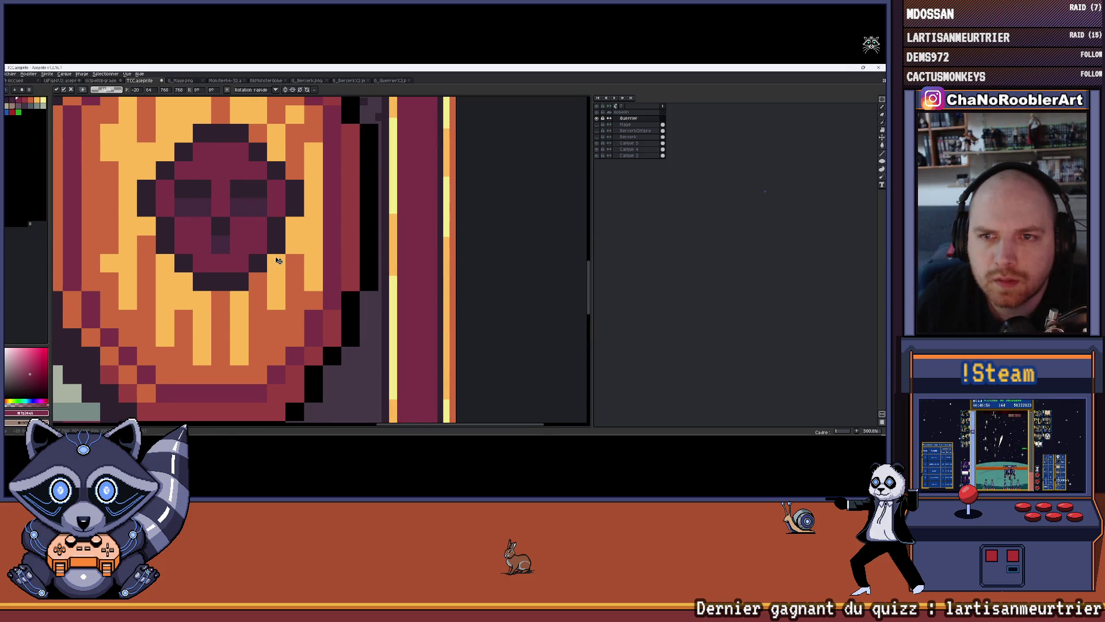
Confirm the pasted goblin's position, then add the new layer Calque 6 above Guerrier.
{"action": "scroll", "coordinate": [313, 259], "scroll_direction": "down", "scroll_amount": 3}
{"action": "left_click_drag", "start_coordinate": [313, 259], "coordinate": [352, 252]}
{"action": "key", "text": "Return"}
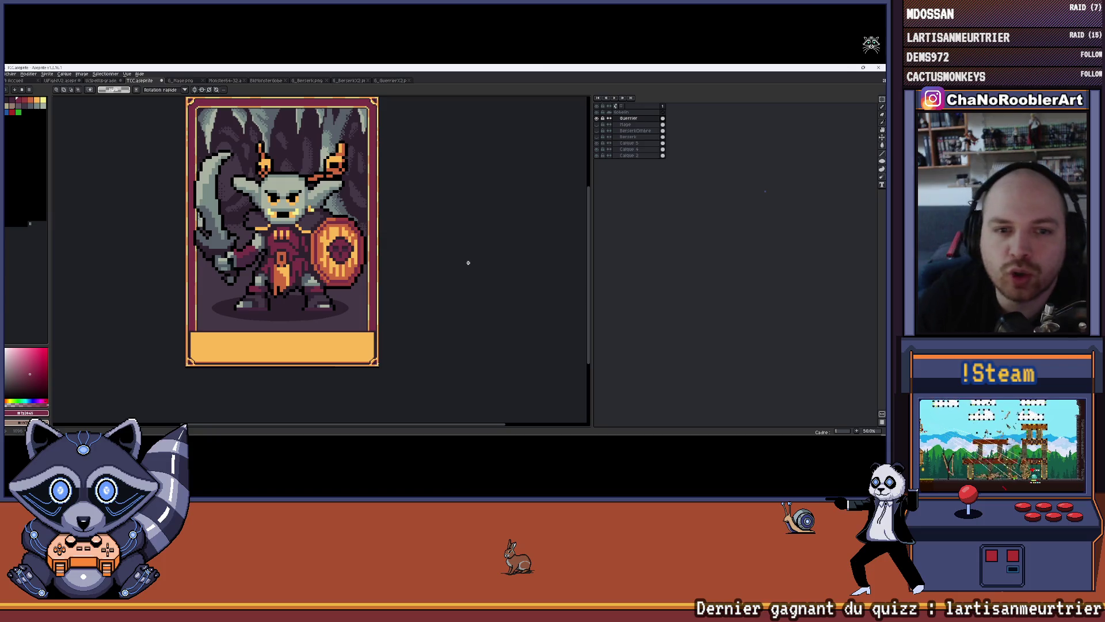
{"action": "scroll", "coordinate": [241, 245], "scroll_direction": "up", "scroll_amount": 3}
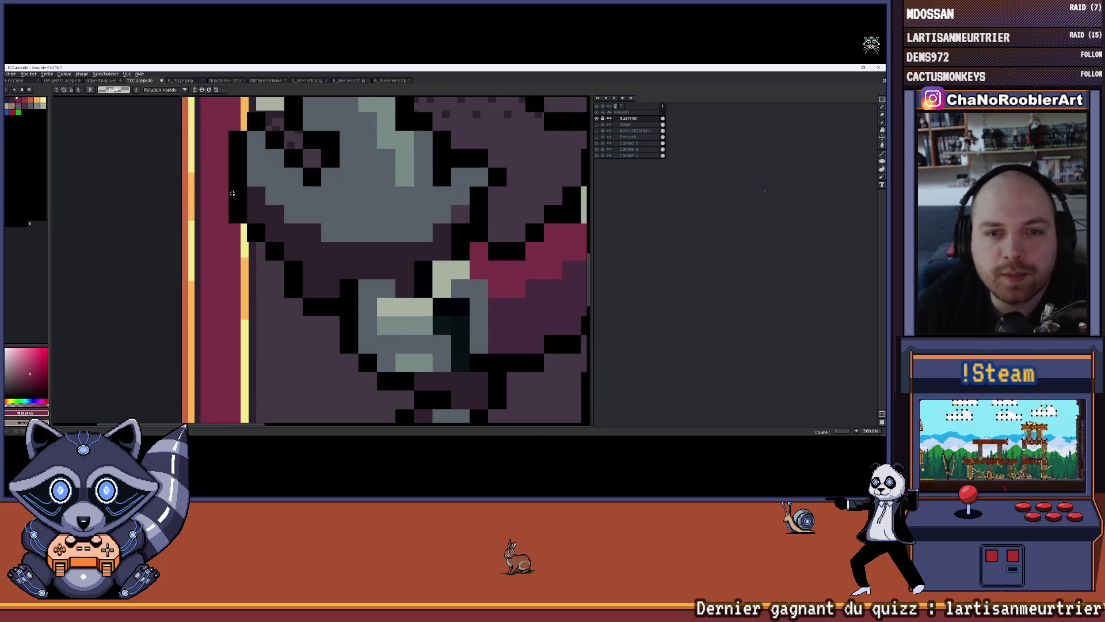
{"action": "scroll", "coordinate": [242, 244], "scroll_direction": "down", "scroll_amount": 3}
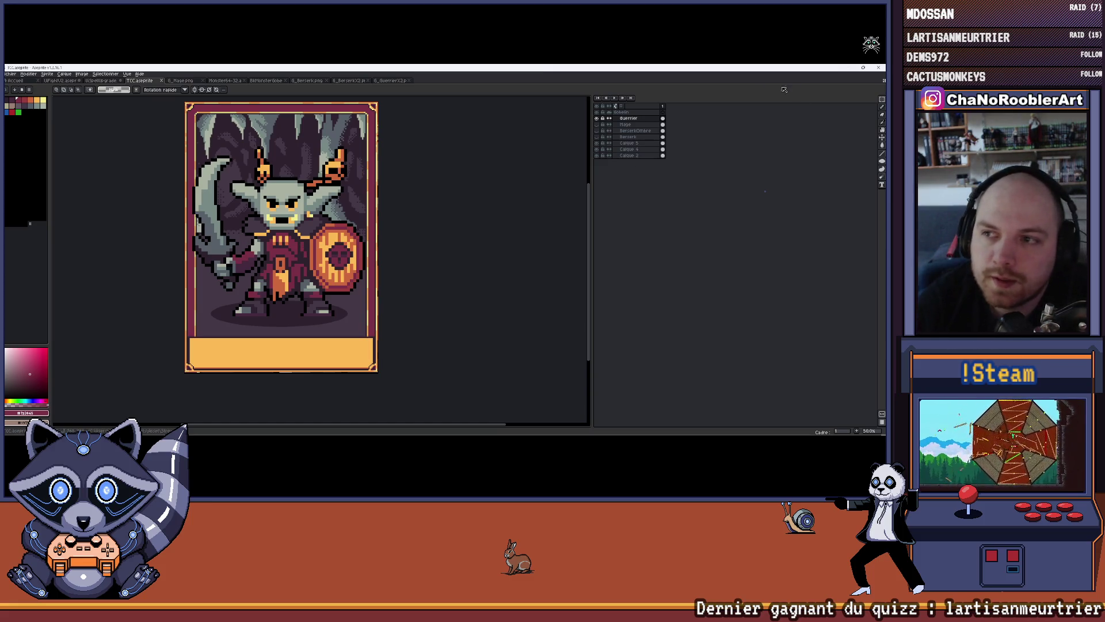
{"action": "key", "text": "shift+n"}
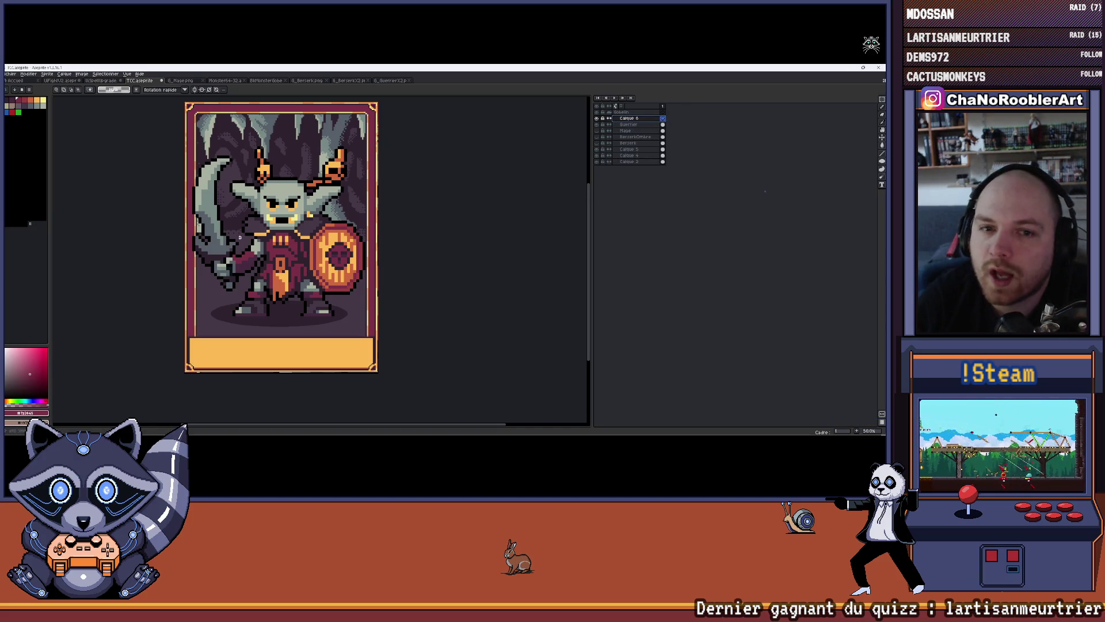
Recolour the top of the yellow trim beside the sword with dark orange.
{"action": "scroll", "coordinate": [248, 253], "scroll_direction": "up", "scroll_amount": 5}
{"action": "left_click_drag", "start_coordinate": [248, 253], "coordinate": [267, 253]}
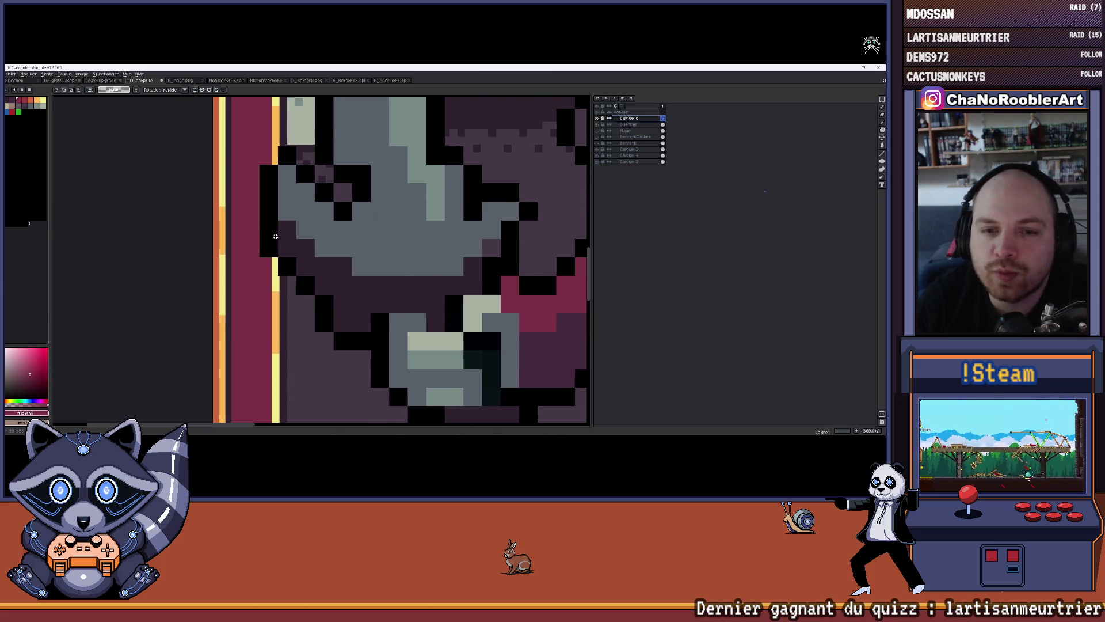
{"action": "scroll", "coordinate": [288, 271], "scroll_direction": "up", "scroll_amount": 3}
{"action": "scroll", "coordinate": [305, 287], "scroll_direction": "down", "scroll_amount": 2}
{"action": "scroll", "coordinate": [304, 287], "scroll_direction": "down", "scroll_amount": 3}
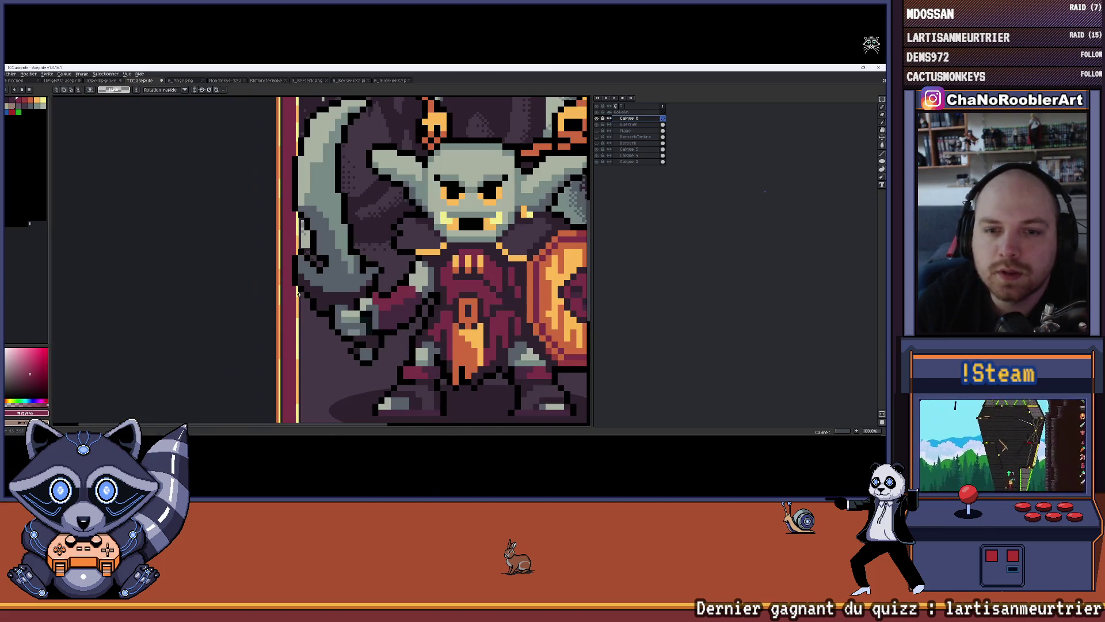
{"action": "scroll", "coordinate": [304, 287], "scroll_direction": "up", "scroll_amount": 4}
{"action": "scroll", "coordinate": [217, 207], "scroll_direction": "up", "scroll_amount": 4}
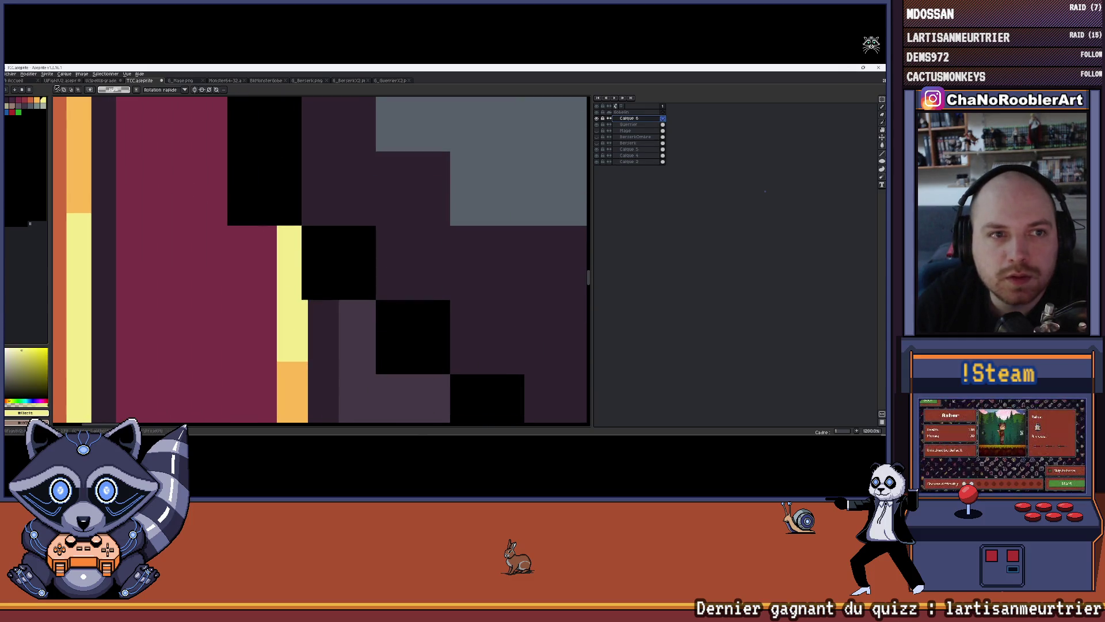
{"action": "left_click", "coordinate": [40, 102]}
{"action": "left_click", "coordinate": [30, 102]}
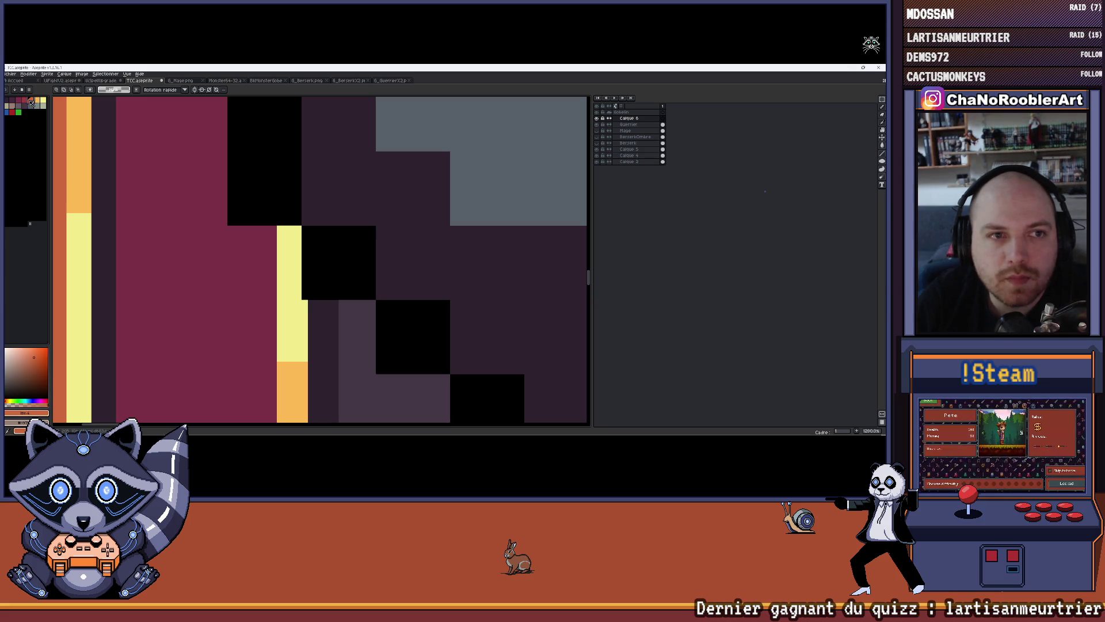
{"action": "key", "text": "b"}
{"action": "mouse_move", "coordinate": [290, 233]}
{"action": "left_mouse_down"}
{"action": "mouse_move", "coordinate": [295, 328]}
{"action": "mouse_move", "coordinate": [298, 317]}
{"action": "left_mouse_up"}
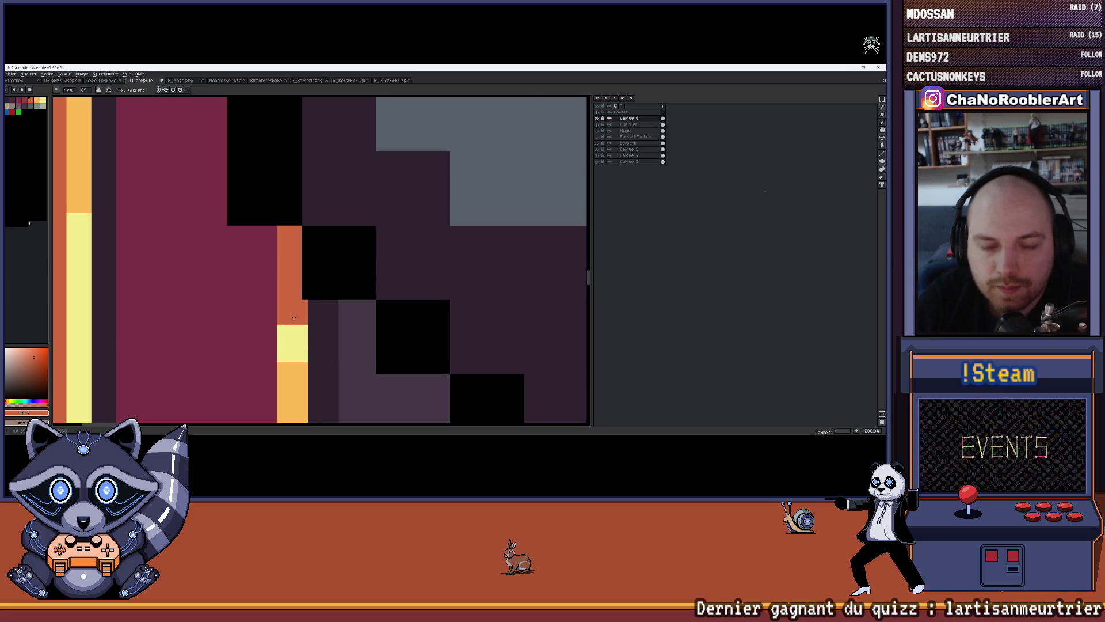
Paint a dark purple column into the maroon border next to the blade.
{"action": "scroll", "coordinate": [294, 318], "scroll_direction": "down", "scroll_amount": 3}
{"action": "scroll", "coordinate": [288, 311], "scroll_direction": "up", "scroll_amount": 3}
{"action": "left_click", "coordinate": [57, 127], "text": "alt"}
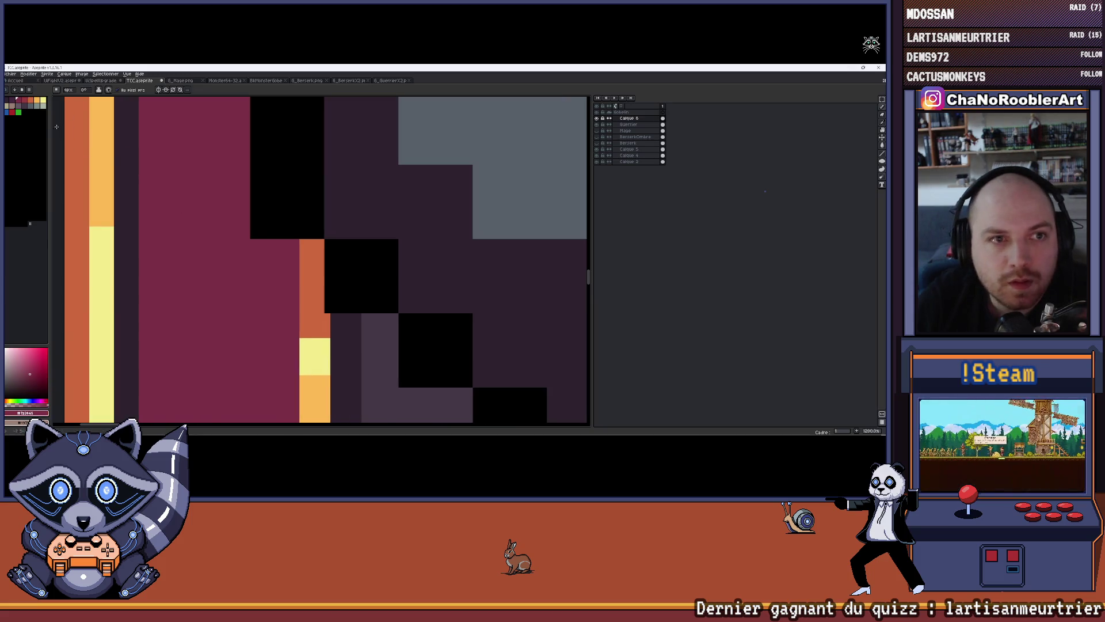
{"action": "left_click", "coordinate": [16, 100]}
{"action": "mouse_move", "coordinate": [286, 251]}
{"action": "left_mouse_down"}
{"action": "mouse_move", "coordinate": [287, 323]}
{"action": "mouse_move", "coordinate": [272, 326]}
{"action": "mouse_move", "coordinate": [270, 240]}
{"action": "left_mouse_up"}
{"action": "scroll", "coordinate": [272, 252], "scroll_direction": "down", "scroll_amount": 7}
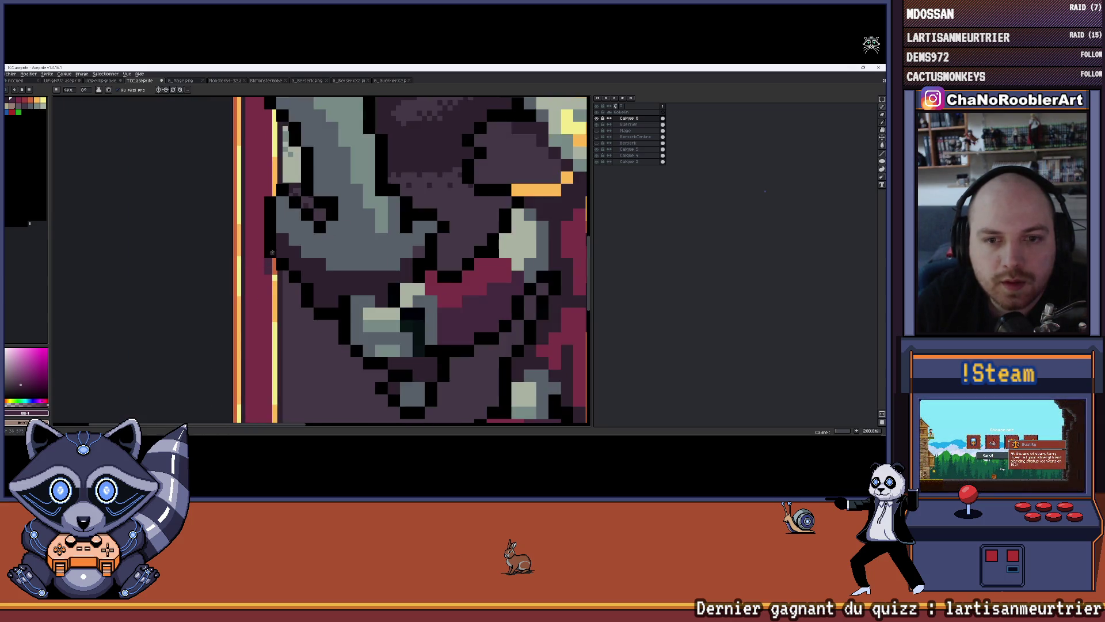
{"action": "scroll", "coordinate": [257, 235], "scroll_direction": "up", "scroll_amount": 2}
{"action": "scroll", "coordinate": [257, 234], "scroll_direction": "down", "scroll_amount": 6}
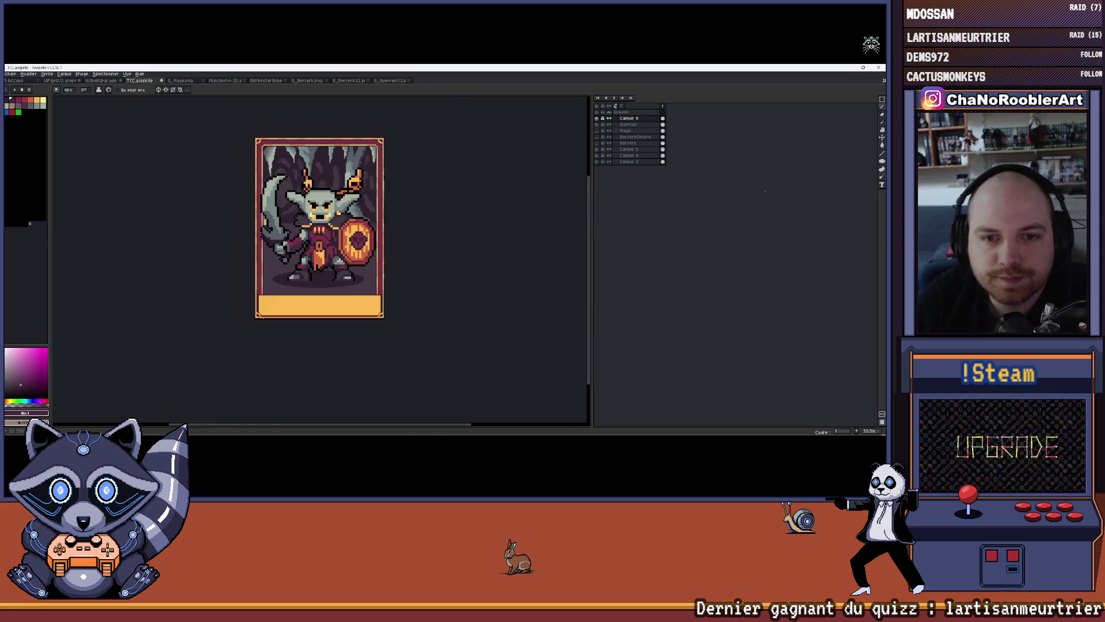
{"action": "scroll", "coordinate": [260, 237], "scroll_direction": "up", "scroll_amount": 8}
Undo a stray stroke and set the pencil brush to 6px along the left border.
{"action": "key", "text": "plus"}
{"action": "key", "text": "plus"}
{"action": "key", "text": "plus"}
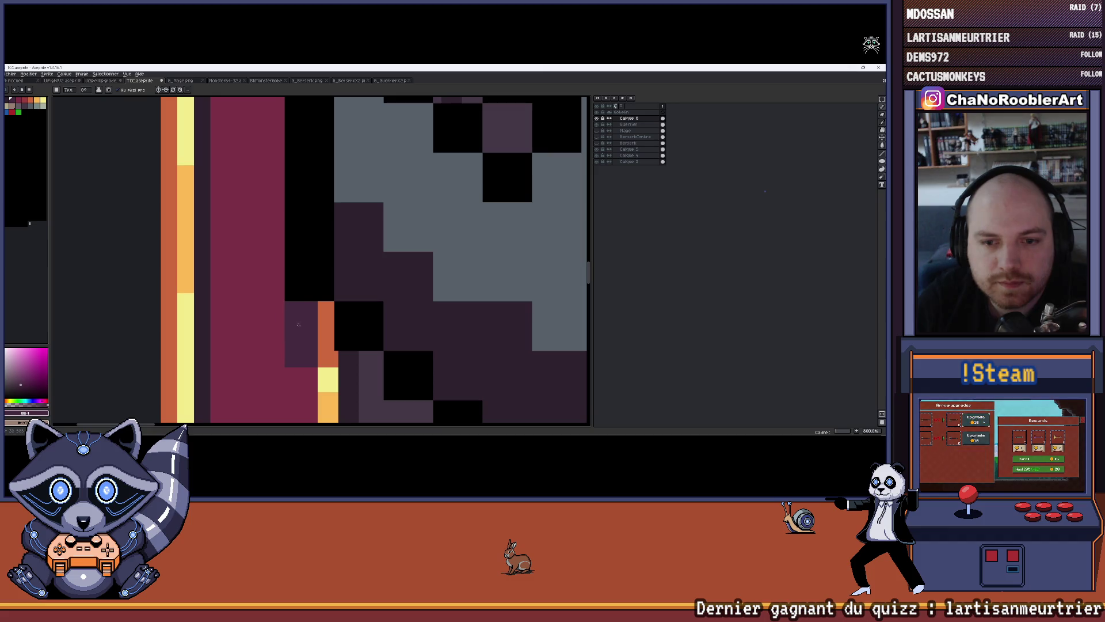
{"action": "mouse_move", "coordinate": [301, 315]}
{"action": "left_mouse_down"}
{"action": "mouse_move", "coordinate": [262, 277]}
{"action": "mouse_move", "coordinate": [242, 205]}
{"action": "mouse_move", "coordinate": [253, 173]}
{"action": "mouse_move", "coordinate": [265, 226]}
{"action": "mouse_move", "coordinate": [285, 185]}
{"action": "left_mouse_up"}
{"action": "key", "text": "ctrl+z"}
{"action": "key", "text": "minus"}
{"action": "key", "text": "minus"}
{"action": "key", "text": "minus"}
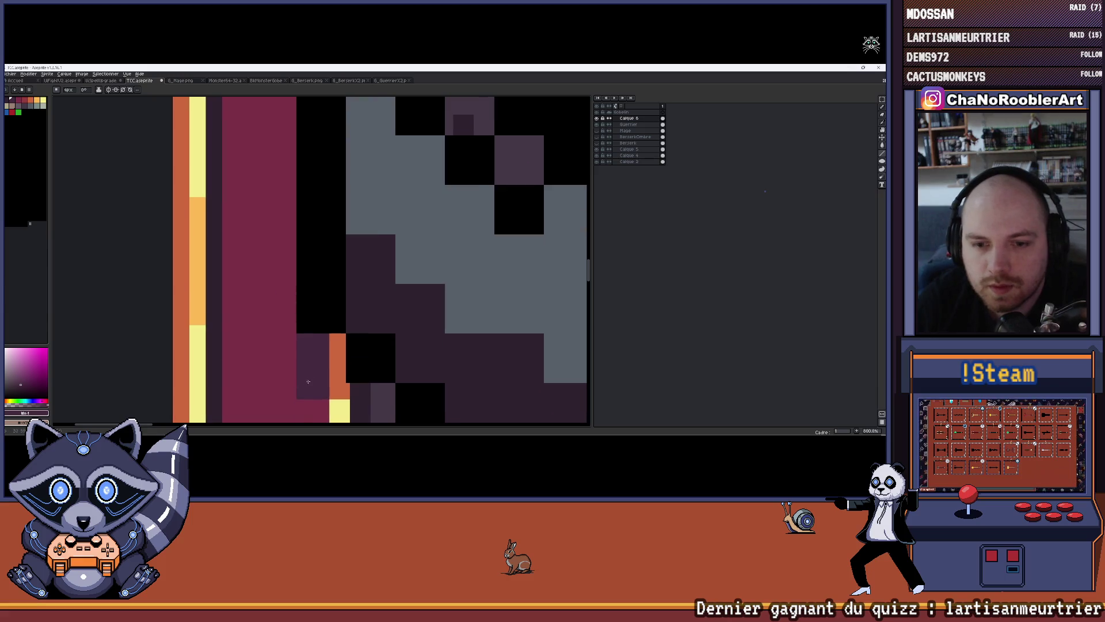
{"action": "mouse_move", "coordinate": [315, 399]}
{"action": "left_mouse_down"}
{"action": "mouse_move", "coordinate": [321, 333]}
{"action": "mouse_move", "coordinate": [296, 323]}
{"action": "mouse_move", "coordinate": [271, 351]}
{"action": "mouse_move", "coordinate": [276, 210]}
{"action": "mouse_move", "coordinate": [295, 287]}
{"action": "mouse_move", "coordinate": [296, 245]}
{"action": "left_mouse_up"}
{"action": "key", "text": "plus"}
{"action": "key", "text": "plus"}
Extend the dark purple shadow leftward into the border.
{"action": "scroll", "coordinate": [293, 242], "scroll_direction": "down", "scroll_amount": 3}
{"action": "scroll", "coordinate": [295, 265], "scroll_direction": "up", "scroll_amount": 3}
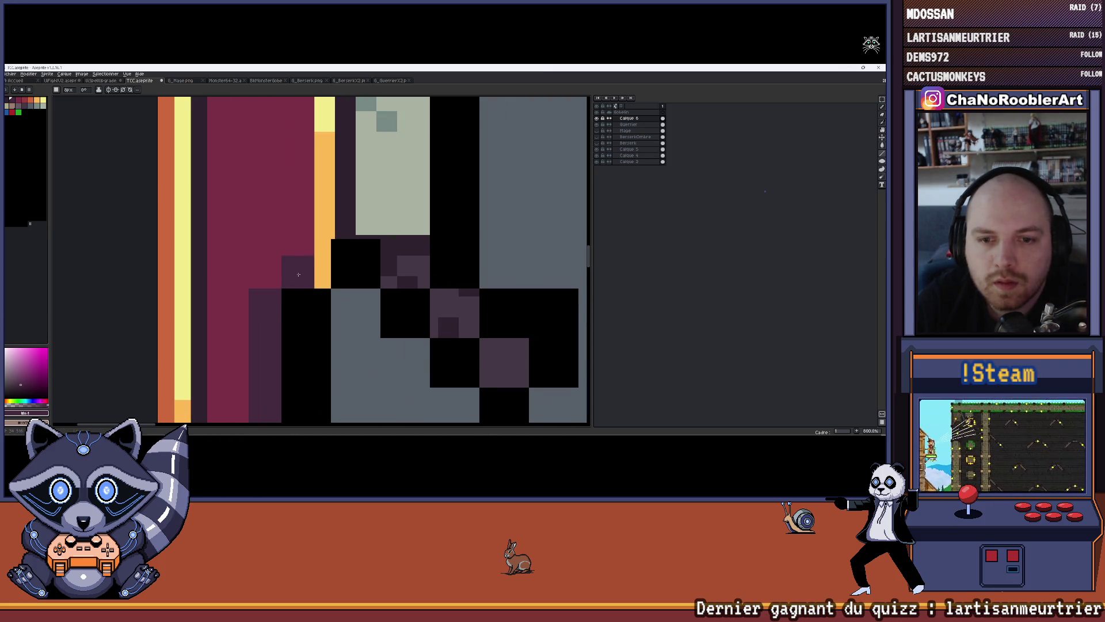
{"action": "left_click_drag", "start_coordinate": [298, 274], "coordinate": [267, 274]}
Sample the orange trim and add dark orange pixels and a block along the trim.
{"action": "scroll", "coordinate": [267, 274], "scroll_direction": "down", "scroll_amount": 2}
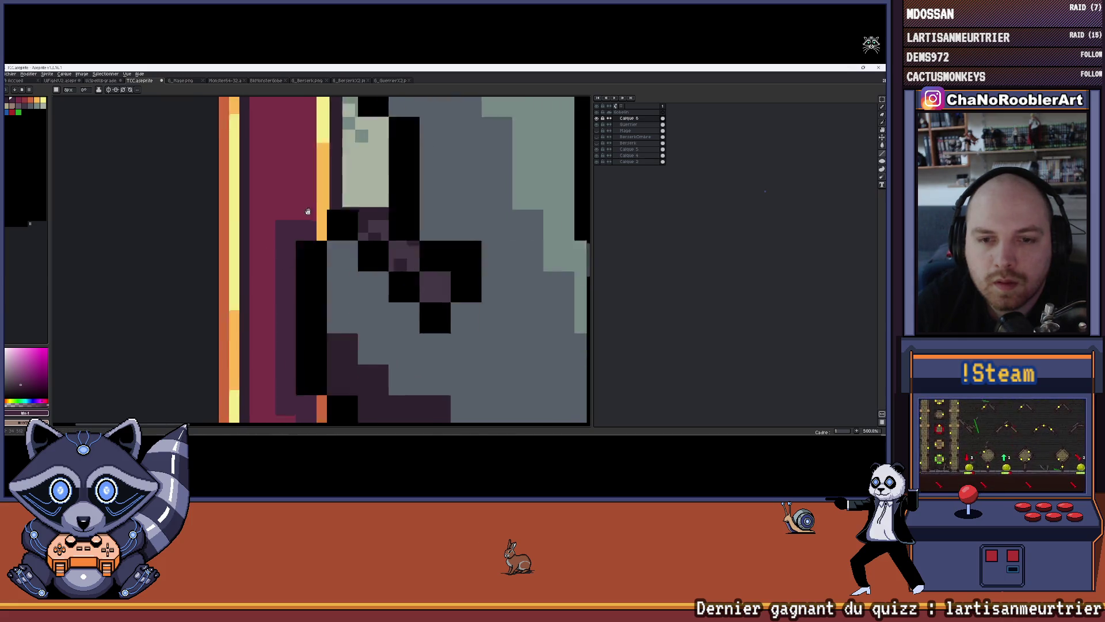
{"action": "key", "text": "i"}
{"action": "left_click", "coordinate": [332, 318]}
{"action": "scroll", "coordinate": [332, 318], "scroll_direction": "up", "scroll_amount": 1}
{"action": "key", "text": "b"}
{"action": "scroll", "coordinate": [299, 287], "scroll_direction": "up", "scroll_amount": 3}
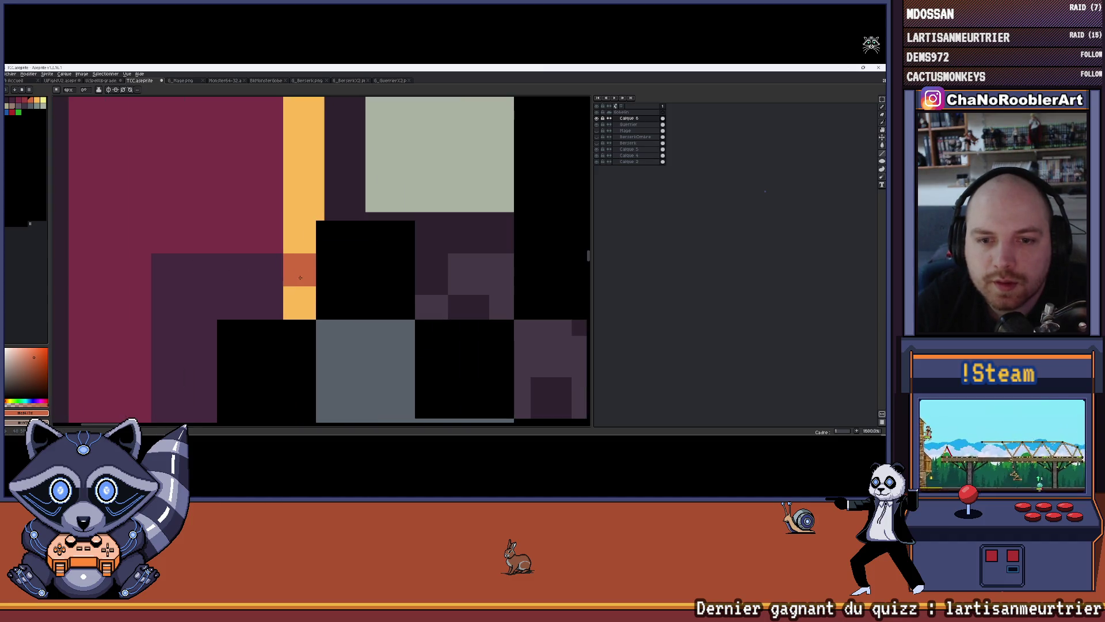
{"action": "left_click_drag", "start_coordinate": [299, 302], "coordinate": [299, 270]}
{"action": "scroll", "coordinate": [295, 252], "scroll_direction": "up", "scroll_amount": 1}
{"action": "left_click", "coordinate": [302, 283]}
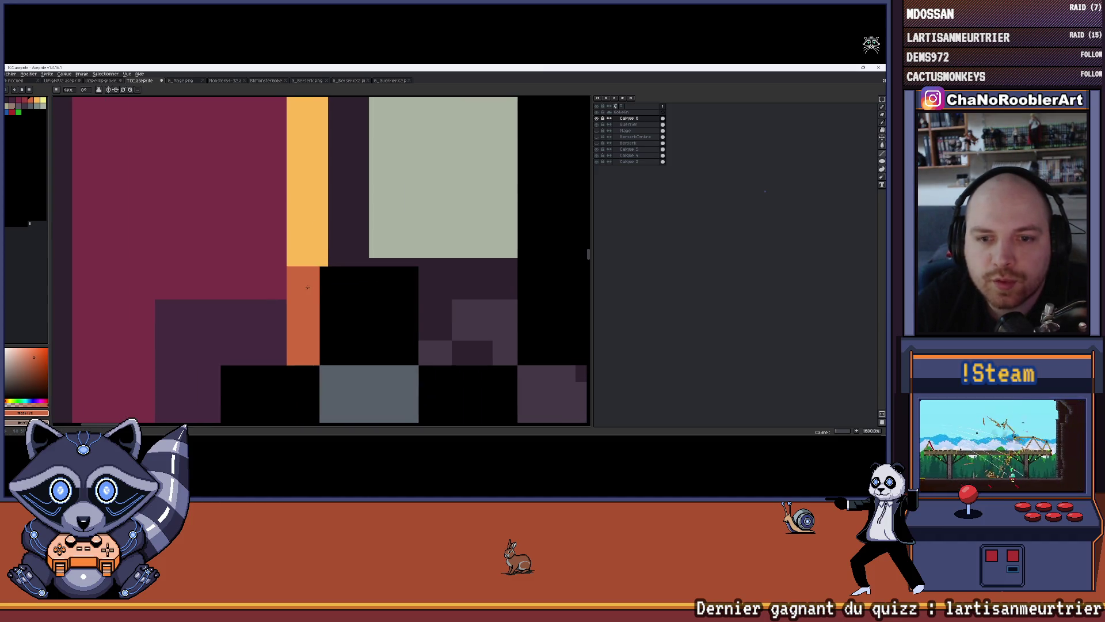
{"action": "left_click_drag", "start_coordinate": [312, 251], "coordinate": [304, 251]}
{"action": "scroll", "coordinate": [313, 251], "scroll_direction": "down", "scroll_amount": 3}
{"action": "scroll", "coordinate": [292, 281], "scroll_direction": "up", "scroll_amount": 3}
With an 8px brush, paint dark purple down the border edge and up along the sword.
{"action": "key", "text": "i"}
{"action": "left_click", "coordinate": [292, 281]}
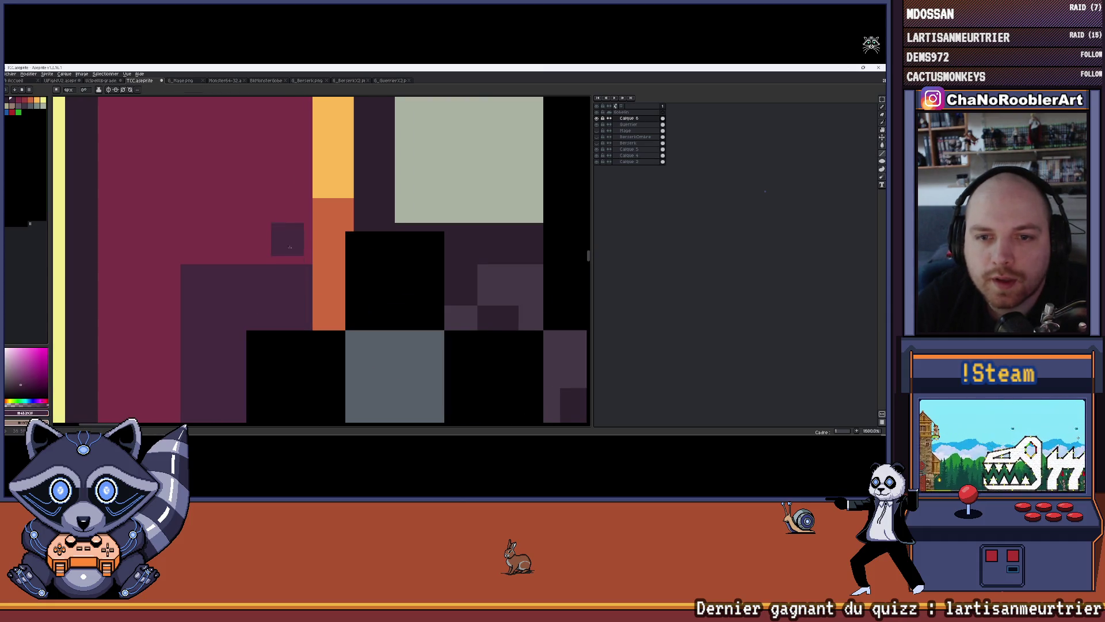
{"action": "key", "text": "b"}
{"action": "key", "text": "plus"}
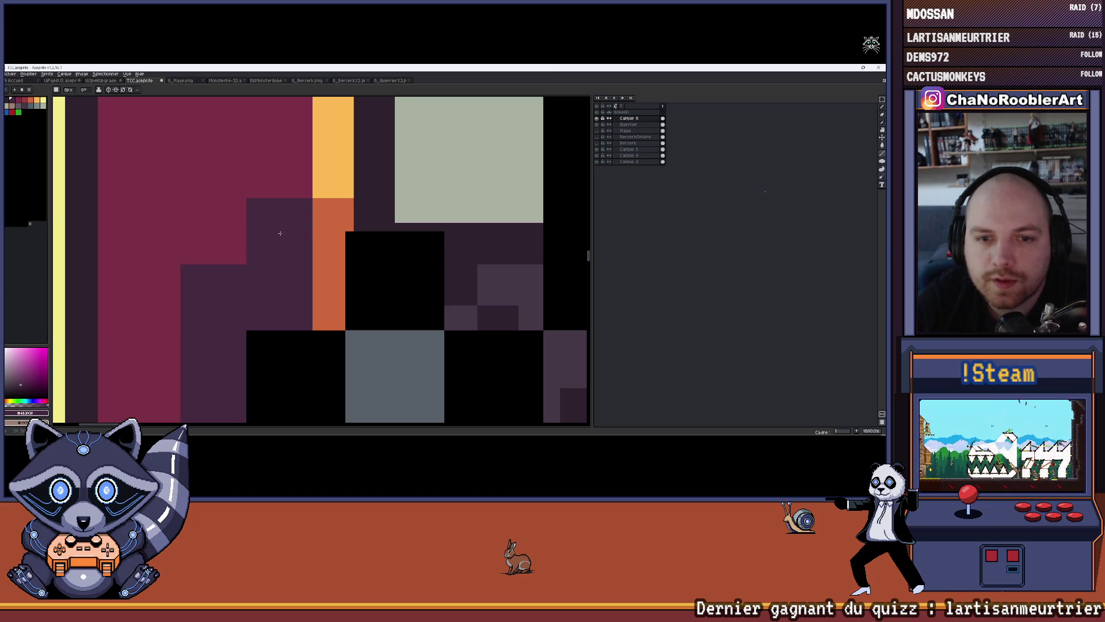
{"action": "scroll", "coordinate": [280, 233], "scroll_direction": "down", "scroll_amount": 5}
{"action": "scroll", "coordinate": [304, 185], "scroll_direction": "up", "scroll_amount": 1}
{"action": "scroll", "coordinate": [305, 184], "scroll_direction": "up", "scroll_amount": 2}
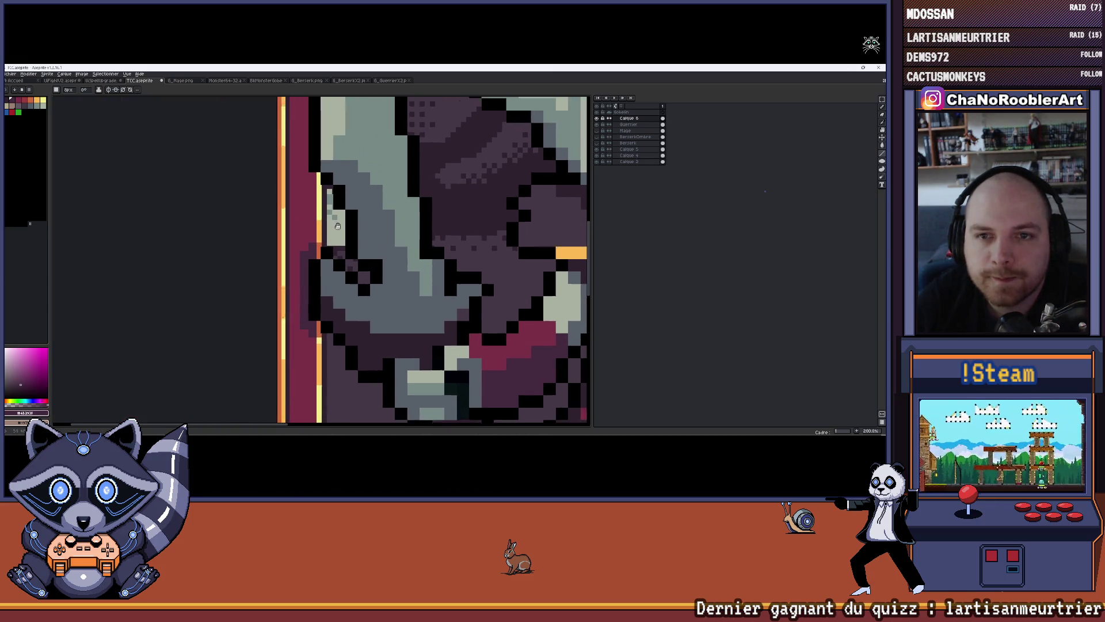
{"action": "scroll", "coordinate": [304, 184], "scroll_direction": "up", "scroll_amount": 4}
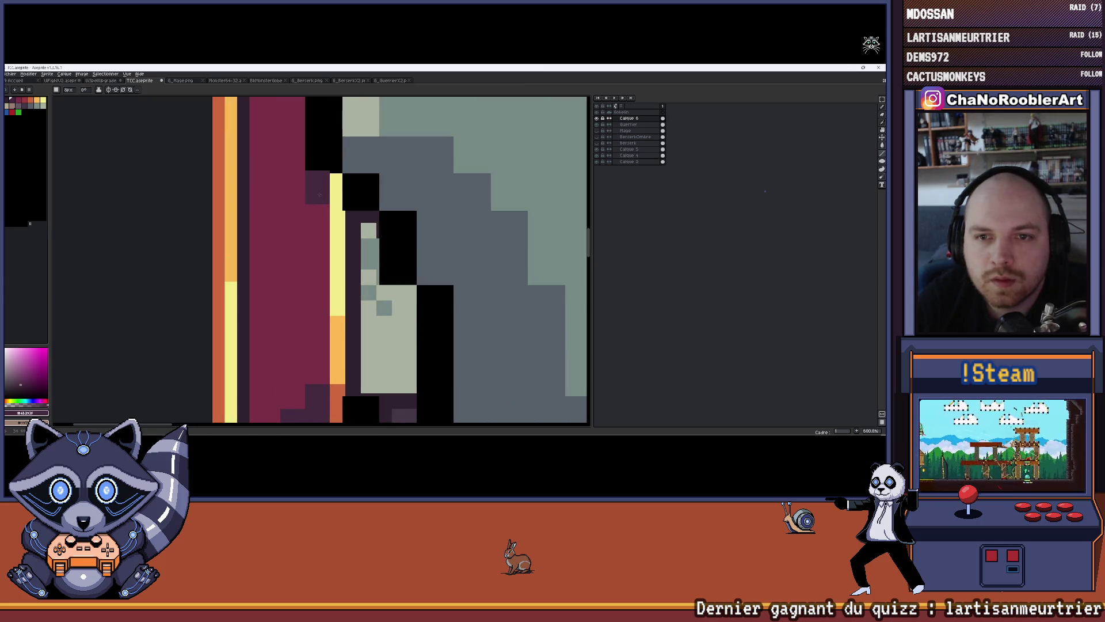
{"action": "scroll", "coordinate": [322, 219], "scroll_direction": "down", "scroll_amount": 5}
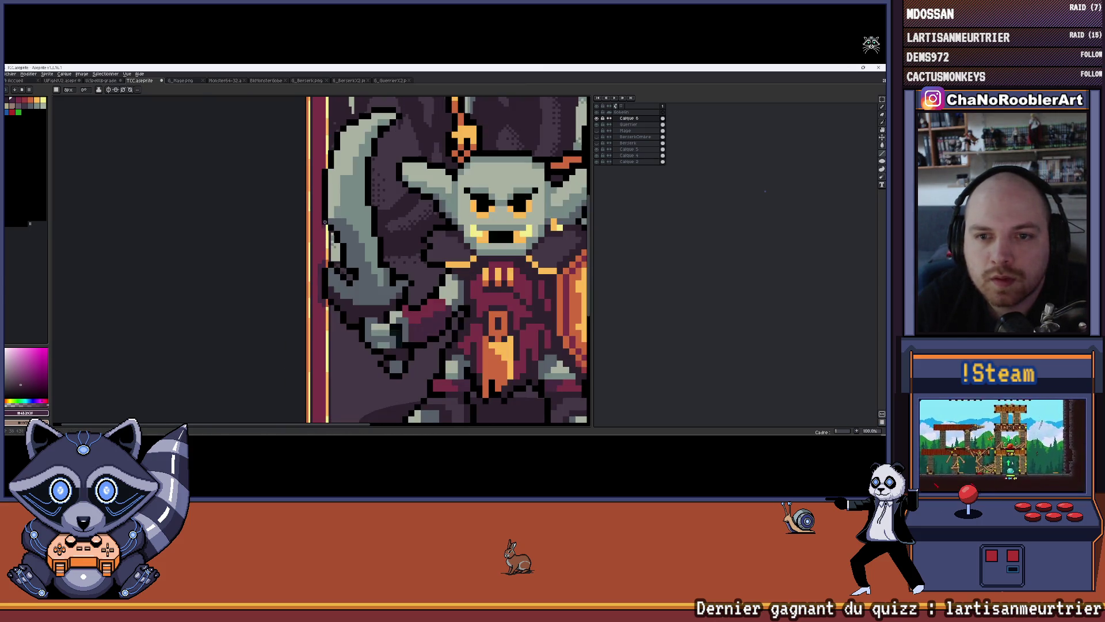
{"action": "scroll", "coordinate": [325, 222], "scroll_direction": "up", "scroll_amount": 5}
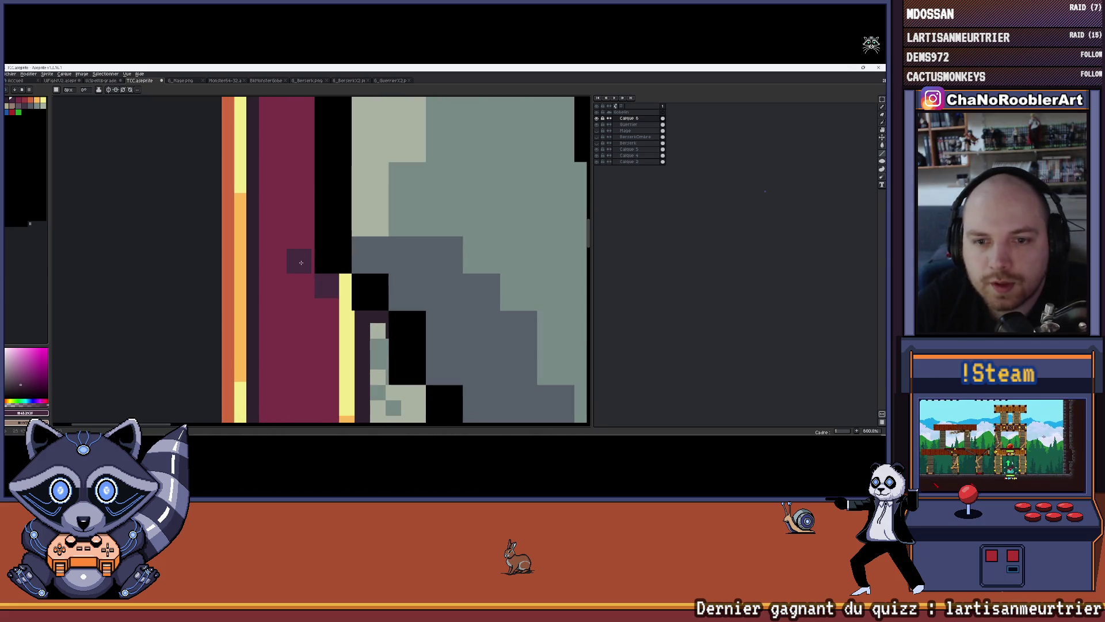
{"action": "left_click_drag", "start_coordinate": [303, 259], "coordinate": [304, 197]}
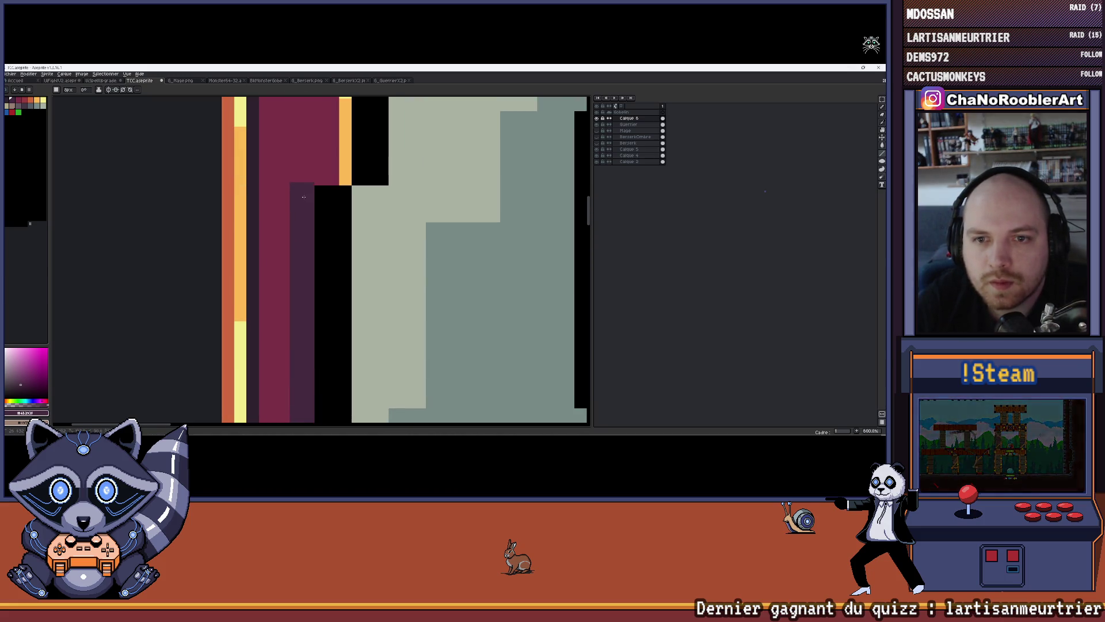
{"action": "scroll", "coordinate": [304, 199], "scroll_direction": "down", "scroll_amount": 6}
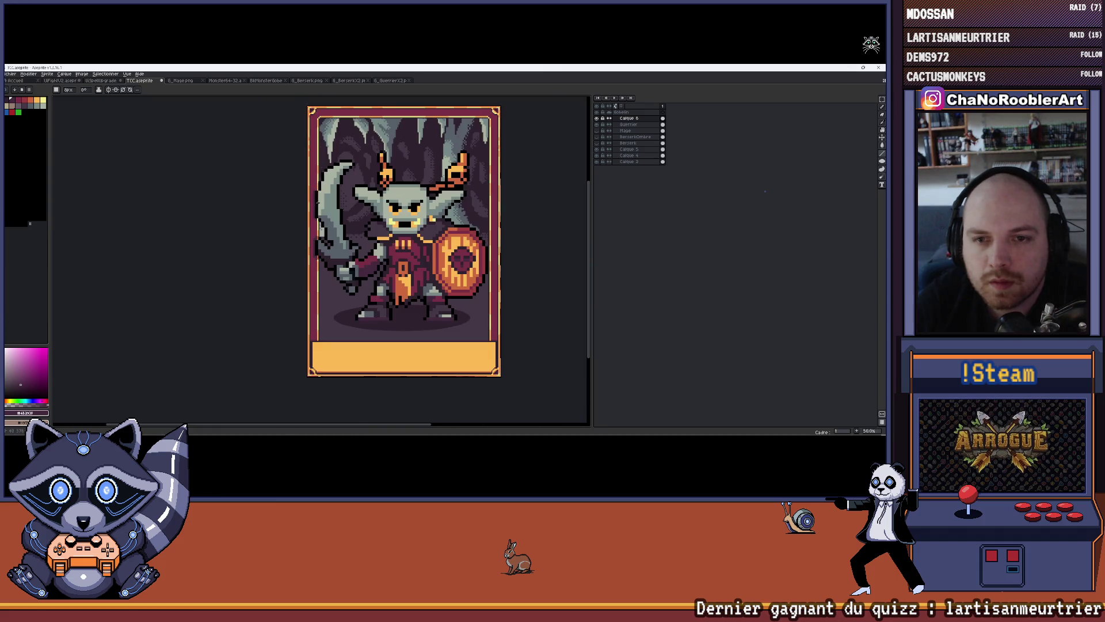
{"action": "scroll", "coordinate": [319, 203], "scroll_direction": "up", "scroll_amount": 6}
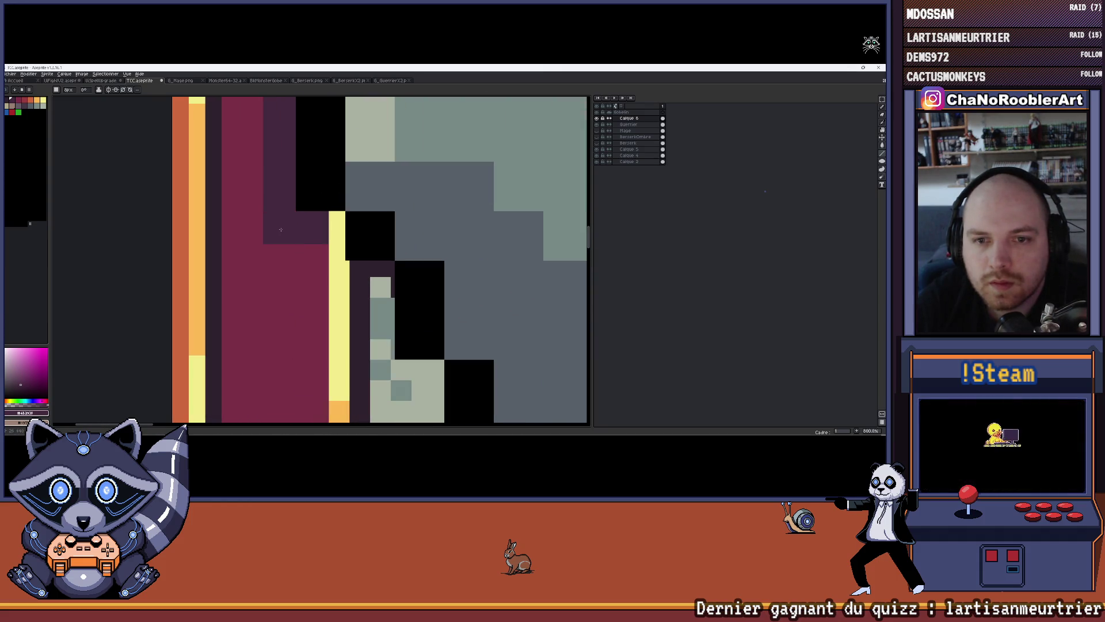
{"action": "scroll", "coordinate": [281, 229], "scroll_direction": "down", "scroll_amount": 8}
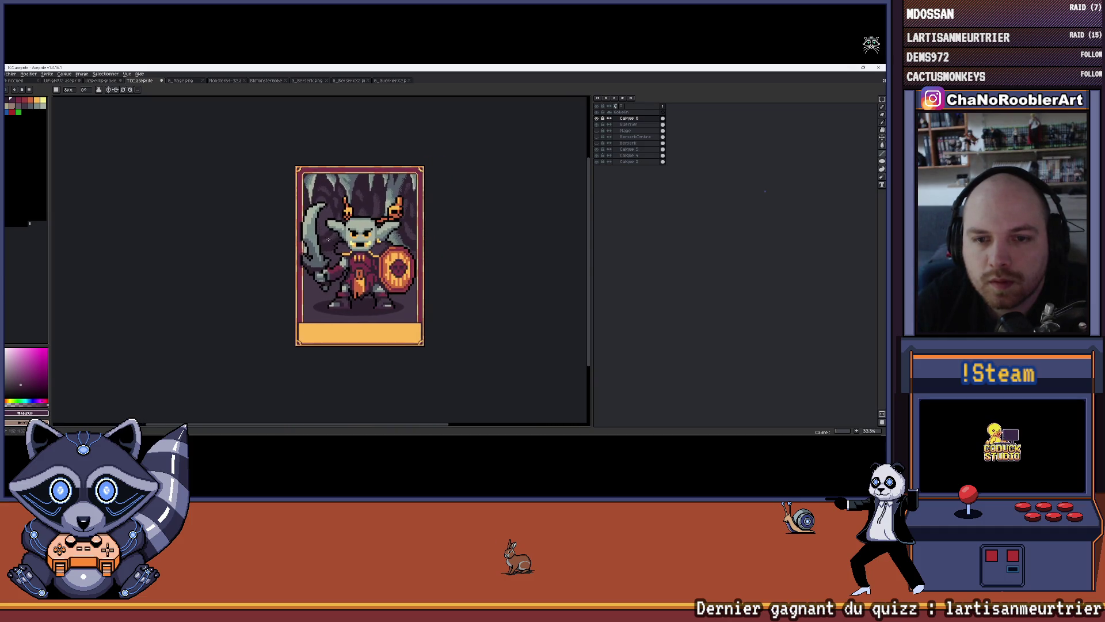
{"action": "scroll", "coordinate": [310, 200], "scroll_direction": "up", "scroll_amount": 6}
{"action": "scroll", "coordinate": [304, 231], "scroll_direction": "up", "scroll_amount": 1}
{"action": "mouse_move", "coordinate": [302, 240]}
{"action": "left_mouse_down"}
{"action": "mouse_move", "coordinate": [303, 147]}
{"action": "mouse_move", "coordinate": [327, 194]}
{"action": "left_mouse_up"}
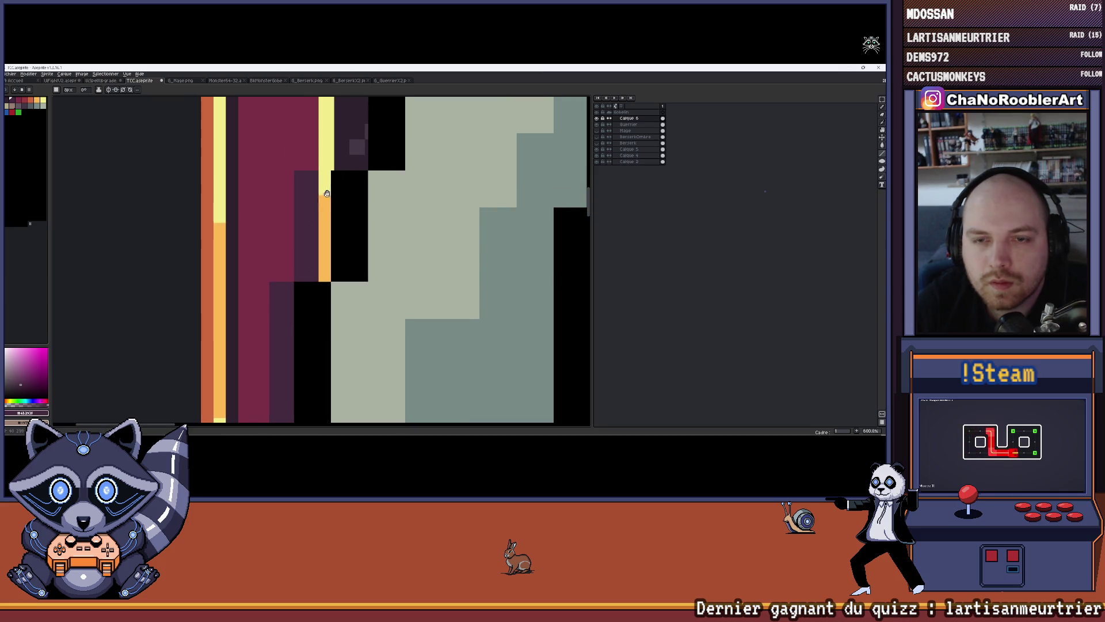
Sample the orange trim colour again for the Pencil.
{"action": "scroll", "coordinate": [327, 193], "scroll_direction": "up", "scroll_amount": 1}
{"action": "key", "text": "i"}
{"action": "left_click", "coordinate": [326, 198]}
{"action": "key", "text": "b"}
{"action": "scroll", "coordinate": [298, 301], "scroll_direction": "down", "scroll_amount": 4}
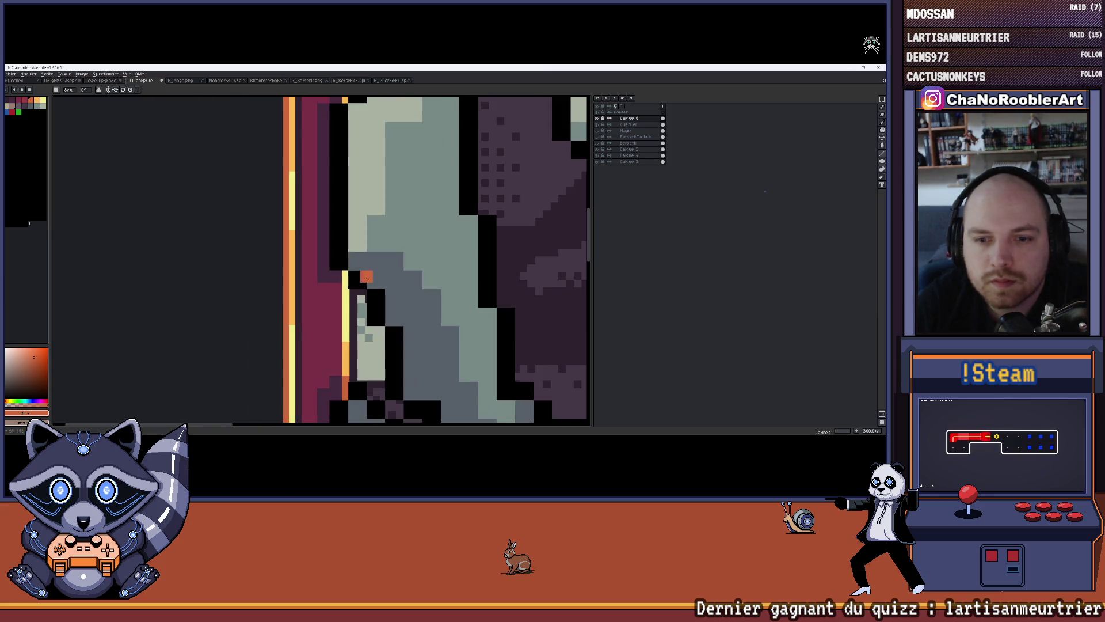
{"action": "scroll", "coordinate": [367, 278], "scroll_direction": "up", "scroll_amount": 2}
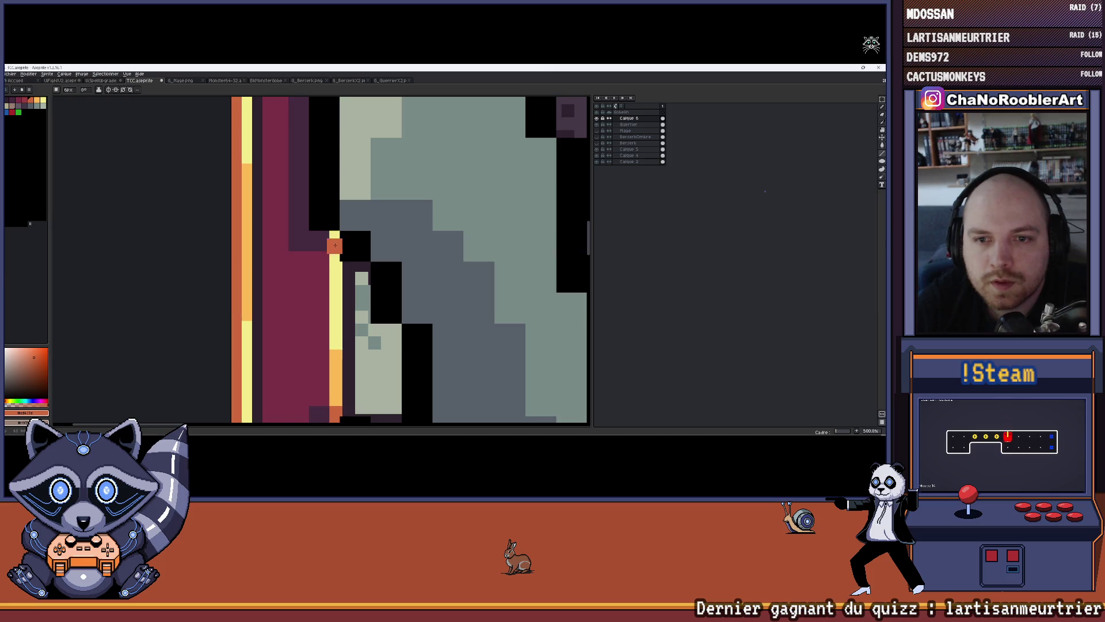
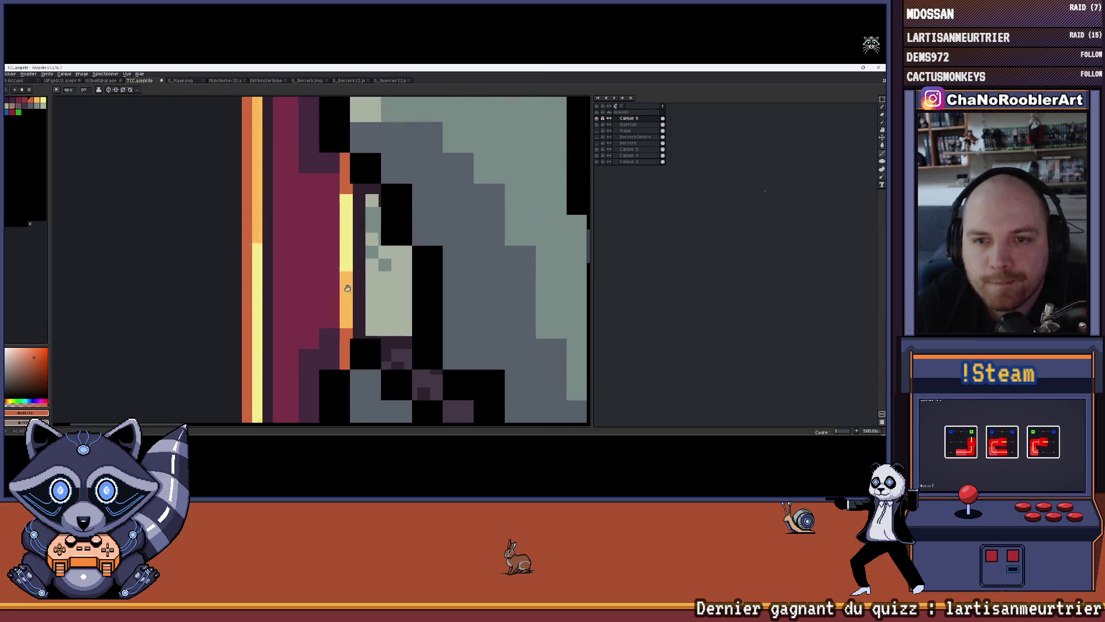
Paint orange down the border's yellow column and add yellow pixels below it with a smaller brush.
{"action": "scroll", "coordinate": [341, 235], "scroll_direction": "up", "scroll_amount": 4}
{"action": "left_click_drag", "start_coordinate": [341, 230], "coordinate": [342, 383]}
{"action": "scroll", "coordinate": [342, 382], "scroll_direction": "down", "scroll_amount": 4}
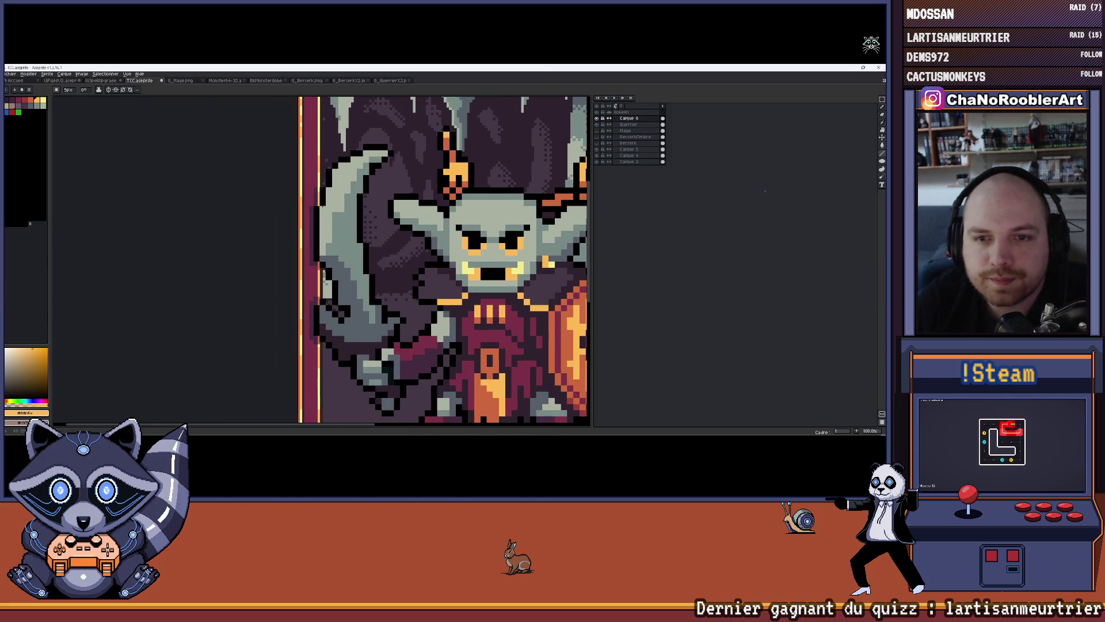
{"action": "scroll", "coordinate": [319, 103], "scroll_direction": "up", "scroll_amount": 5}
{"action": "key", "text": "minus"}
{"action": "left_click", "coordinate": [332, 128]}
{"action": "scroll", "coordinate": [343, 277], "scroll_direction": "down", "scroll_amount": 5}
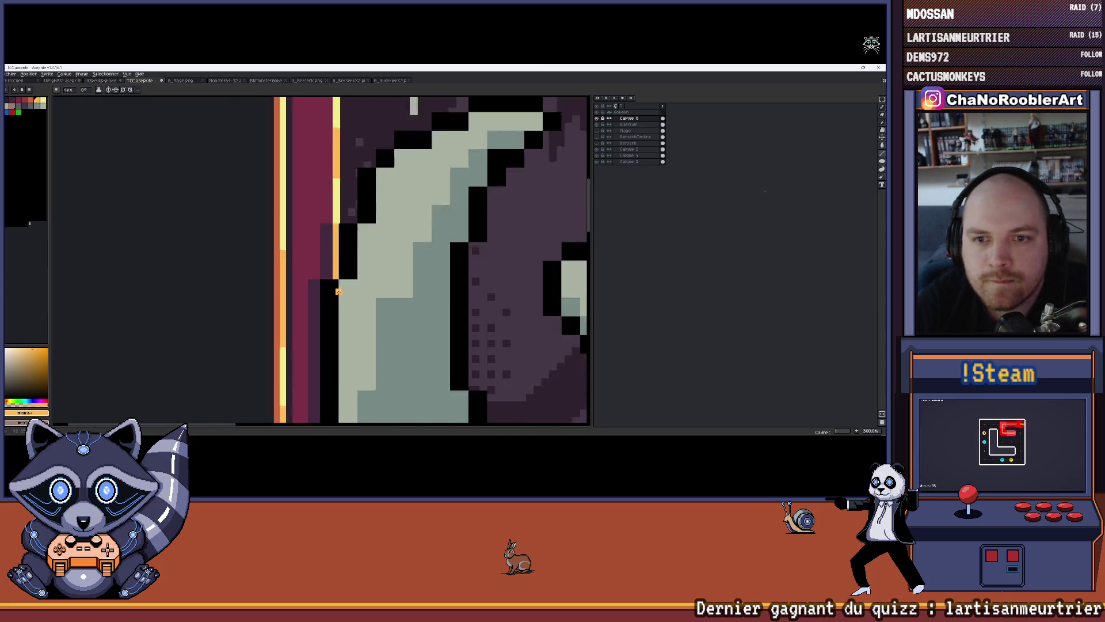
Eyedropper the border orange to recolour the left column, then add a dark purple patch beside it.
{"action": "key", "text": "i"}
{"action": "left_click", "coordinate": [350, 304]}
{"action": "scroll", "coordinate": [354, 253], "scroll_direction": "up", "scroll_amount": 8}
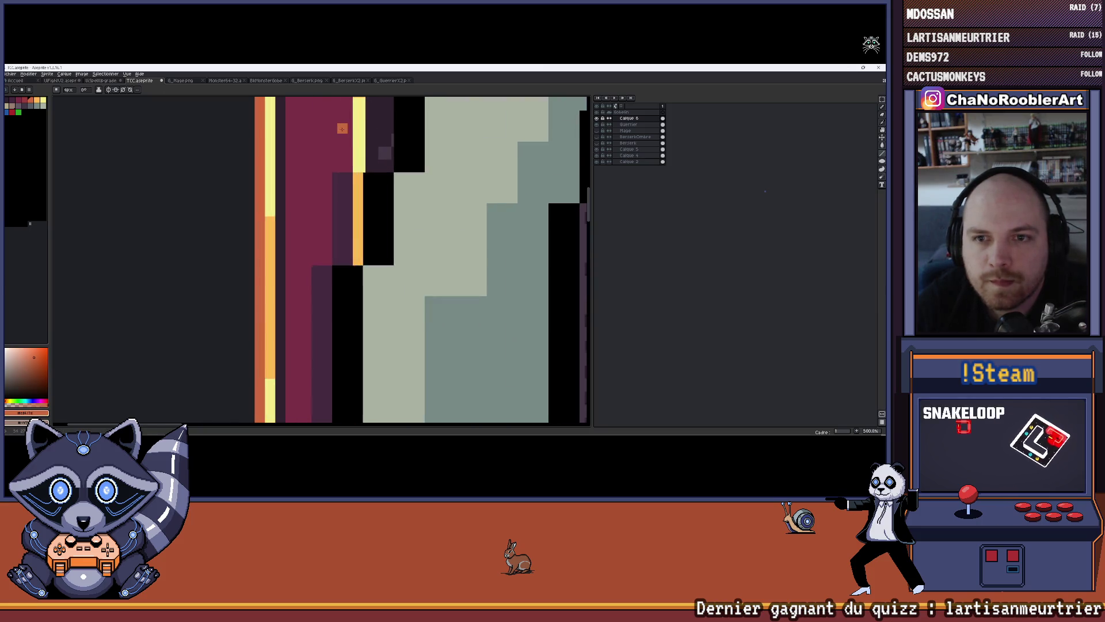
{"action": "mouse_move", "coordinate": [359, 204]}
{"action": "left_mouse_down"}
{"action": "mouse_move", "coordinate": [358, 420]}
{"action": "mouse_move", "coordinate": [367, 269]}
{"action": "mouse_move", "coordinate": [368, 333]}
{"action": "left_mouse_up"}
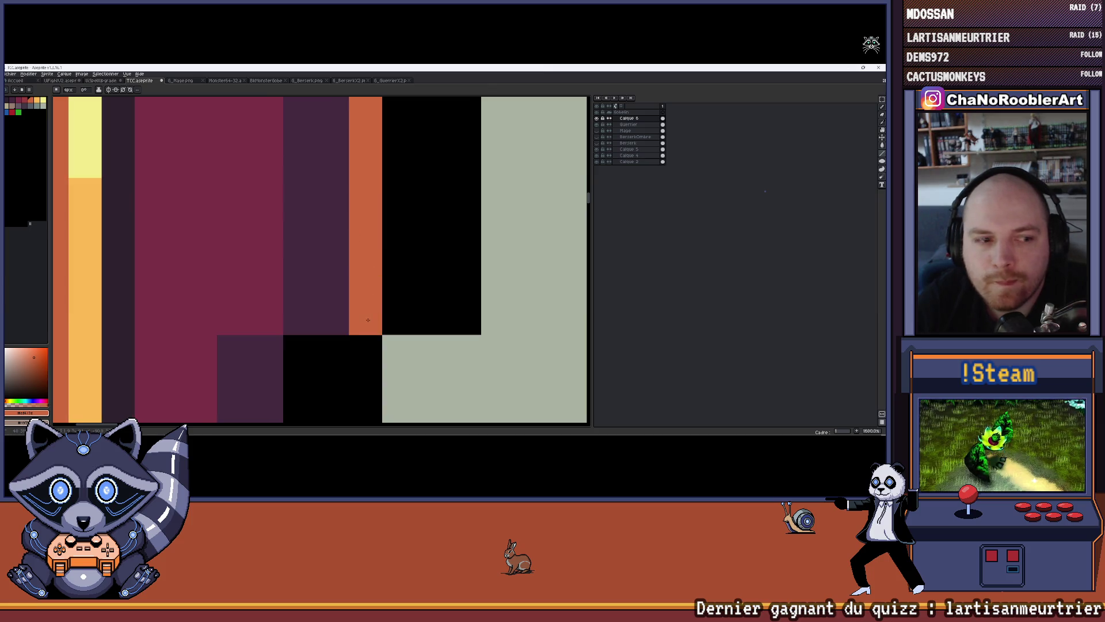
{"action": "left_click_drag", "start_coordinate": [351, 211], "coordinate": [304, 335]}
{"action": "left_click", "coordinate": [300, 335], "text": "alt"}
{"action": "left_click_drag", "start_coordinate": [301, 221], "coordinate": [263, 220]}
Paint orange along the border column's left edge, then zoom out to view the whole card.
{"action": "scroll", "coordinate": [296, 248], "scroll_direction": "down", "scroll_amount": 4}
{"action": "scroll", "coordinate": [296, 249], "scroll_direction": "up", "scroll_amount": 1}
{"action": "left_click", "coordinate": [286, 265], "text": "alt"}
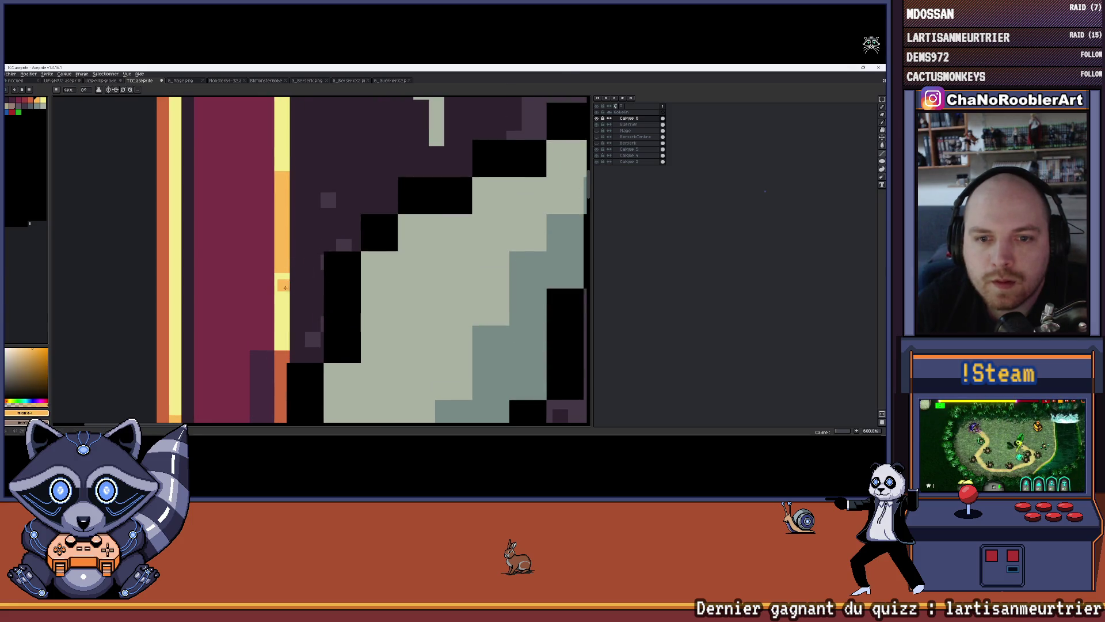
{"action": "left_click_drag", "start_coordinate": [283, 281], "coordinate": [279, 333]}
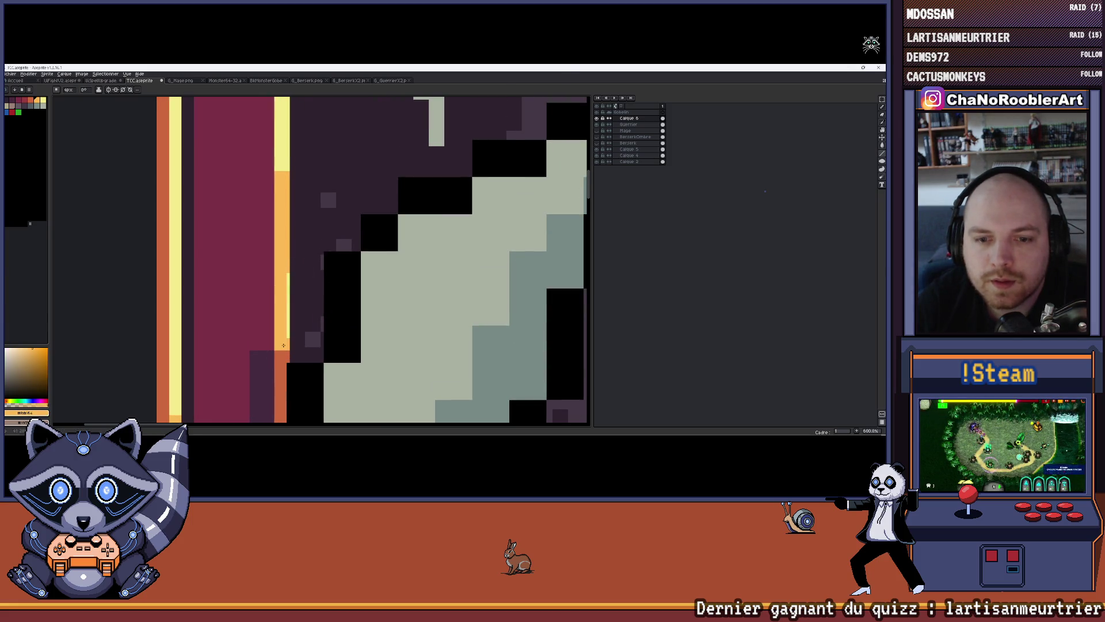
{"action": "scroll", "coordinate": [284, 280], "scroll_direction": "down", "scroll_amount": 6}
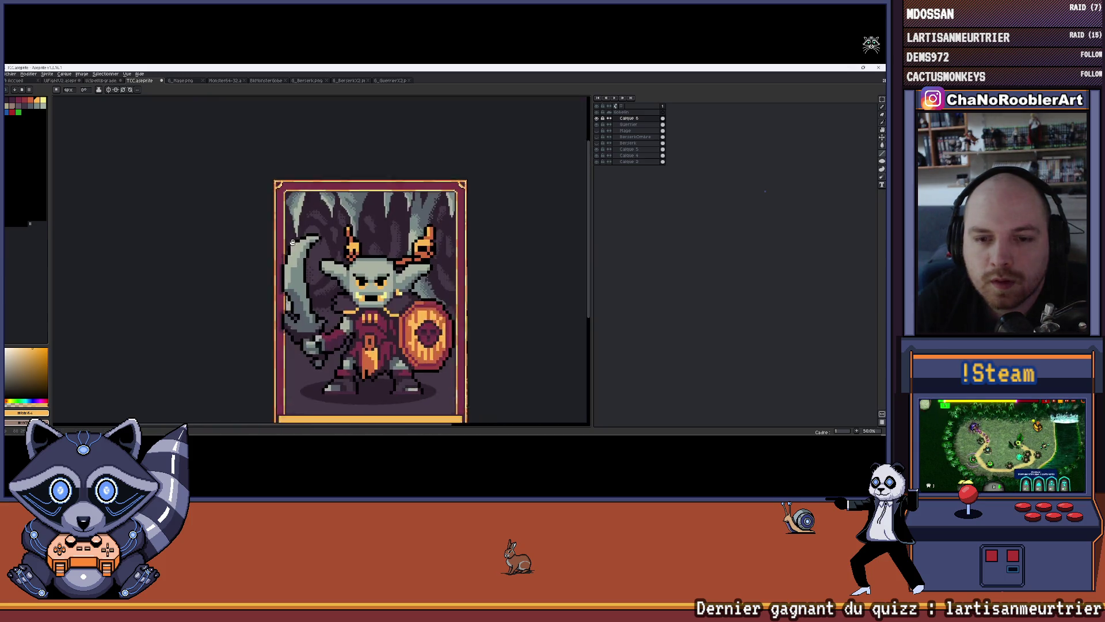
{"action": "mouse_move", "coordinate": [350, 240]}
{"action": "left_mouse_down"}
{"action": "mouse_move", "coordinate": [307, 248]}
{"action": "mouse_move", "coordinate": [319, 228]}
{"action": "left_mouse_up"}
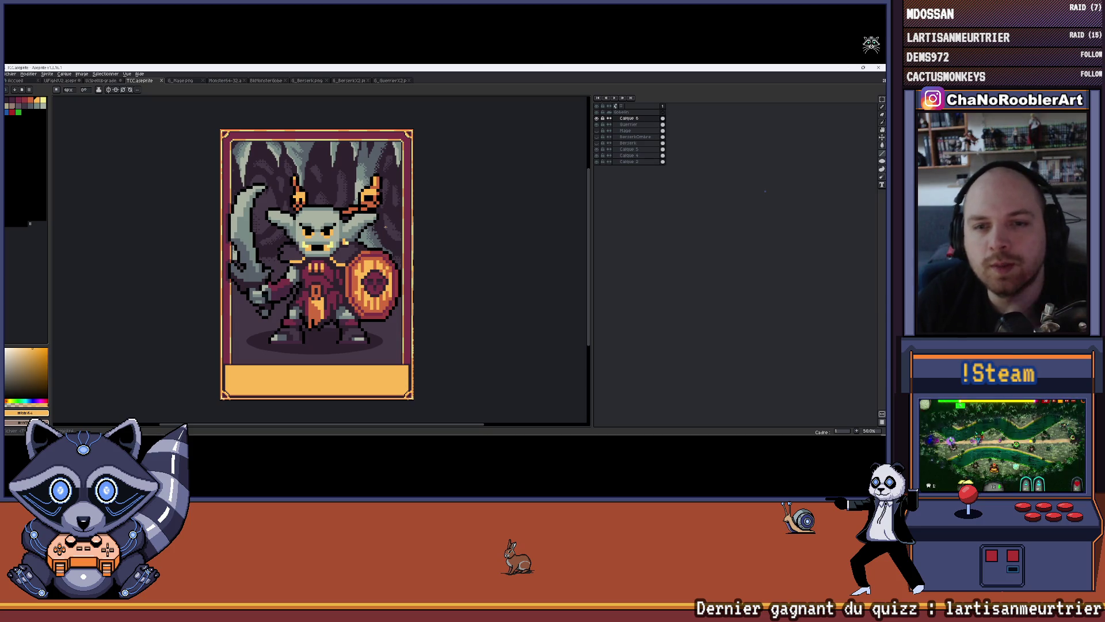
{"action": "left_click_drag", "start_coordinate": [386, 226], "coordinate": [318, 244]}
{"action": "scroll", "coordinate": [377, 230], "scroll_direction": "up", "scroll_amount": 1}
{"action": "scroll", "coordinate": [377, 230], "scroll_direction": "down", "scroll_amount": 1}
{"action": "key", "text": "ctrl"}
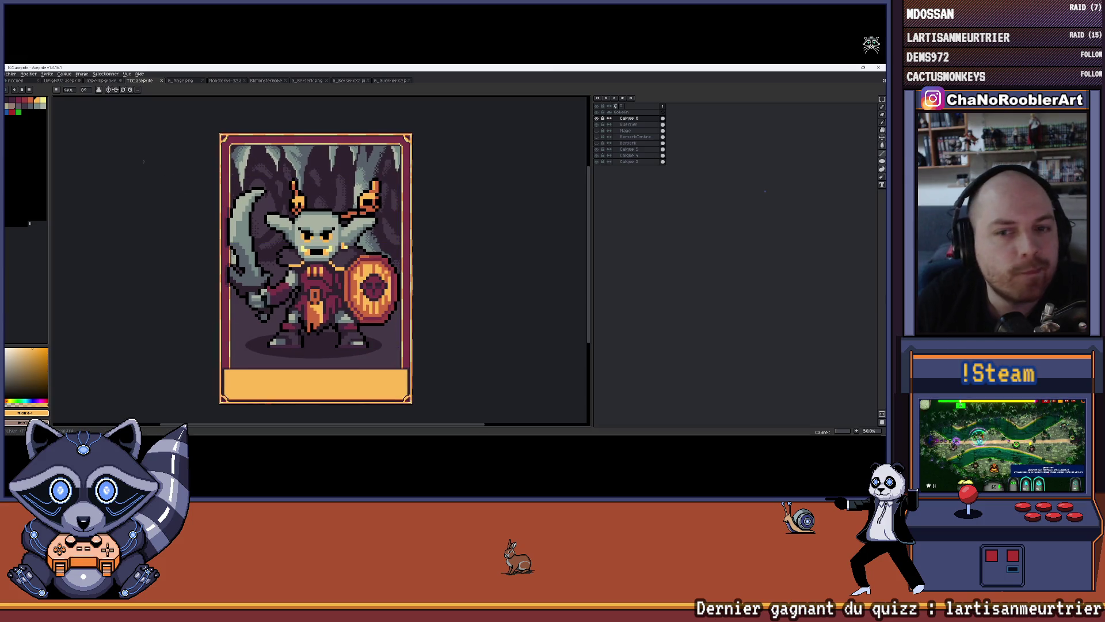
{"action": "left_click", "coordinate": [7, 76]}
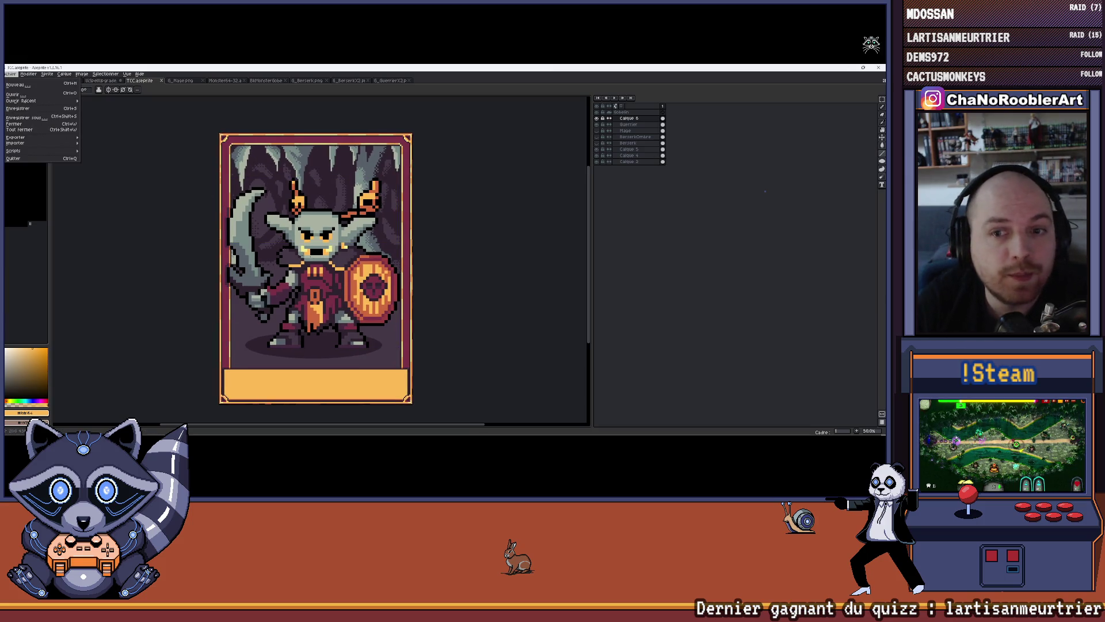
{"action": "key", "text": "Escape"}
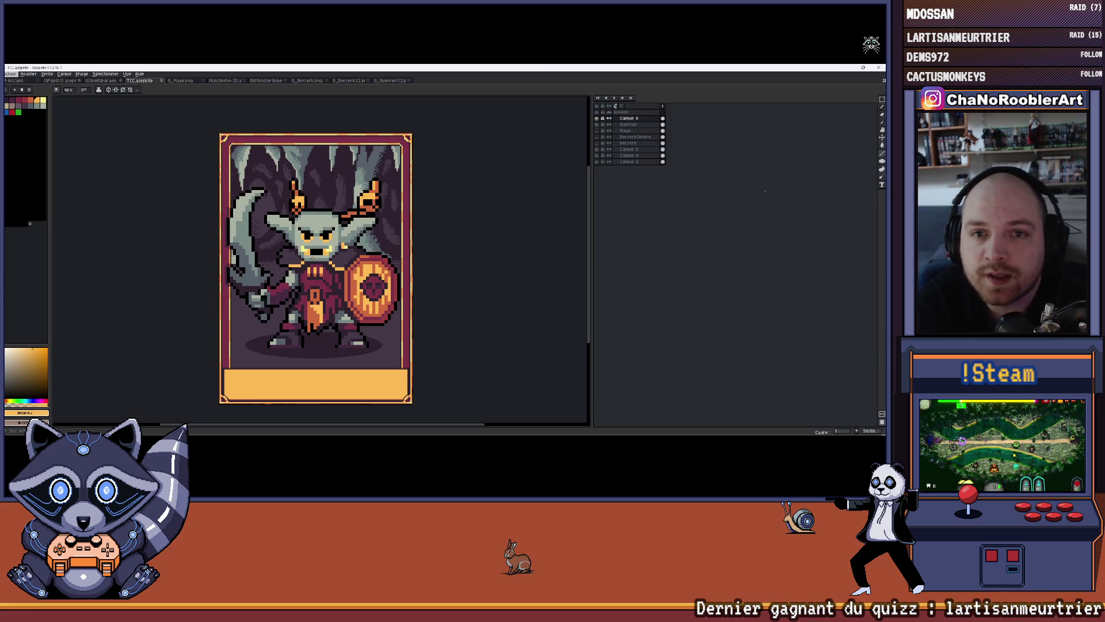
{"action": "scroll", "coordinate": [286, 244], "scroll_direction": "up", "scroll_amount": 3}
{"action": "scroll", "coordinate": [286, 244], "scroll_direction": "down", "scroll_amount": 5}
{"action": "scroll", "coordinate": [285, 243], "scroll_direction": "up", "scroll_amount": 1}
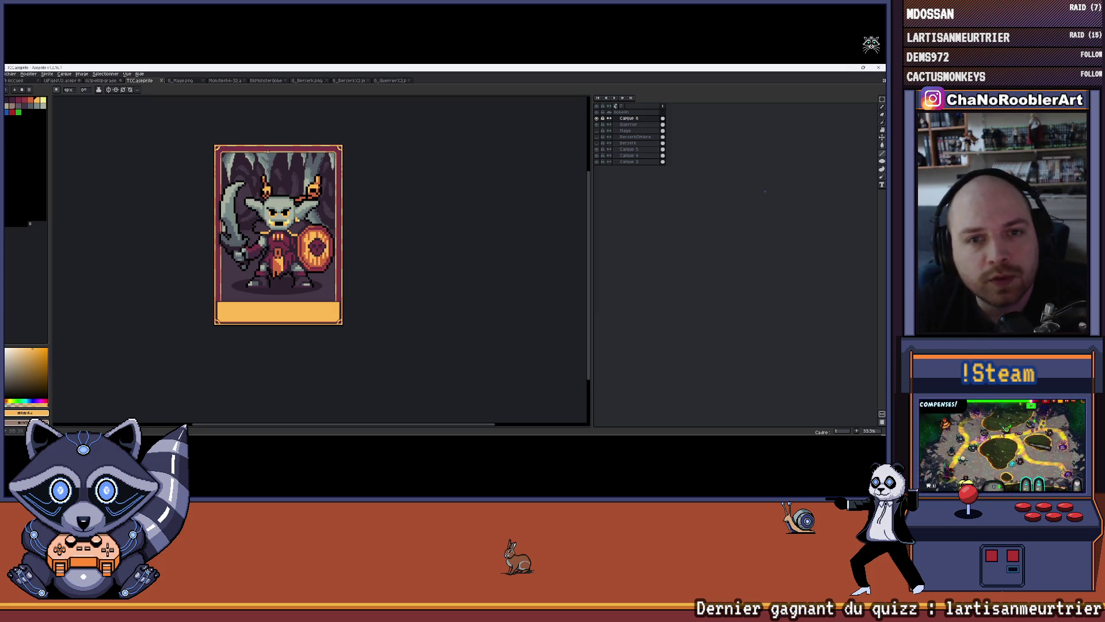
{"action": "scroll", "coordinate": [249, 159], "scroll_direction": "up", "scroll_amount": 1}
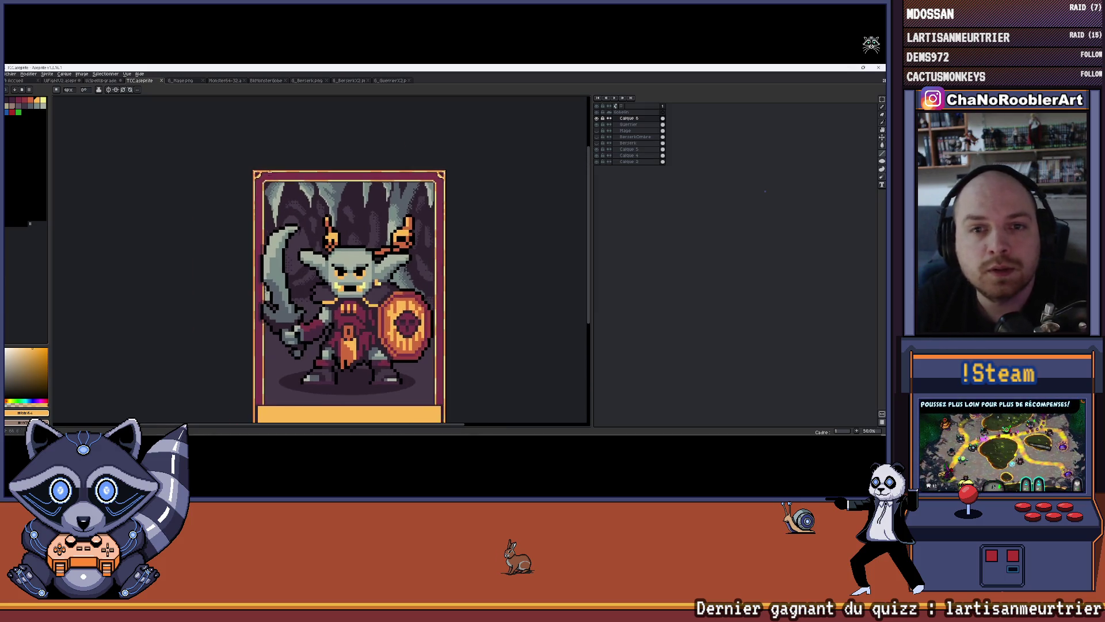
{"action": "scroll", "coordinate": [254, 166], "scroll_direction": "down", "scroll_amount": 1}
{"action": "scroll", "coordinate": [280, 185], "scroll_direction": "up", "scroll_amount": 1}
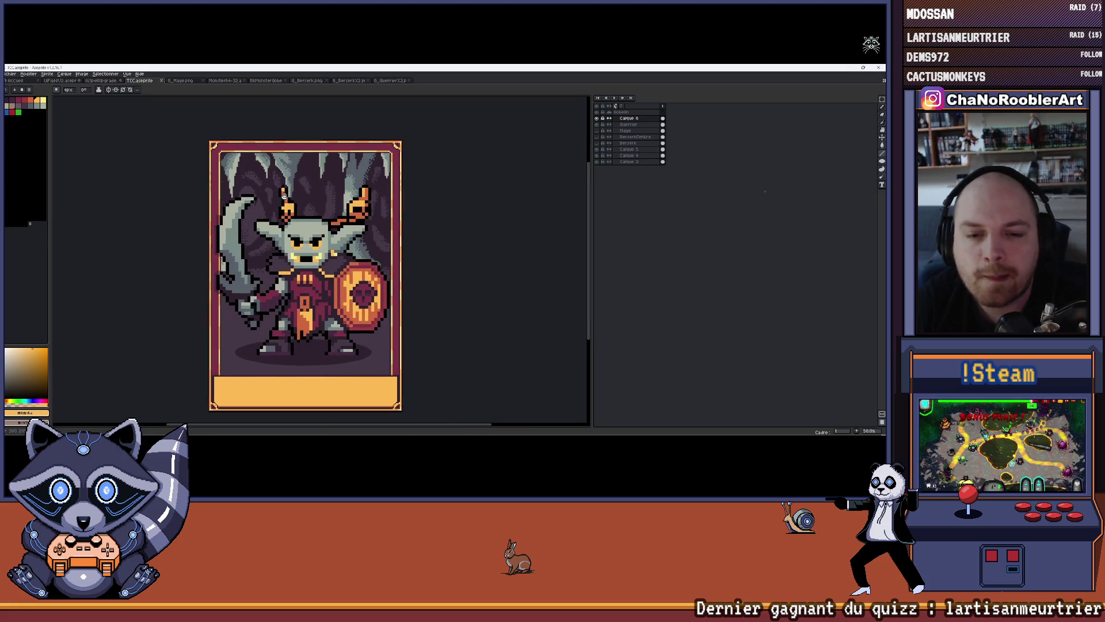
Export the goblin warrior card through File > Export As, keeping the default settings.
{"action": "left_click", "coordinate": [11, 75]}
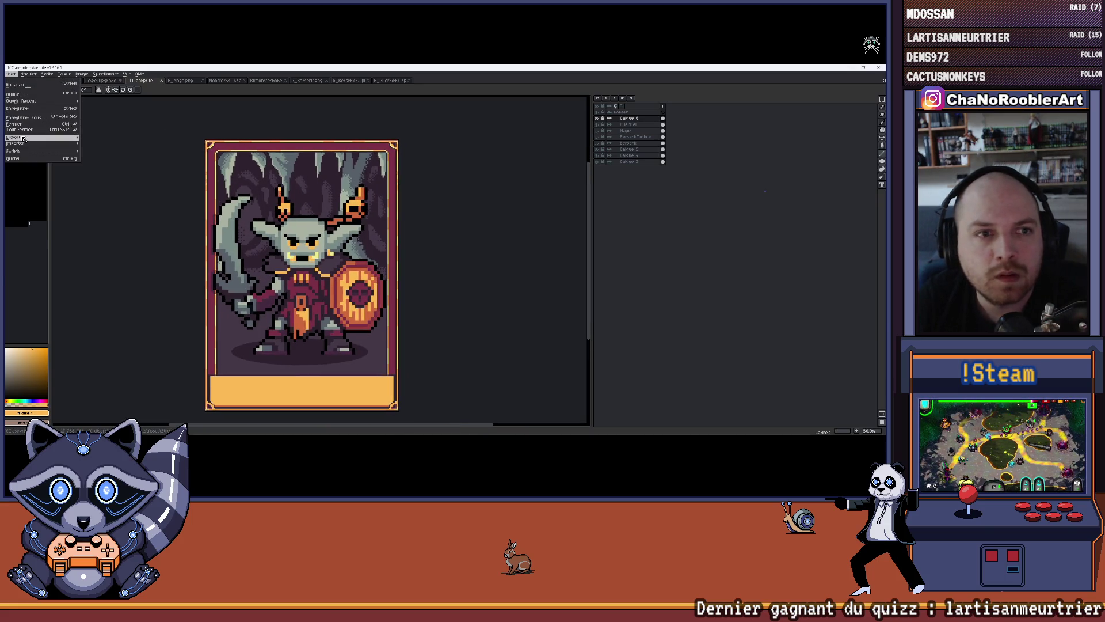
{"action": "mouse_move", "coordinate": [40, 138]}
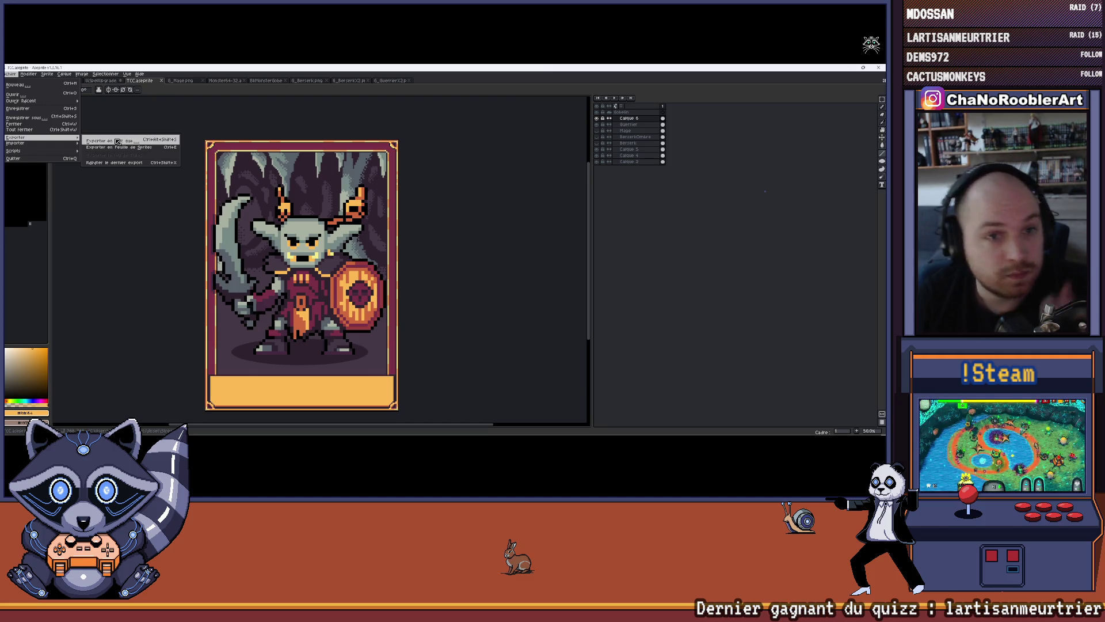
{"action": "left_click", "coordinate": [117, 141]}
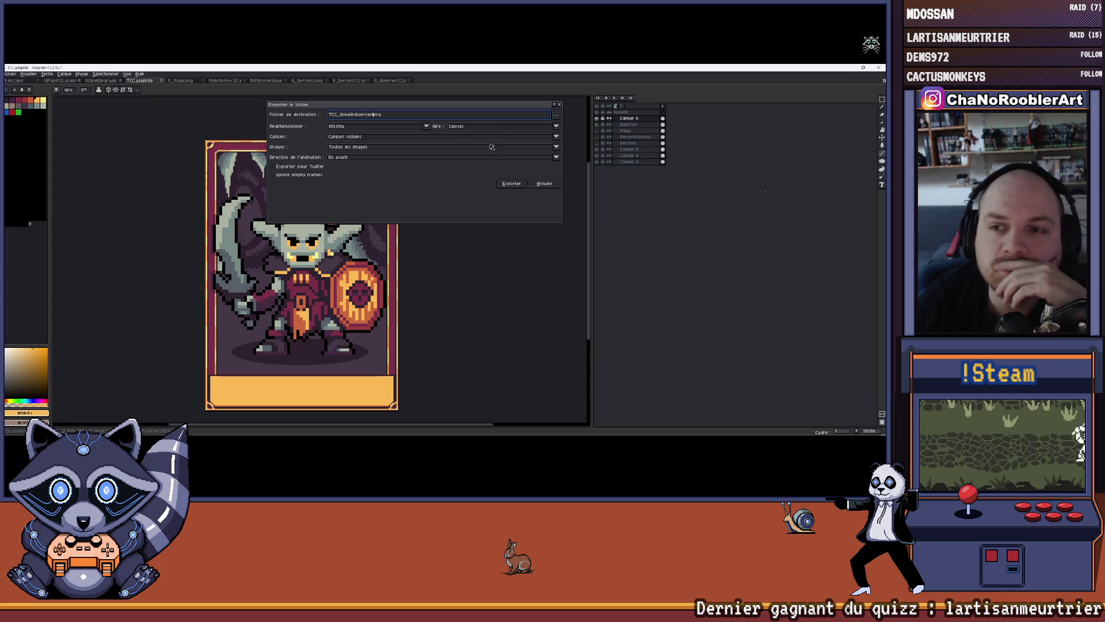
{"action": "left_click", "coordinate": [512, 184]}
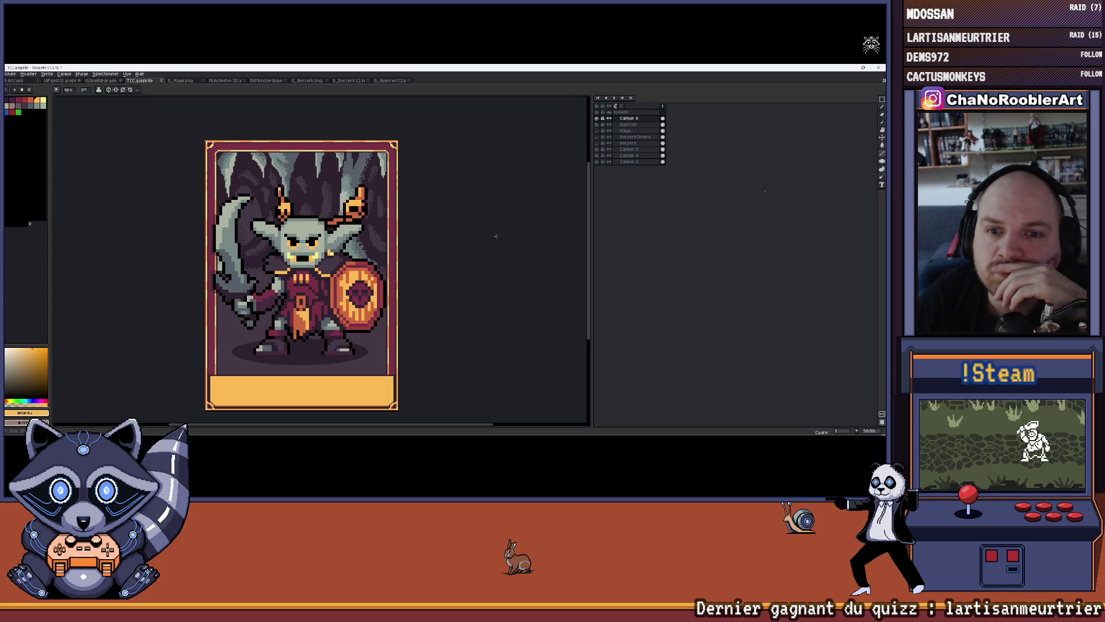
{"action": "mouse_move", "coordinate": [458, 432]}
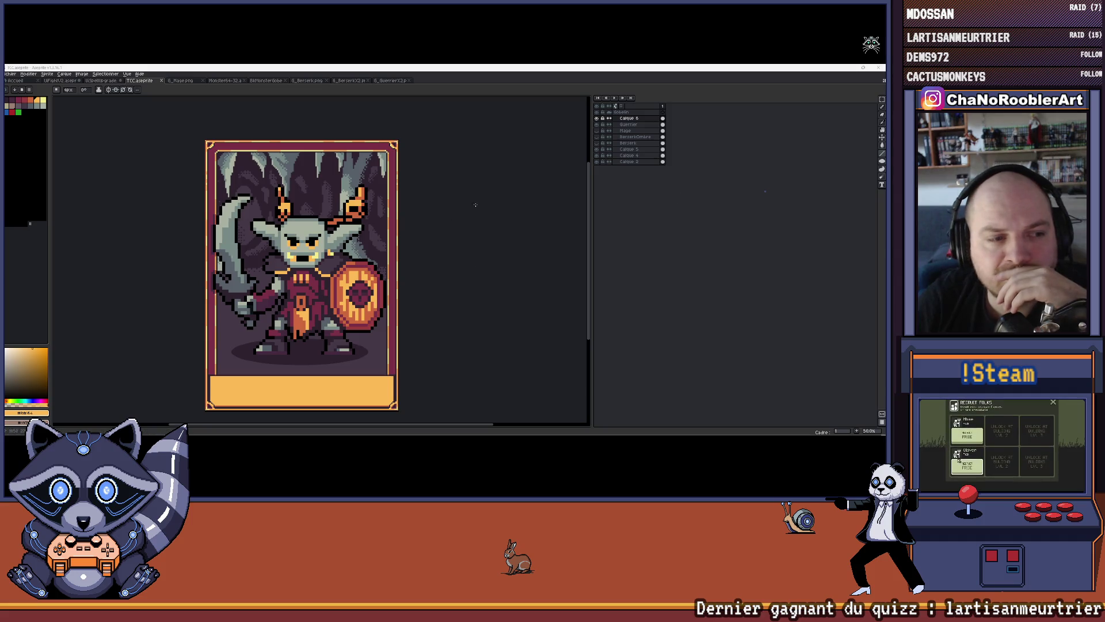
{"action": "left_click_drag", "start_coordinate": [209, 217], "coordinate": [186, 198]}
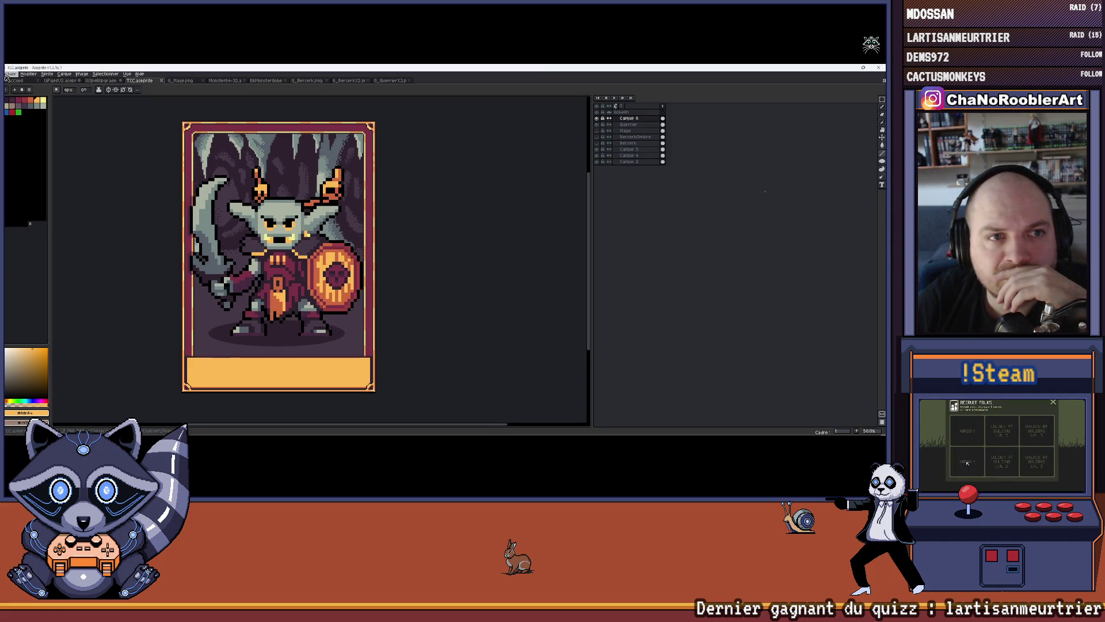
{"action": "left_click_drag", "start_coordinate": [279, 208], "coordinate": [300, 217]}
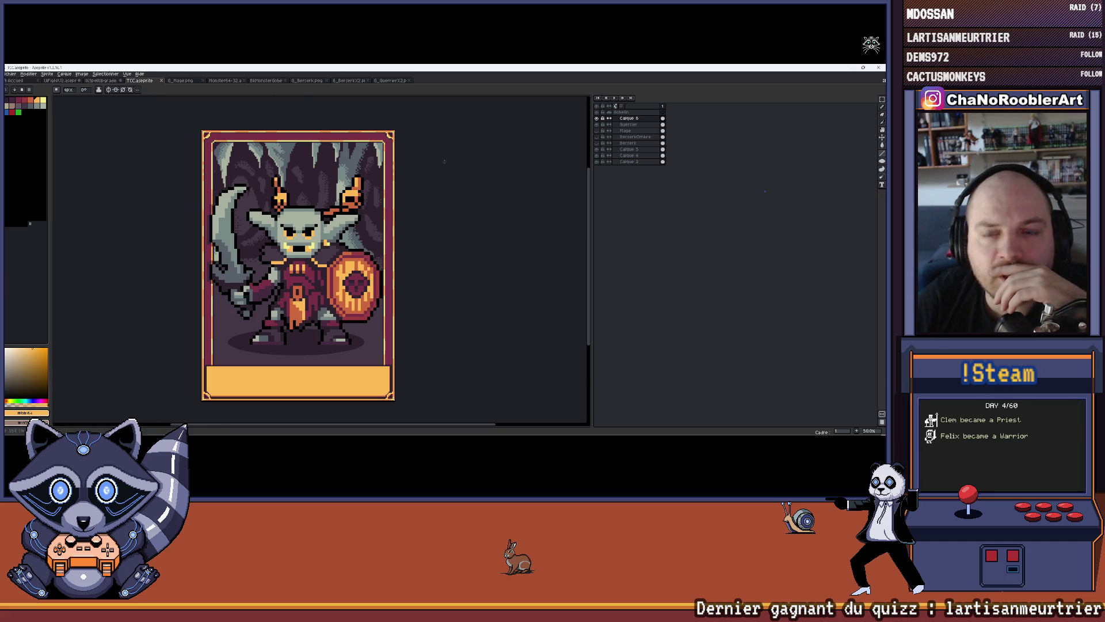
Hide the Guerrier layer, open G_Guitare.png and check its sprite size.
{"action": "left_click", "coordinate": [596, 124]}
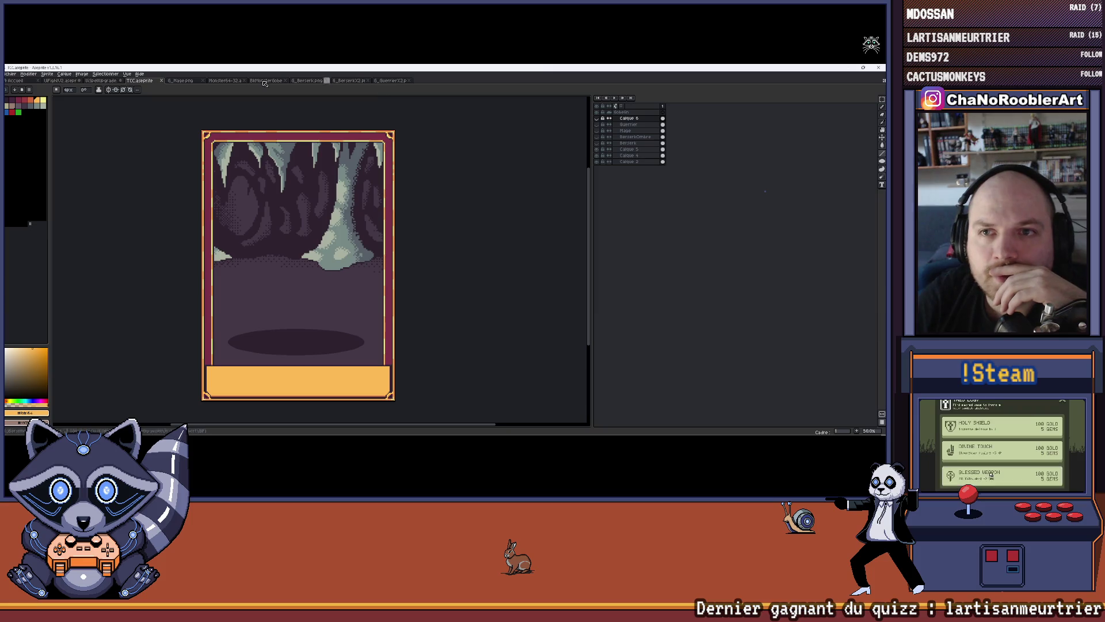
{"action": "left_click", "coordinate": [10, 74]}
{"action": "left_click", "coordinate": [23, 86]}
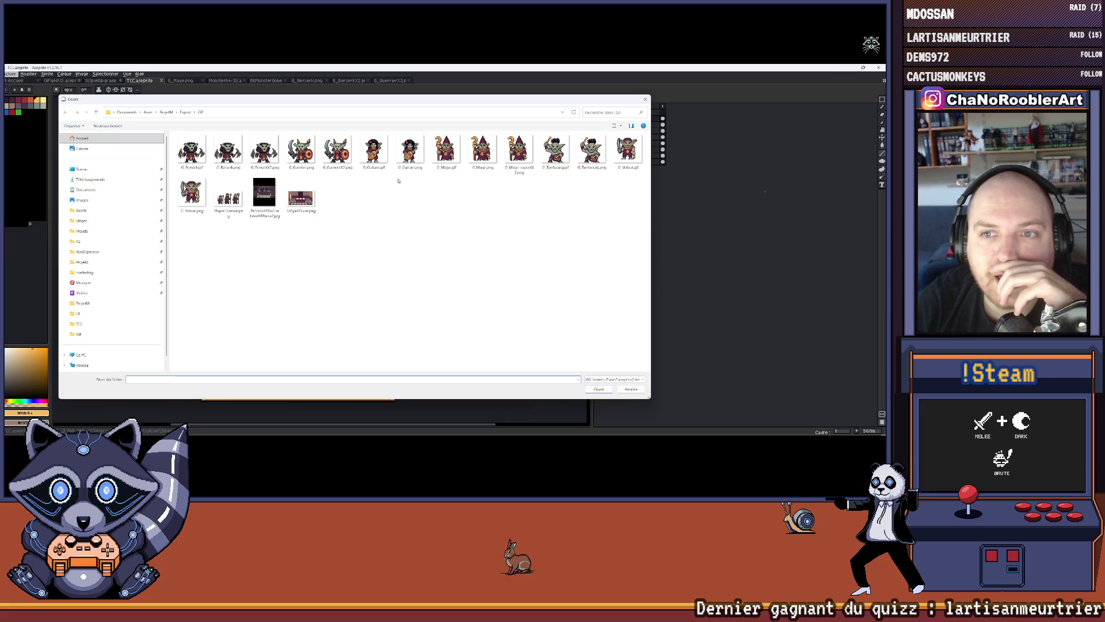
{"action": "double_click", "coordinate": [409, 153]}
{"action": "scroll", "coordinate": [375, 273], "scroll_direction": "up", "scroll_amount": 2}
{"action": "scroll", "coordinate": [375, 272], "scroll_direction": "down", "scroll_amount": 2}
{"action": "left_click", "coordinate": [47, 74]}
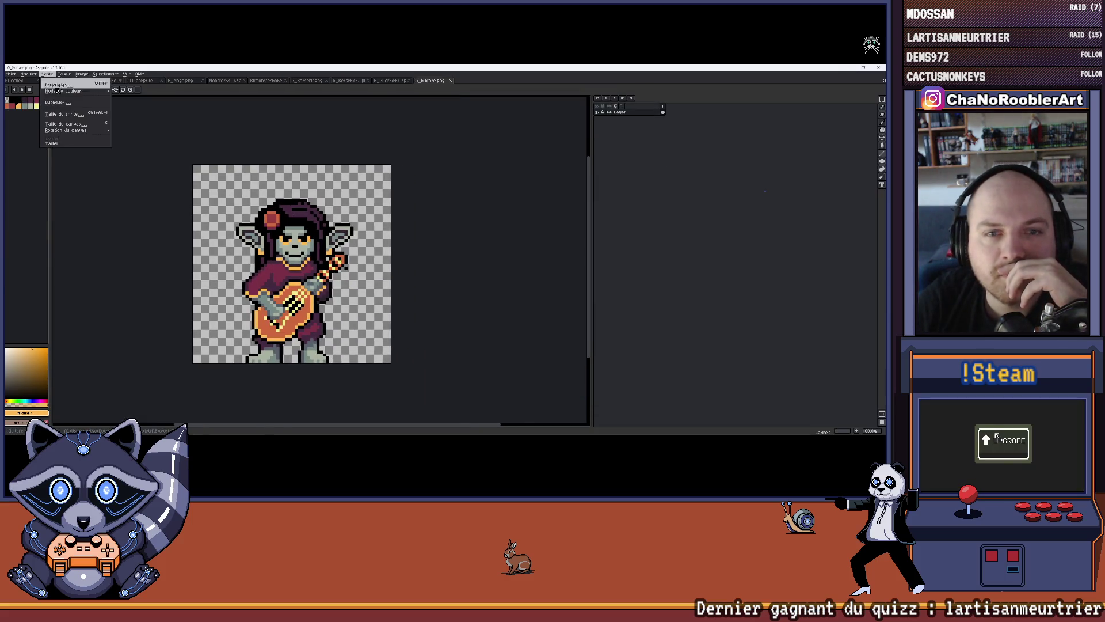
{"action": "left_click", "coordinate": [52, 114]}
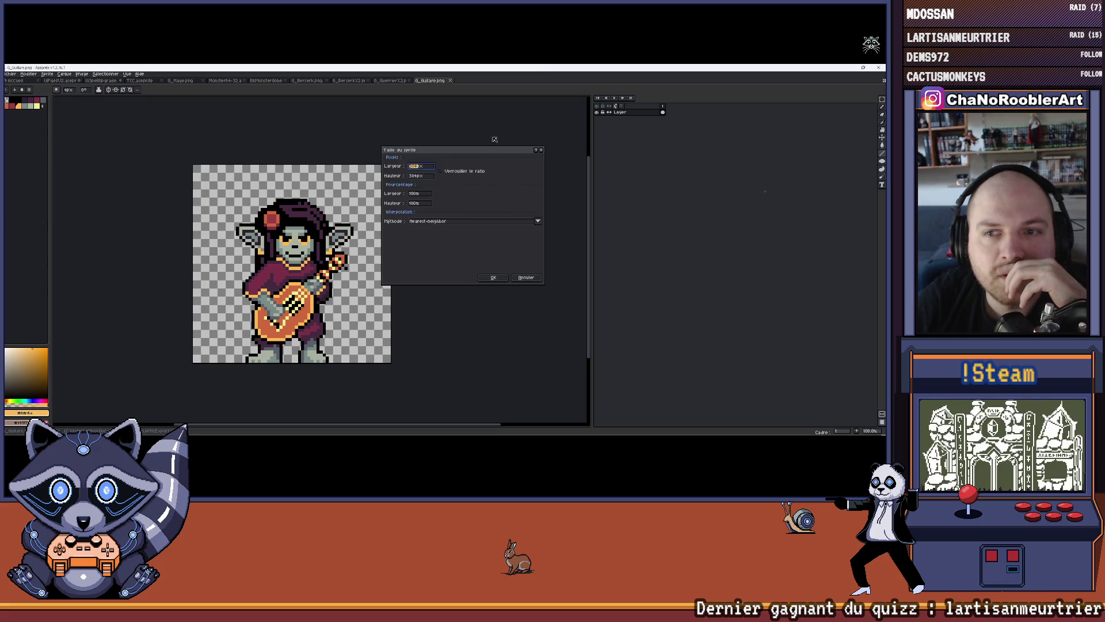
{"action": "left_click", "coordinate": [543, 151]}
Export the guitar goblin sprite at 200% under a new file name, then close it.
{"action": "left_click", "coordinate": [10, 74]}
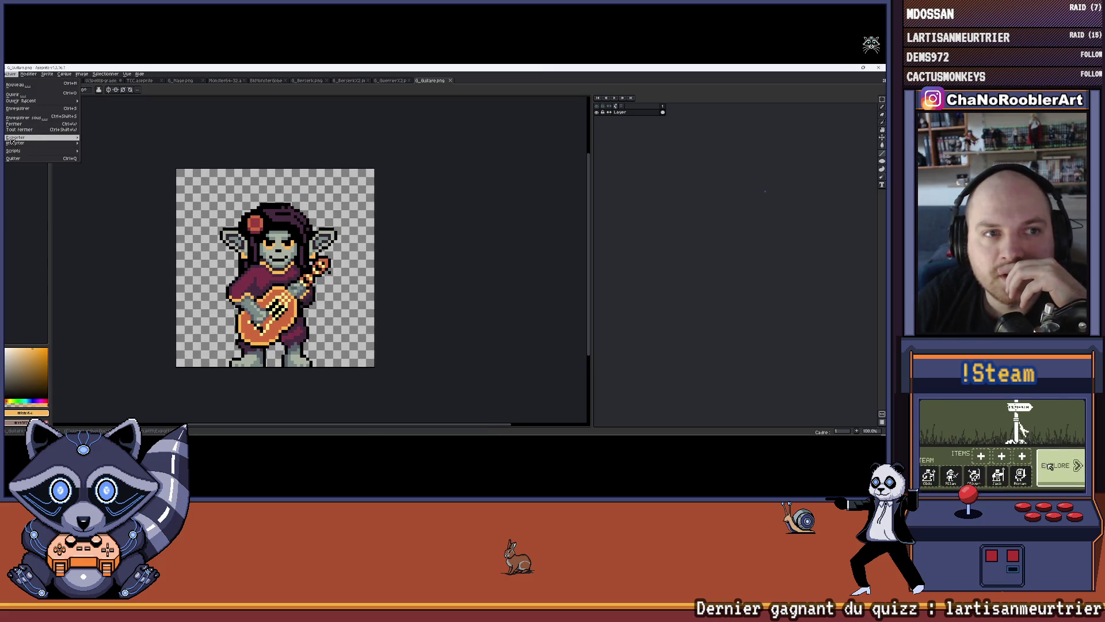
{"action": "mouse_move", "coordinate": [11, 140]}
{"action": "left_click", "coordinate": [147, 147]}
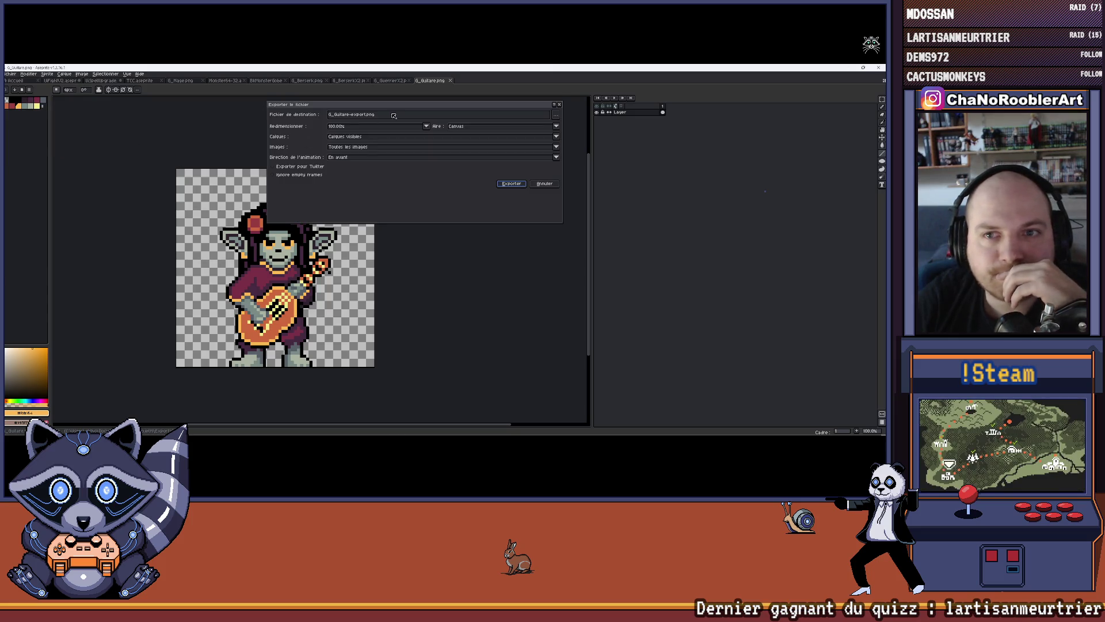
{"action": "left_click", "coordinate": [369, 115]}
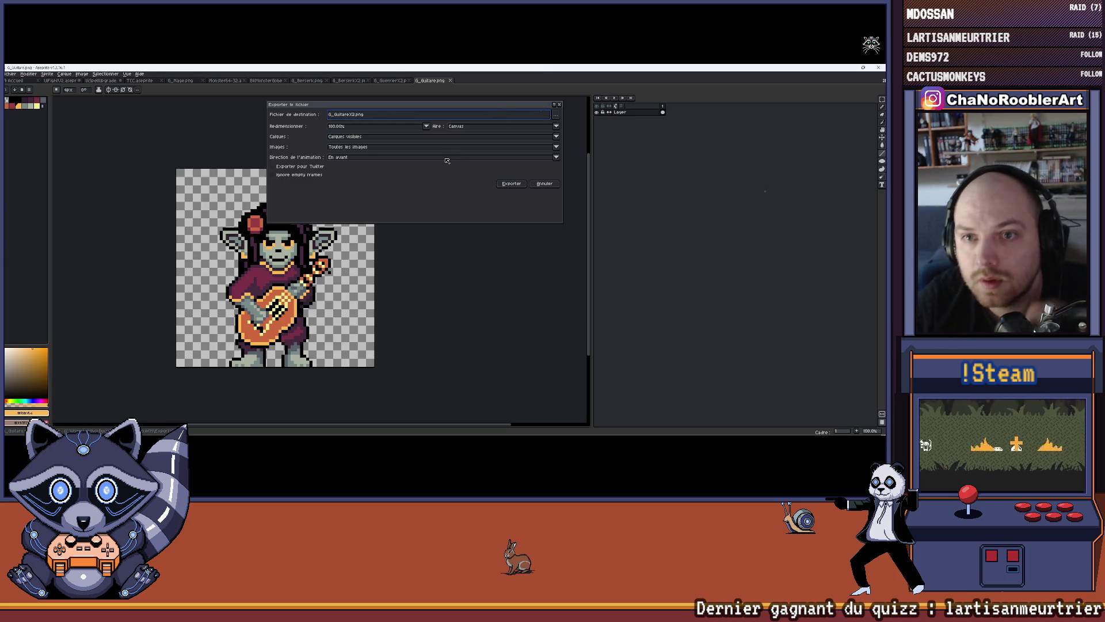
{"action": "left_click", "coordinate": [426, 126]}
{"action": "left_click", "coordinate": [341, 152]}
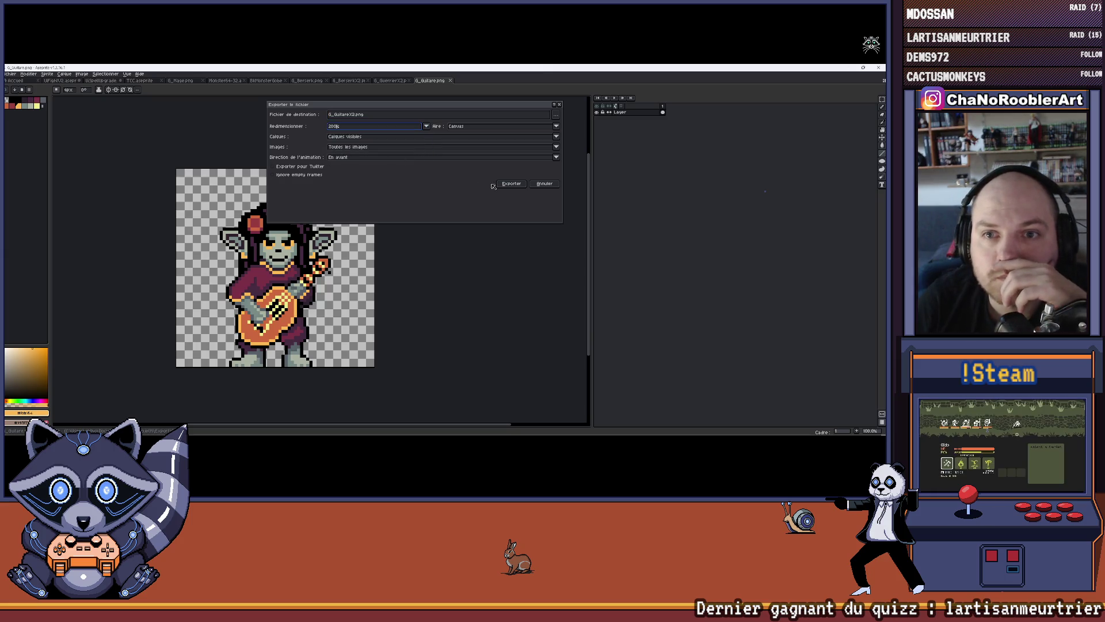
{"action": "left_click", "coordinate": [497, 183]}
{"action": "left_click", "coordinate": [452, 82]}
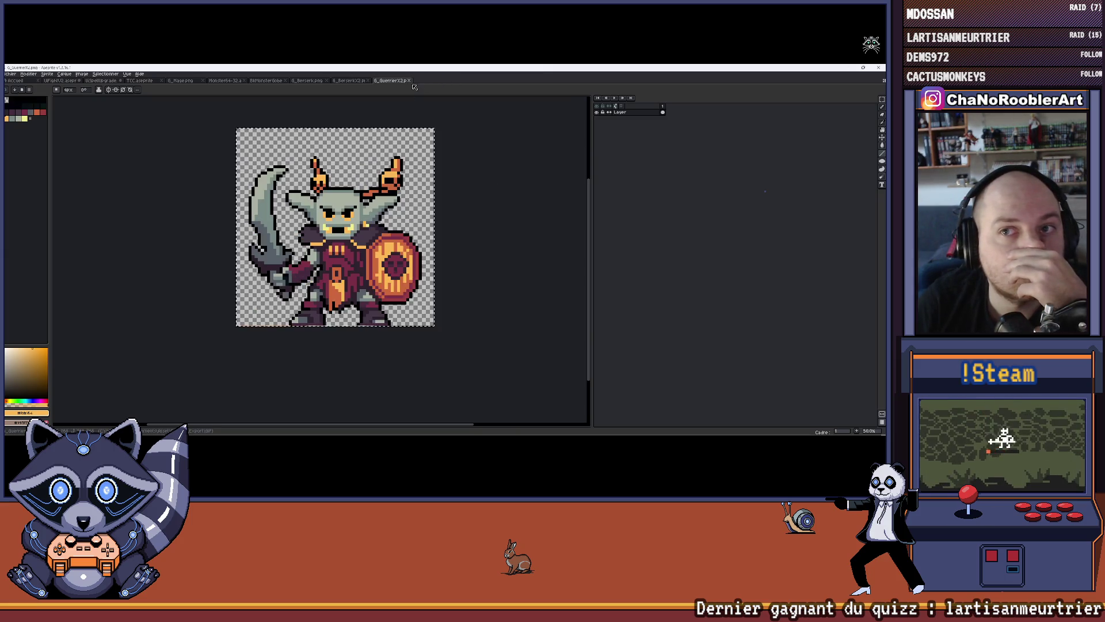
Close the three berserk goblin sprite tabs and open G_GuitareX2.png.
{"action": "left_click", "coordinate": [411, 81]}
{"action": "left_click", "coordinate": [368, 81]}
{"action": "left_click", "coordinate": [327, 81]}
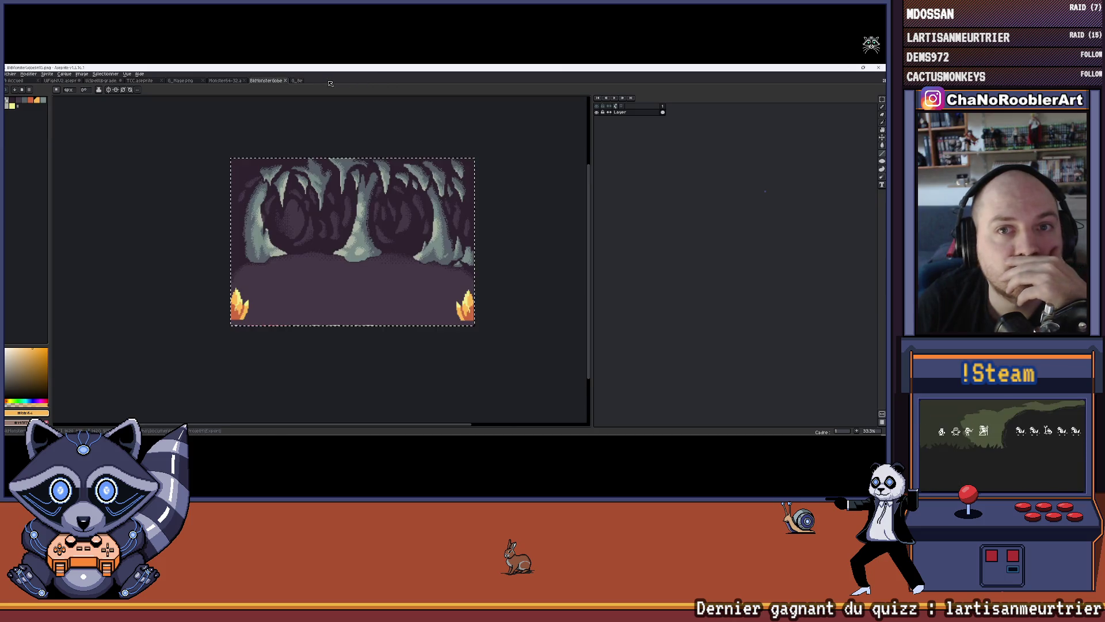
{"action": "left_click", "coordinate": [10, 74]}
{"action": "left_click", "coordinate": [20, 89]}
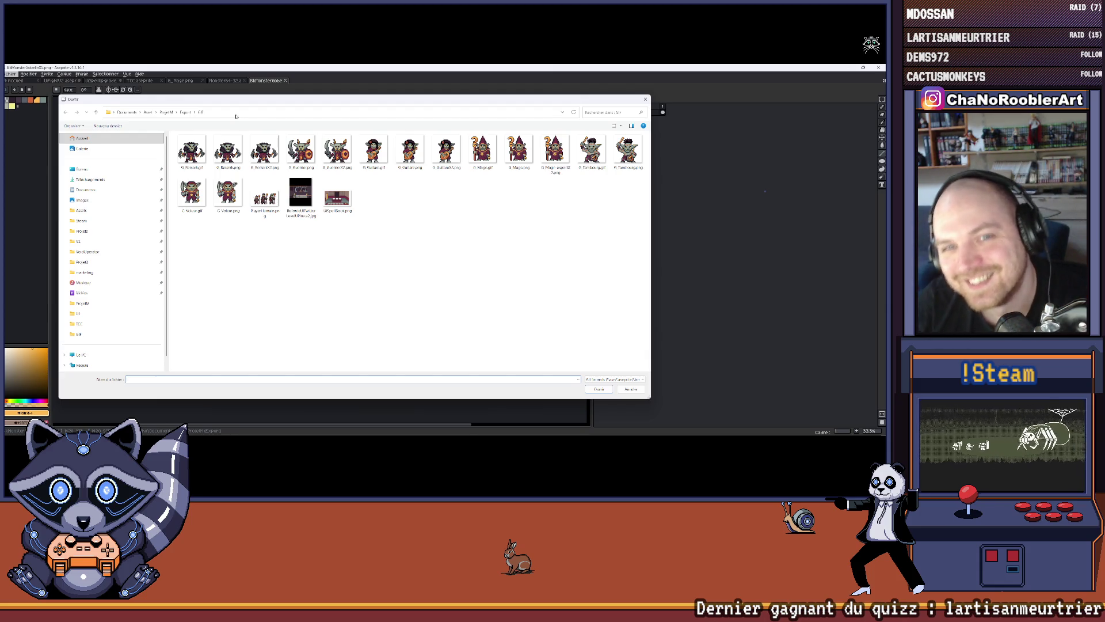
{"action": "double_click", "coordinate": [446, 151]}
Copy the whole enlarged guitar goblin and add a new layer in the TCC card.
{"action": "scroll", "coordinate": [482, 226], "scroll_direction": "up", "scroll_amount": 1}
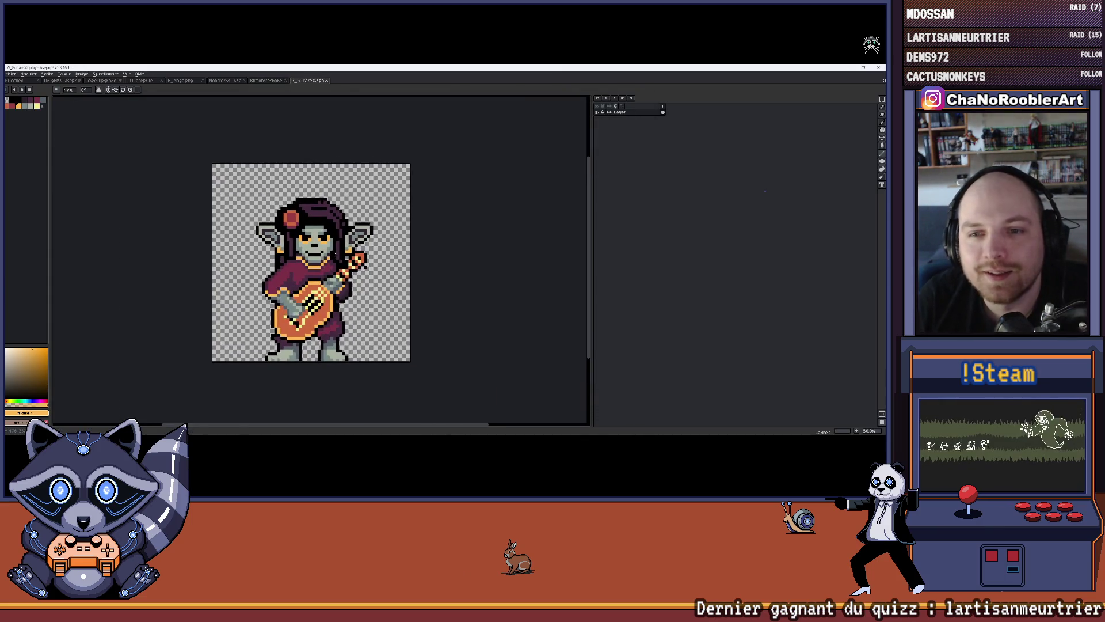
{"action": "scroll", "coordinate": [331, 259], "scroll_direction": "up", "scroll_amount": 1}
{"action": "scroll", "coordinate": [331, 259], "scroll_direction": "down", "scroll_amount": 1}
{"action": "key", "text": "ctrl+a"}
{"action": "left_click", "coordinate": [140, 80]}
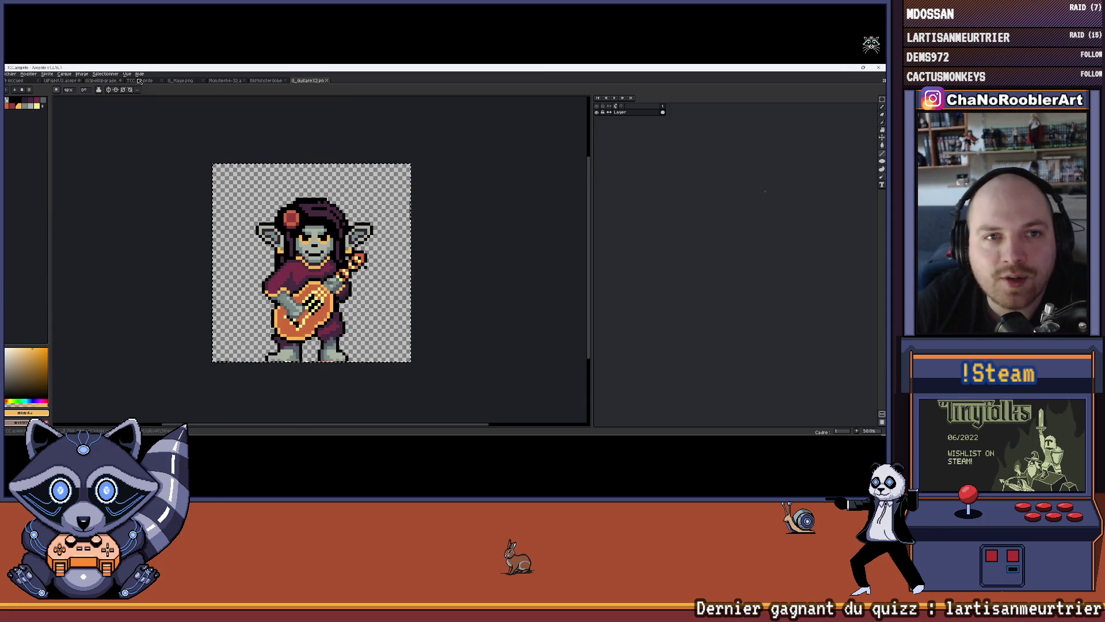
{"action": "key", "text": "shift+n"}
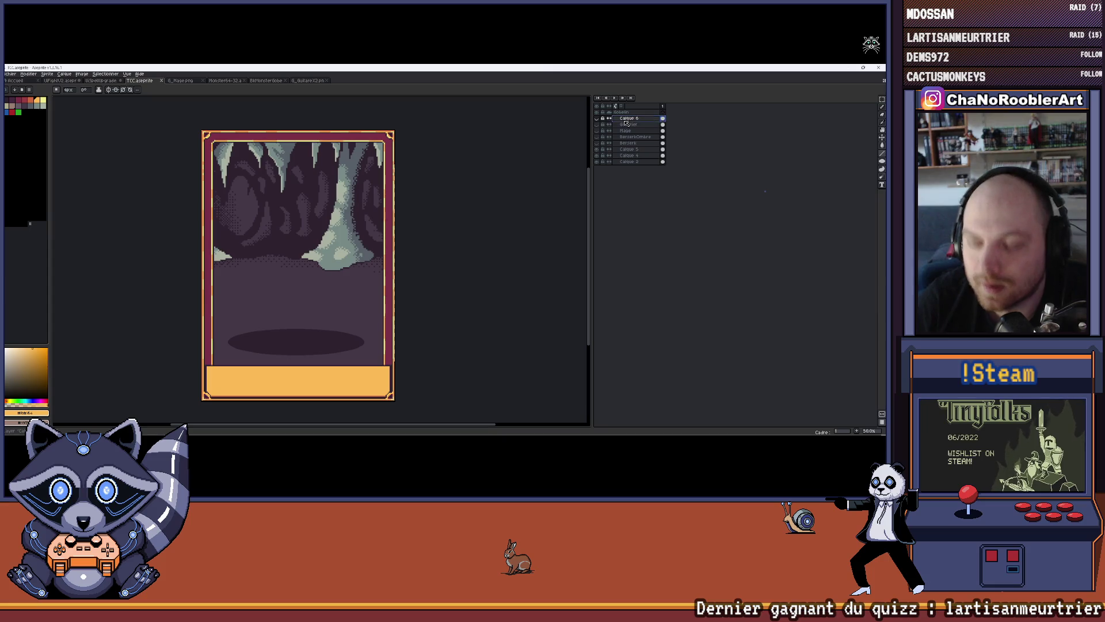
Rename the new layer to barde.
{"action": "double_click", "coordinate": [634, 119]}
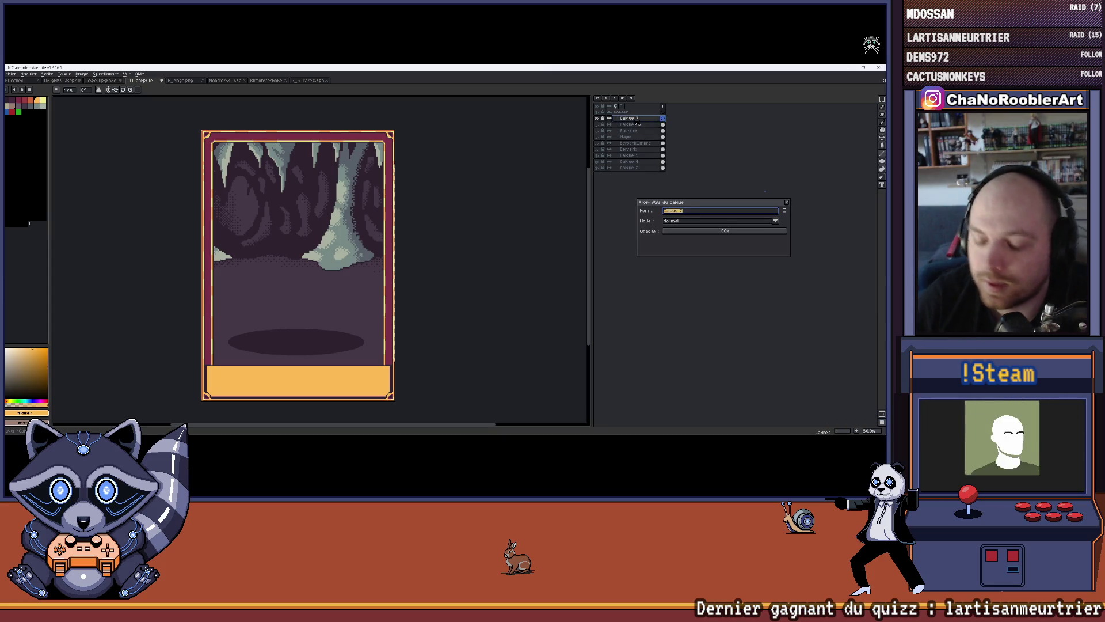
{"action": "type", "text": "G"}
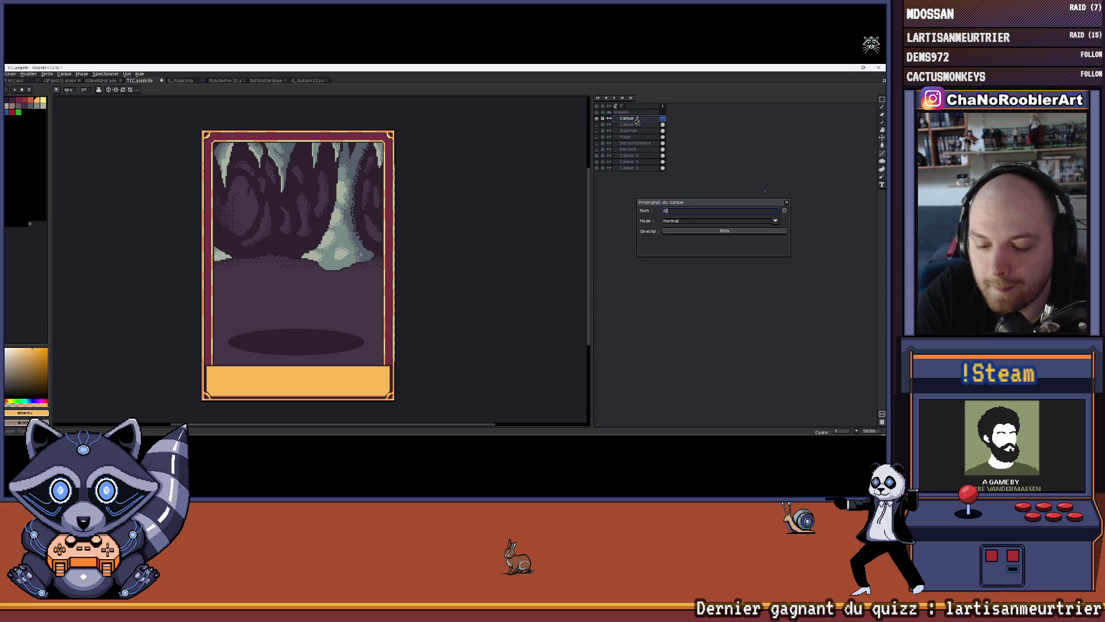
{"action": "type", "text": "uita"}
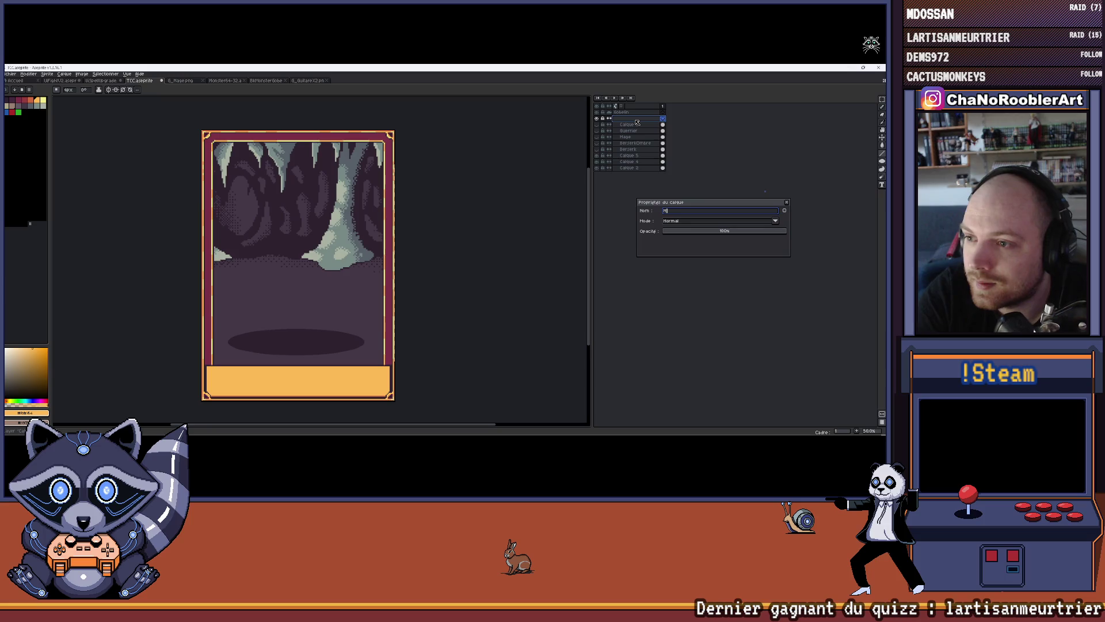
{"action": "key", "text": "BackSpace"}
{"action": "type", "text": "e"}
{"action": "key", "text": "Return"}
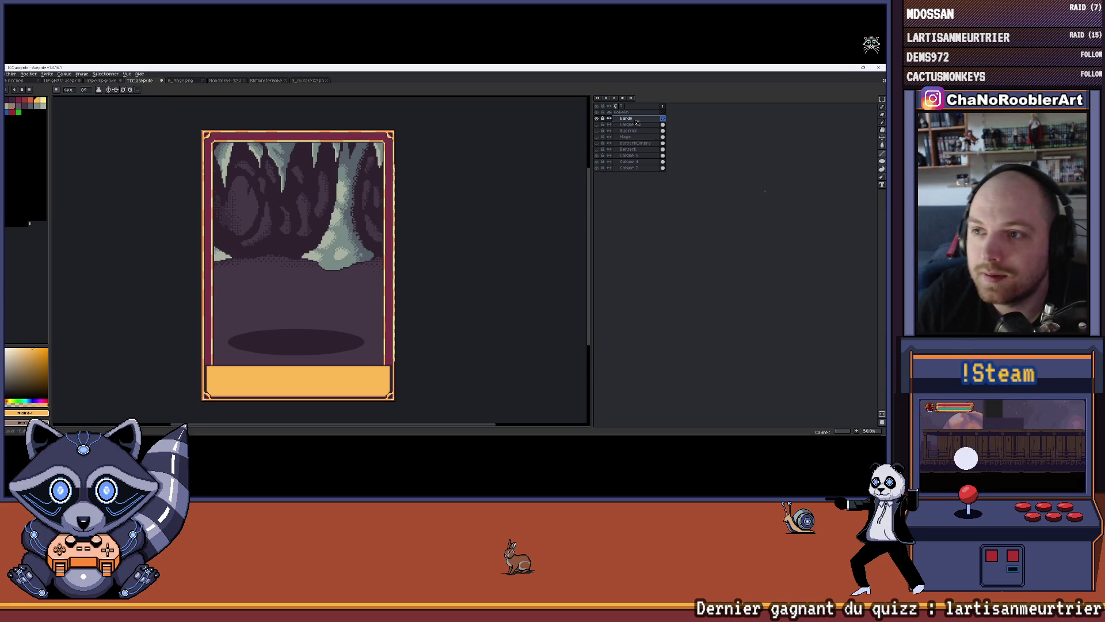
Paste the bard goblin onto the card and move it down onto the shadow.
{"action": "key", "text": "ctrl+v"}
{"action": "left_click_drag", "start_coordinate": [296, 276], "coordinate": [294, 283]}
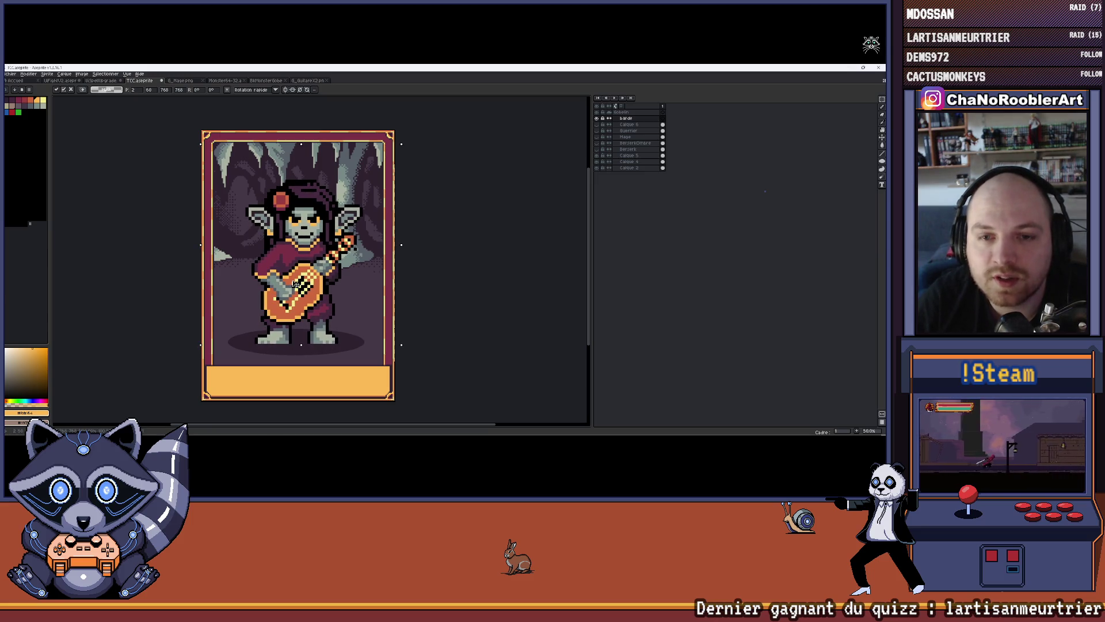
{"action": "key", "text": "Return"}
{"action": "scroll", "coordinate": [362, 253], "scroll_direction": "down", "scroll_amount": 1}
{"action": "scroll", "coordinate": [354, 236], "scroll_direction": "up", "scroll_amount": 1}
{"action": "left_click_drag", "start_coordinate": [351, 234], "coordinate": [337, 242]}
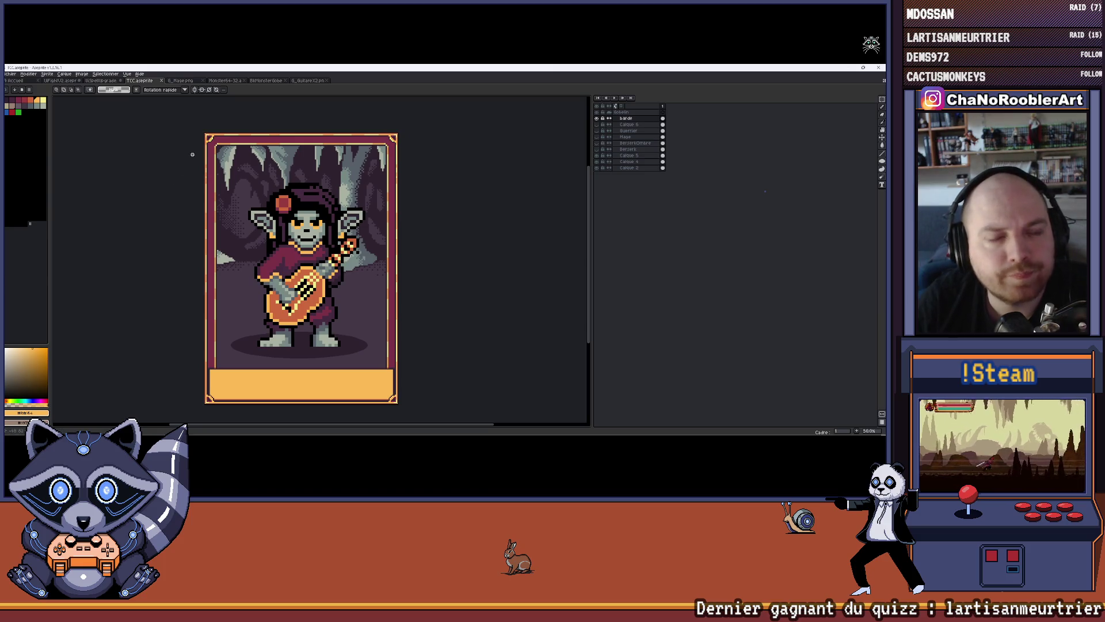
{"action": "scroll", "coordinate": [385, 209], "scroll_direction": "down", "scroll_amount": 1}
{"action": "left_click_drag", "start_coordinate": [427, 212], "coordinate": [390, 244]}
{"action": "scroll", "coordinate": [313, 233], "scroll_direction": "up", "scroll_amount": 1}
{"action": "left_click_drag", "start_coordinate": [314, 233], "coordinate": [326, 217]}
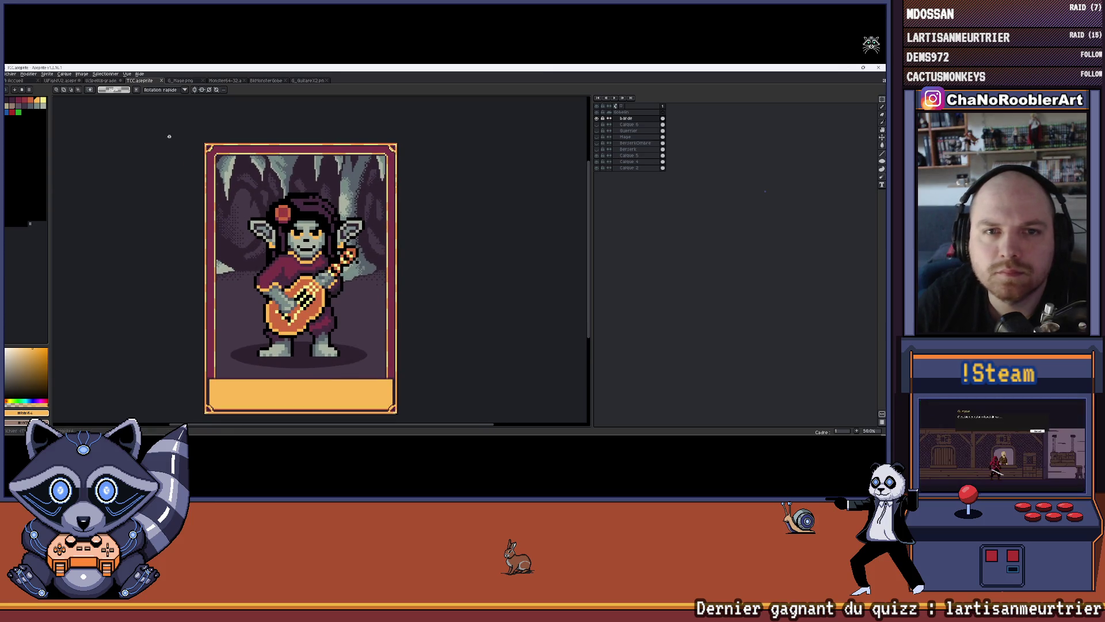
Export the card with a bard file name replacing Guerrier, then hide the barde layer.
{"action": "left_click", "coordinate": [10, 73]}
{"action": "mouse_move", "coordinate": [23, 137]}
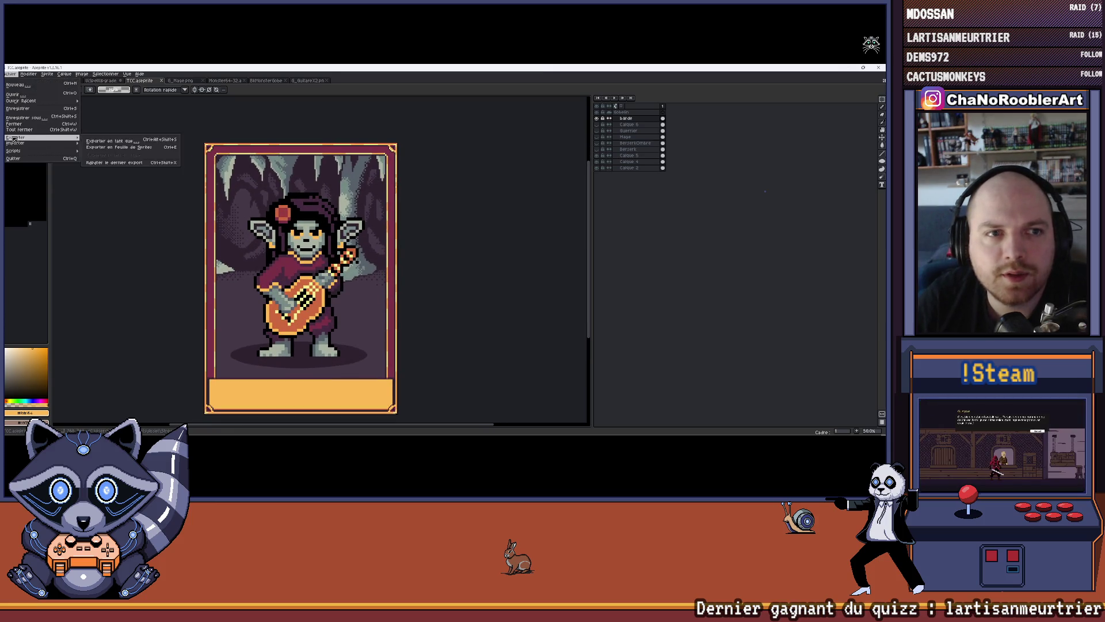
{"action": "left_click", "coordinate": [115, 139]}
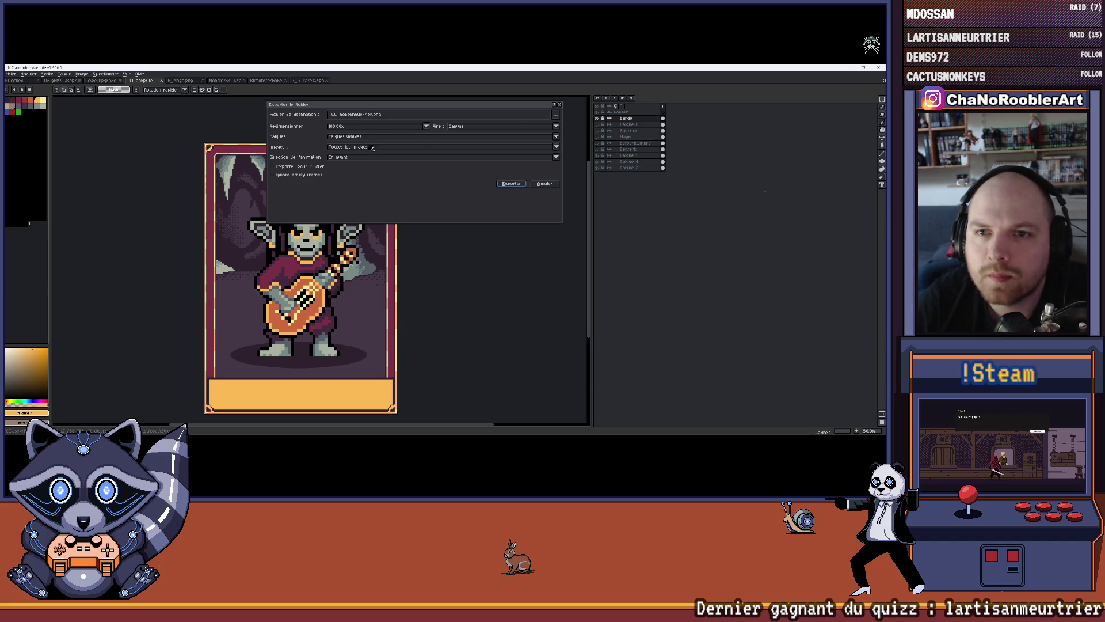
{"action": "left_click", "coordinate": [378, 114]}
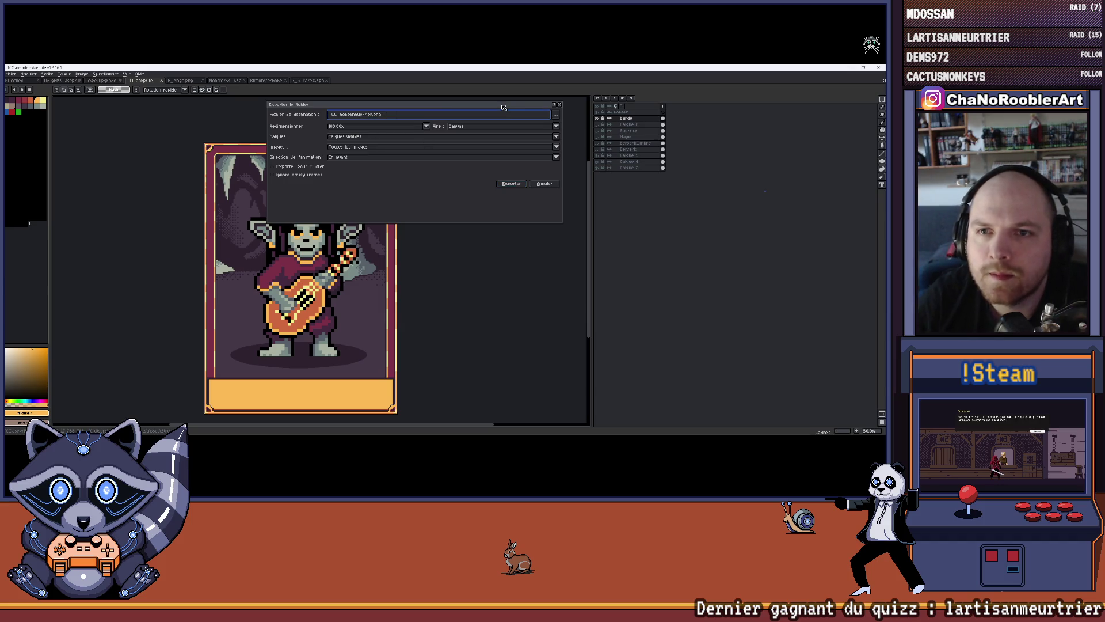
{"action": "key", "text": "BackSpace"}
{"action": "key", "text": "BackSpace"}
{"action": "key", "text": "BackSpace"}
{"action": "type", "text": "Bard"}
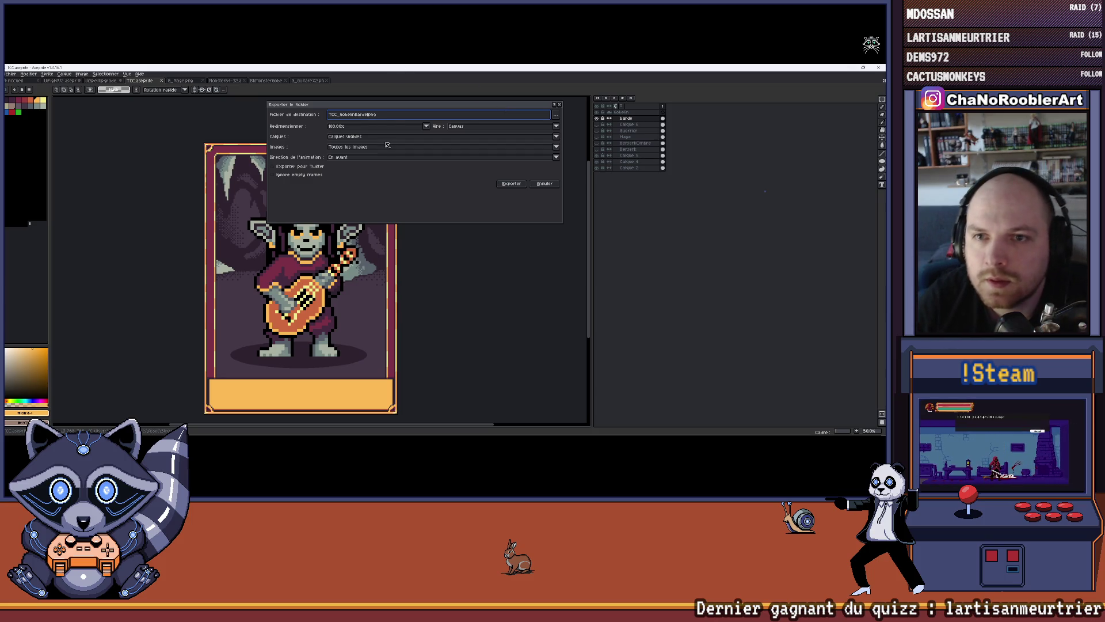
{"action": "left_click", "coordinate": [511, 184]}
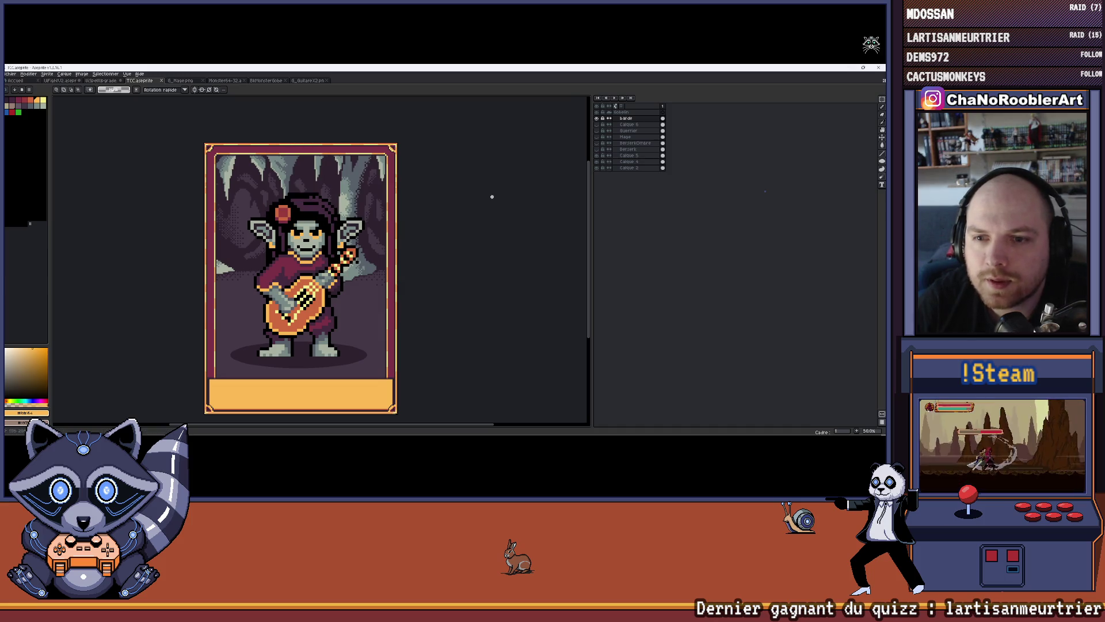
{"action": "left_click", "coordinate": [596, 118]}
Close the guitar goblin sprite and open the G_Tambourg.png drummer sprite.
{"action": "left_click", "coordinate": [327, 81]}
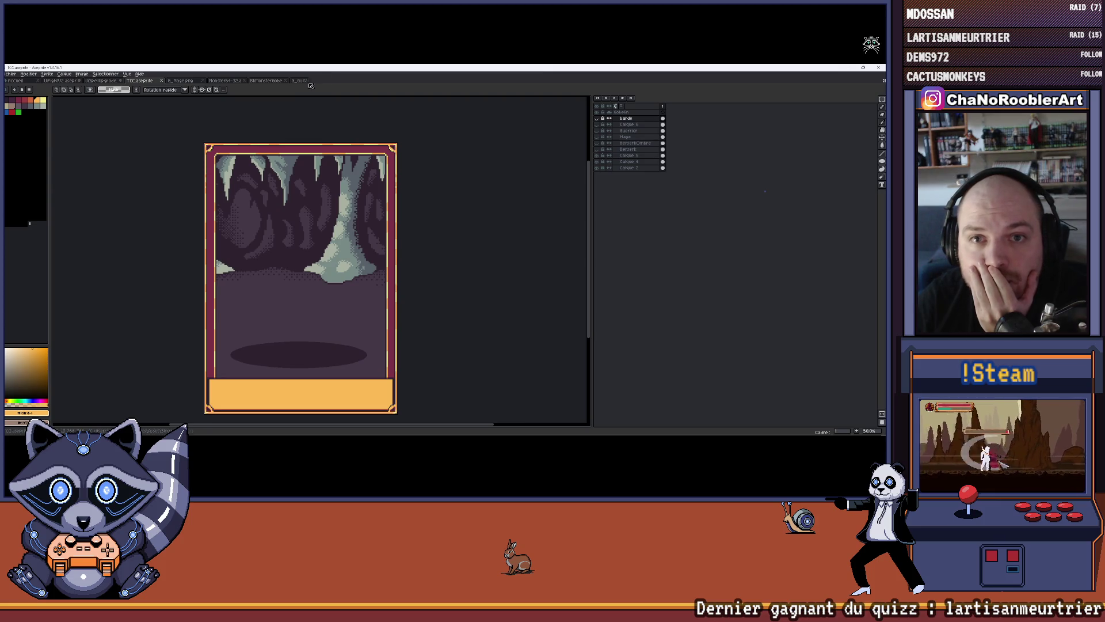
{"action": "left_click", "coordinate": [12, 74]}
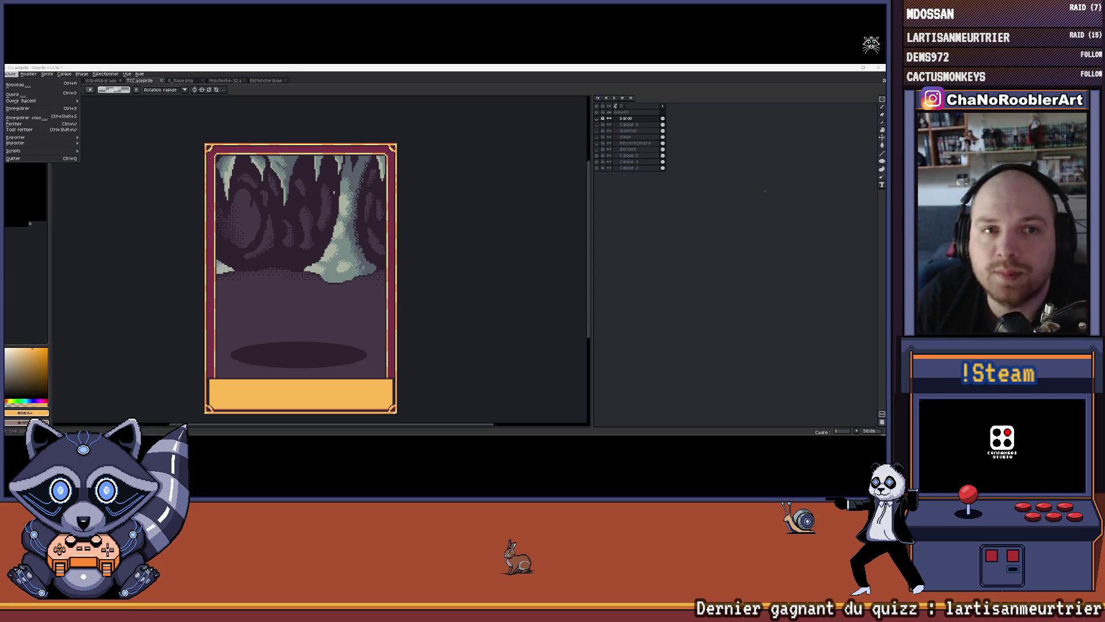
{"action": "left_click", "coordinate": [154, 177]}
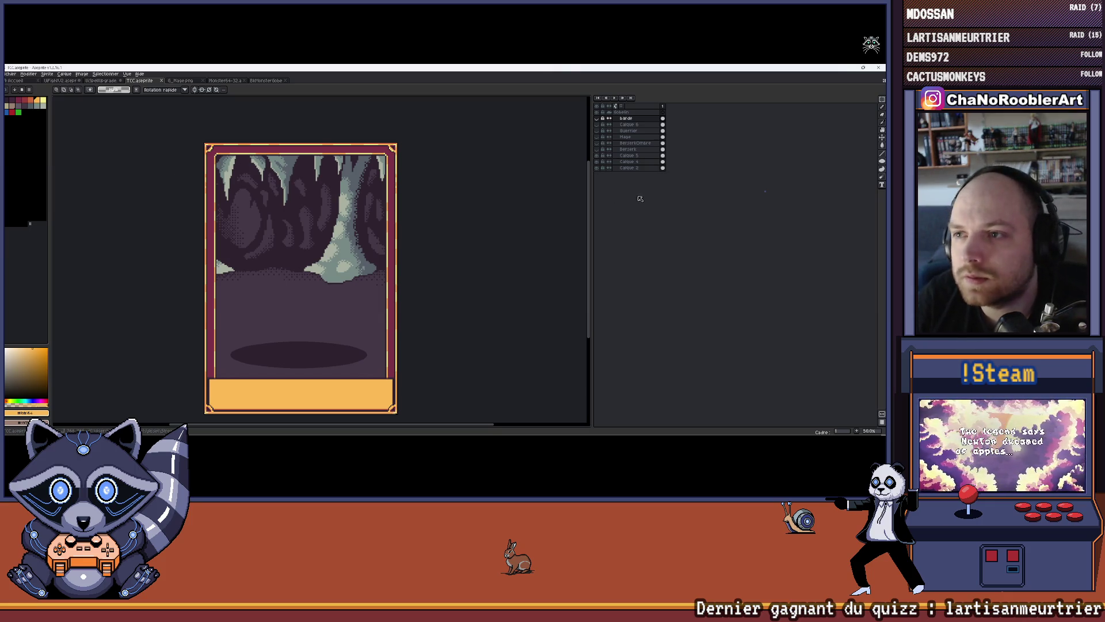
{"action": "left_click", "coordinate": [11, 73]}
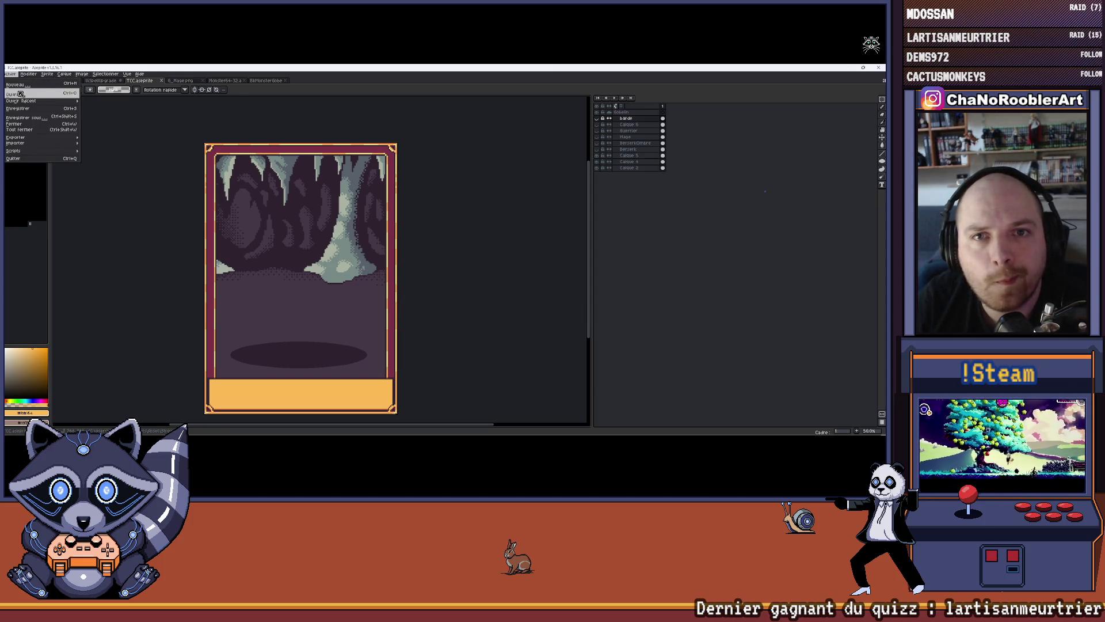
{"action": "left_click", "coordinate": [20, 94]}
{"action": "double_click", "coordinate": [198, 153]}
Export the drummer sprite at 200%, close it, and open G_Tambourgx2.png.
{"action": "key", "text": "ctrl+alt+shift+s"}
{"action": "left_click", "coordinate": [423, 126]}
{"action": "left_click", "coordinate": [336, 148]}
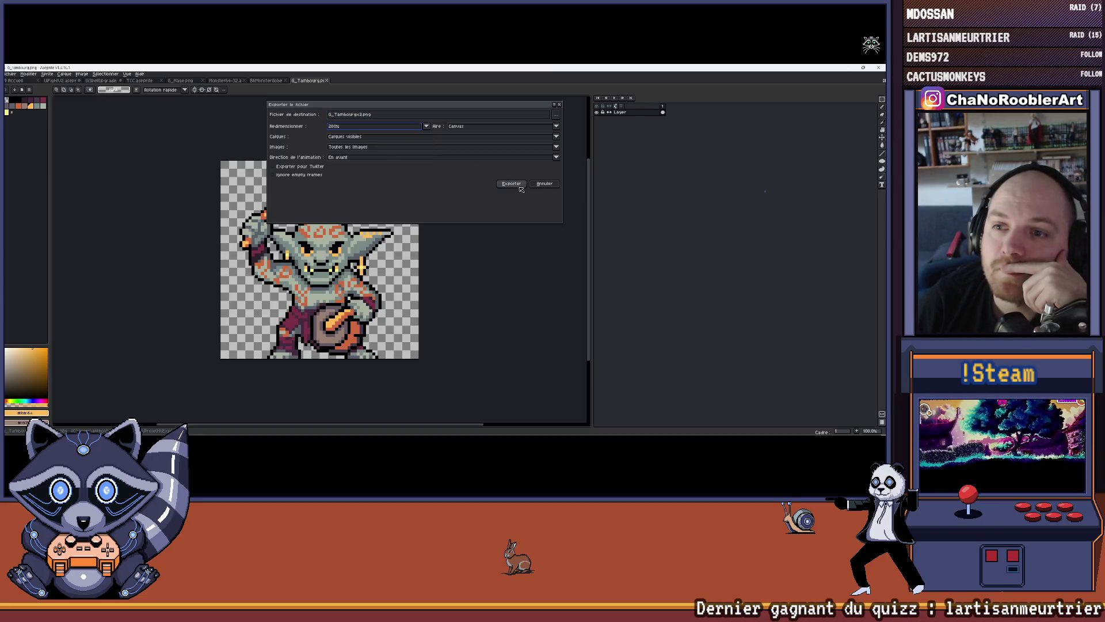
{"action": "left_click", "coordinate": [511, 184]}
{"action": "left_click", "coordinate": [327, 80]}
{"action": "left_click", "coordinate": [11, 74]}
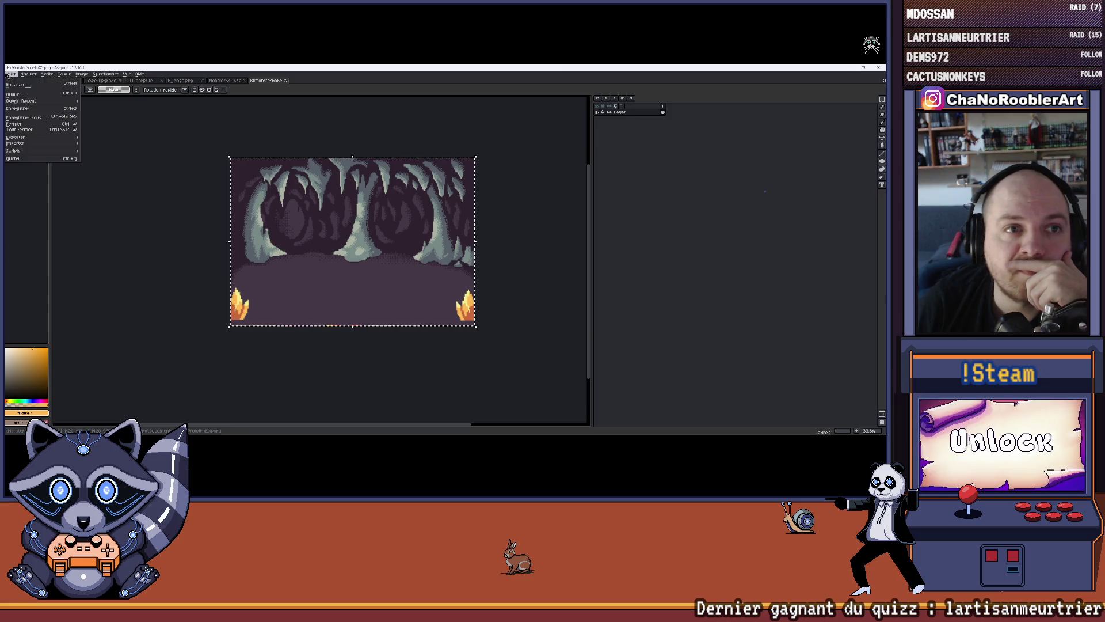
{"action": "left_click", "coordinate": [13, 100]}
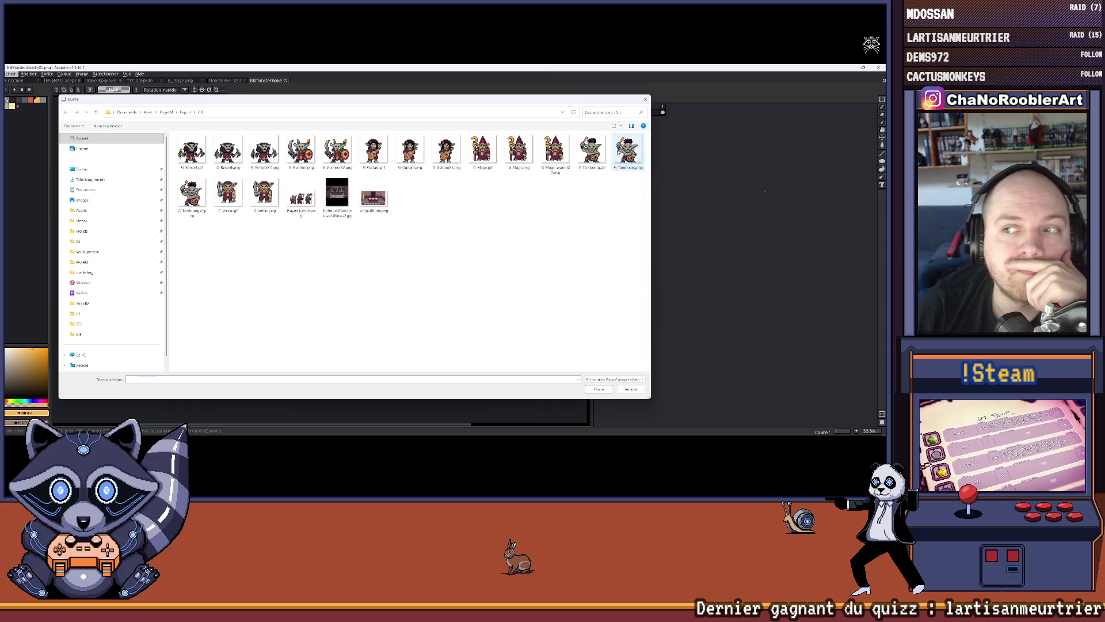
{"action": "double_click", "coordinate": [191, 195]}
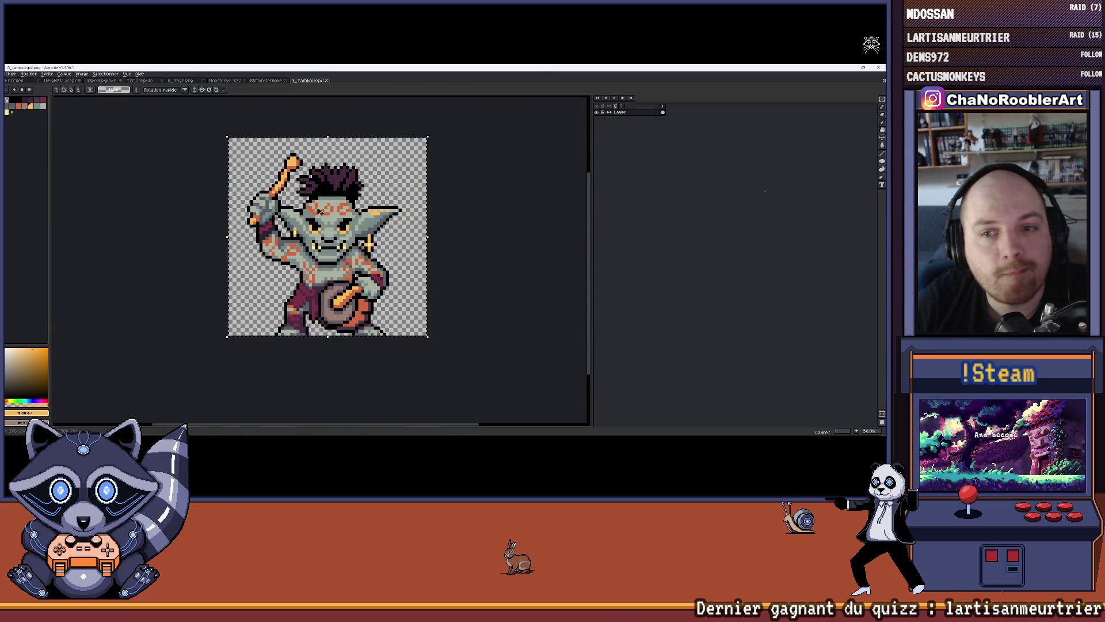
In the TCC card, add a layer above barde, paste the drummer goblin and move it down.
{"action": "left_click", "coordinate": [138, 81]}
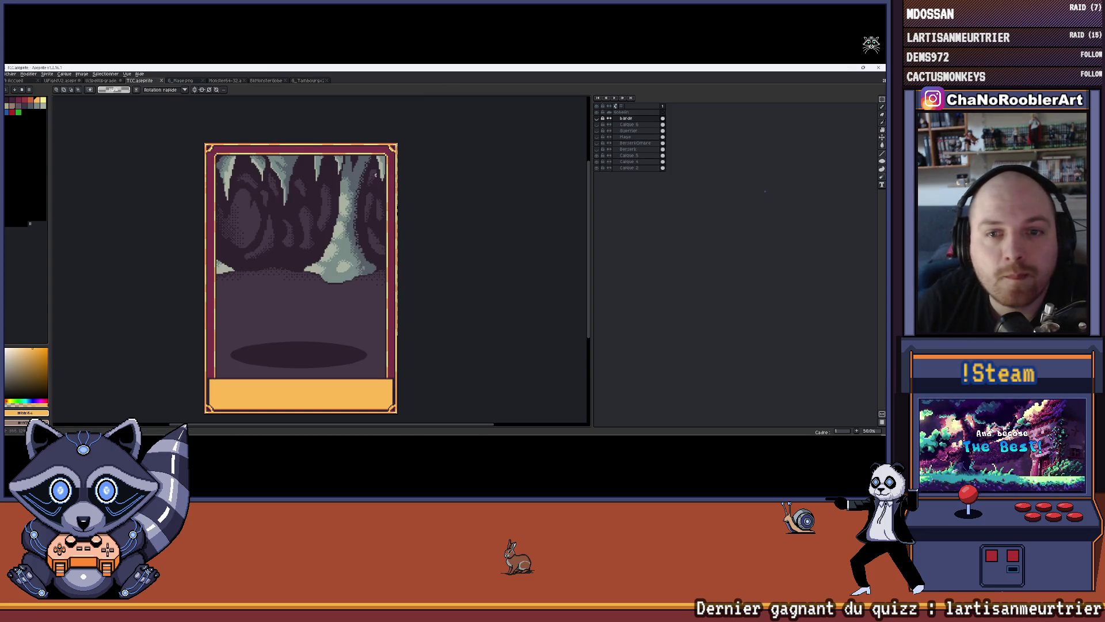
{"action": "left_click", "coordinate": [627, 120]}
{"action": "key", "text": "shift+n"}
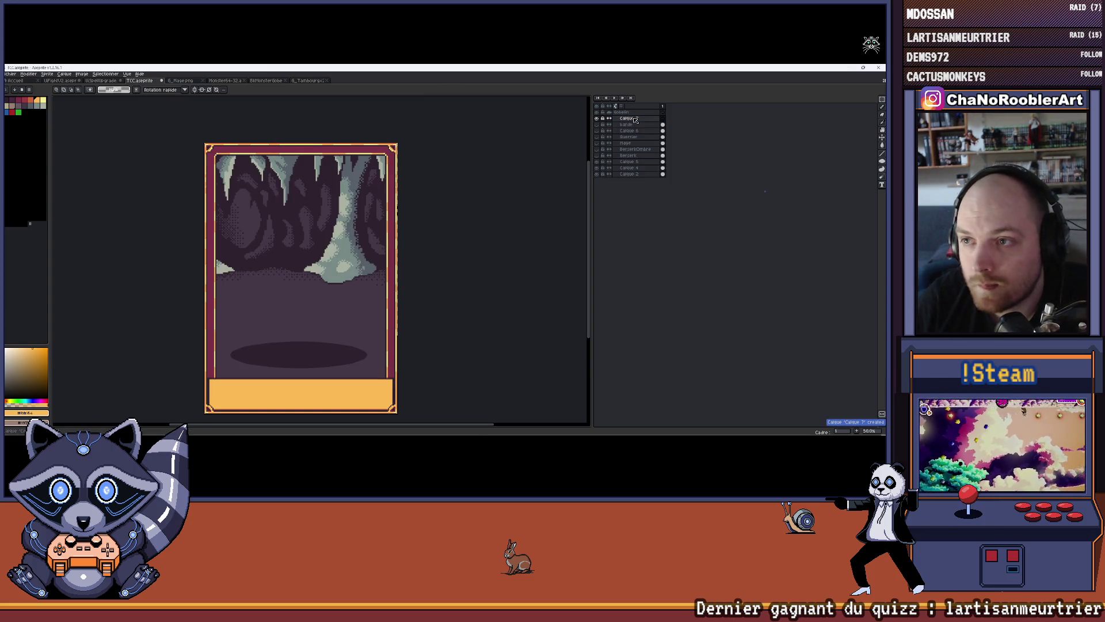
{"action": "key", "text": "ctrl+v"}
{"action": "left_click_drag", "start_coordinate": [326, 282], "coordinate": [326, 297]}
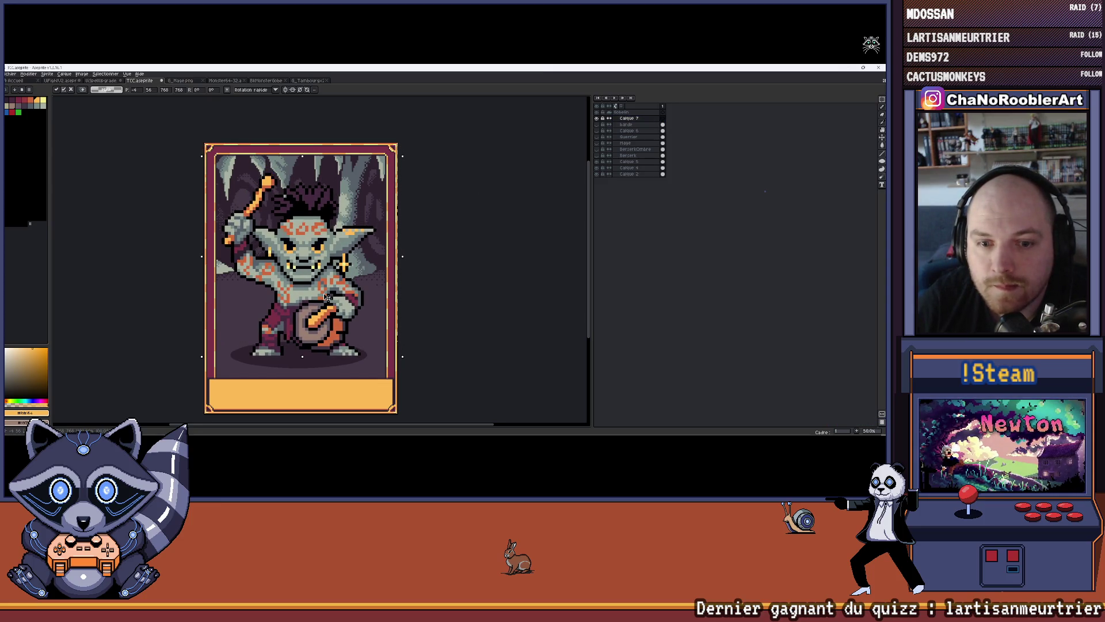
{"action": "key", "text": "Return"}
{"action": "scroll", "coordinate": [452, 254], "scroll_direction": "down", "scroll_amount": 2}
{"action": "scroll", "coordinate": [422, 262], "scroll_direction": "up", "scroll_amount": 2}
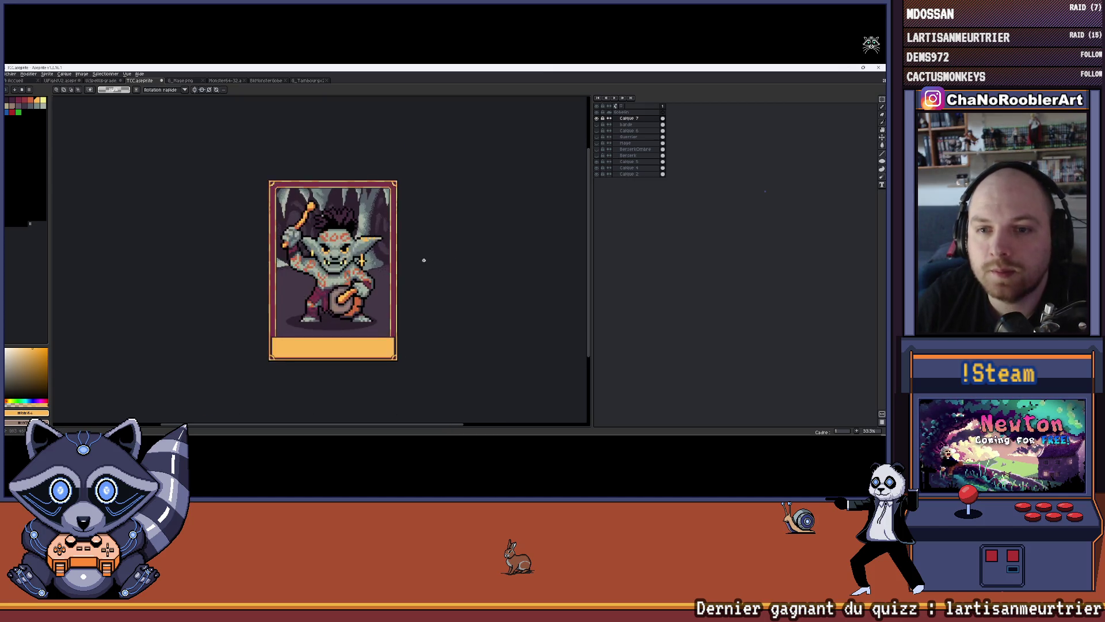
{"action": "left_click_drag", "start_coordinate": [415, 241], "coordinate": [415, 236]}
{"action": "double_click", "coordinate": [634, 119]}
{"action": "type", "text": "Troubadour"}
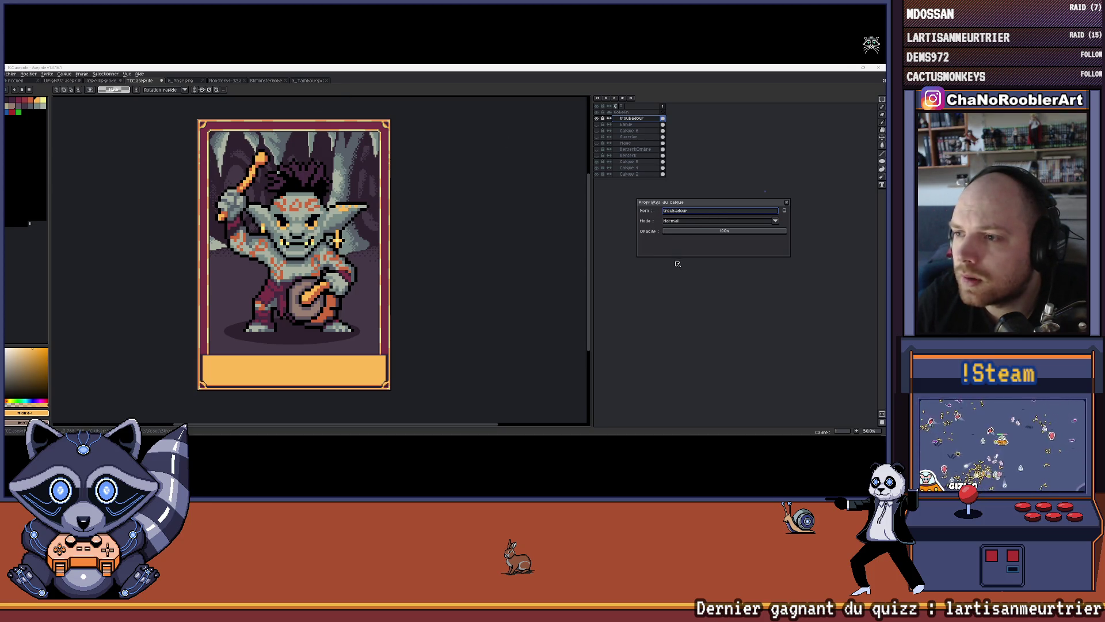
{"action": "left_click", "coordinate": [686, 285]}
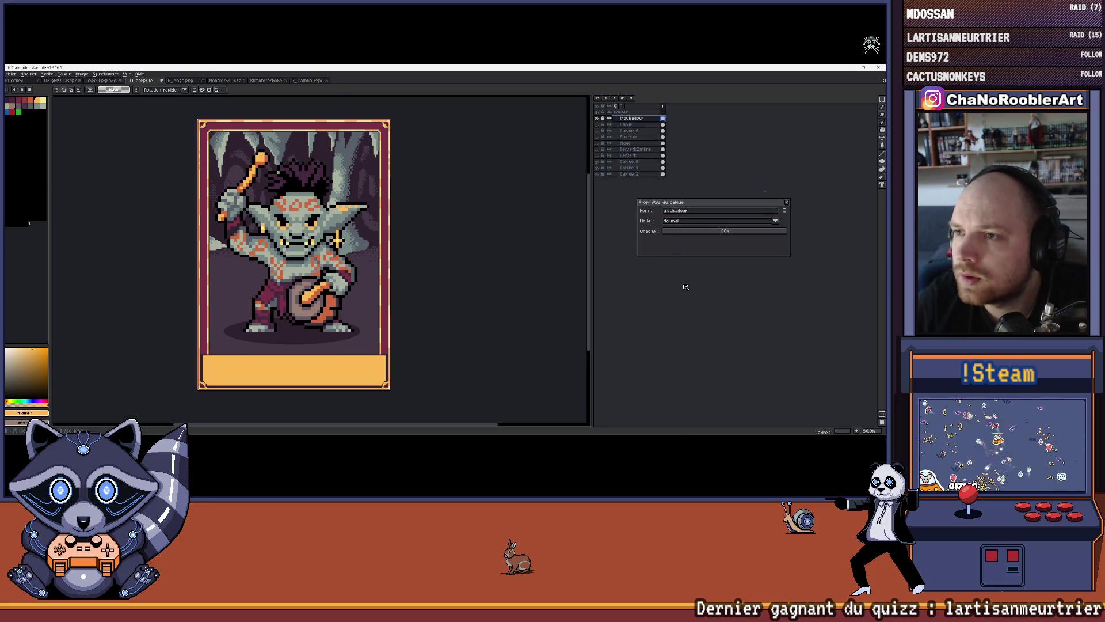
{"action": "left_click", "coordinate": [788, 202]}
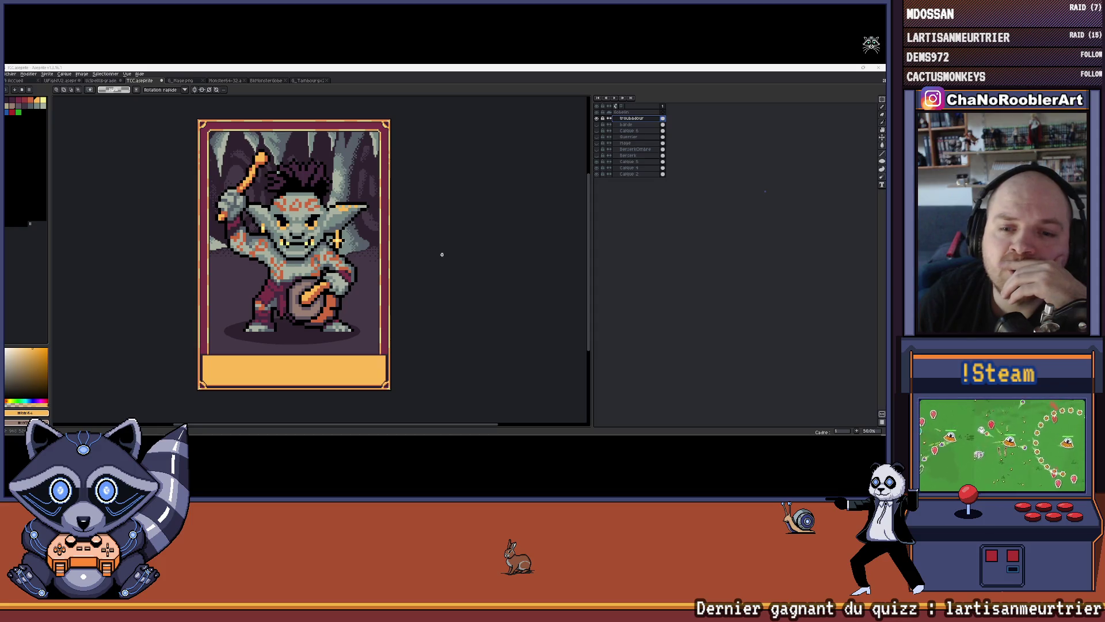
{"action": "scroll", "coordinate": [350, 237], "scroll_direction": "down", "scroll_amount": 3}
{"action": "scroll", "coordinate": [354, 224], "scroll_direction": "up", "scroll_amount": 3}
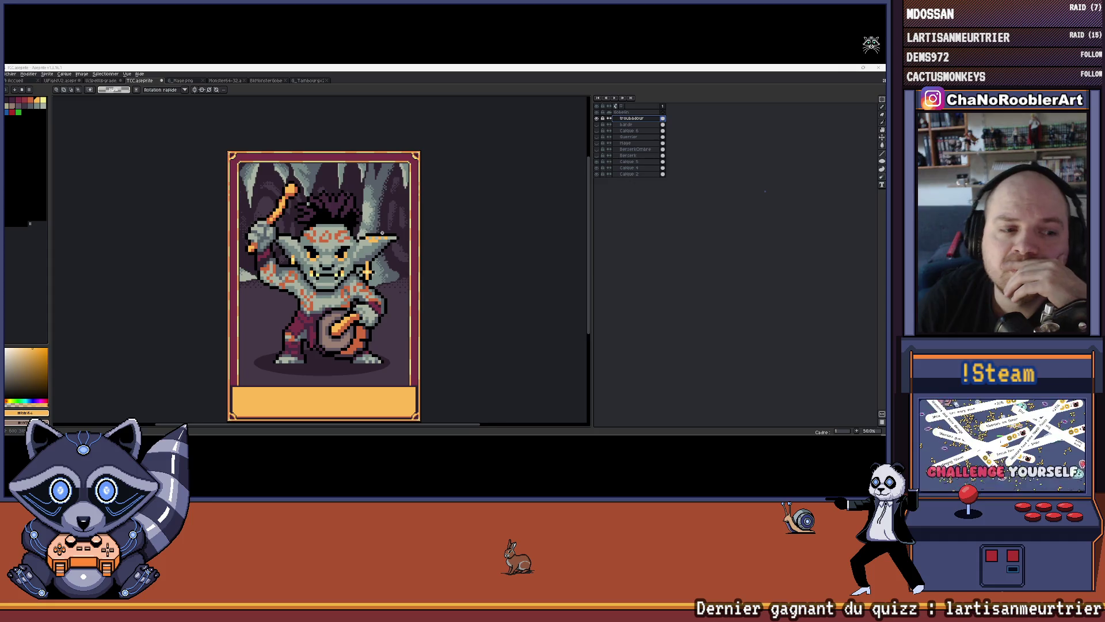
{"action": "left_click_drag", "start_coordinate": [382, 233], "coordinate": [365, 211]}
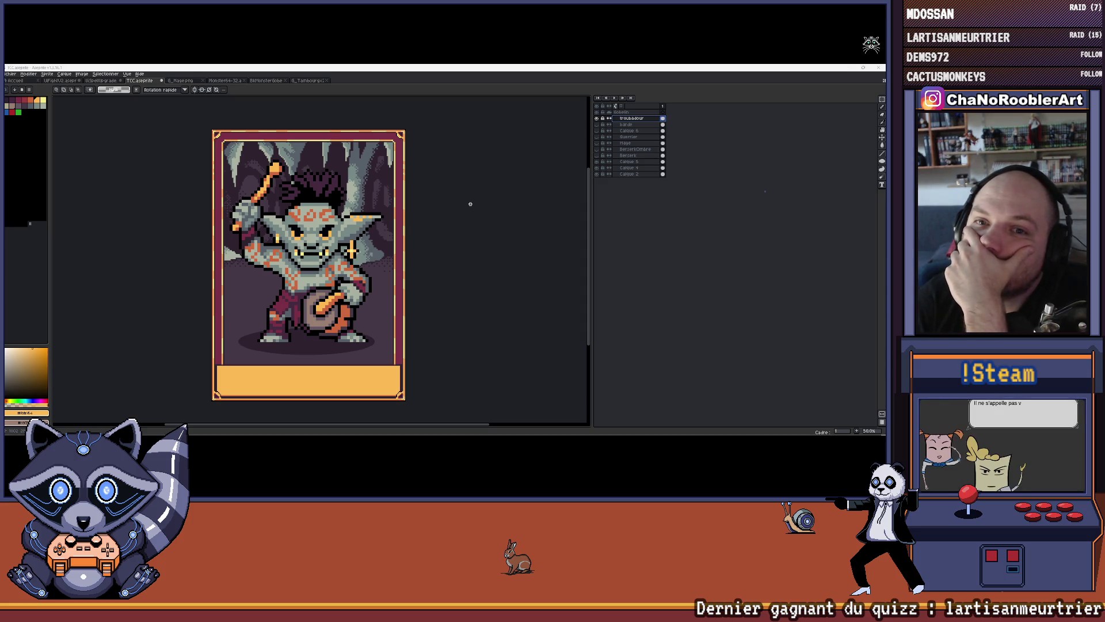
{"action": "left_click", "coordinate": [597, 118]}
Toggle the barde layer's visibility and open UiMissions_typeFamilyGobelin.png from the Export folder.
{"action": "left_click", "coordinate": [597, 124]}
{"action": "left_click", "coordinate": [597, 125]}
{"action": "left_click", "coordinate": [597, 118]}
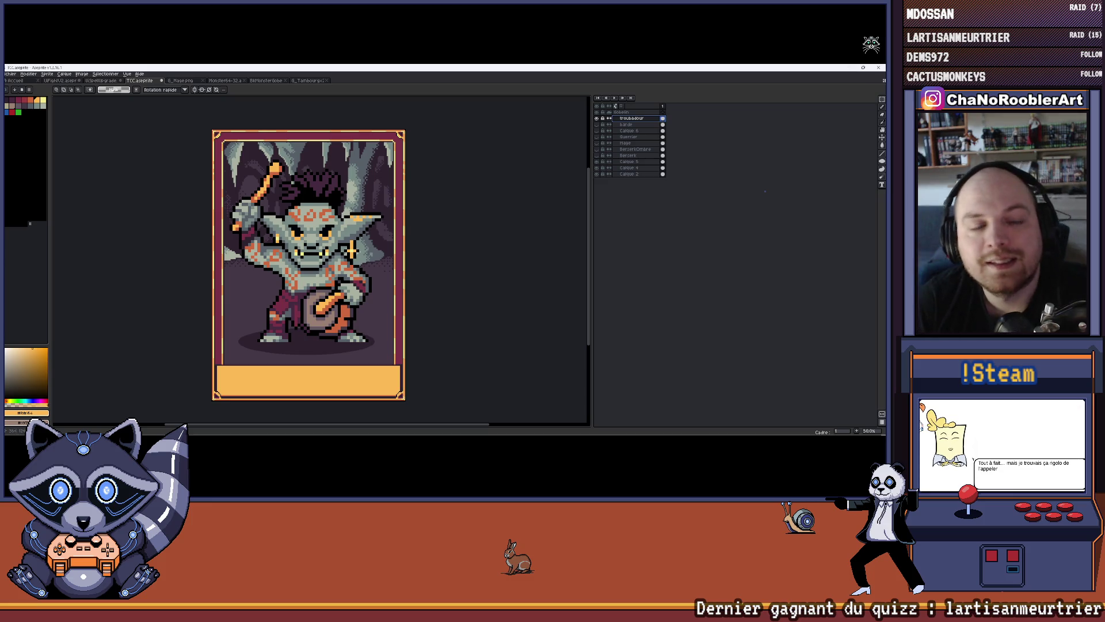
{"action": "left_click", "coordinate": [11, 74]}
{"action": "left_click", "coordinate": [13, 94]}
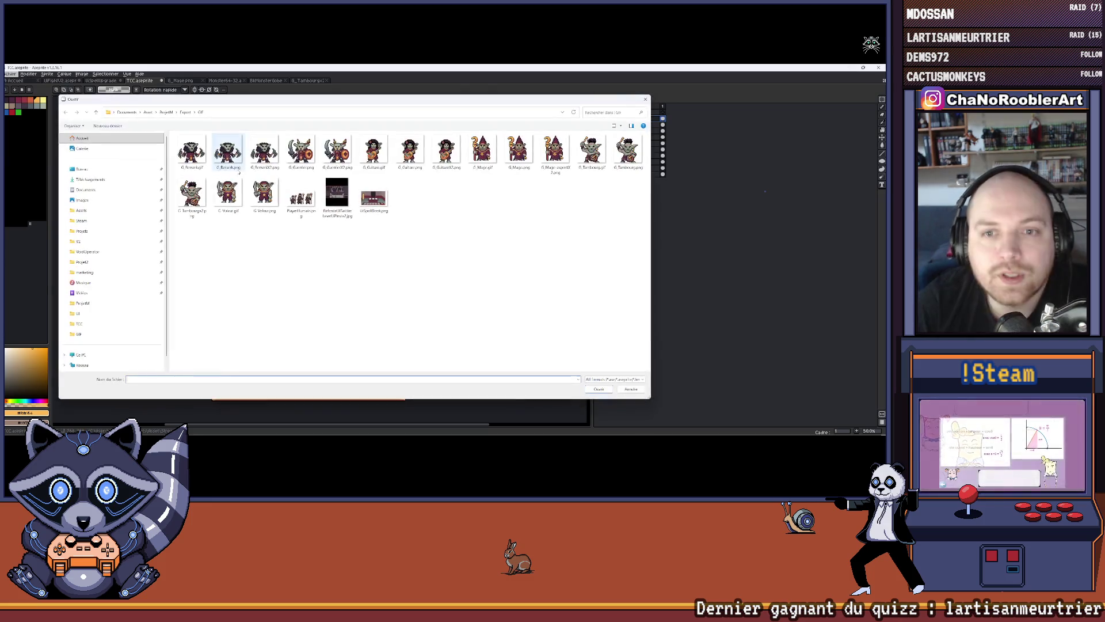
{"action": "left_click", "coordinate": [185, 112]}
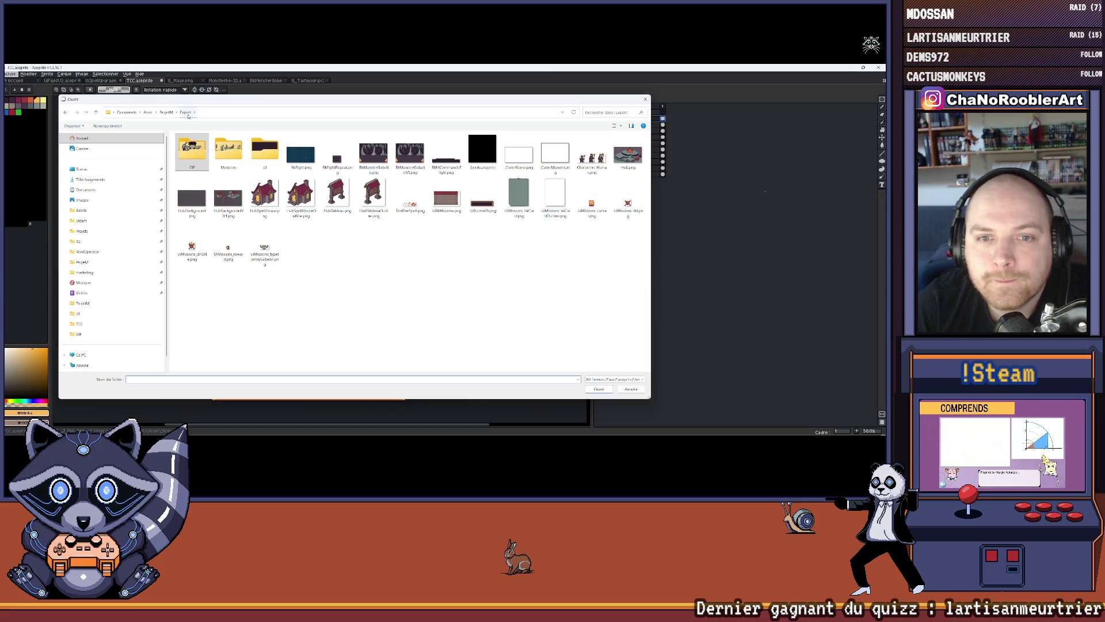
{"action": "double_click", "coordinate": [279, 248]}
Check the goblin-face image's sprite size, select all of it, and return to TCC.aseprite.
{"action": "scroll", "coordinate": [334, 236], "scroll_direction": "up", "scroll_amount": 6}
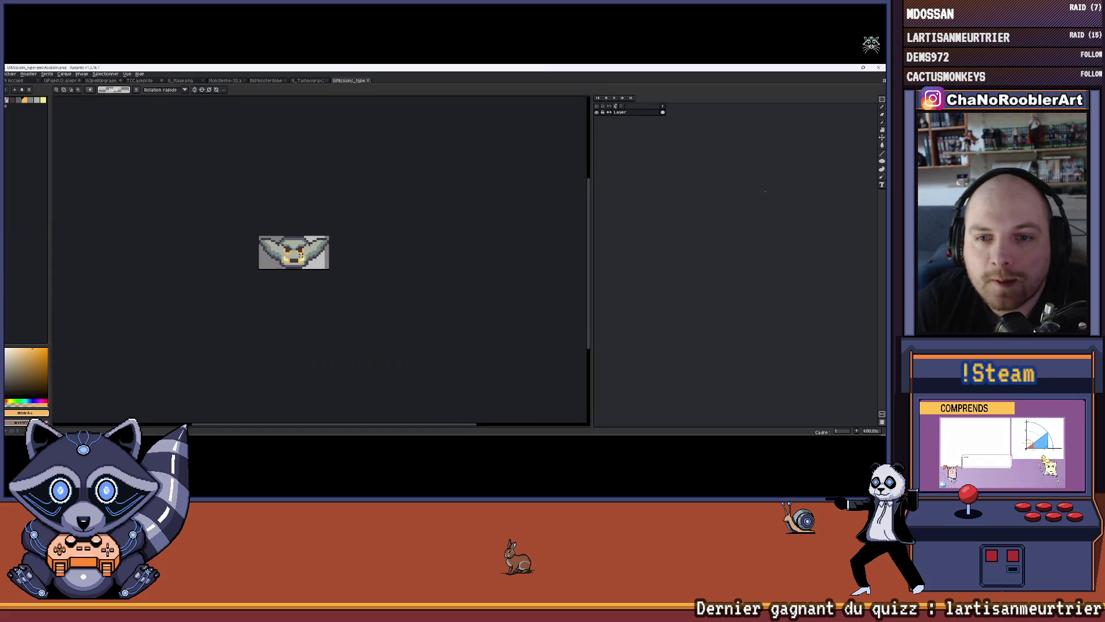
{"action": "left_click", "coordinate": [101, 80]}
{"action": "left_click", "coordinate": [60, 80]}
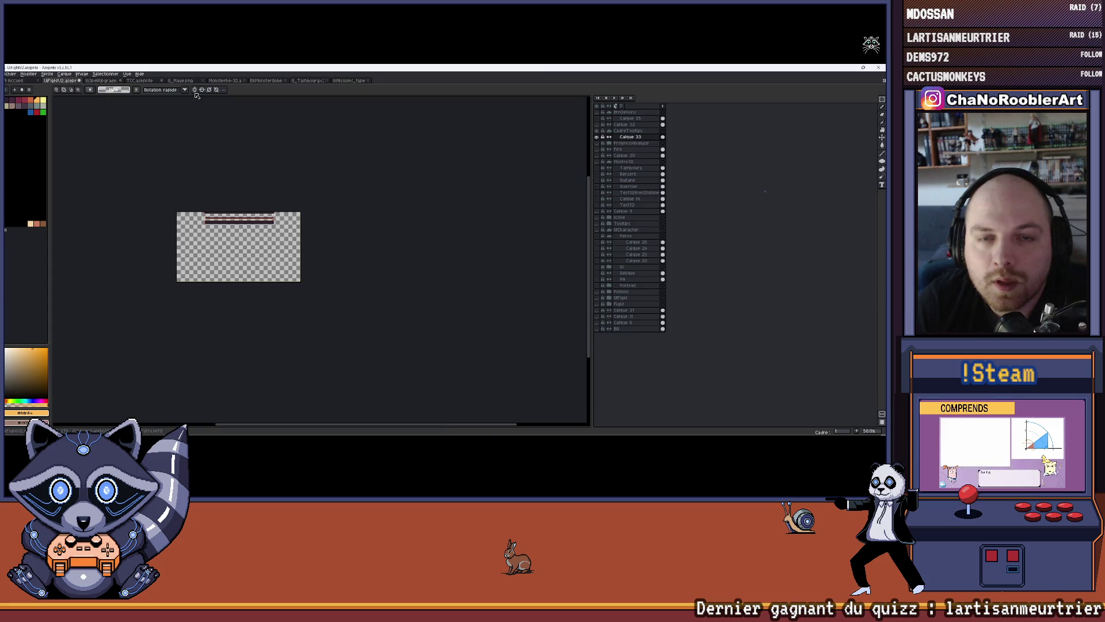
{"action": "left_click", "coordinate": [139, 81]}
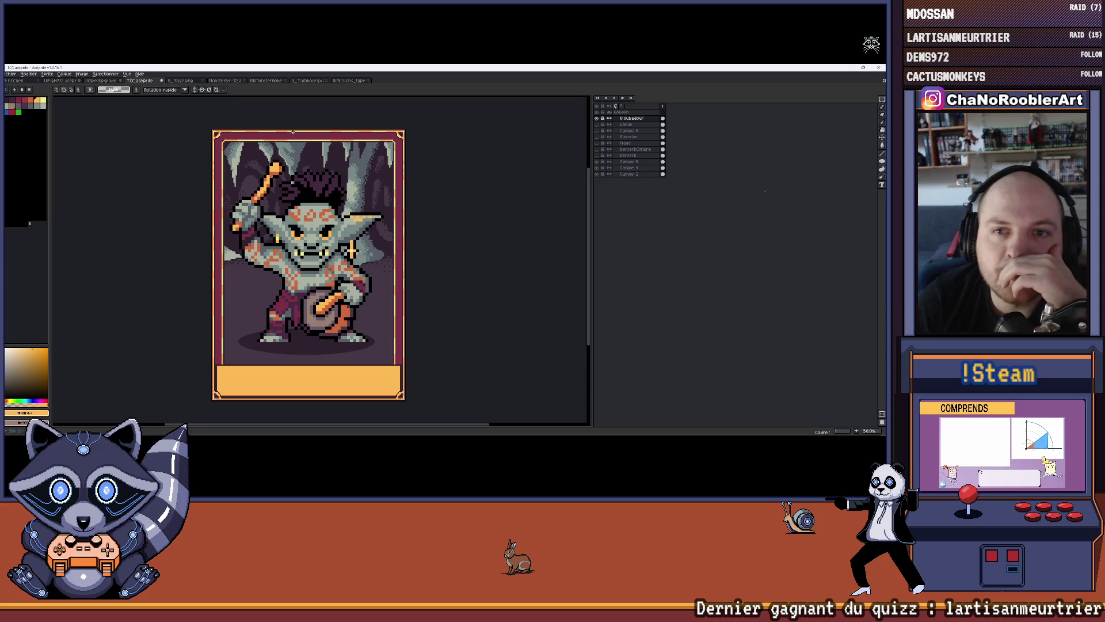
{"action": "left_click", "coordinate": [349, 80]}
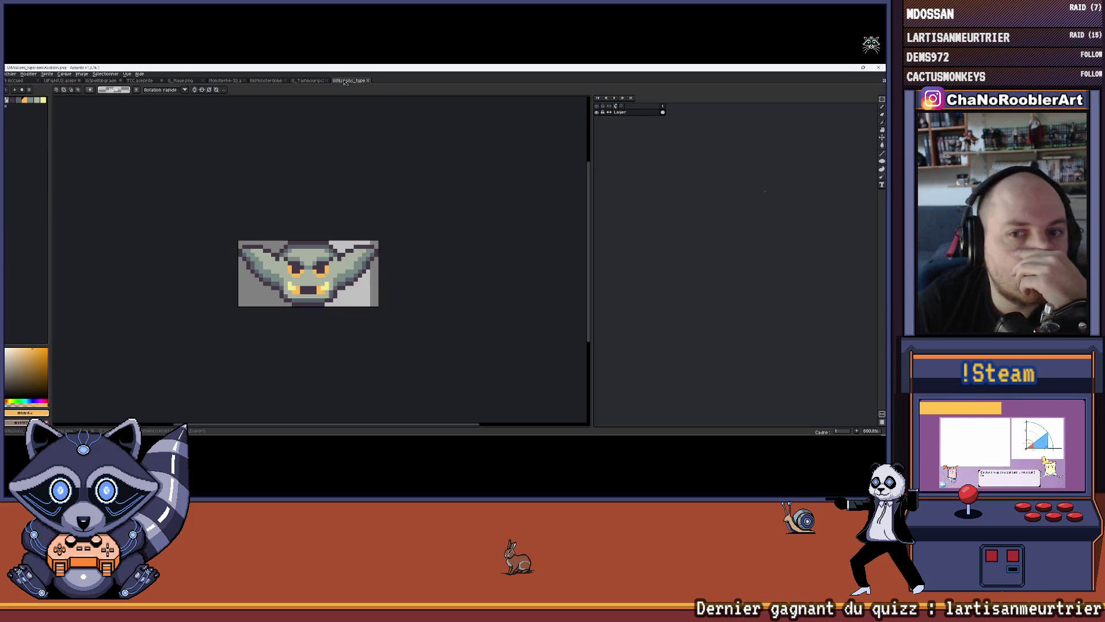
{"action": "left_click", "coordinate": [47, 74]}
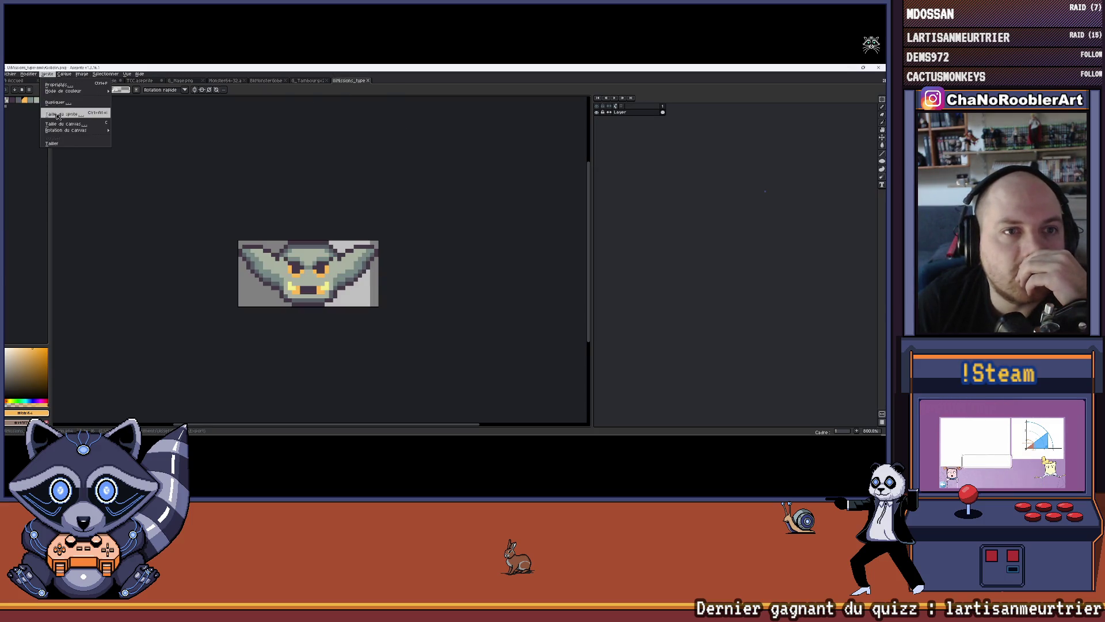
{"action": "left_click", "coordinate": [75, 107]}
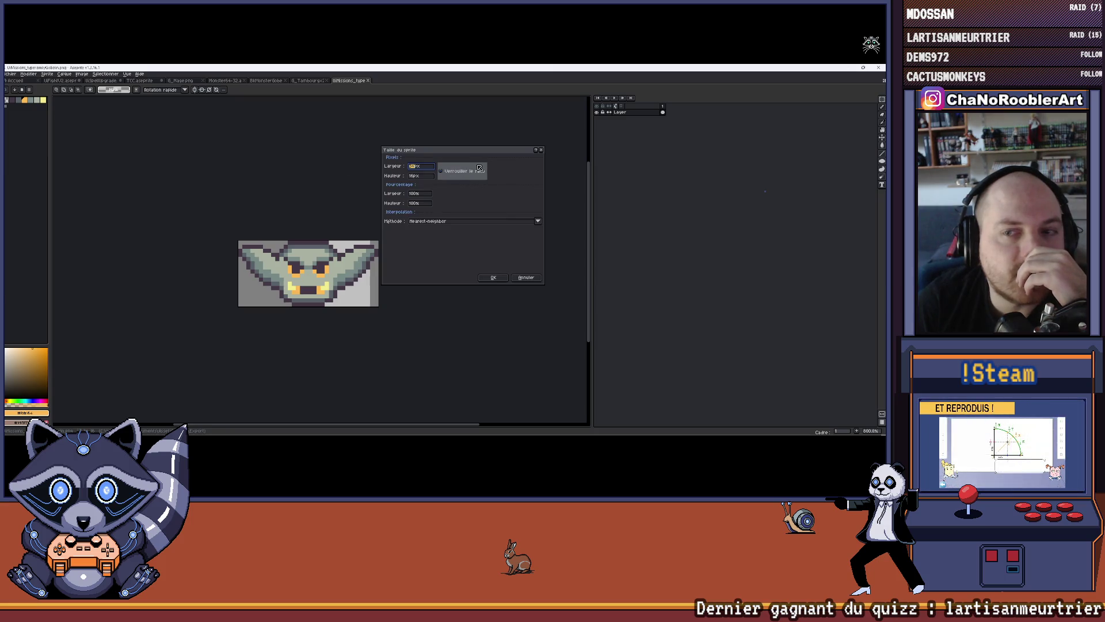
{"action": "left_click", "coordinate": [542, 151]}
{"action": "key", "text": "ctrl+a"}
{"action": "left_click", "coordinate": [141, 81]}
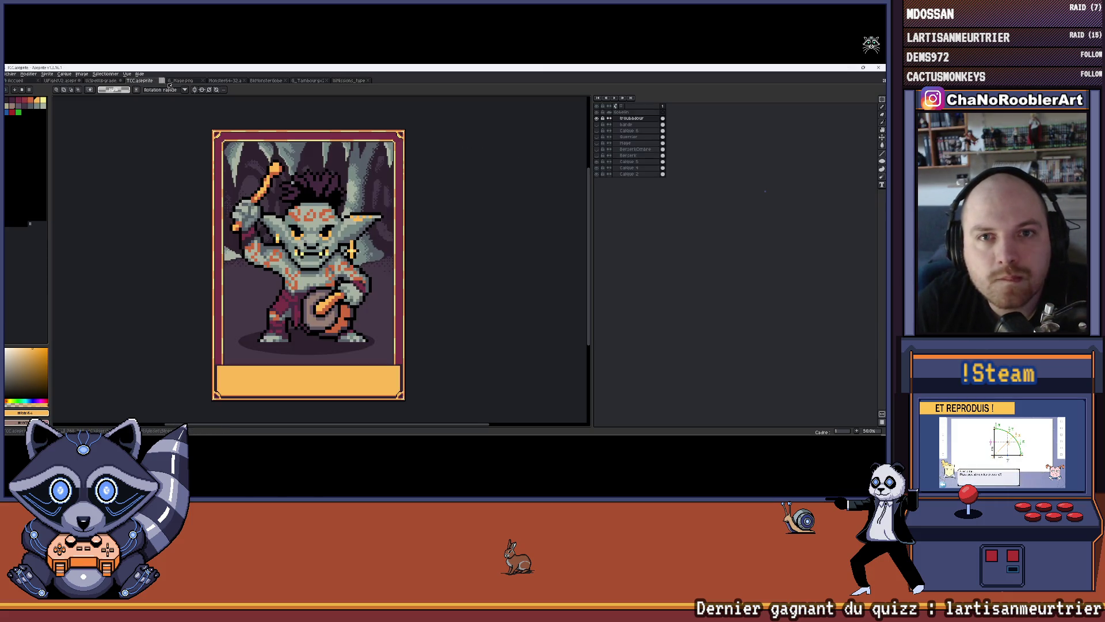
Attempt to paste the goblin face onto Calque 2, then dismiss the resulting error.
{"action": "left_click", "coordinate": [599, 175]}
{"action": "left_click", "coordinate": [598, 173]}
{"action": "key", "text": "ctrl+t"}
{"action": "scroll", "coordinate": [147, 129], "scroll_direction": "up", "scroll_amount": 3}
{"action": "scroll", "coordinate": [146, 129], "scroll_direction": "down", "scroll_amount": 3}
{"action": "mouse_move", "coordinate": [146, 129]}
{"action": "left_mouse_down"}
{"action": "mouse_move", "coordinate": [247, 132]}
{"action": "mouse_move", "coordinate": [403, 190]}
{"action": "mouse_move", "coordinate": [467, 236]}
{"action": "mouse_move", "coordinate": [419, 210]}
{"action": "left_mouse_up"}
{"action": "scroll", "coordinate": [242, 135], "scroll_direction": "up", "scroll_amount": 3}
{"action": "scroll", "coordinate": [467, 236], "scroll_direction": "down", "scroll_amount": 2}
{"action": "scroll", "coordinate": [419, 210], "scroll_direction": "up", "scroll_amount": 1}
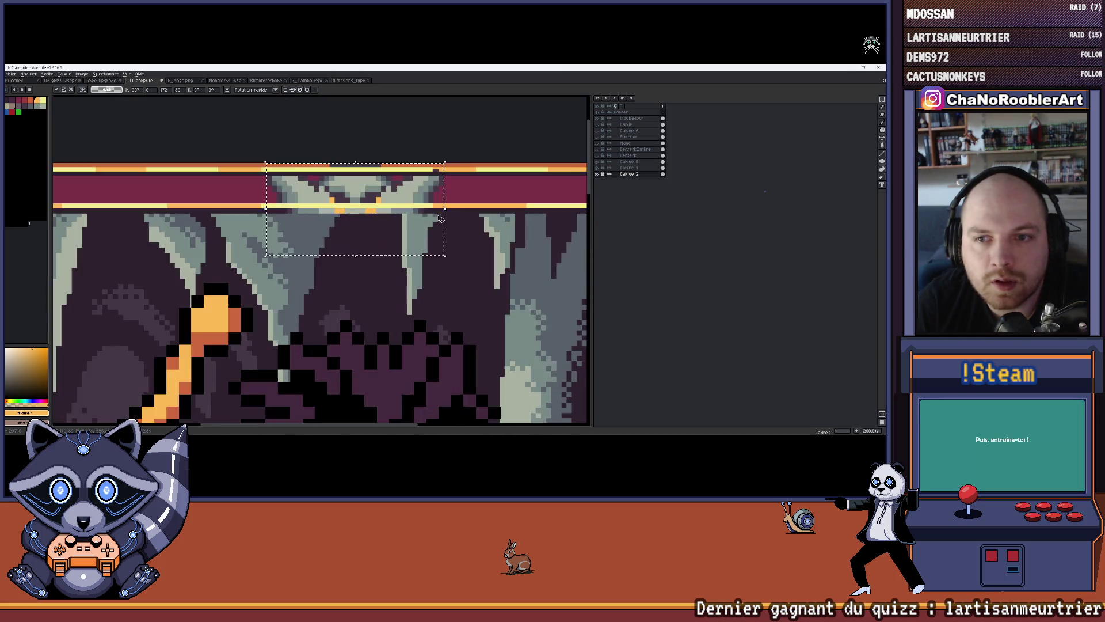
{"action": "scroll", "coordinate": [423, 210], "scroll_direction": "down", "scroll_amount": 2}
{"action": "left_click", "coordinate": [644, 175]}
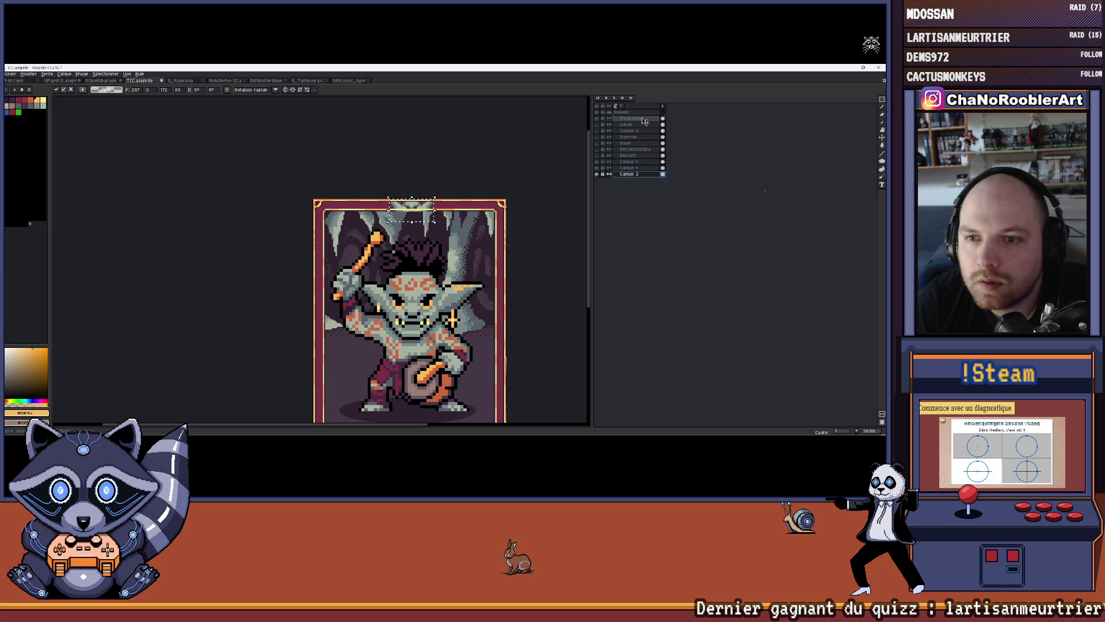
{"action": "left_click", "coordinate": [643, 120]}
{"action": "left_click", "coordinate": [838, 151]}
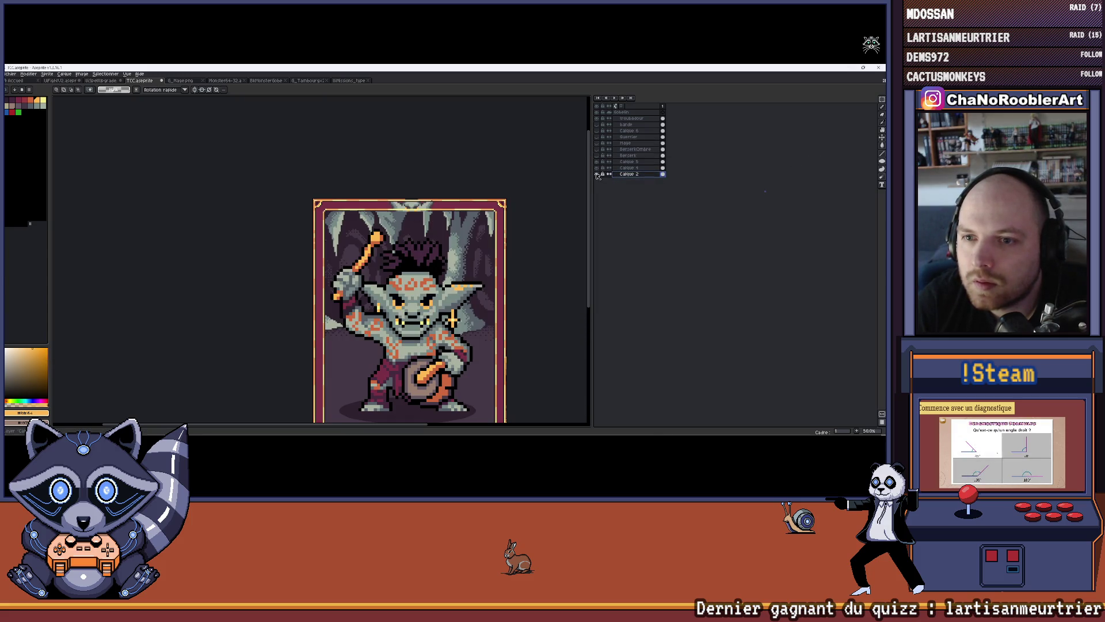
Undo the failed paste, add a new layer Calque 7, and paste the goblin face onto it.
{"action": "key", "text": "ctrl+z"}
{"action": "key", "text": "ctrl+d"}
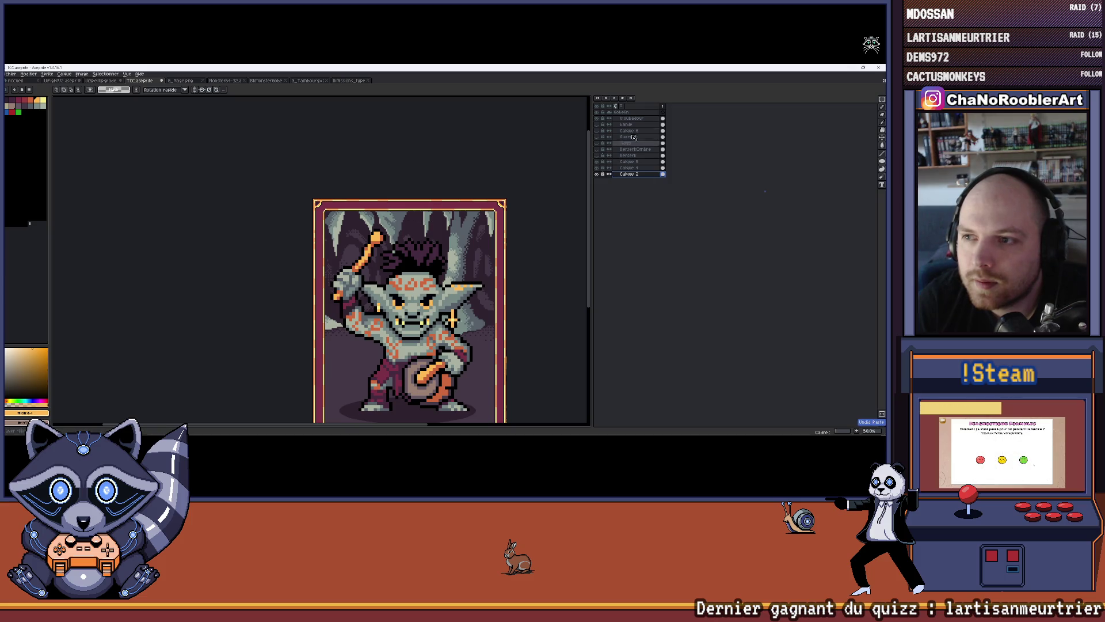
{"action": "key", "text": "shift+n"}
{"action": "key", "text": "ctrl+v"}
{"action": "scroll", "coordinate": [320, 196], "scroll_direction": "up", "scroll_amount": 2}
Enlarge the pasted goblin face and place it at the card's top centre.
{"action": "mouse_move", "coordinate": [349, 190]}
{"action": "left_mouse_down"}
{"action": "mouse_move", "coordinate": [576, 296]}
{"action": "mouse_move", "coordinate": [582, 288]}
{"action": "left_mouse_up"}
{"action": "mouse_move", "coordinate": [248, 190]}
{"action": "left_mouse_down"}
{"action": "mouse_move", "coordinate": [501, 213]}
{"action": "mouse_move", "coordinate": [419, 127]}
{"action": "mouse_move", "coordinate": [434, 198]}
{"action": "mouse_move", "coordinate": [399, 181]}
{"action": "left_mouse_up"}
{"action": "scroll", "coordinate": [502, 226], "scroll_direction": "down", "scroll_amount": 1}
{"action": "scroll", "coordinate": [433, 199], "scroll_direction": "down", "scroll_amount": 2}
{"action": "scroll", "coordinate": [403, 184], "scroll_direction": "up", "scroll_amount": 1}
{"action": "scroll", "coordinate": [445, 201], "scroll_direction": "down", "scroll_amount": 1}
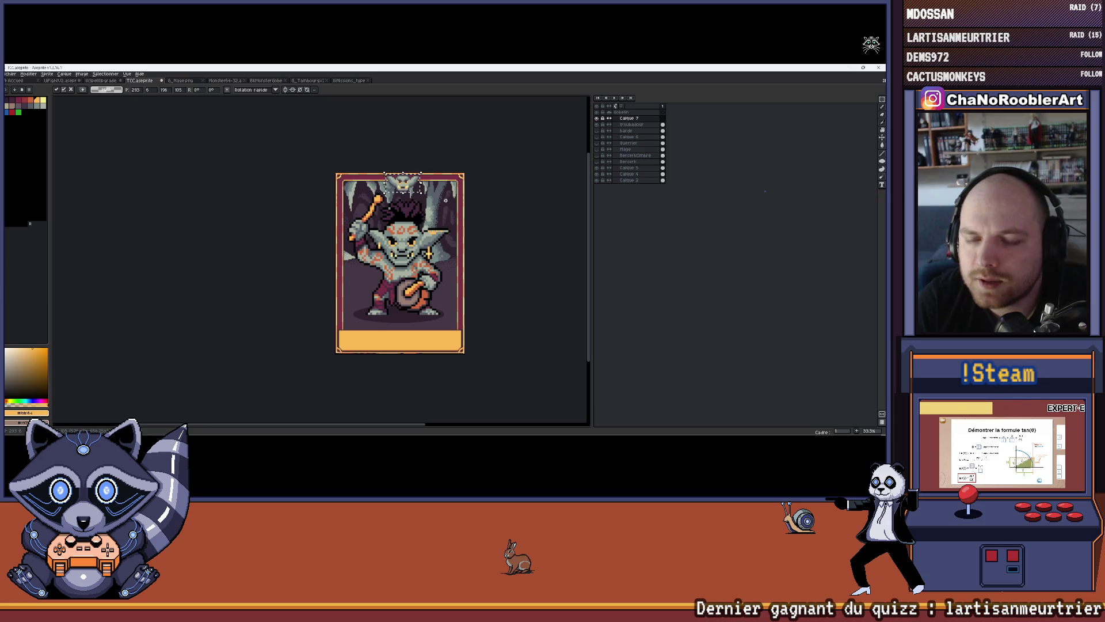
{"action": "scroll", "coordinate": [446, 200], "scroll_direction": "up", "scroll_amount": 1}
Try nudging the pasted goblin face to different spots along the card's top border.
{"action": "left_click_drag", "start_coordinate": [401, 174], "coordinate": [401, 175]}
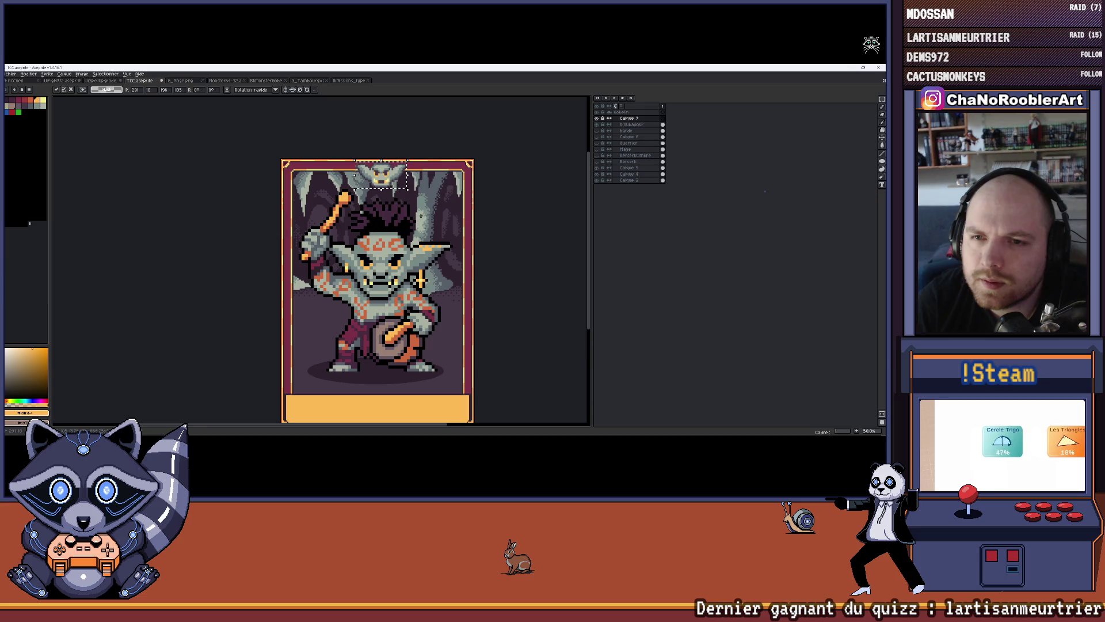
{"action": "scroll", "coordinate": [420, 216], "scroll_direction": "down", "scroll_amount": 1}
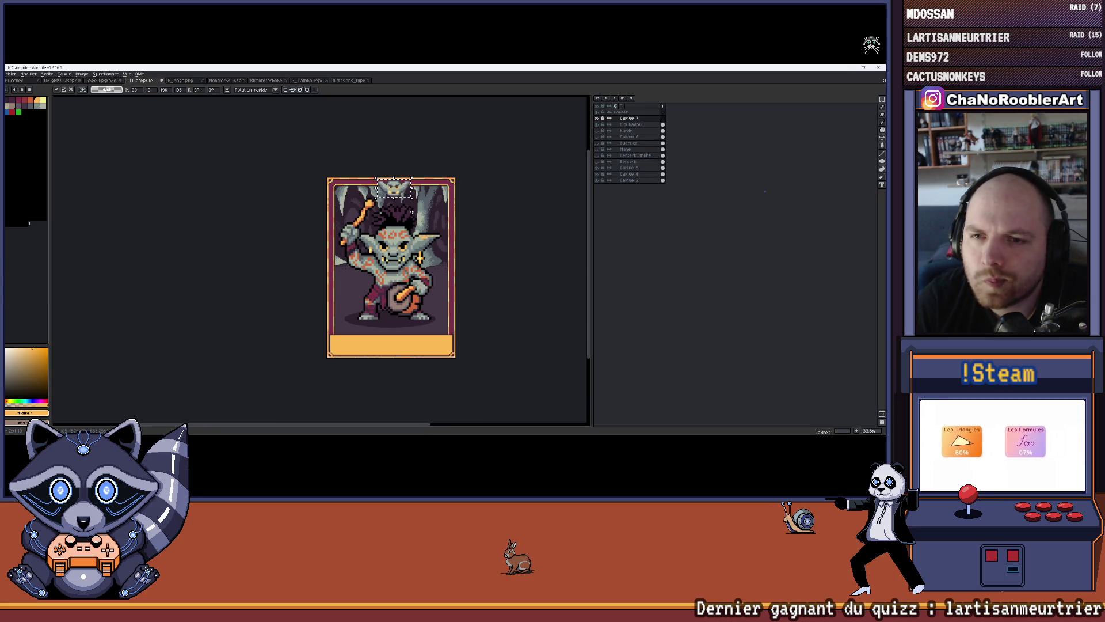
{"action": "scroll", "coordinate": [411, 212], "scroll_direction": "up", "scroll_amount": 1}
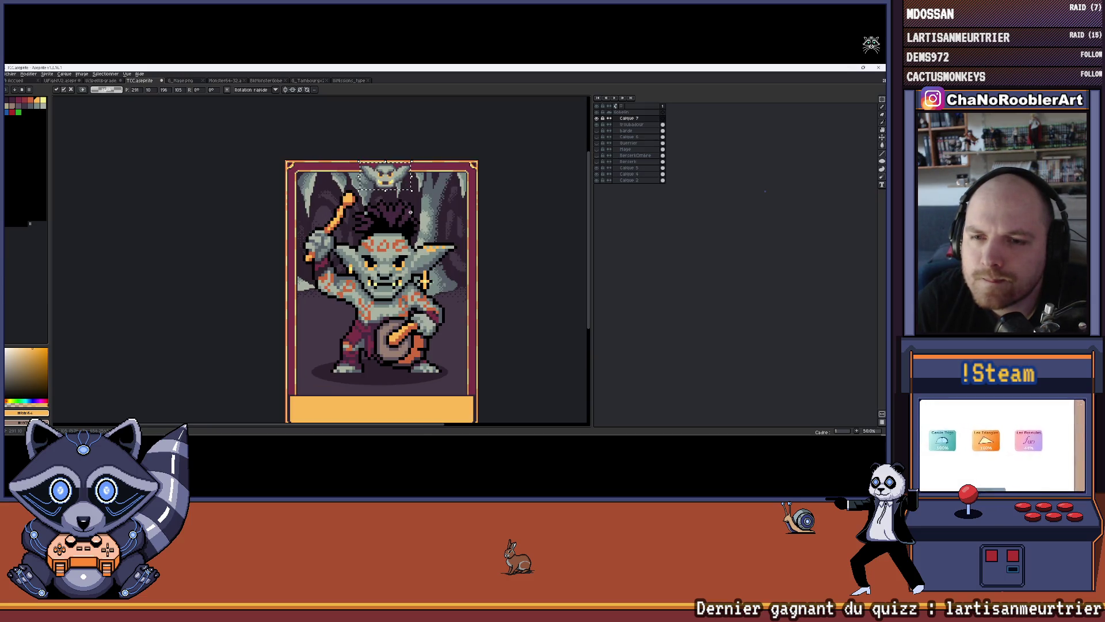
{"action": "mouse_move", "coordinate": [392, 182]}
{"action": "left_mouse_down"}
{"action": "mouse_move", "coordinate": [461, 198]}
{"action": "mouse_move", "coordinate": [399, 184]}
{"action": "left_mouse_up"}
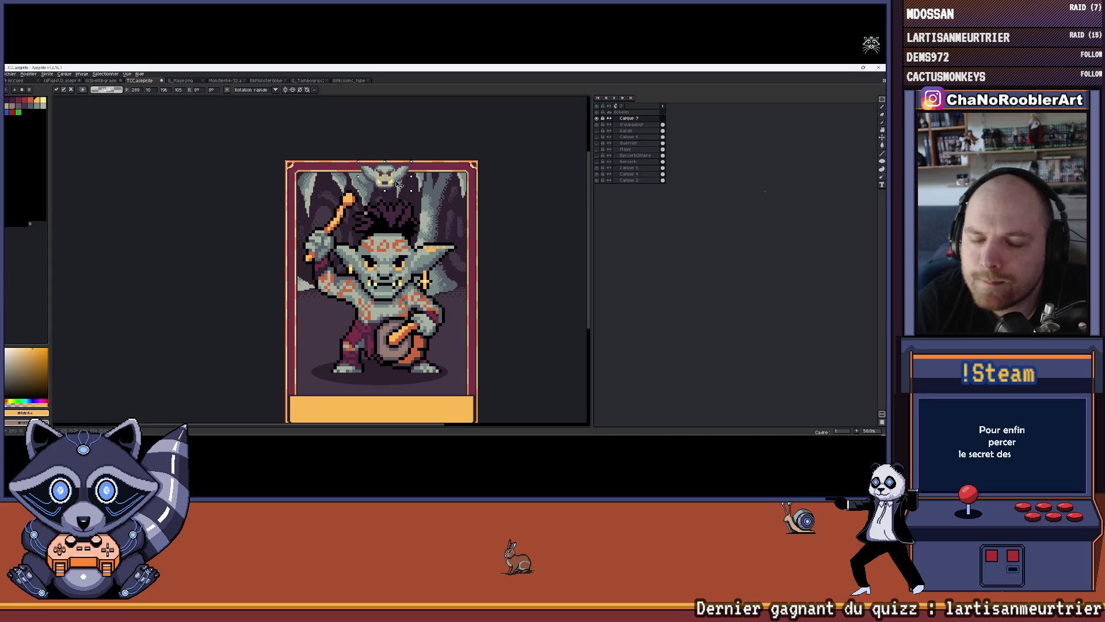
{"action": "scroll", "coordinate": [429, 190], "scroll_direction": "down", "scroll_amount": 1}
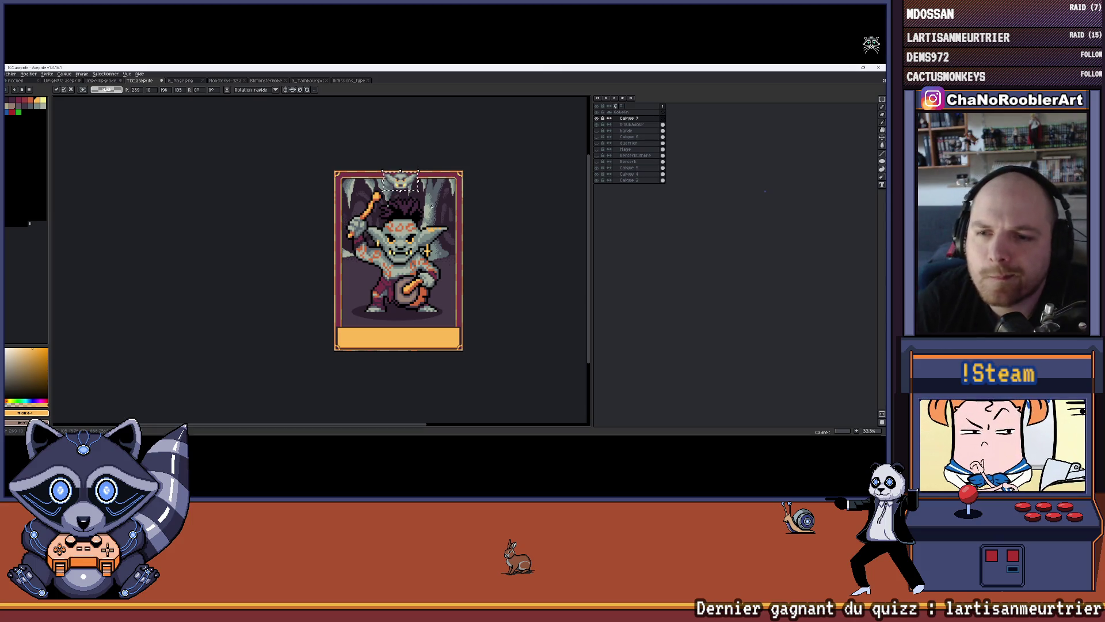
{"action": "scroll", "coordinate": [403, 226], "scroll_direction": "up", "scroll_amount": 1}
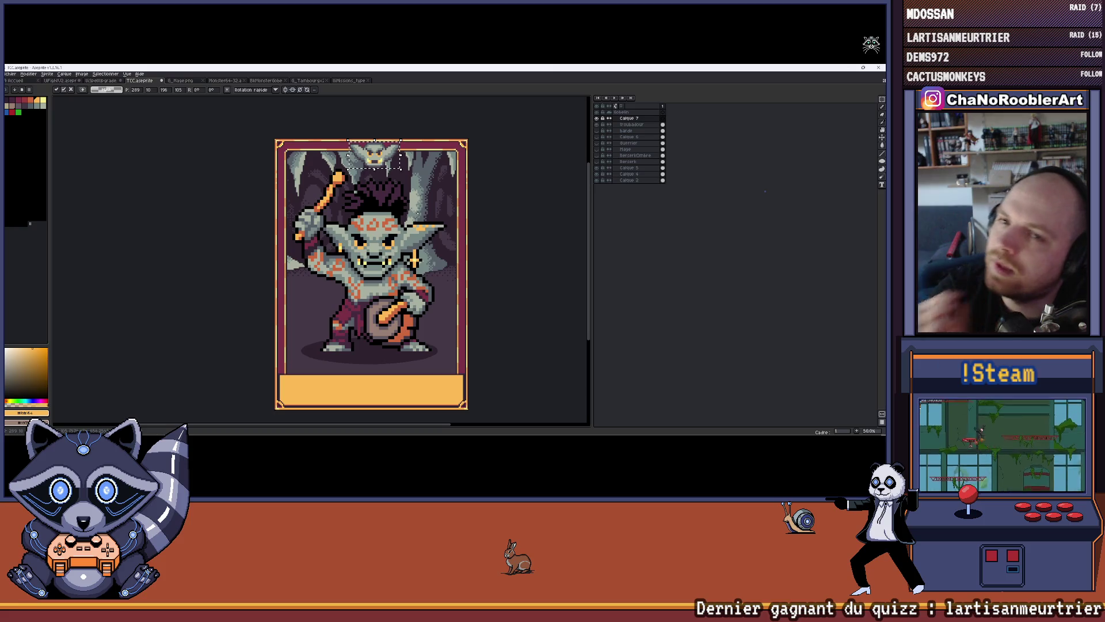
{"action": "scroll", "coordinate": [335, 129], "scroll_direction": "up", "scroll_amount": 2}
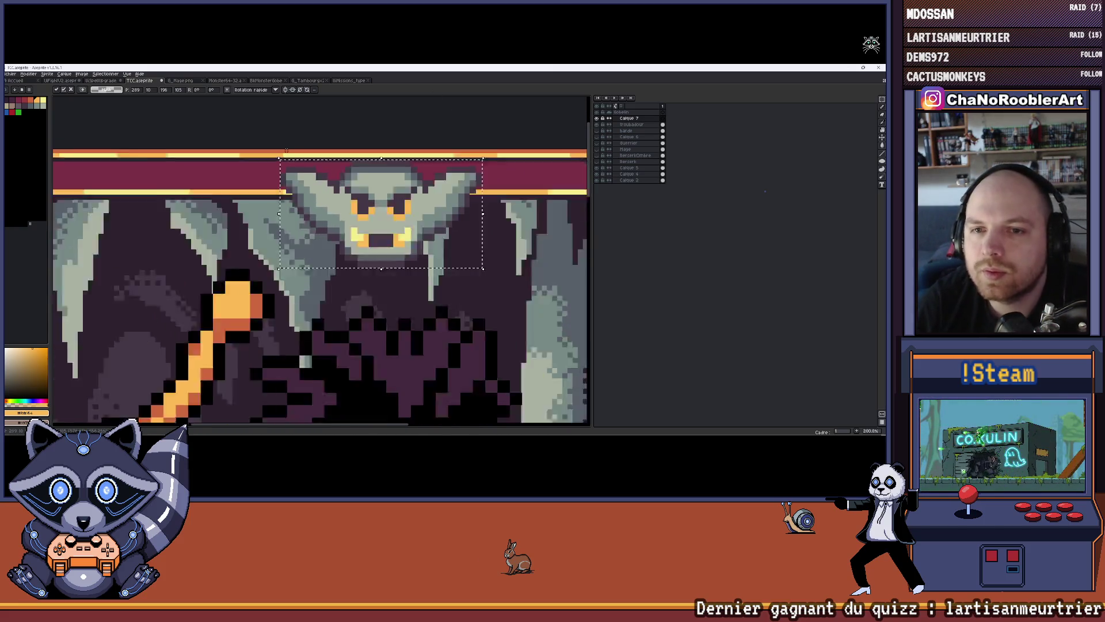
{"action": "scroll", "coordinate": [300, 150], "scroll_direction": "down", "scroll_amount": 3}
{"action": "scroll", "coordinate": [300, 151], "scroll_direction": "up", "scroll_amount": 3}
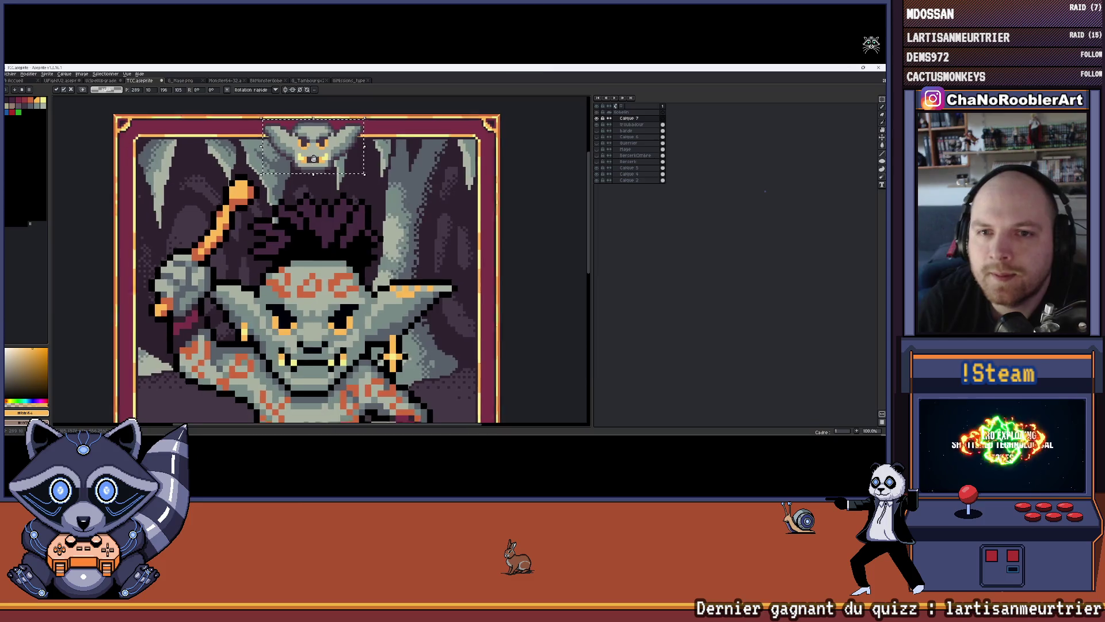
{"action": "scroll", "coordinate": [305, 161], "scroll_direction": "down", "scroll_amount": 3}
{"action": "scroll", "coordinate": [308, 170], "scroll_direction": "up", "scroll_amount": 1}
{"action": "mouse_move", "coordinate": [308, 170]}
{"action": "left_mouse_down"}
{"action": "mouse_move", "coordinate": [299, 178]}
{"action": "mouse_move", "coordinate": [339, 214]}
{"action": "left_mouse_up"}
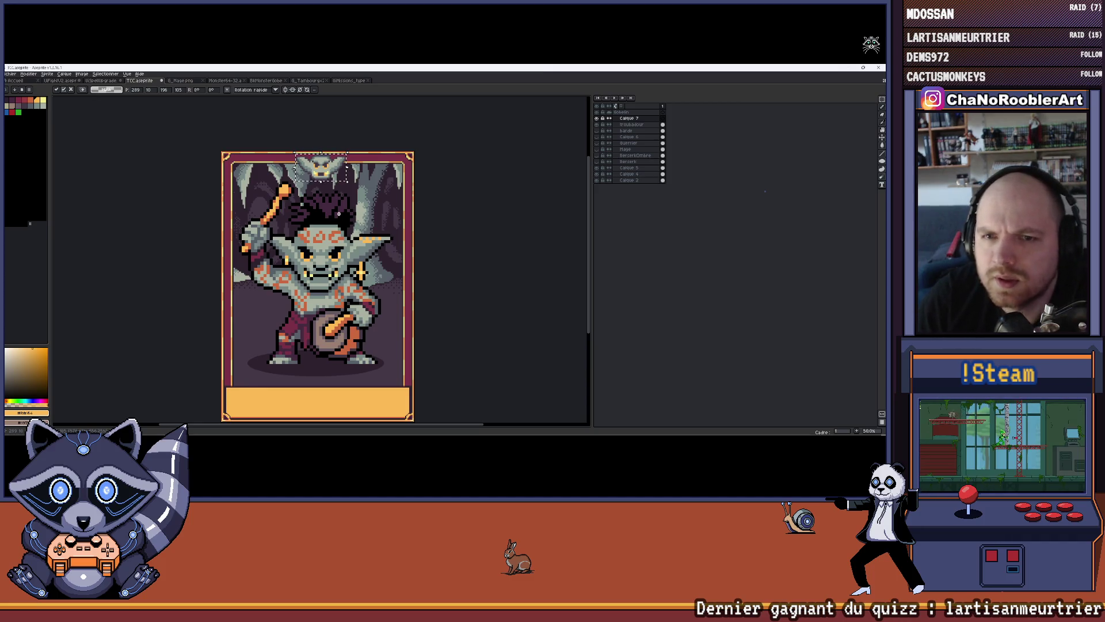
Cancel the paste, delete layer Calque 7, save TCC.aseprite, and hide the Calque 6 layer.
{"action": "key", "text": "Escape"}
{"action": "left_click_drag", "start_coordinate": [345, 219], "coordinate": [332, 207]}
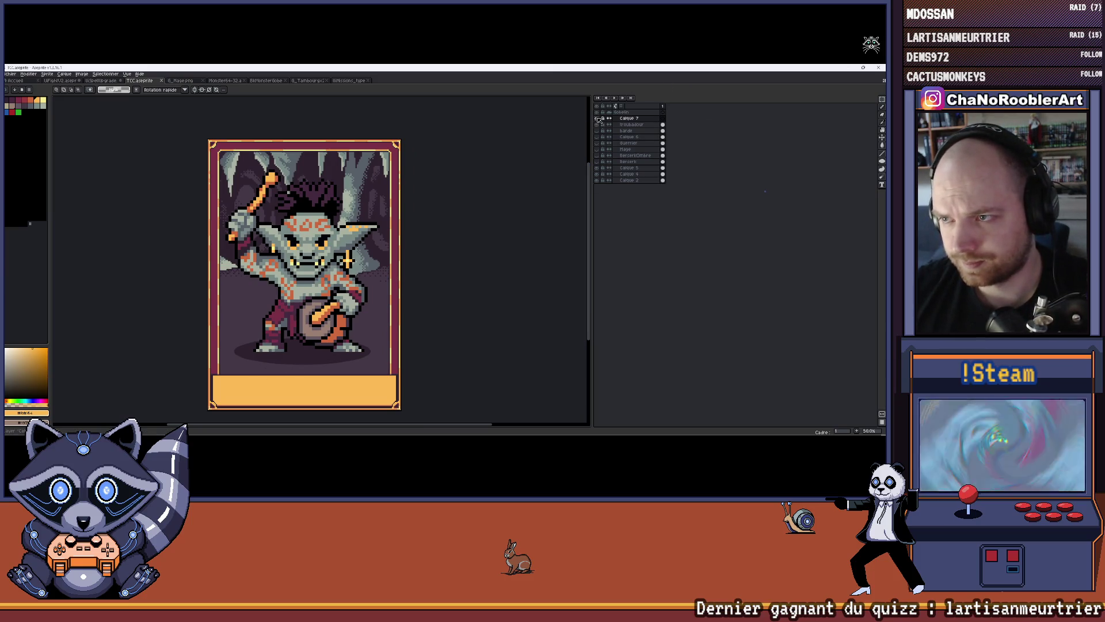
{"action": "key", "text": "ctrl+e"}
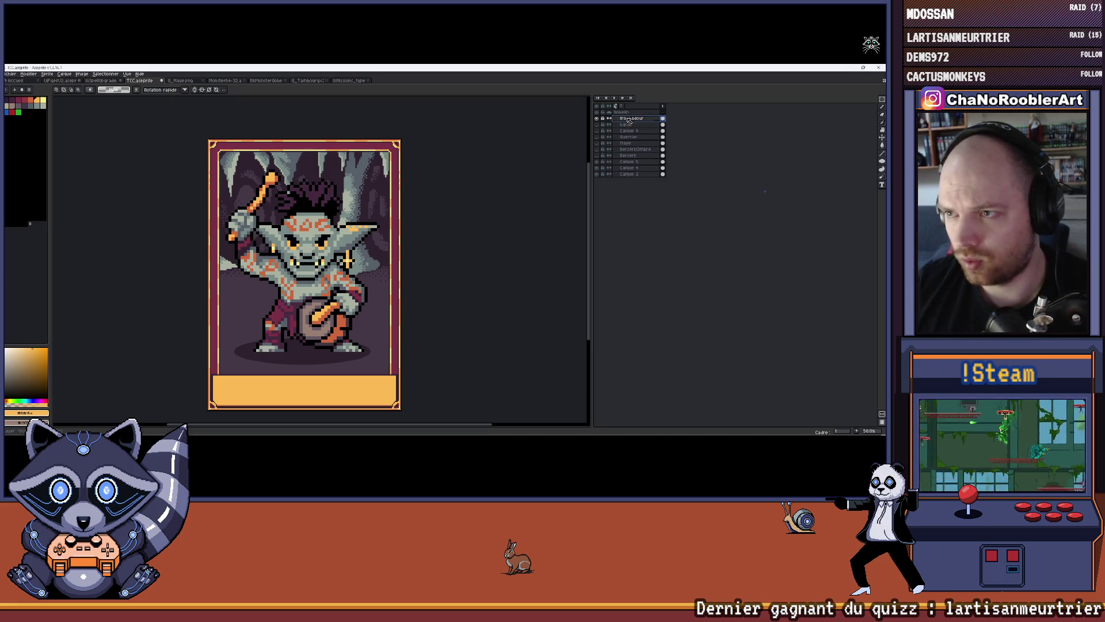
{"action": "key", "text": "ctrl+s"}
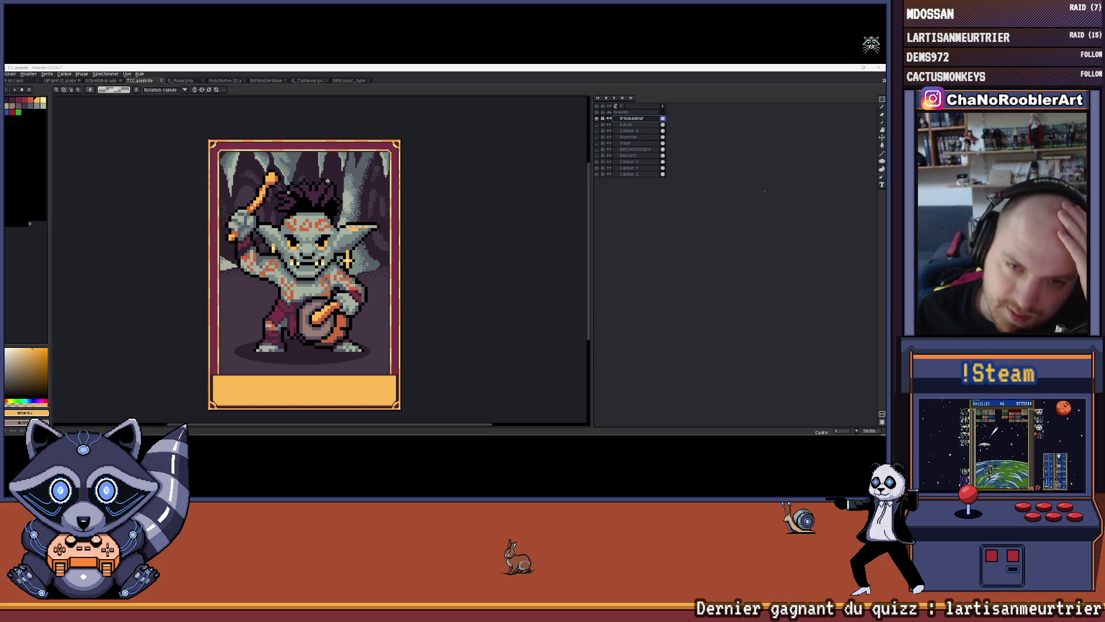
{"action": "left_click", "coordinate": [598, 131]}
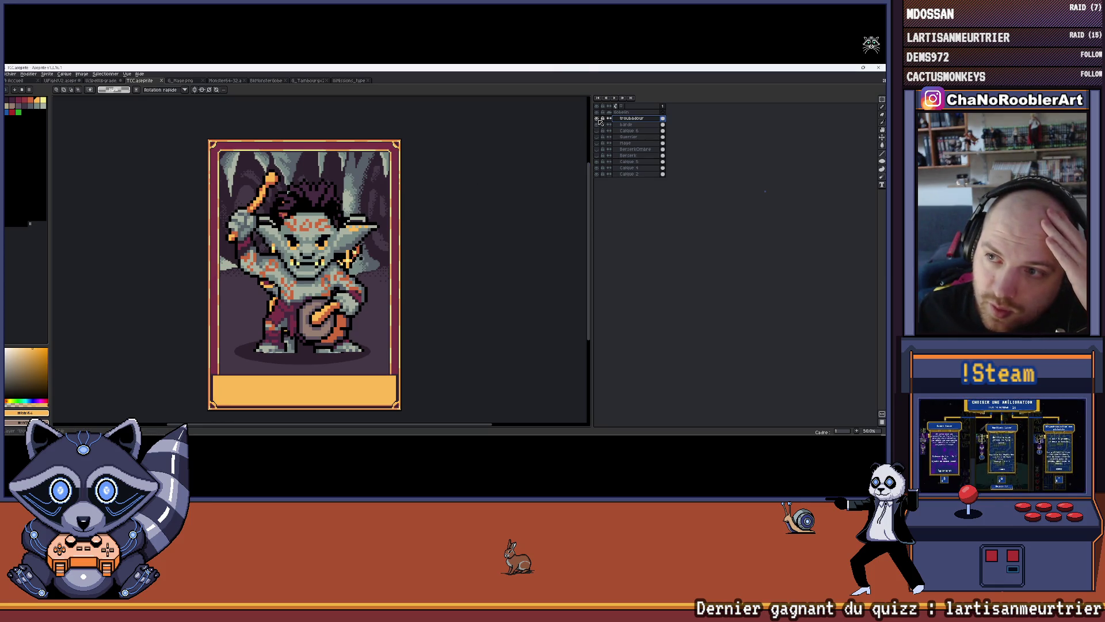
Show the drum-playing goblin's layer and rename it Percussion.
{"action": "left_click", "coordinate": [599, 119]}
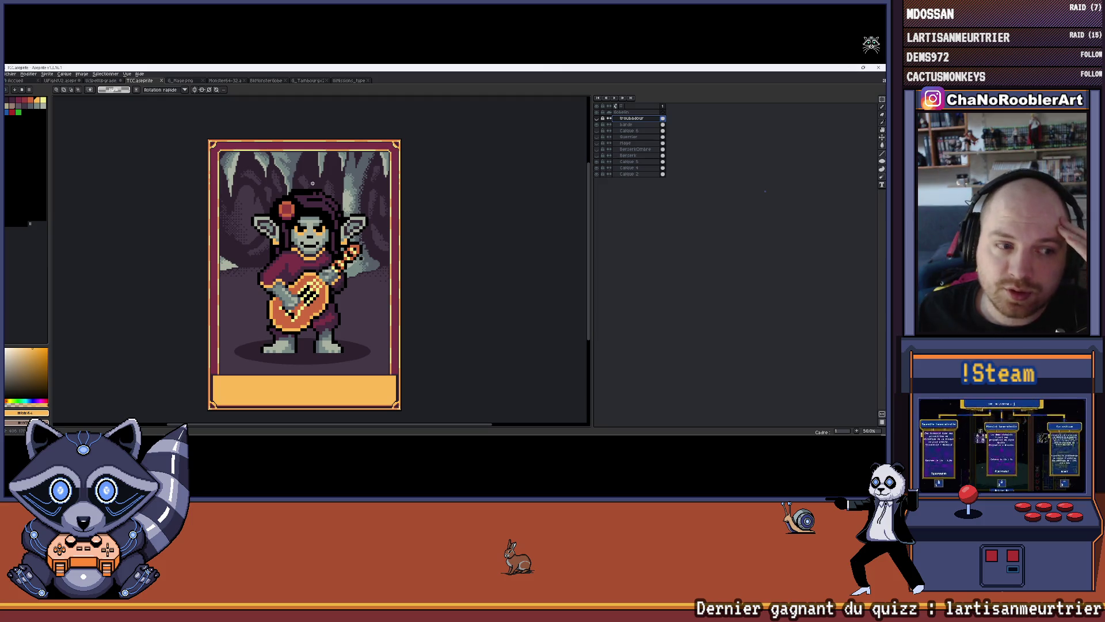
{"action": "left_click", "coordinate": [598, 125]}
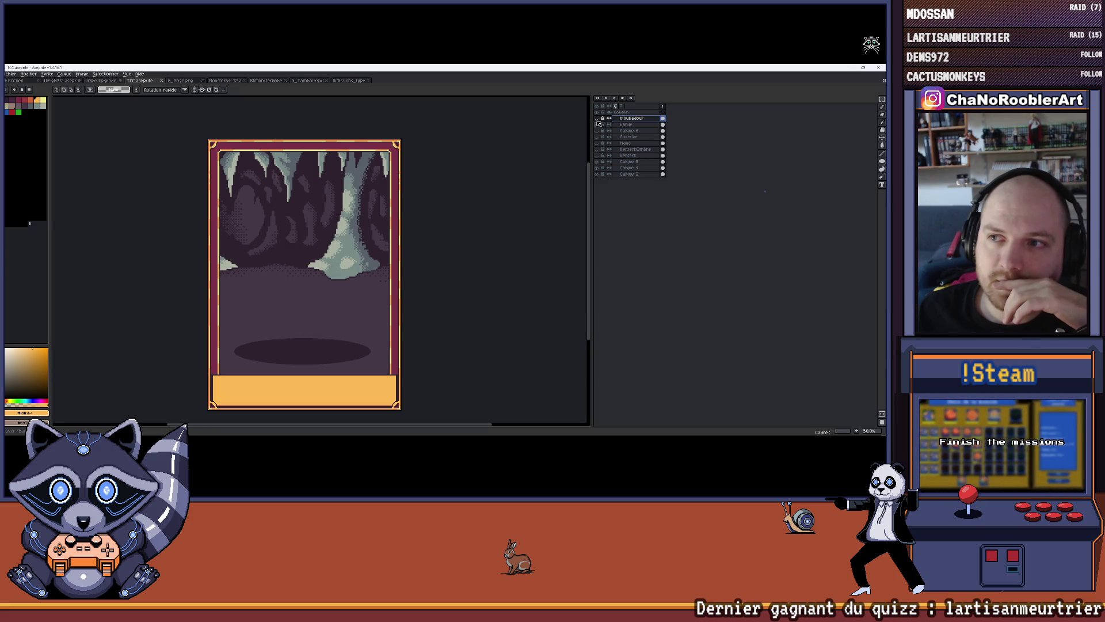
{"action": "left_click", "coordinate": [598, 118]}
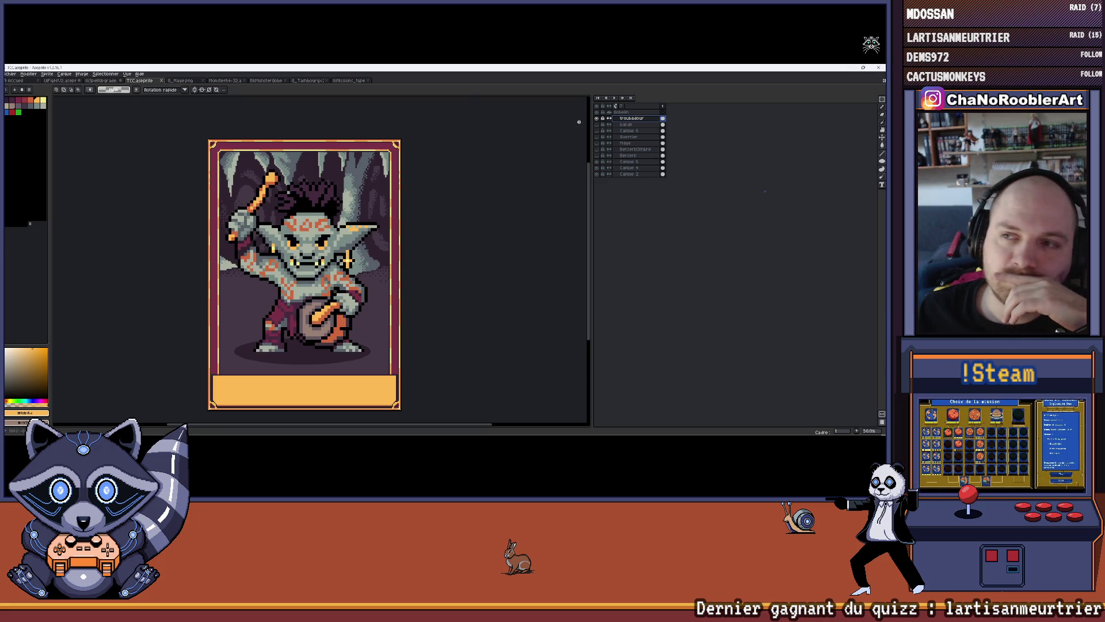
{"action": "double_click", "coordinate": [633, 118]}
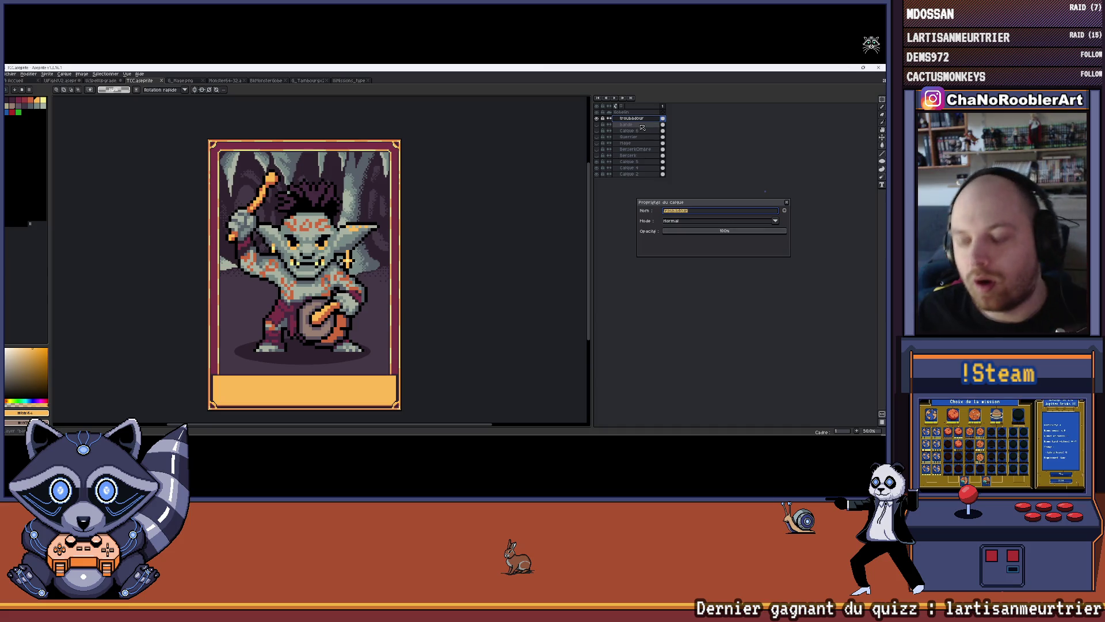
{"action": "type", "text": "Percu"}
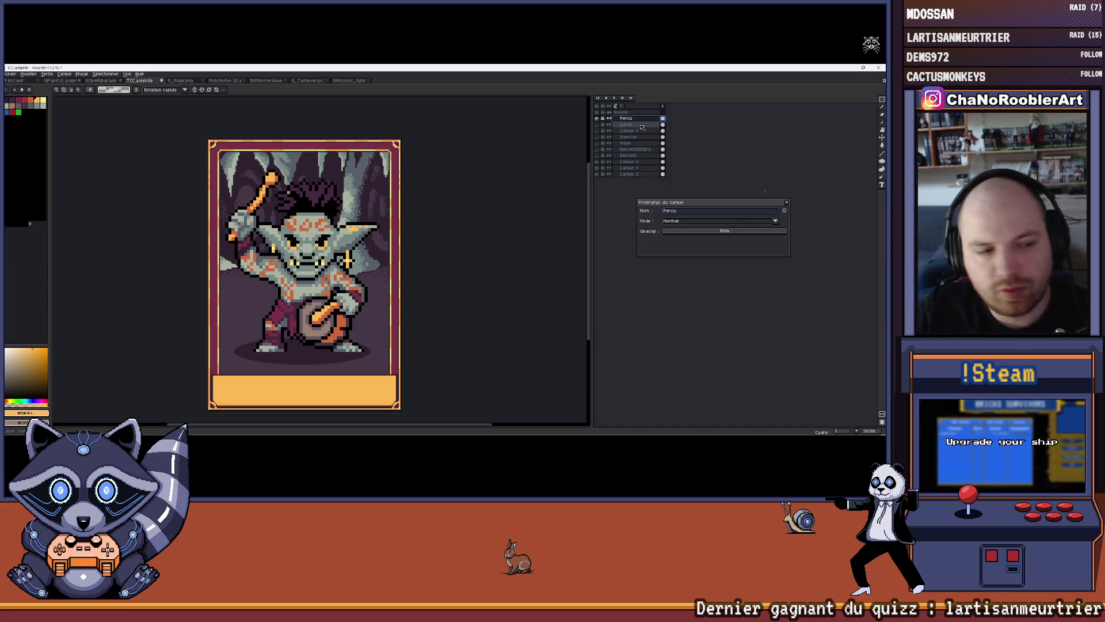
{"action": "type", "text": "ssion"}
{"action": "key", "text": "Return"}
{"action": "scroll", "coordinate": [438, 251], "scroll_direction": "down", "scroll_amount": 1}
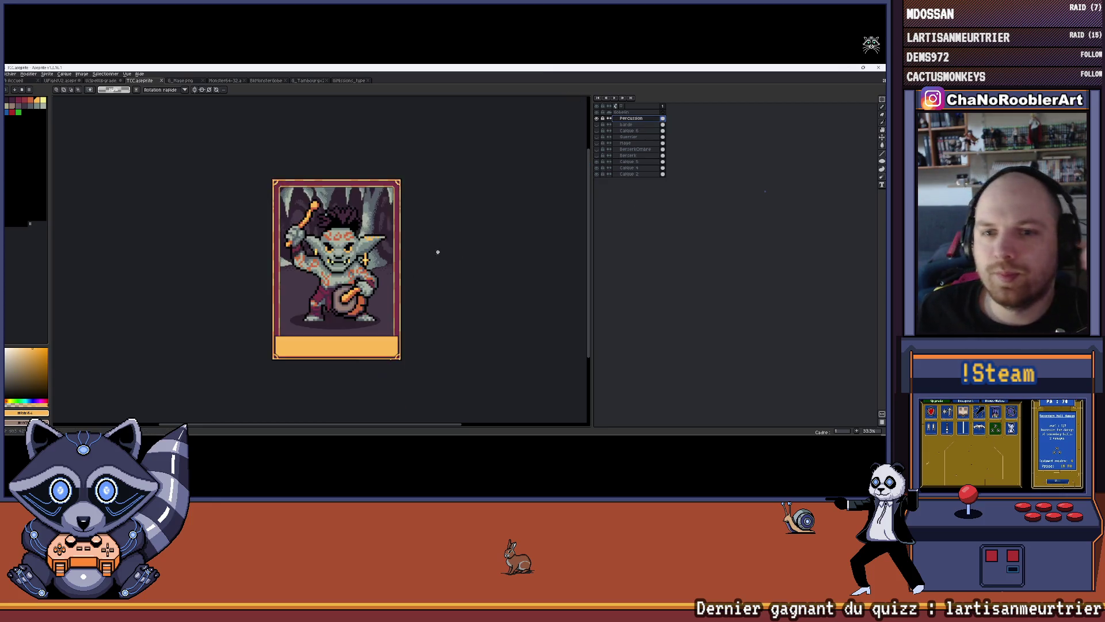
{"action": "scroll", "coordinate": [400, 226], "scroll_direction": "up", "scroll_amount": 1}
Export the Percussion card as a PNG, then hide that layer and bring up File > Open.
{"action": "left_click", "coordinate": [10, 74]}
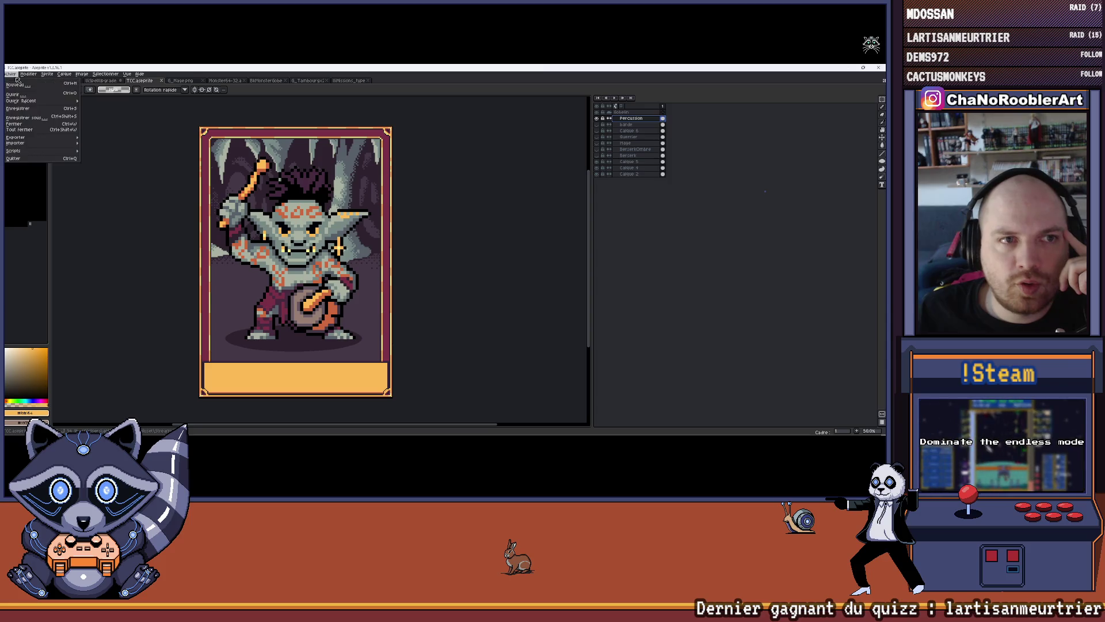
{"action": "mouse_move", "coordinate": [64, 137]}
{"action": "left_click", "coordinate": [108, 143]}
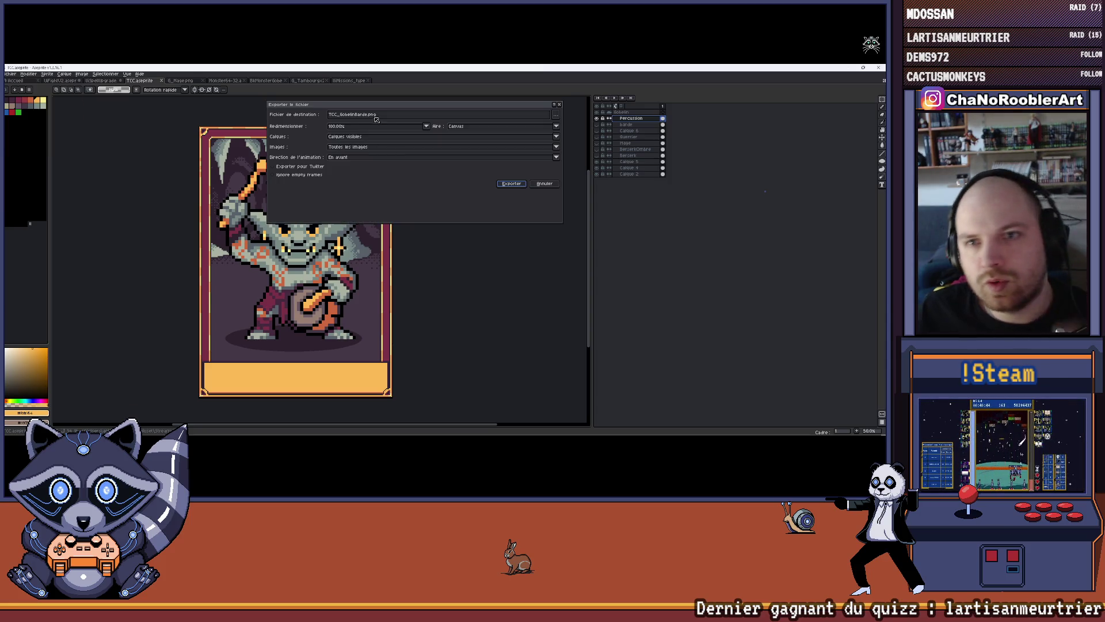
{"action": "key", "text": "BackSpace"}
{"action": "key", "text": "BackSpace"}
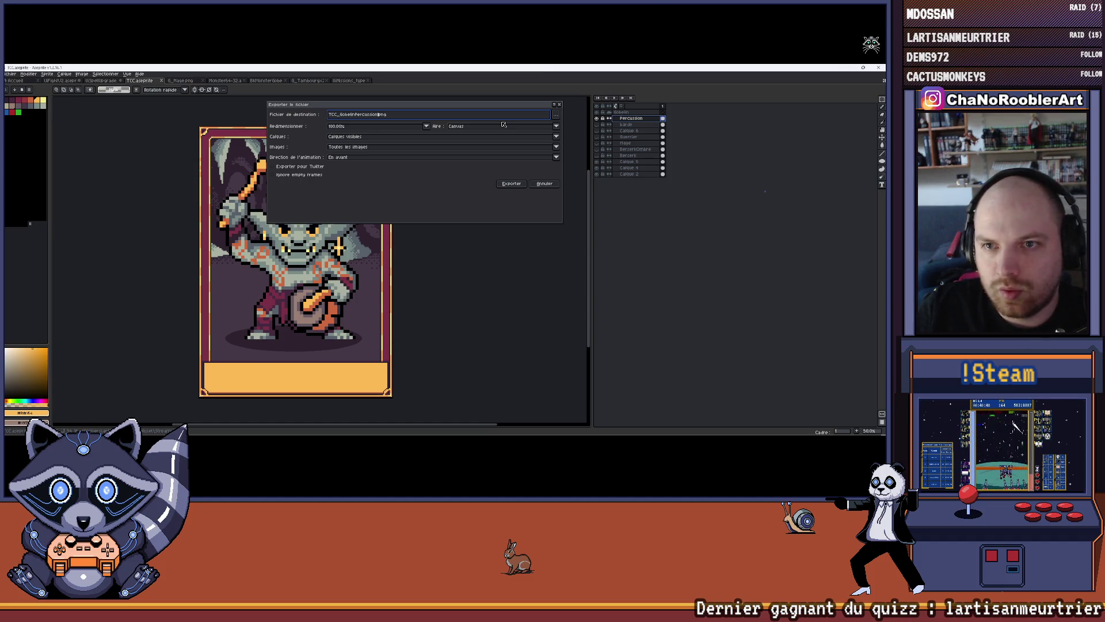
{"action": "key", "text": "Return"}
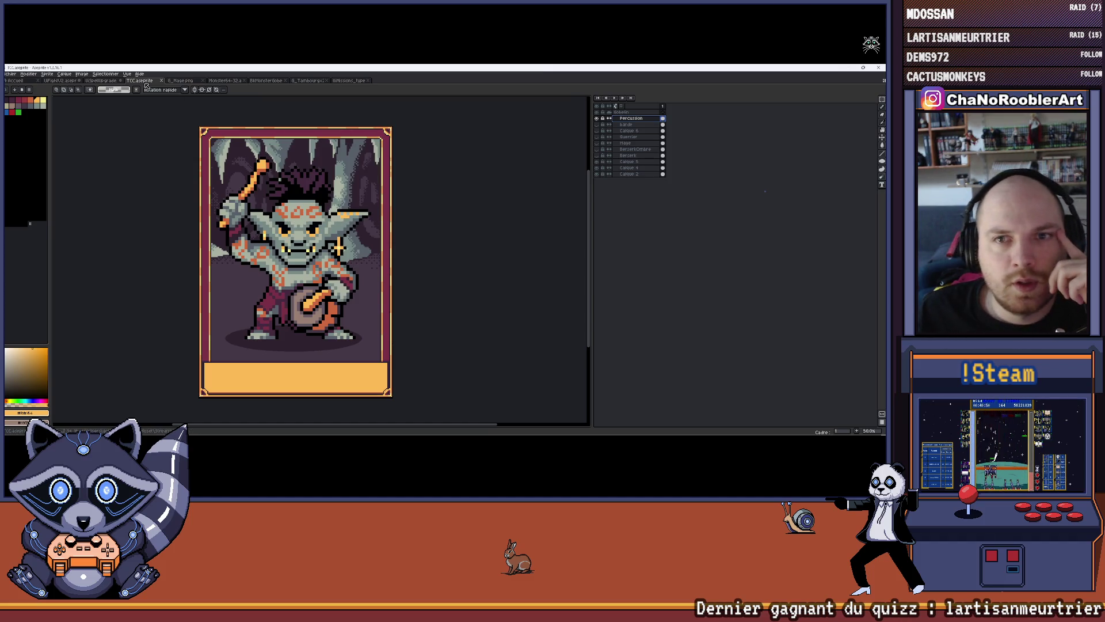
{"action": "left_click", "coordinate": [596, 118]}
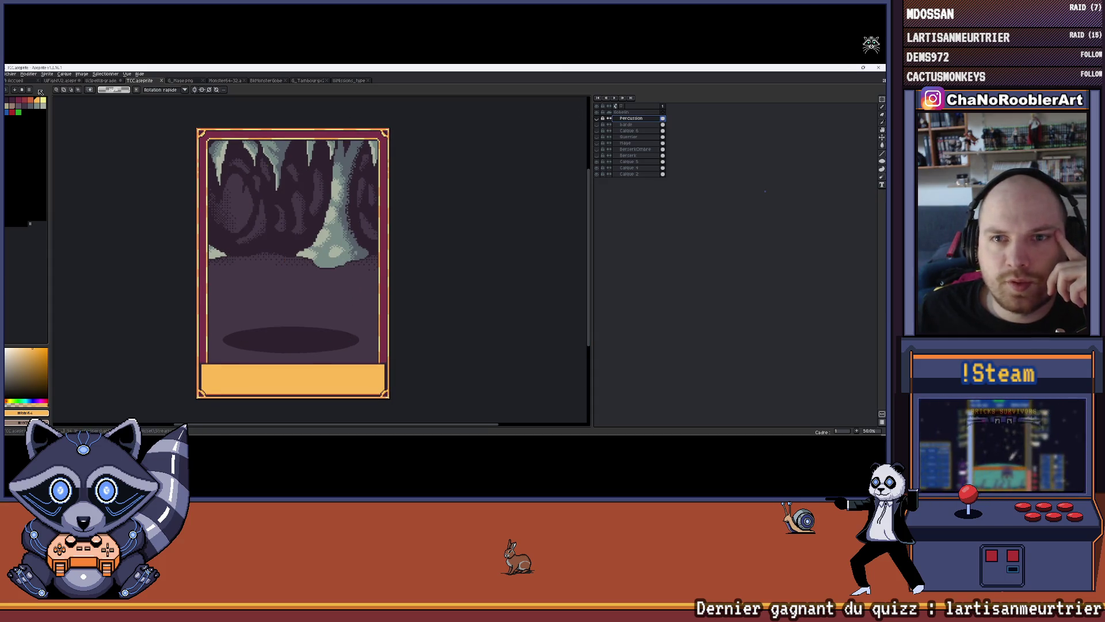
{"action": "left_click", "coordinate": [10, 73]}
{"action": "left_click", "coordinate": [17, 92]}
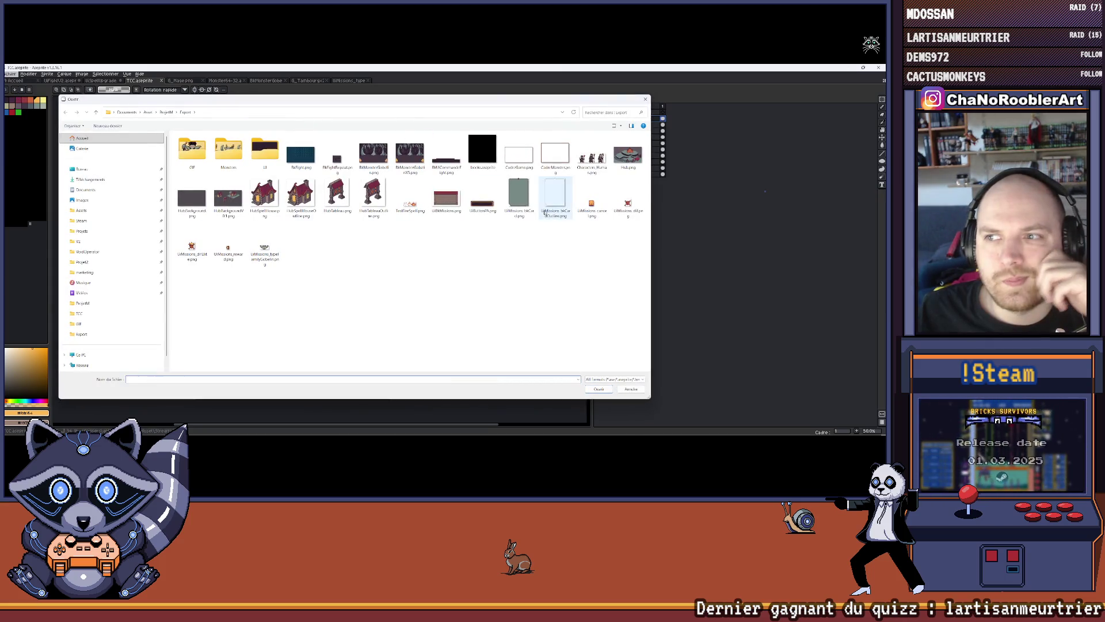
Browse to ProjetM > Export > GIF and open PlayerHumain.png.
{"action": "left_click", "coordinate": [166, 113]}
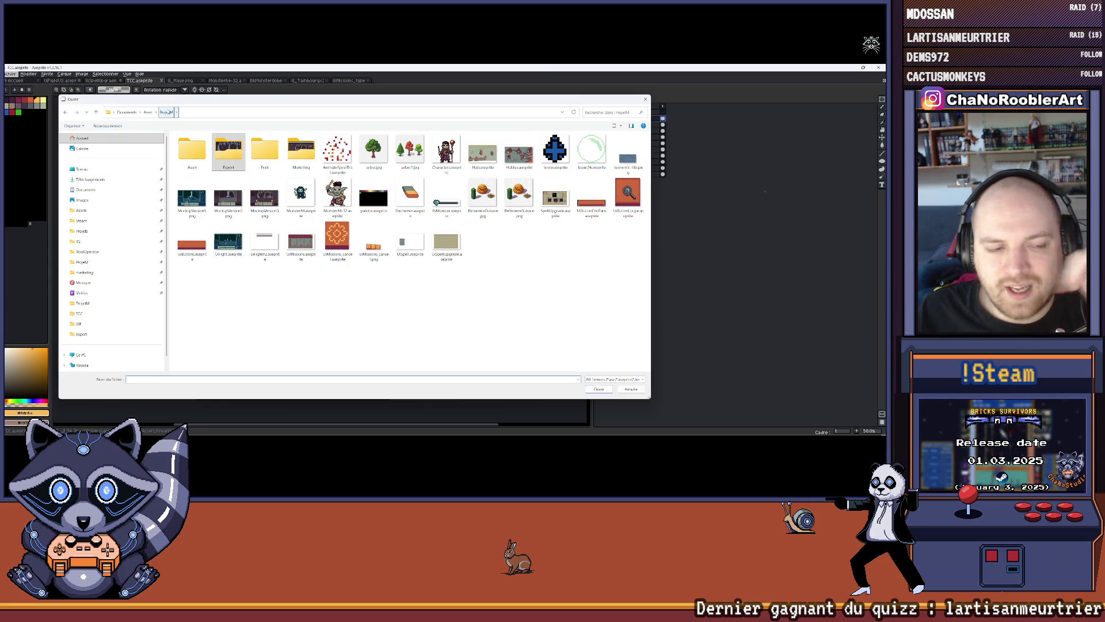
{"action": "mouse_move", "coordinate": [469, 101]}
{"action": "left_mouse_down"}
{"action": "mouse_move", "coordinate": [453, 275]}
{"action": "mouse_move", "coordinate": [522, 207]}
{"action": "mouse_move", "coordinate": [460, 71]}
{"action": "mouse_move", "coordinate": [448, 94]}
{"action": "left_mouse_up"}
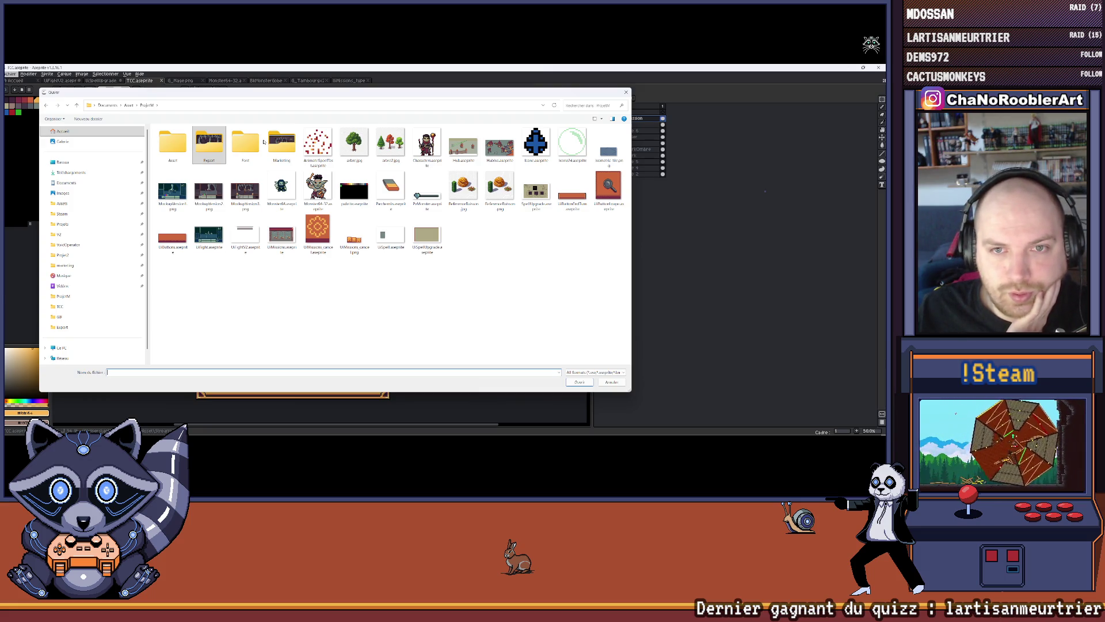
{"action": "double_click", "coordinate": [209, 143]}
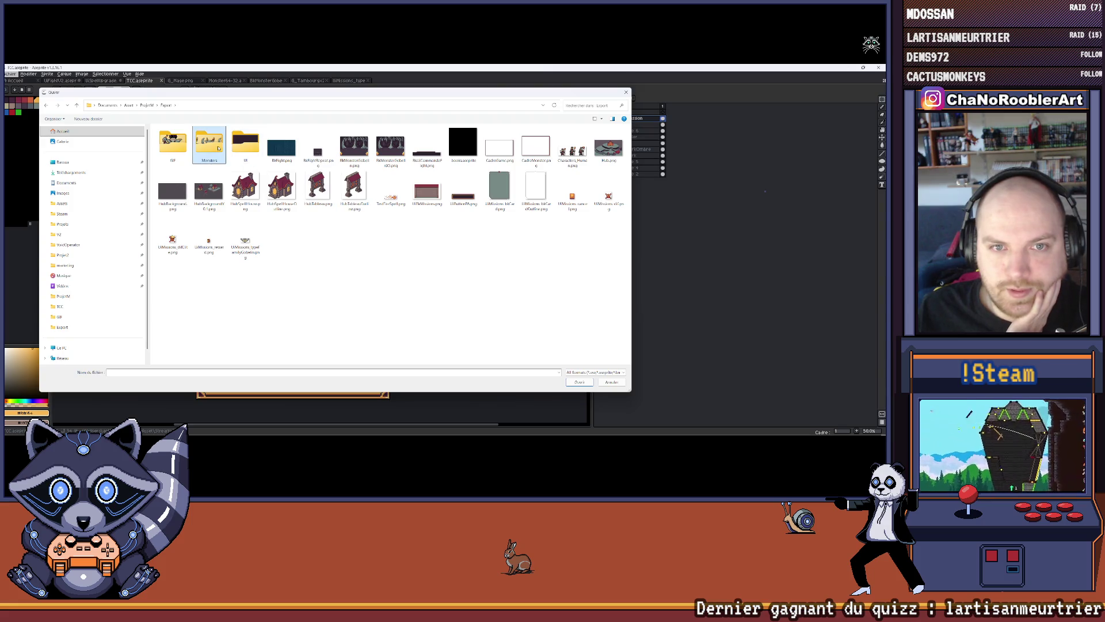
{"action": "double_click", "coordinate": [211, 144]}
{"action": "key", "text": "alt+Left"}
{"action": "double_click", "coordinate": [173, 143]}
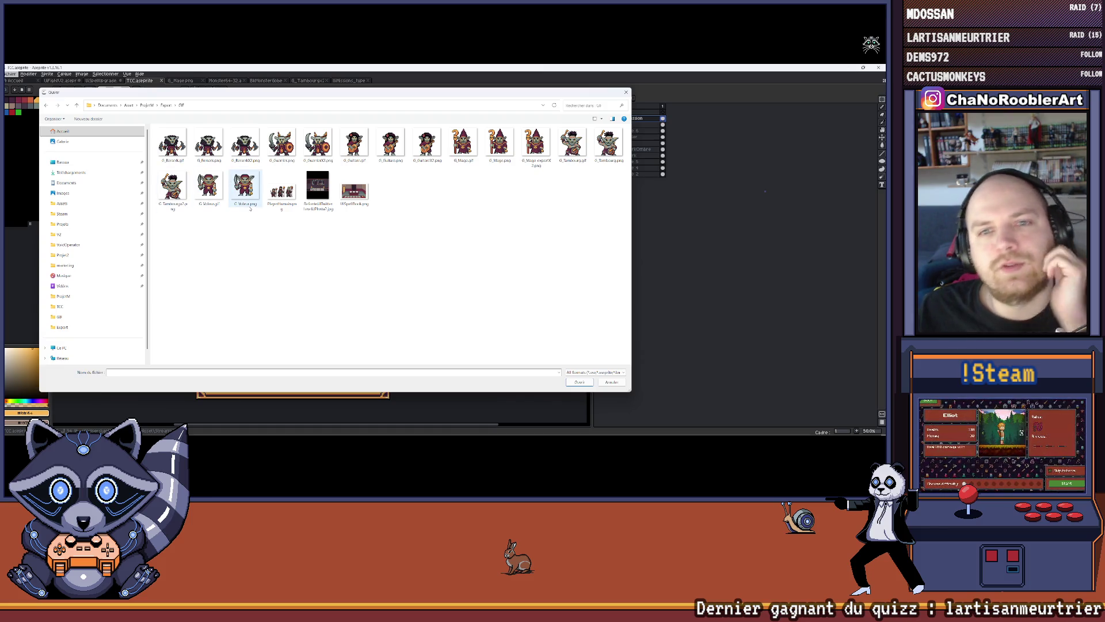
{"action": "double_click", "coordinate": [281, 191]}
{"action": "scroll", "coordinate": [406, 211], "scroll_direction": "up", "scroll_amount": 1}
{"action": "scroll", "coordinate": [326, 213], "scroll_direction": "down", "scroll_amount": 1}
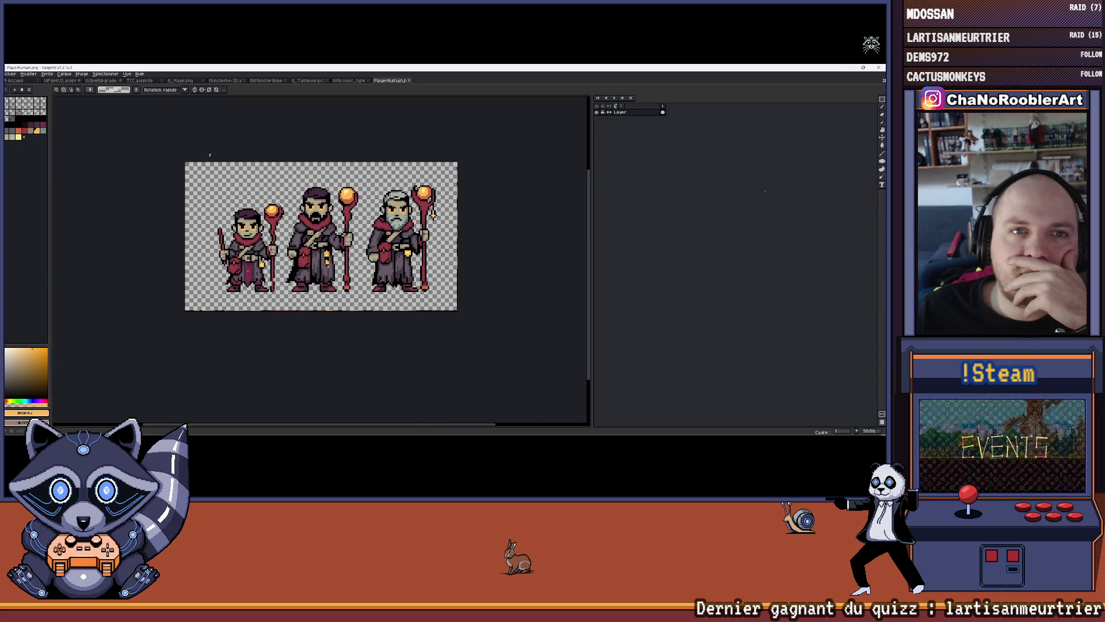
Check the Sprite Size dialog without changing it, then widen the canvas pane.
{"action": "left_click", "coordinate": [48, 74]}
{"action": "left_click", "coordinate": [58, 114]}
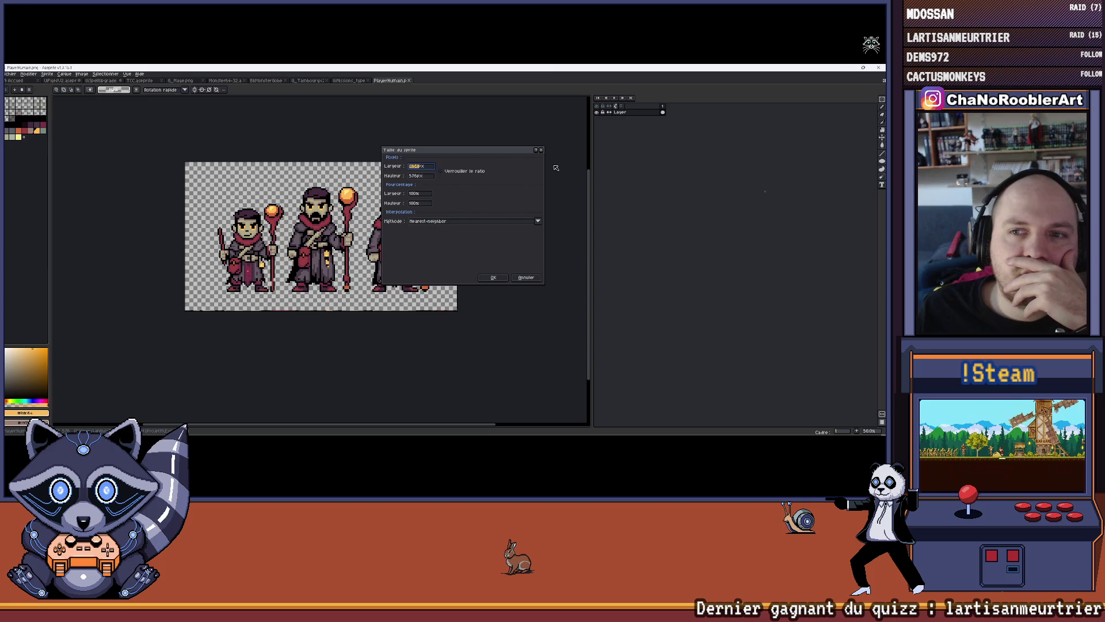
{"action": "left_click", "coordinate": [539, 151]}
{"action": "scroll", "coordinate": [380, 195], "scroll_direction": "up", "scroll_amount": 1}
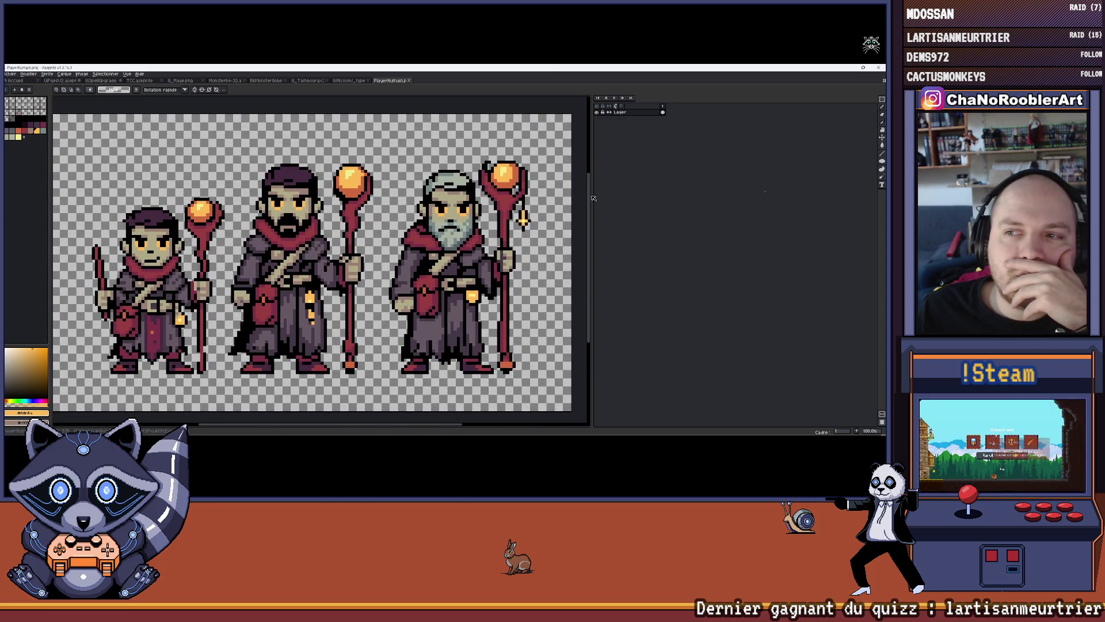
{"action": "left_click_drag", "start_coordinate": [593, 196], "coordinate": [642, 196]}
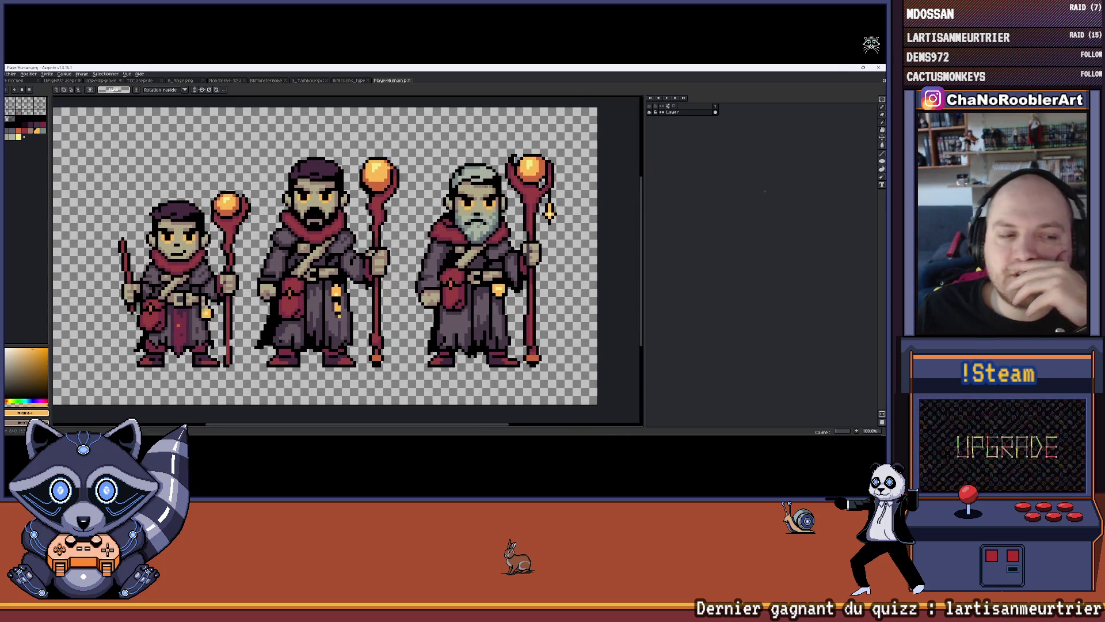
Pan around the three mage sprites to inspect them.
{"action": "scroll", "coordinate": [440, 196], "scroll_direction": "down", "scroll_amount": 1}
{"action": "scroll", "coordinate": [441, 196], "scroll_direction": "up", "scroll_amount": 1}
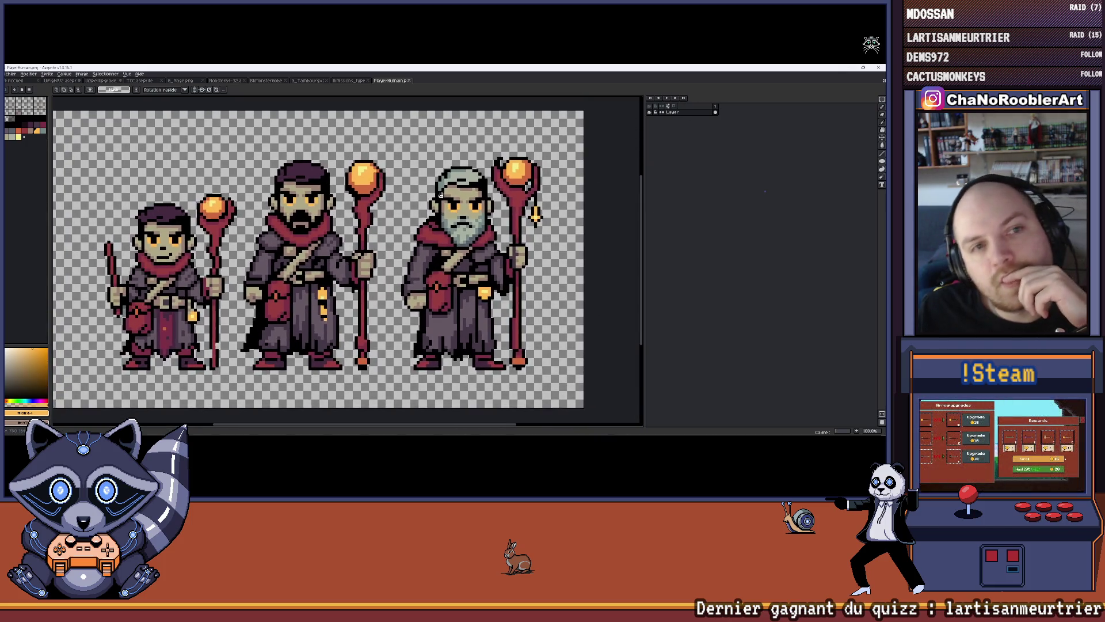
{"action": "left_click_drag", "start_coordinate": [458, 184], "coordinate": [455, 185]}
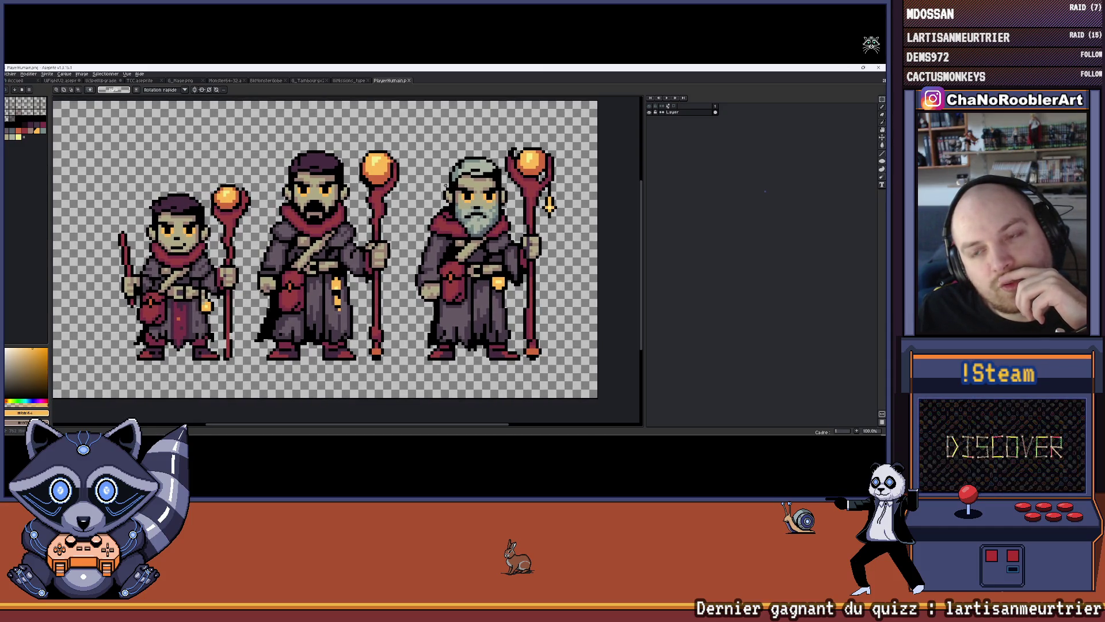
{"action": "left_click_drag", "start_coordinate": [443, 185], "coordinate": [451, 192]}
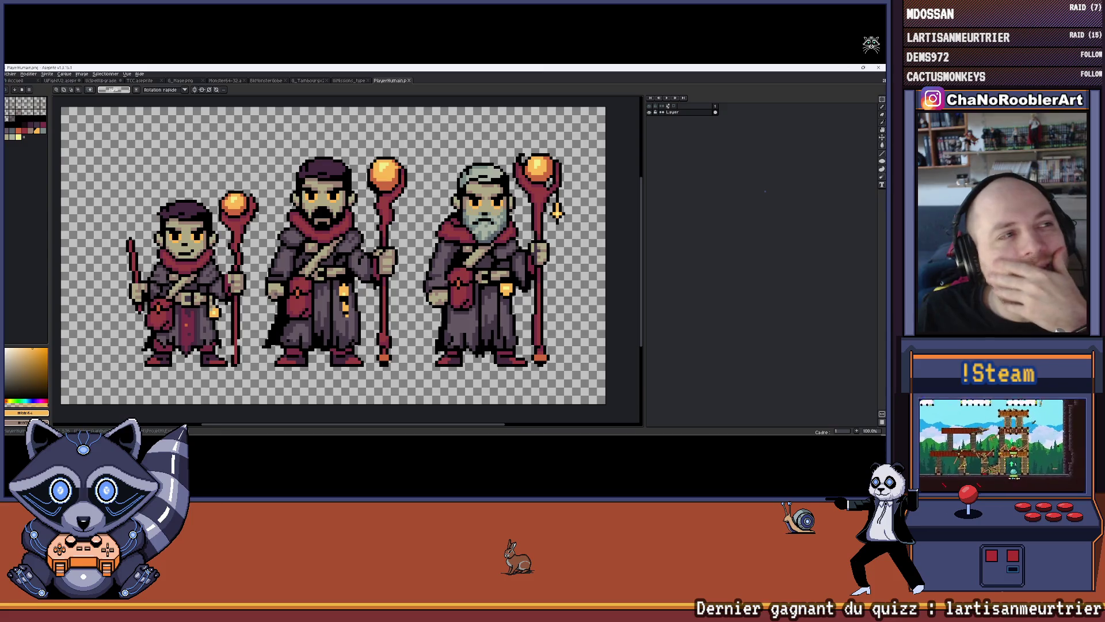
{"action": "left_click_drag", "start_coordinate": [293, 228], "coordinate": [304, 232]}
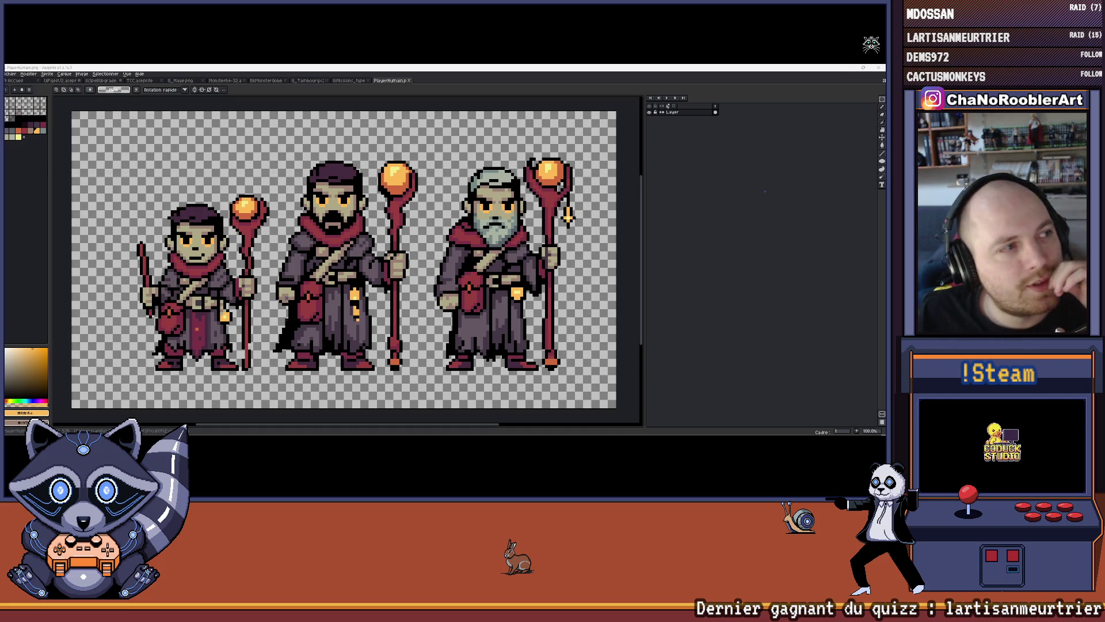
{"action": "left_click_drag", "start_coordinate": [290, 200], "coordinate": [284, 209]}
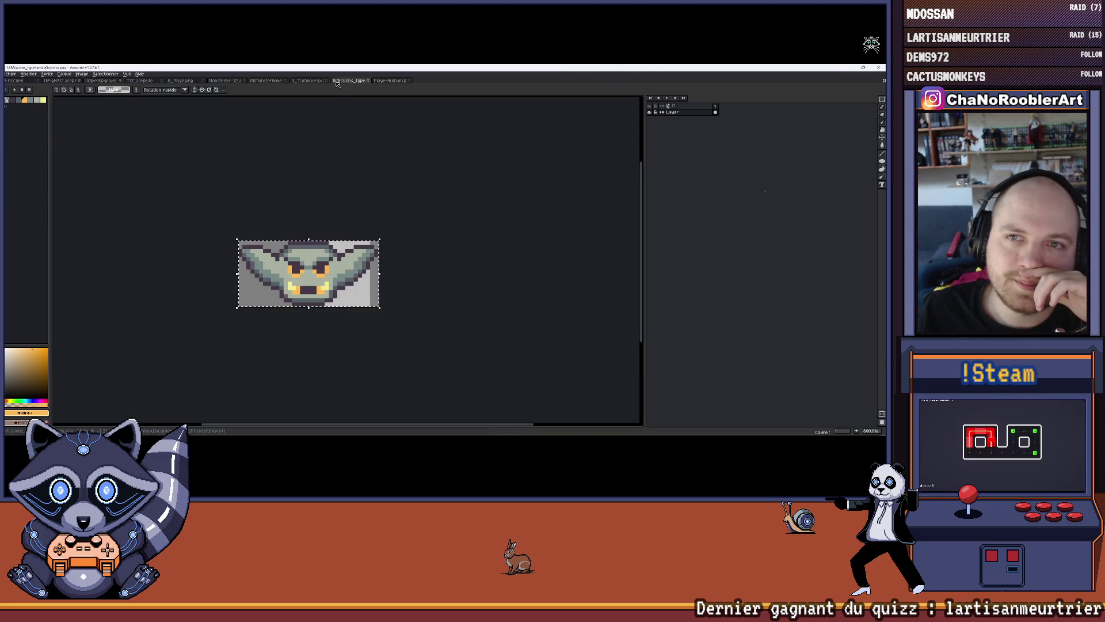
Switch between the open sprites, then open G_Voleur.png from the GIF folder.
{"action": "left_click", "coordinate": [311, 80]}
{"action": "left_click", "coordinate": [389, 80]}
{"action": "key", "text": "alt+f"}
{"action": "key", "text": "o"}
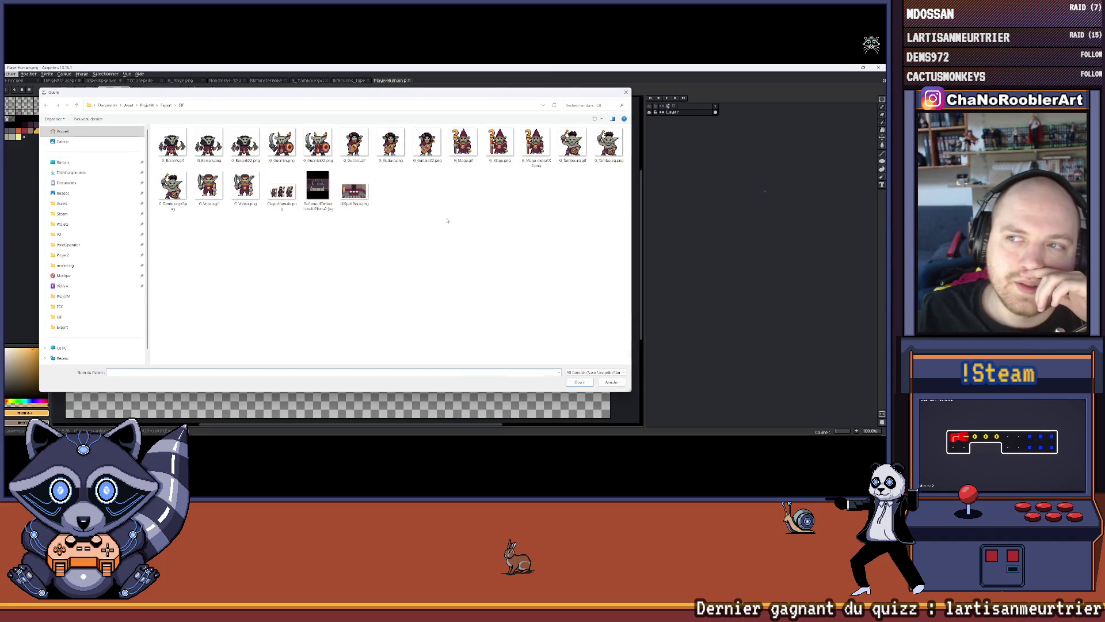
{"action": "double_click", "coordinate": [244, 185]}
{"action": "scroll", "coordinate": [338, 180], "scroll_direction": "up", "scroll_amount": 1}
{"action": "scroll", "coordinate": [338, 180], "scroll_direction": "down", "scroll_amount": 1}
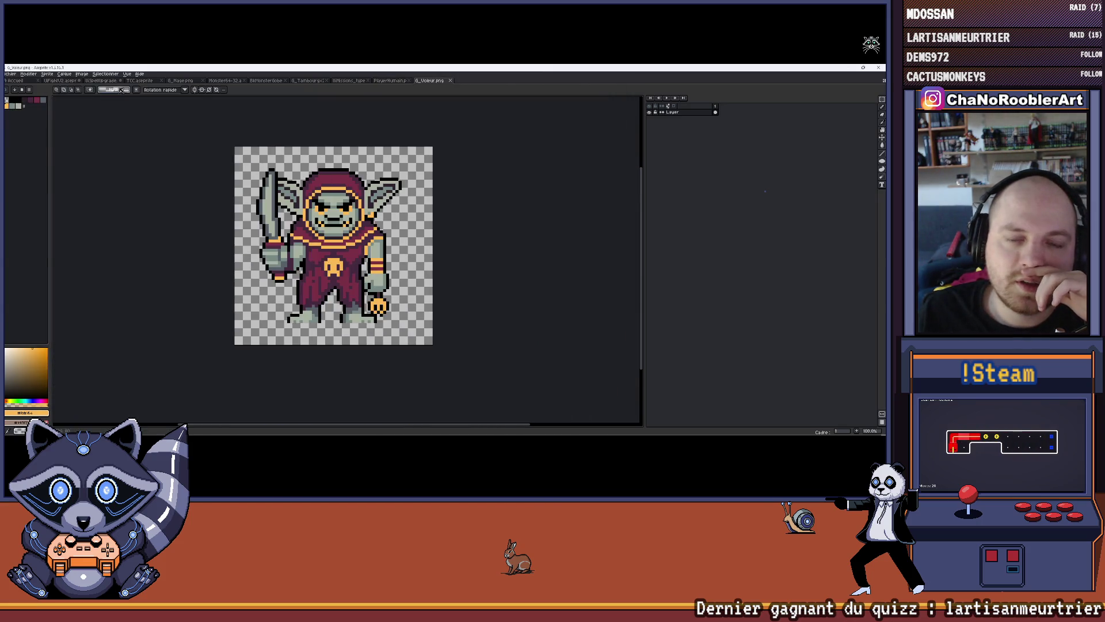
Export the thief goblin at 200% with the full canvas as G_VoleurX2.png.
{"action": "left_click", "coordinate": [10, 74]}
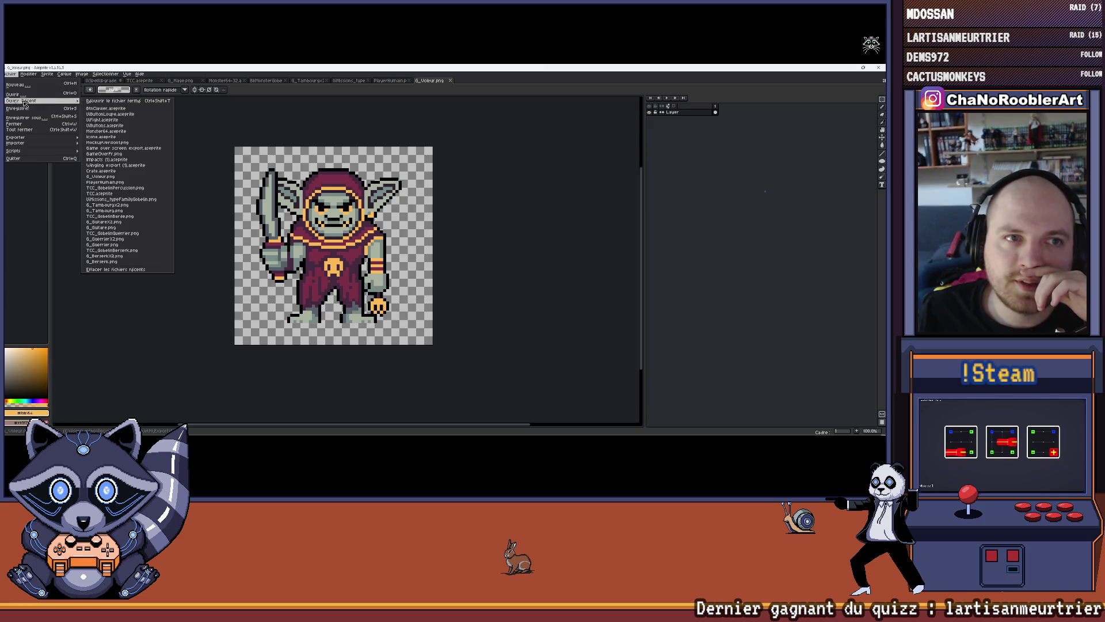
{"action": "mouse_move", "coordinate": [63, 137]}
{"action": "left_click", "coordinate": [123, 142]}
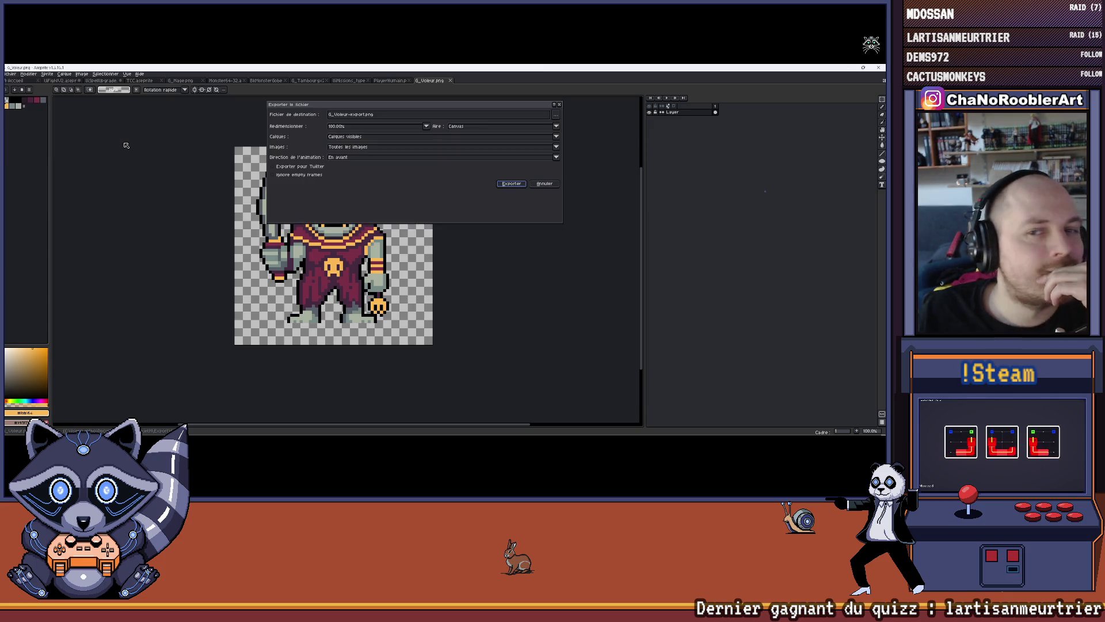
{"action": "left_click", "coordinate": [364, 114]}
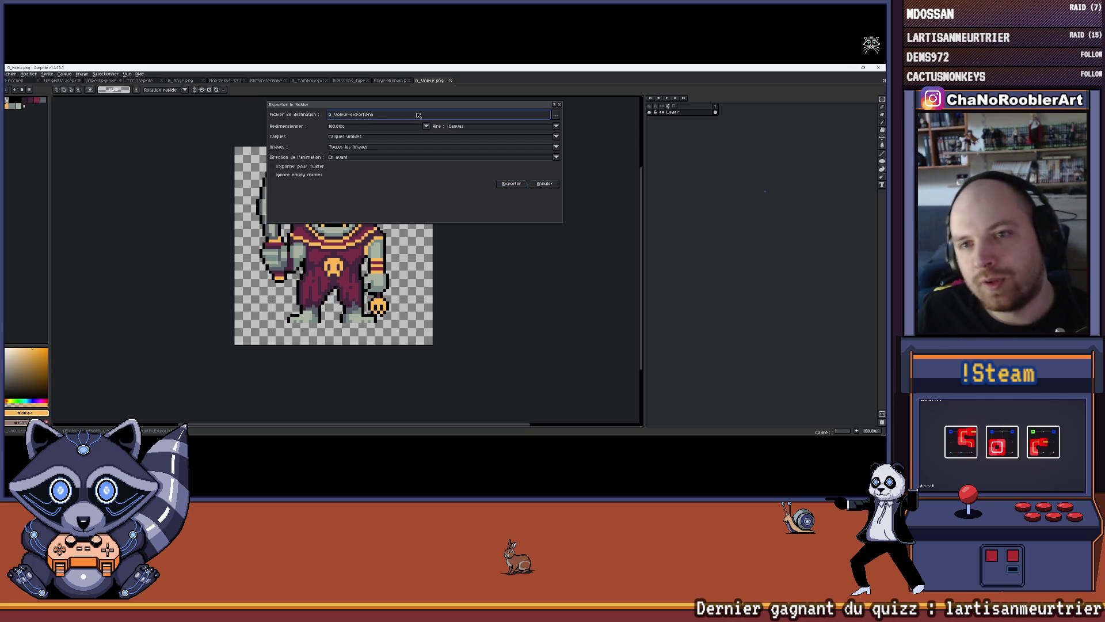
{"action": "key", "text": "BackSpace"}
{"action": "key", "text": "BackSpace"}
{"action": "key", "text": "BackSpace"}
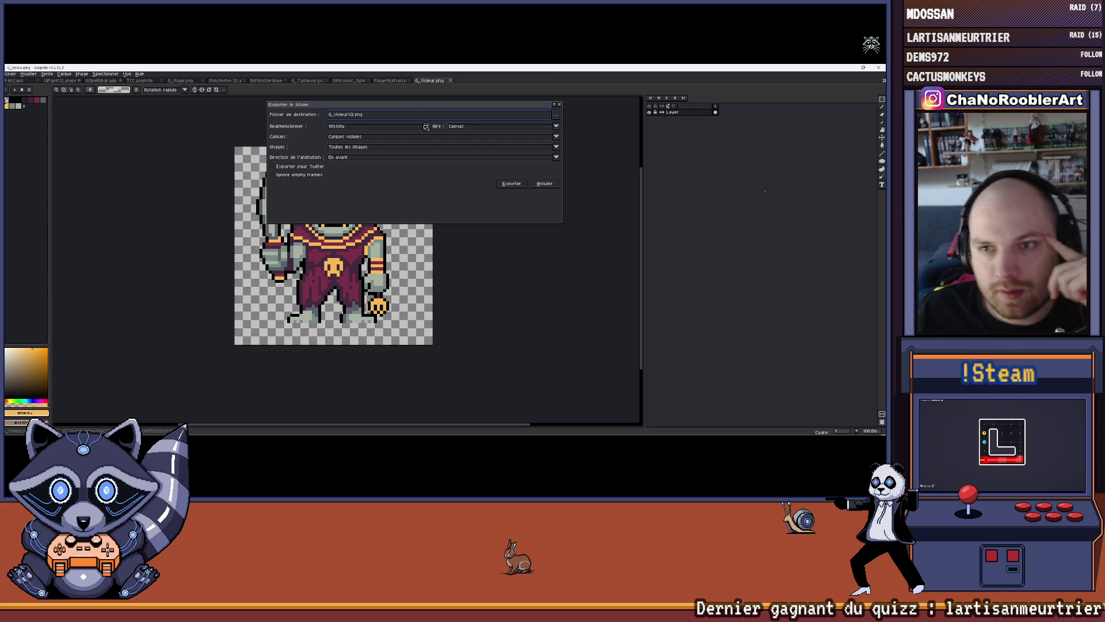
{"action": "left_click", "coordinate": [426, 126]}
{"action": "left_click", "coordinate": [339, 149]}
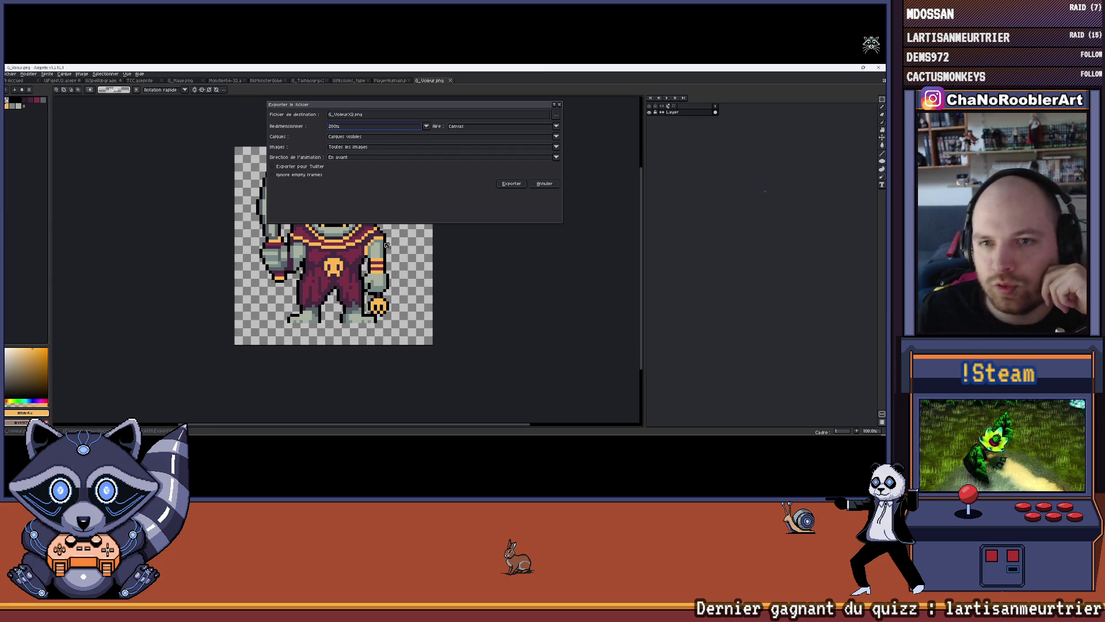
{"action": "left_click", "coordinate": [469, 127]}
{"action": "left_click", "coordinate": [470, 137]}
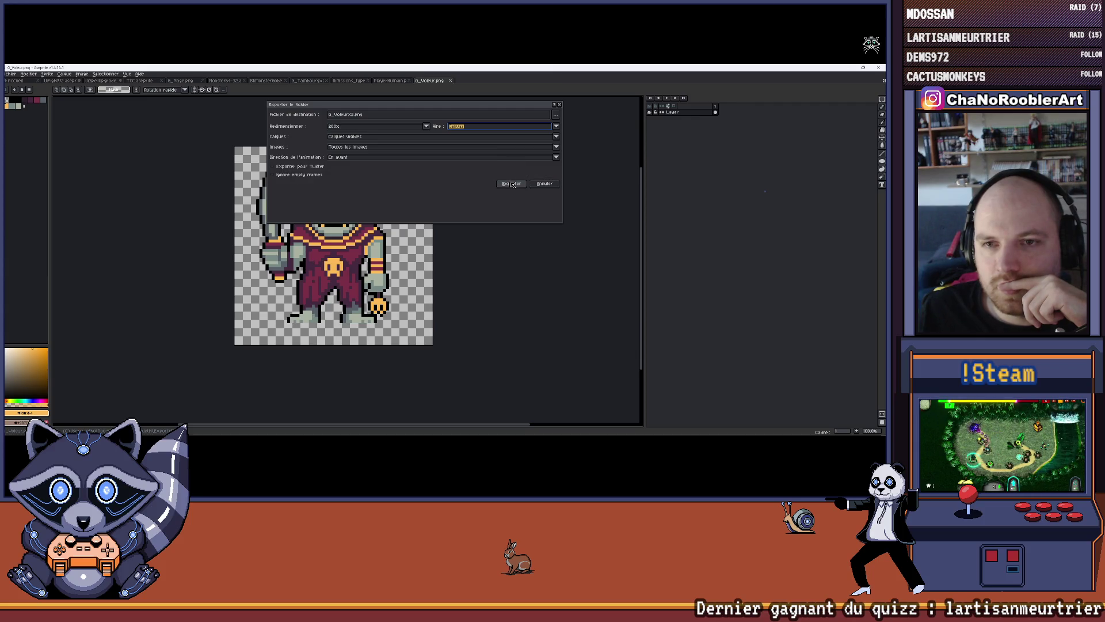
{"action": "left_click", "coordinate": [512, 184]}
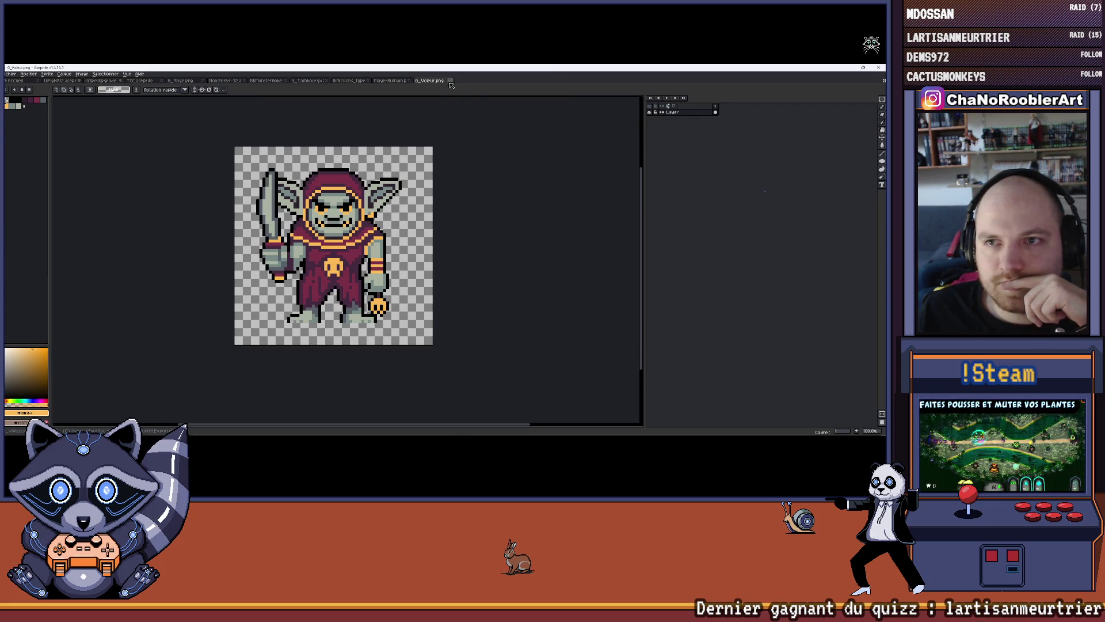
Close the G_Voleur.png document and start opening another image.
{"action": "left_click", "coordinate": [450, 80]}
{"action": "left_click", "coordinate": [10, 74]}
{"action": "left_click", "coordinate": [17, 96]}
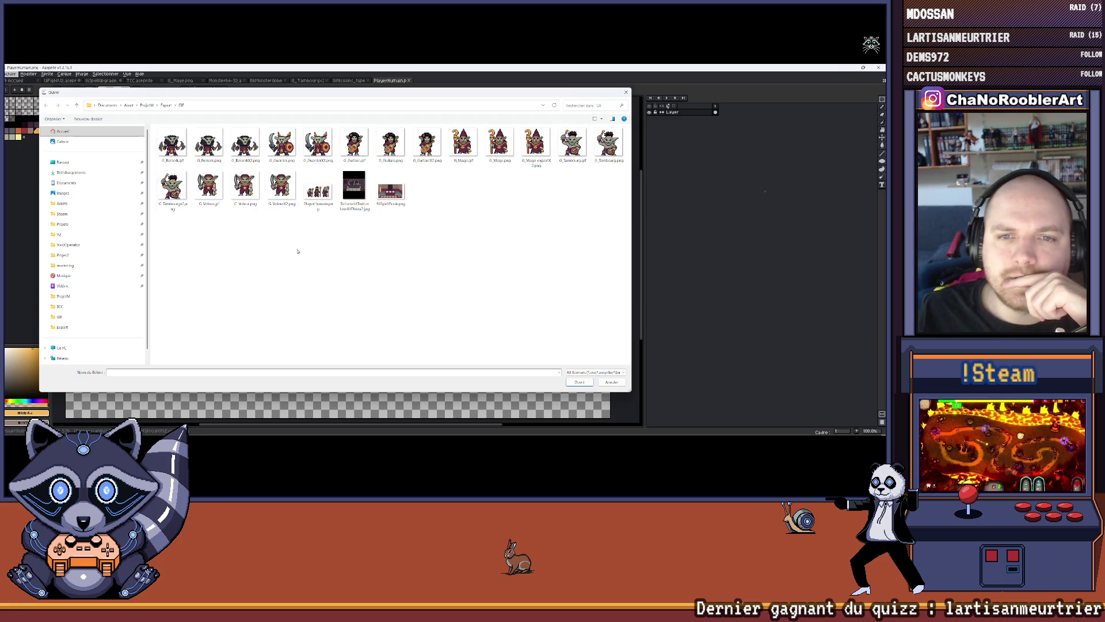
Open G_VoleurX2.png and select all, then return to TCC.aseprite and select the Percussion layer.
{"action": "double_click", "coordinate": [281, 186]}
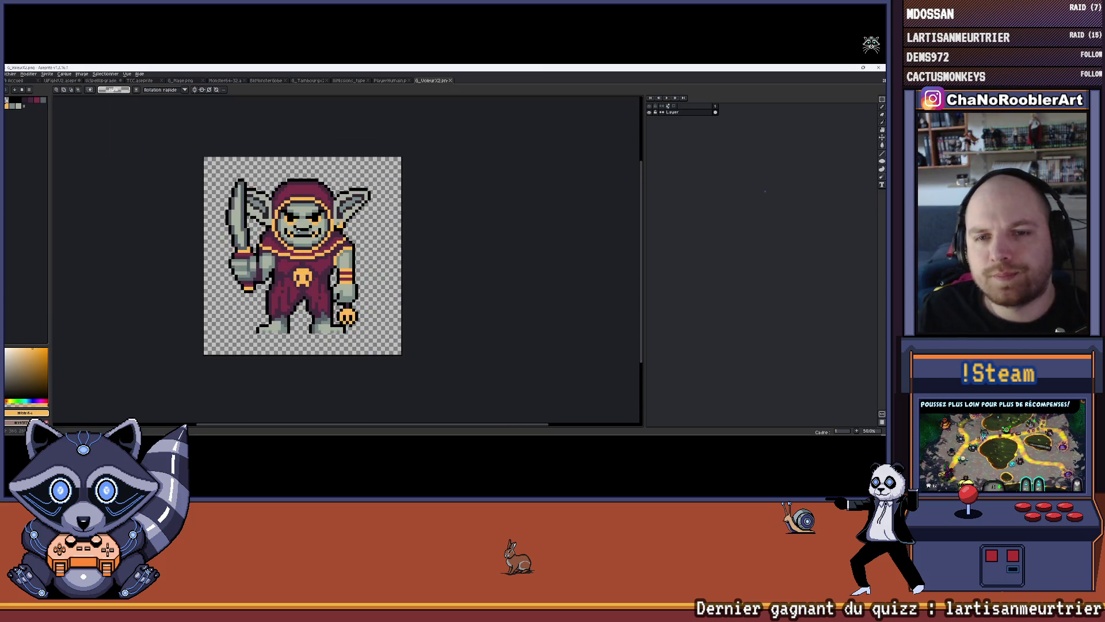
{"action": "key", "text": "ctrl+a"}
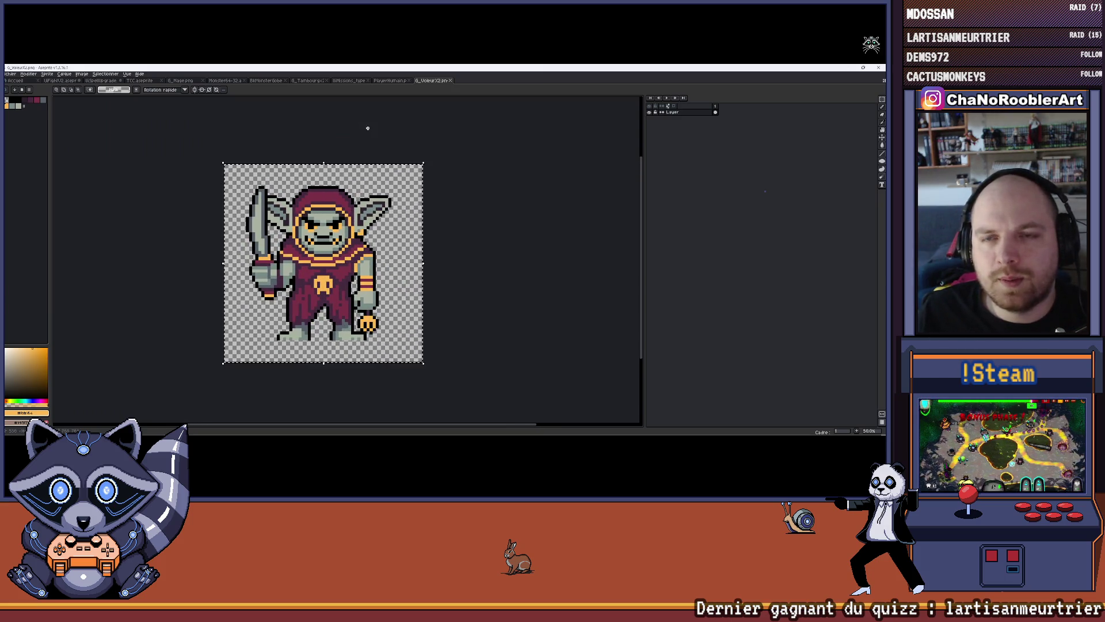
{"action": "left_click", "coordinate": [178, 81]}
{"action": "left_click", "coordinate": [225, 81]}
{"action": "left_click", "coordinate": [266, 81]}
{"action": "left_click", "coordinate": [308, 81]}
{"action": "left_click", "coordinate": [362, 81]}
{"action": "left_click", "coordinate": [180, 81]}
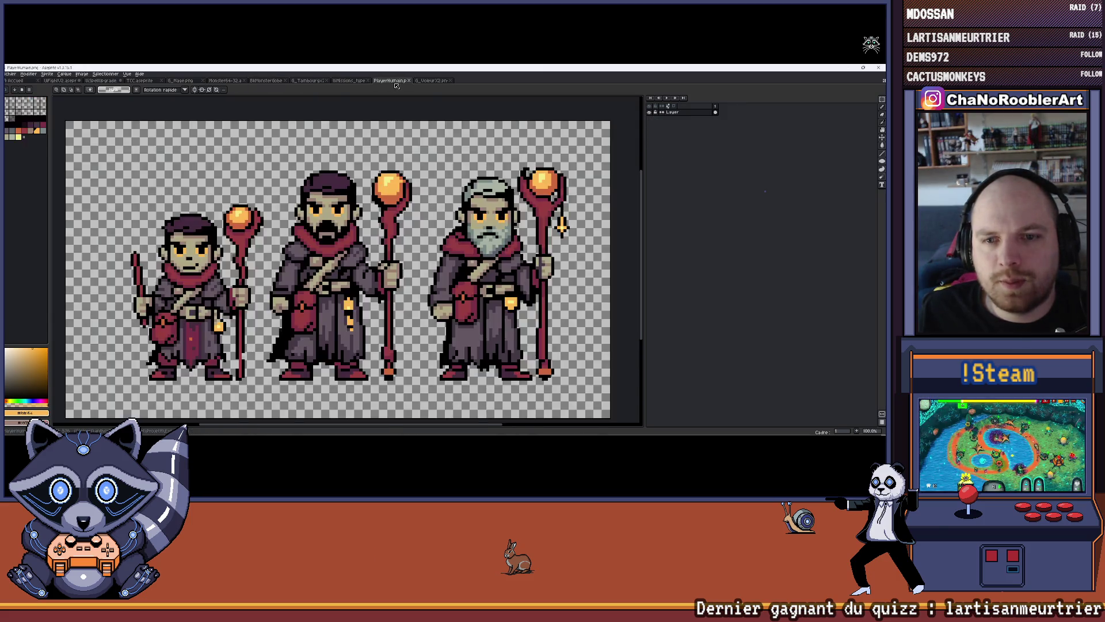
{"action": "left_click", "coordinate": [138, 81]}
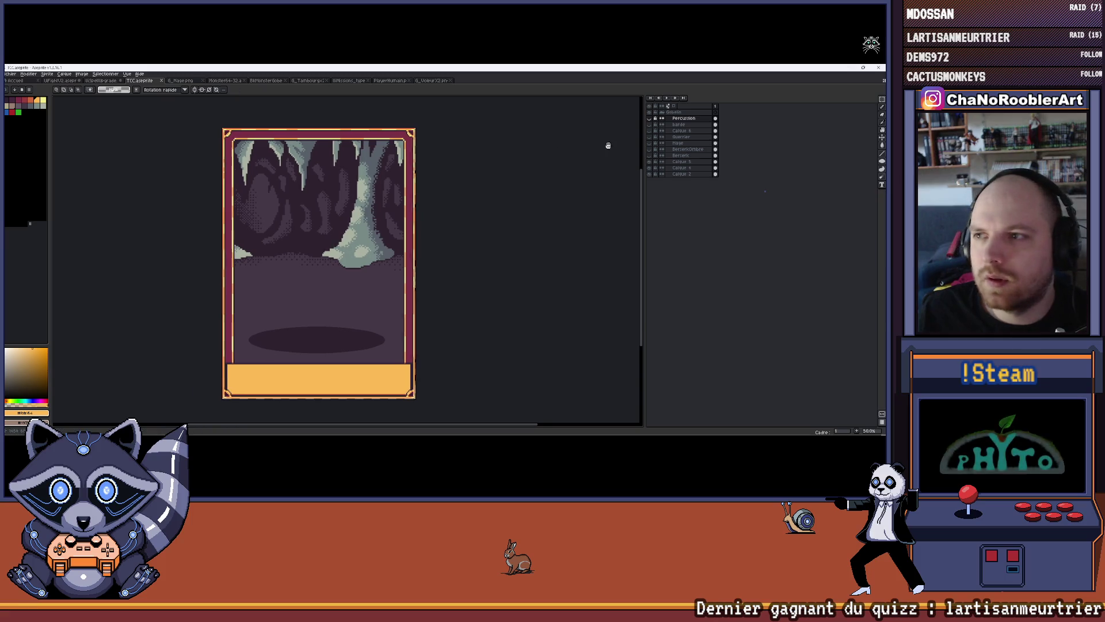
{"action": "left_click", "coordinate": [671, 118]}
{"action": "key", "text": "shift+n"}
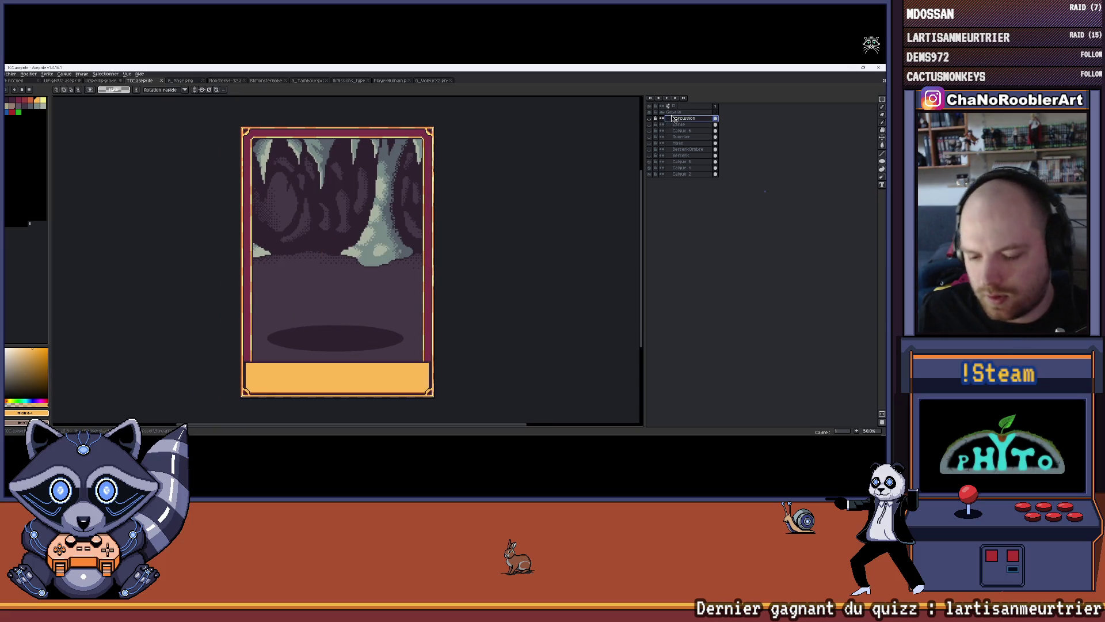
Paste the thief goblin as a new layer, move it down onto the floor shadow, and commit.
{"action": "key", "text": "ctrl+v"}
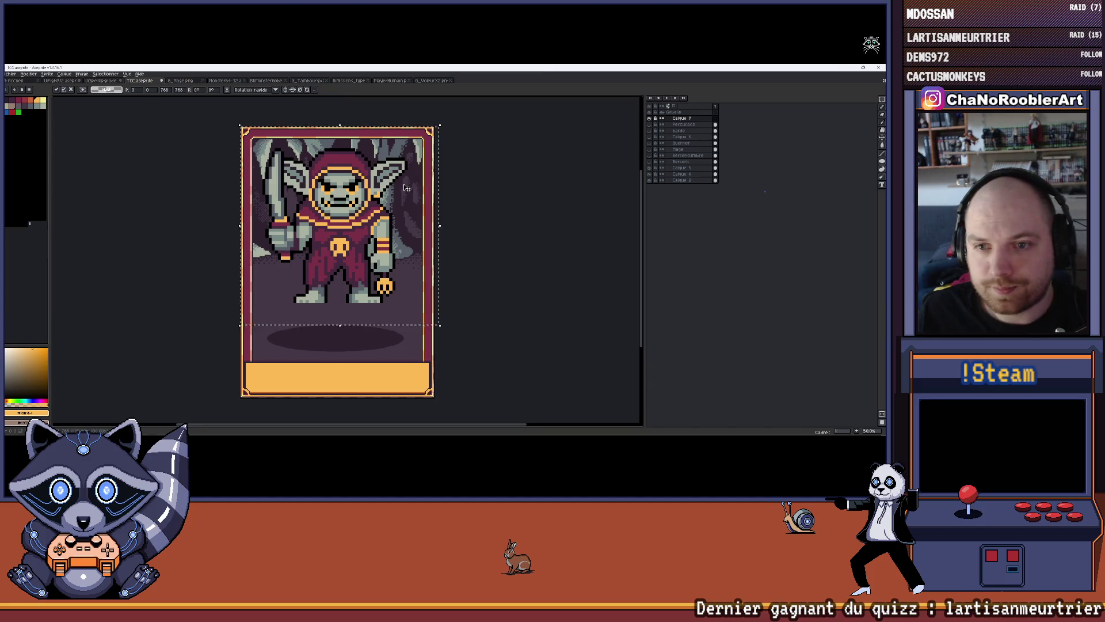
{"action": "left_click_drag", "start_coordinate": [351, 192], "coordinate": [351, 229]}
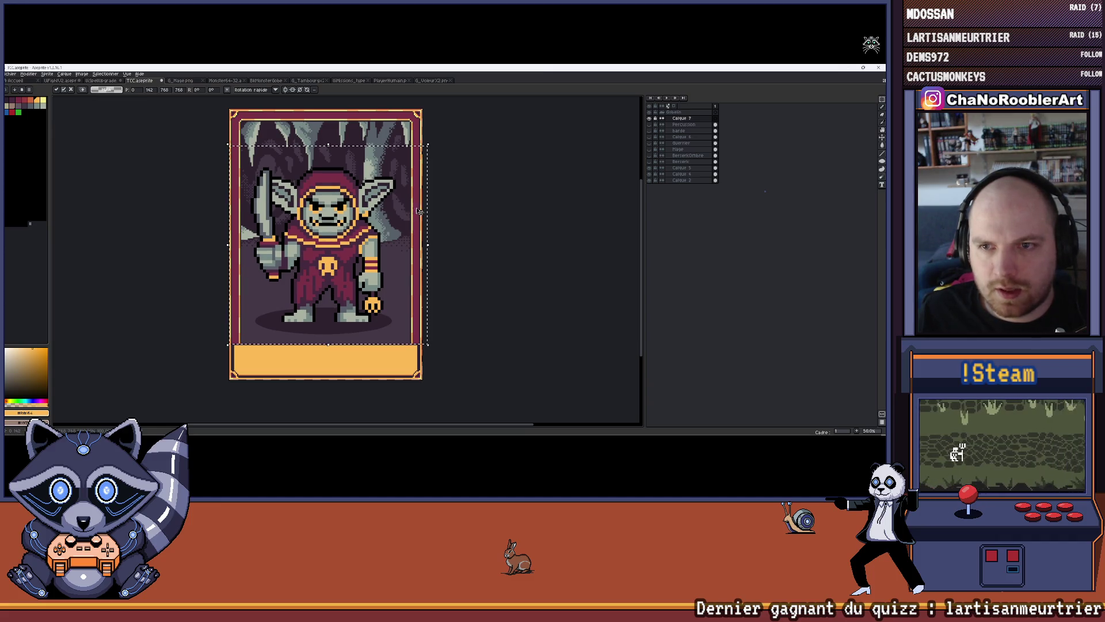
{"action": "key", "text": "Up"}
{"action": "key", "text": "Up"}
{"action": "key", "text": "Up"}
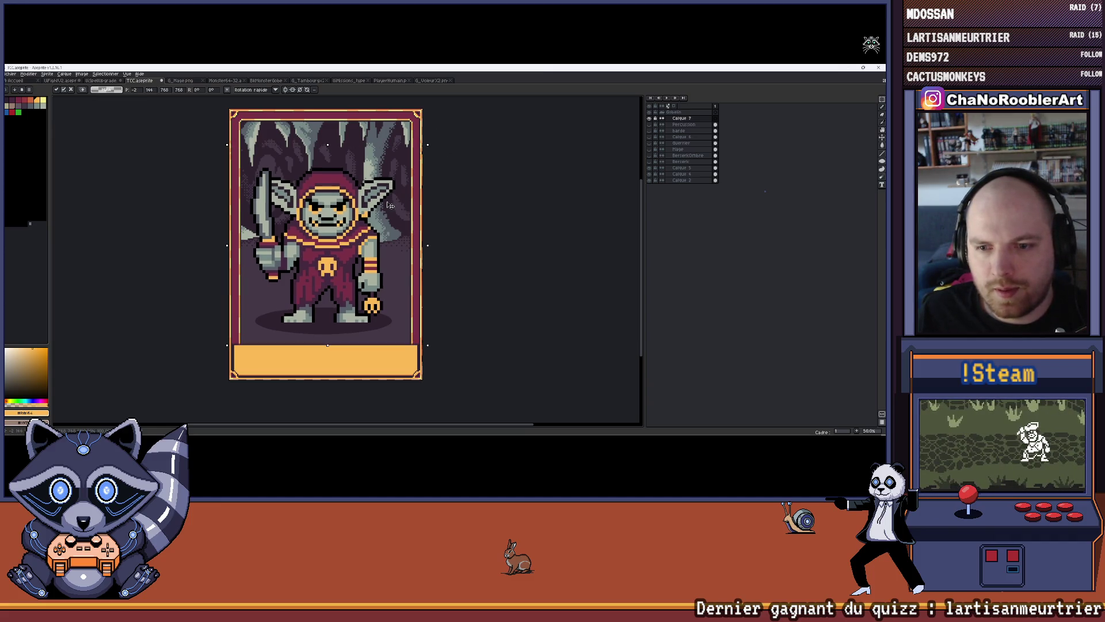
{"action": "key", "text": "Return"}
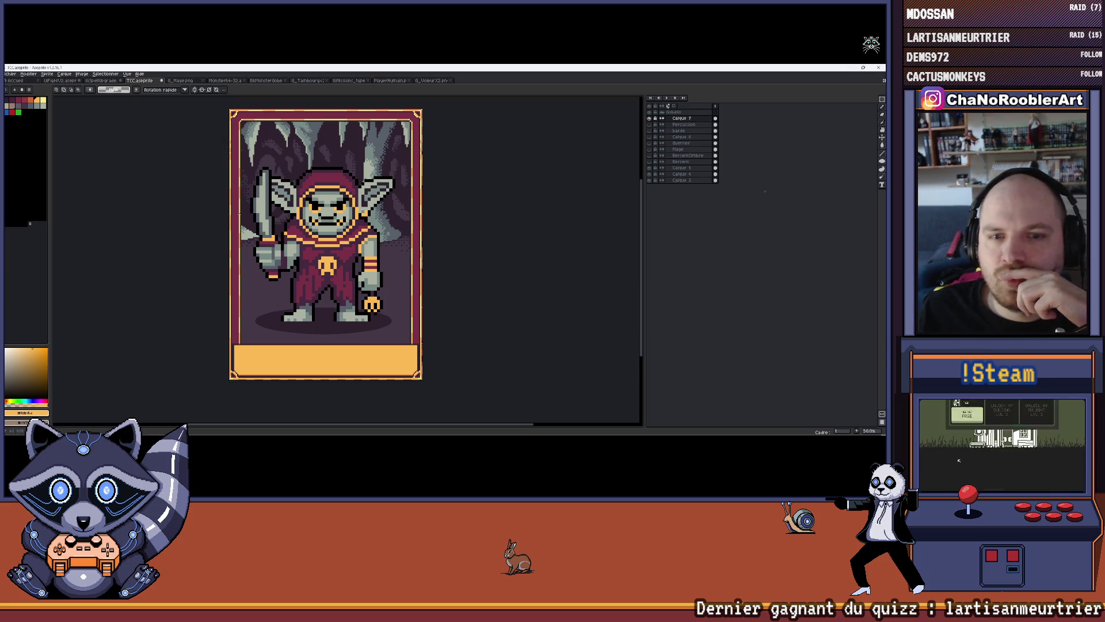
{"action": "scroll", "coordinate": [447, 277], "scroll_direction": "up", "scroll_amount": 4}
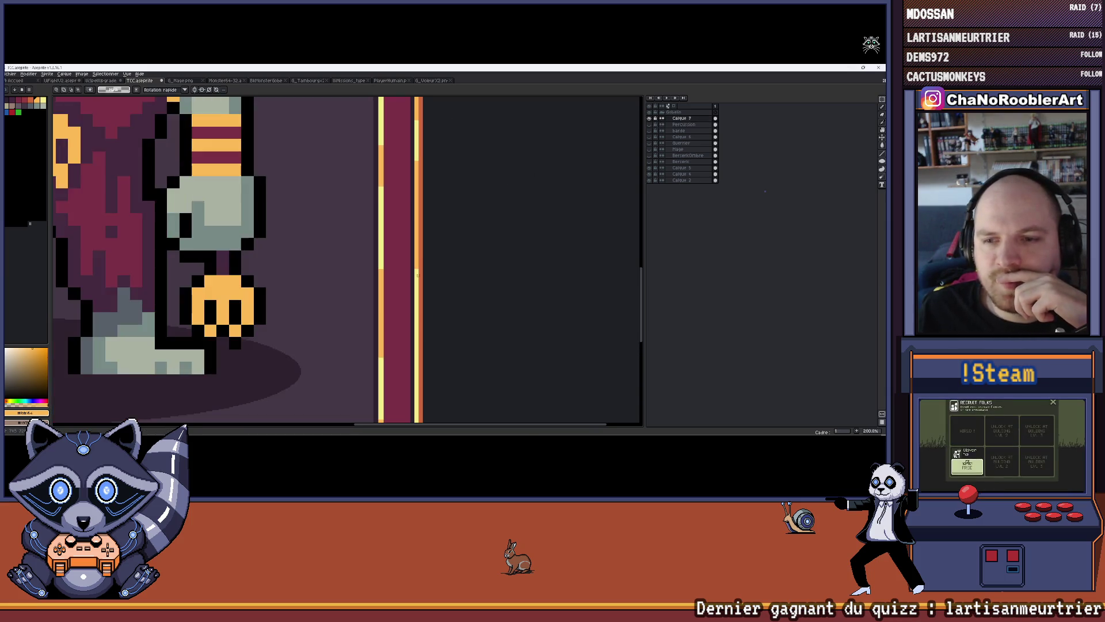
{"action": "scroll", "coordinate": [383, 230], "scroll_direction": "down", "scroll_amount": 4}
{"action": "scroll", "coordinate": [278, 194], "scroll_direction": "down", "scroll_amount": 3}
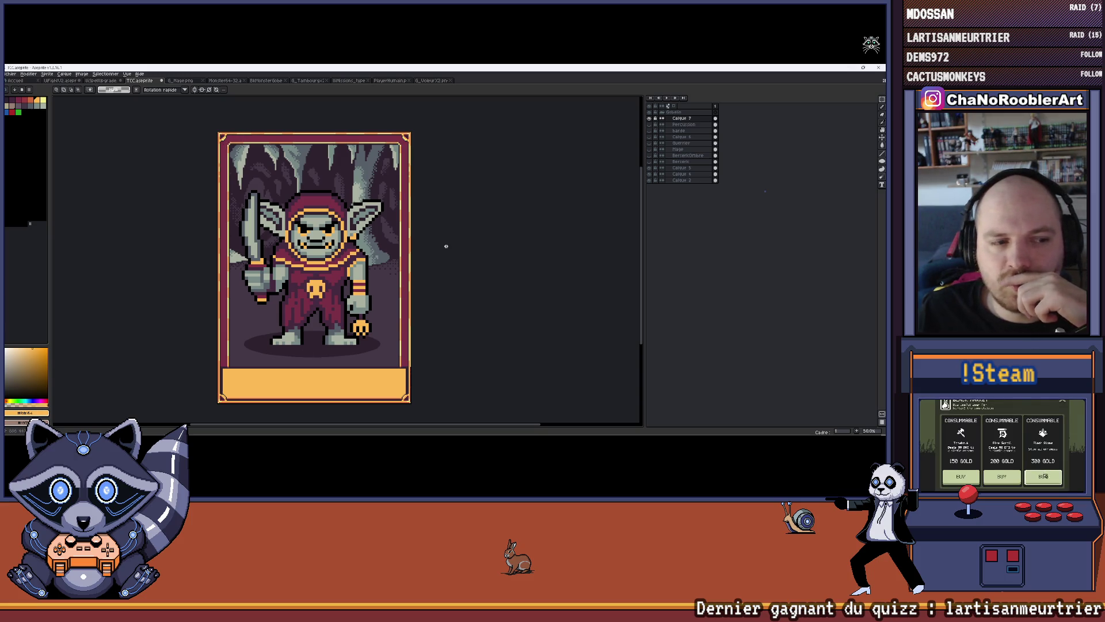
{"action": "left_click_drag", "start_coordinate": [449, 244], "coordinate": [430, 270]}
Rename the new goblin layer to Voleur.
{"action": "double_click", "coordinate": [685, 118]}
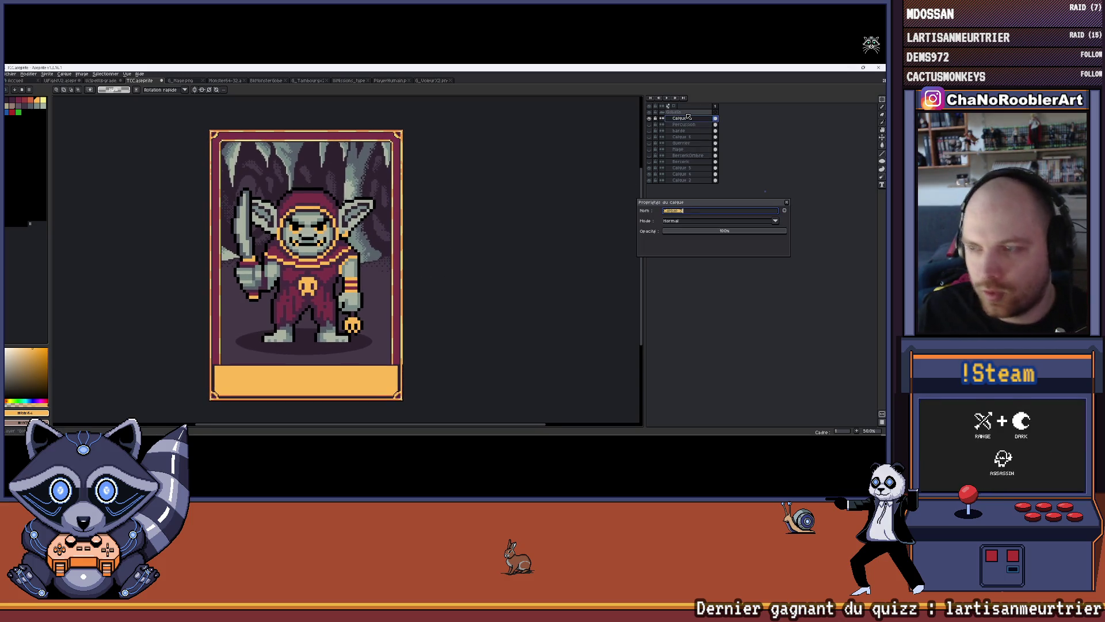
{"action": "type", "text": "Voleur"}
{"action": "key", "text": "Return"}
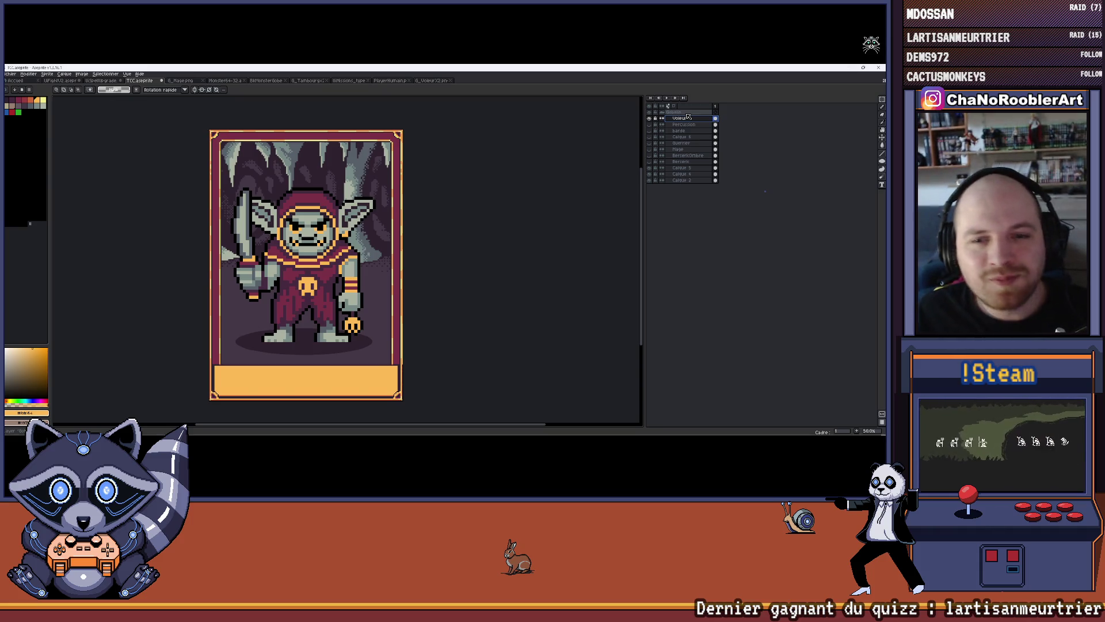
{"action": "left_click_drag", "start_coordinate": [335, 185], "coordinate": [348, 180]}
Export the card as TCC_GobelinVoleur.png.
{"action": "left_click", "coordinate": [10, 74]}
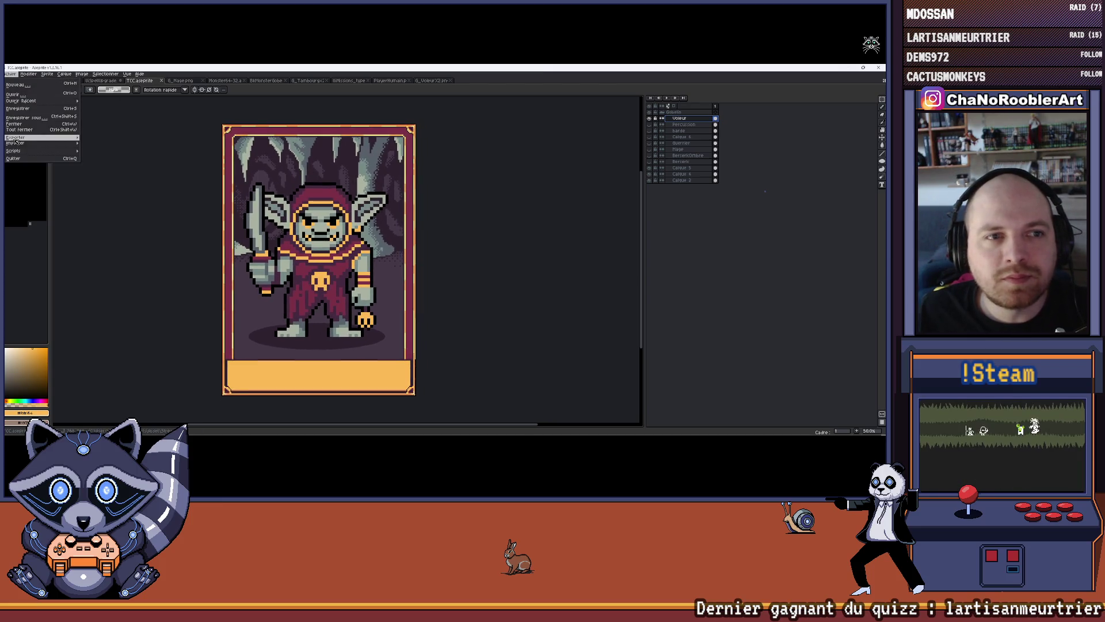
{"action": "mouse_move", "coordinate": [40, 137]}
{"action": "left_click", "coordinate": [91, 140]}
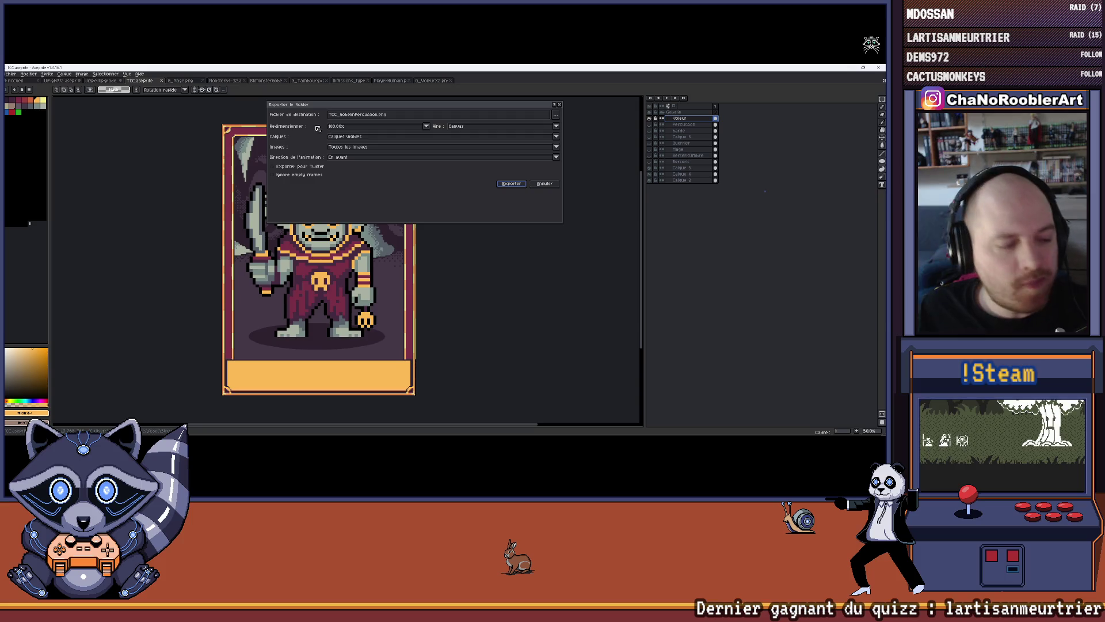
{"action": "left_click", "coordinate": [373, 115]}
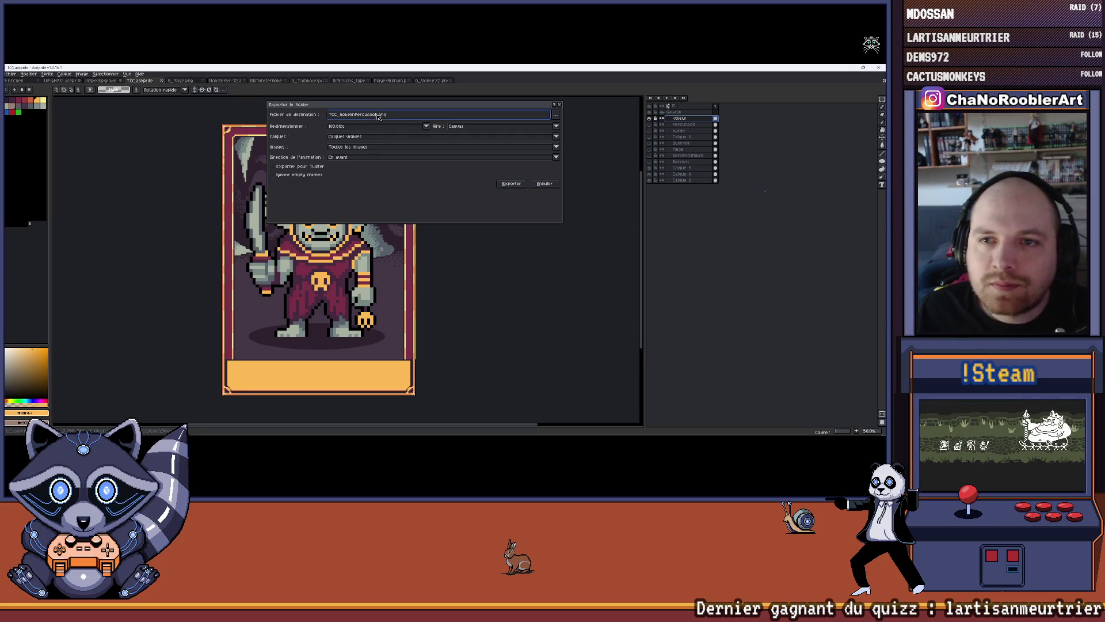
{"action": "key", "text": "BackSpace"}
{"action": "key", "text": "BackSpace"}
{"action": "key", "text": "BackSpace"}
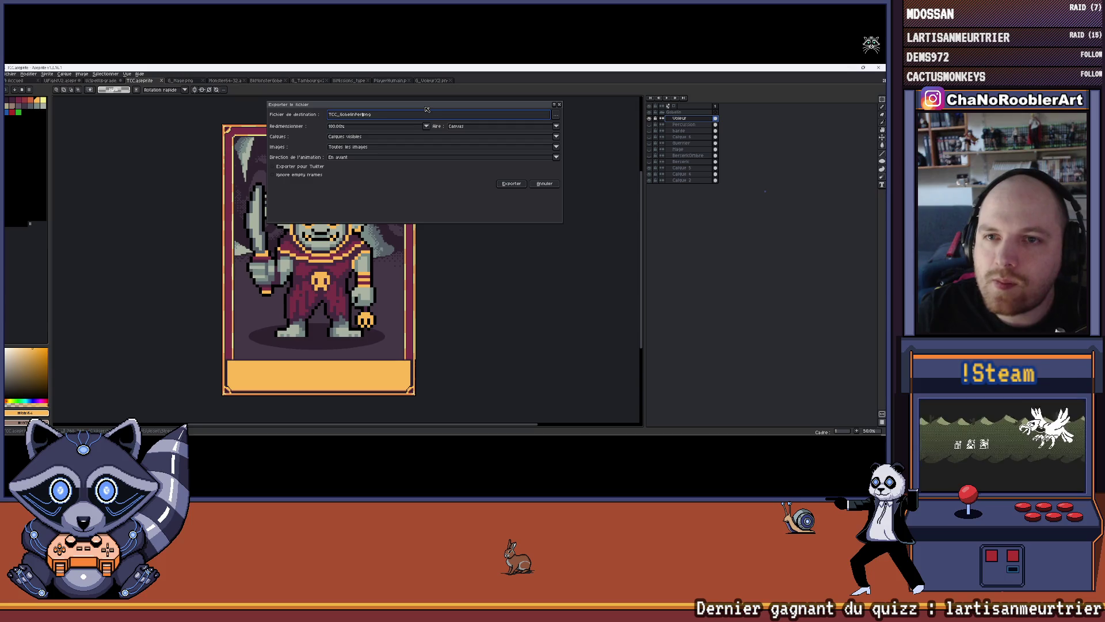
{"action": "type", "text": "Voleur"}
{"action": "key", "text": "Return"}
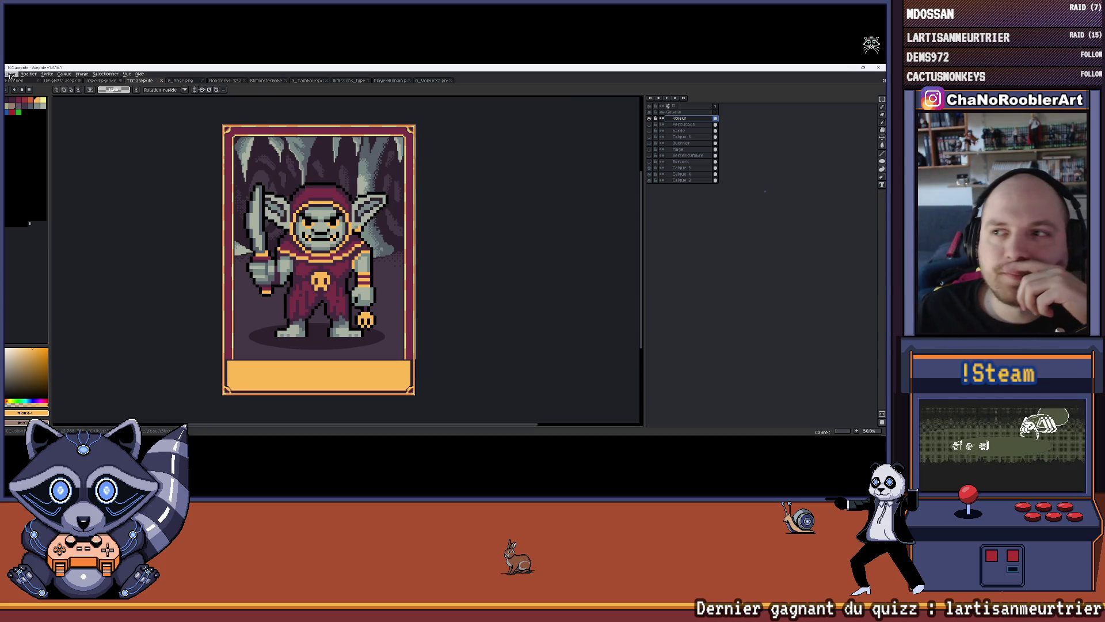
Minimise Aseprite and bring the browser window to the front.
{"action": "left_click", "coordinate": [848, 68]}
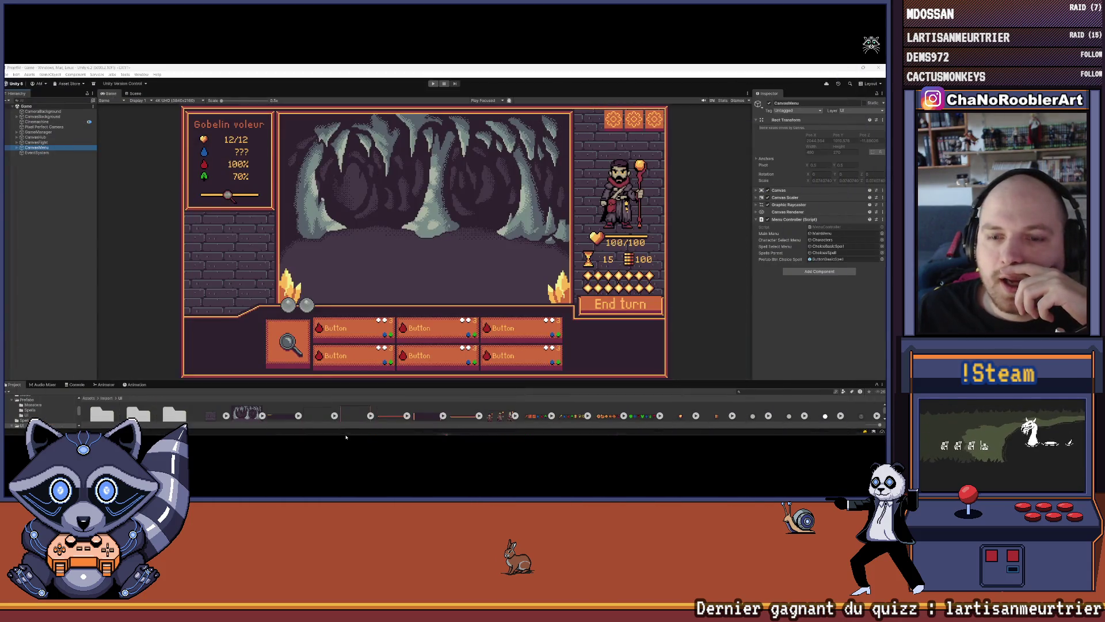
{"action": "mouse_move", "coordinate": [346, 435]}
{"action": "mouse_move", "coordinate": [445, 429]}
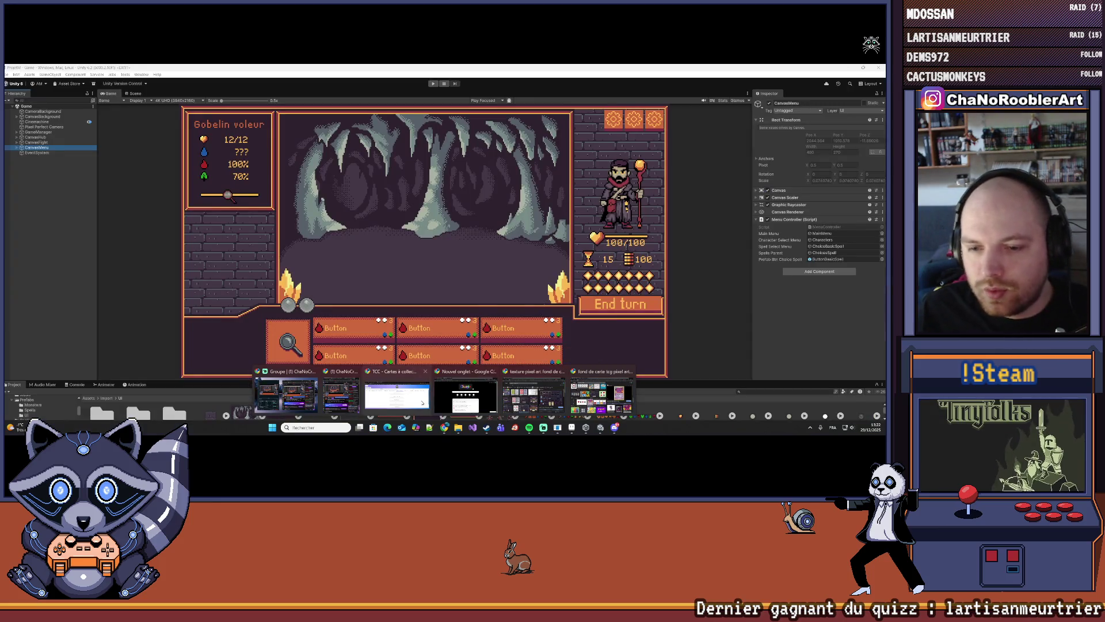
{"action": "left_click", "coordinate": [397, 396]}
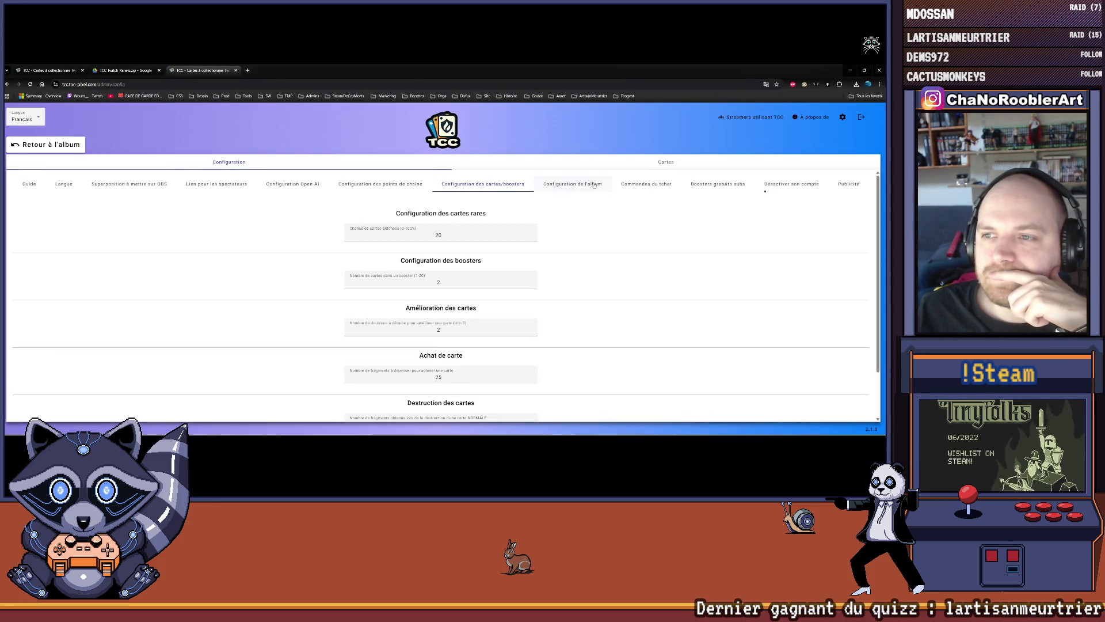
Delete the existing Mage Gobelin card from the creator card list.
{"action": "left_click", "coordinate": [685, 164]}
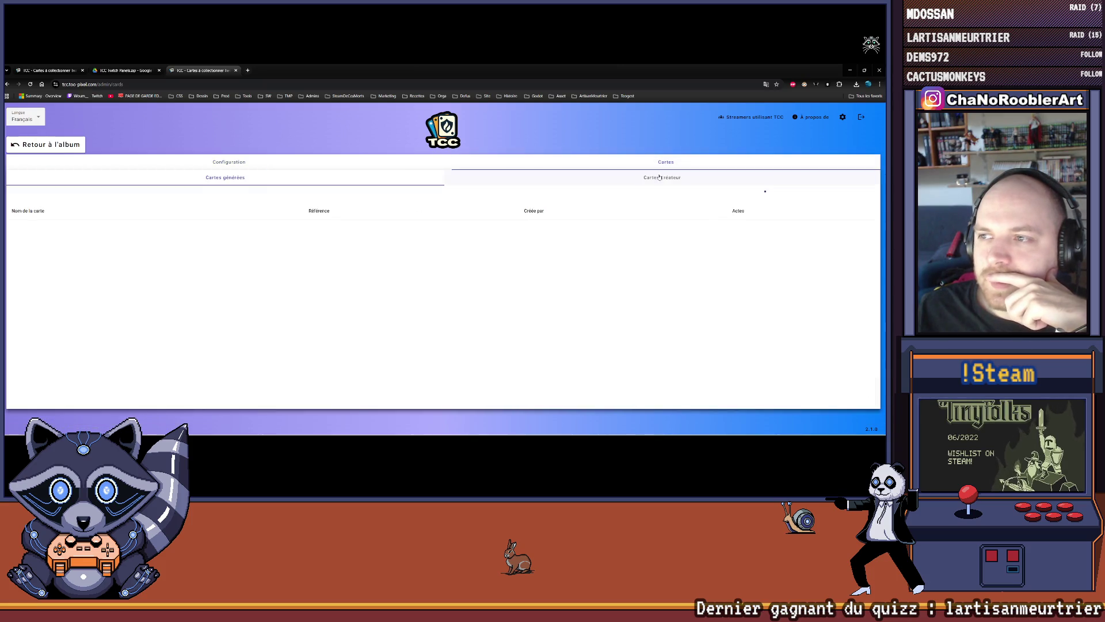
{"action": "left_click", "coordinate": [660, 178]}
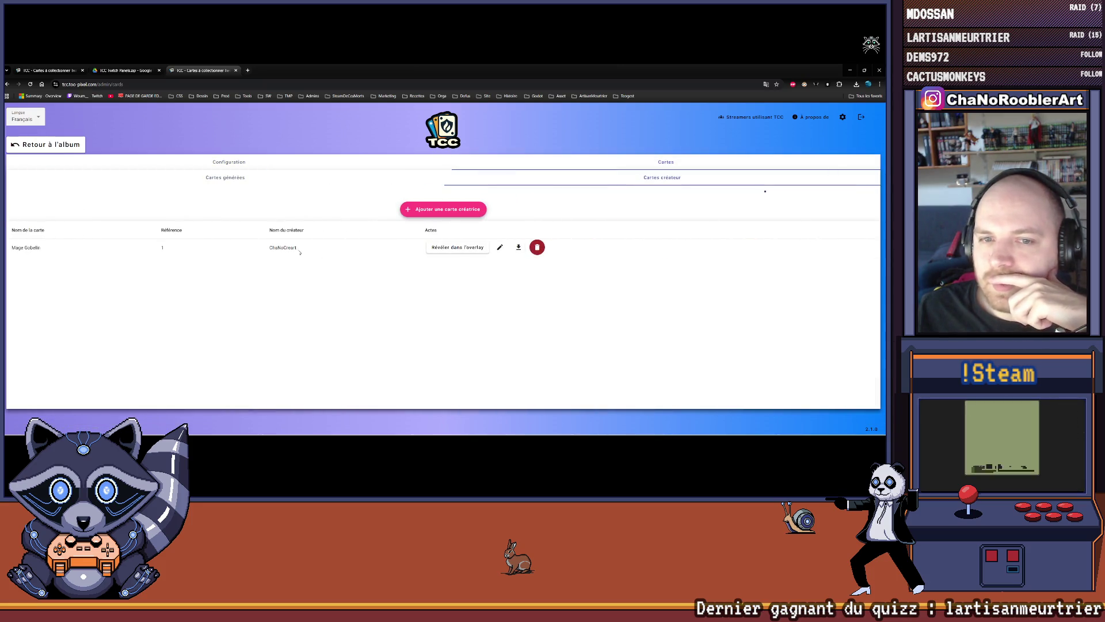
{"action": "left_click", "coordinate": [537, 247]}
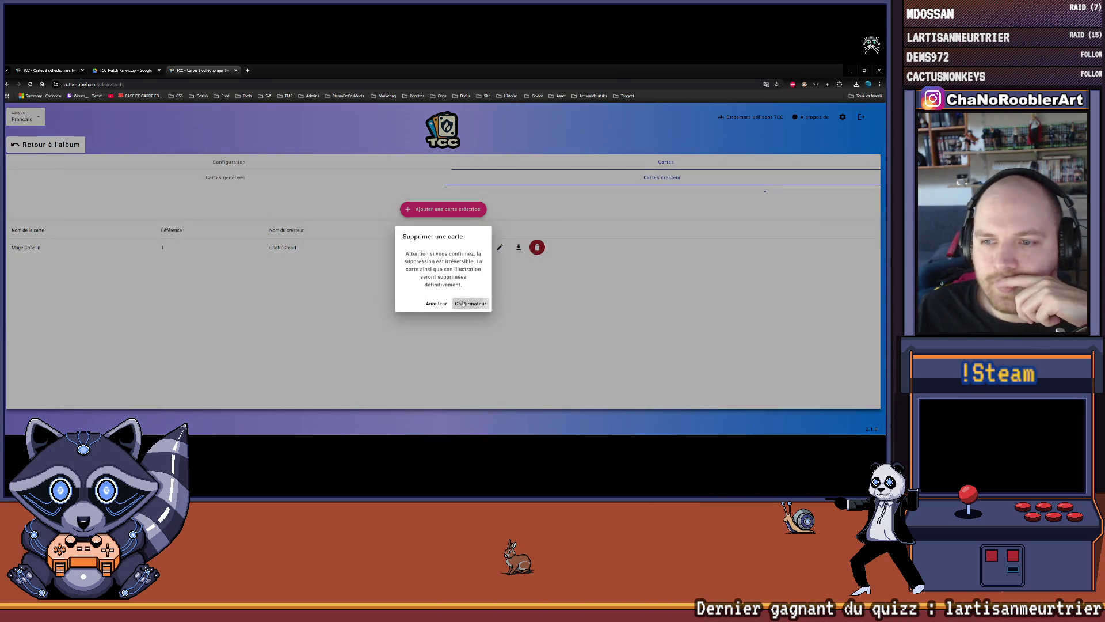
{"action": "left_click", "coordinate": [470, 303]}
Create Mage Gobelin with the creator's name and its Mage PNG, then reveal it on the overlay.
{"action": "left_click", "coordinate": [444, 209]}
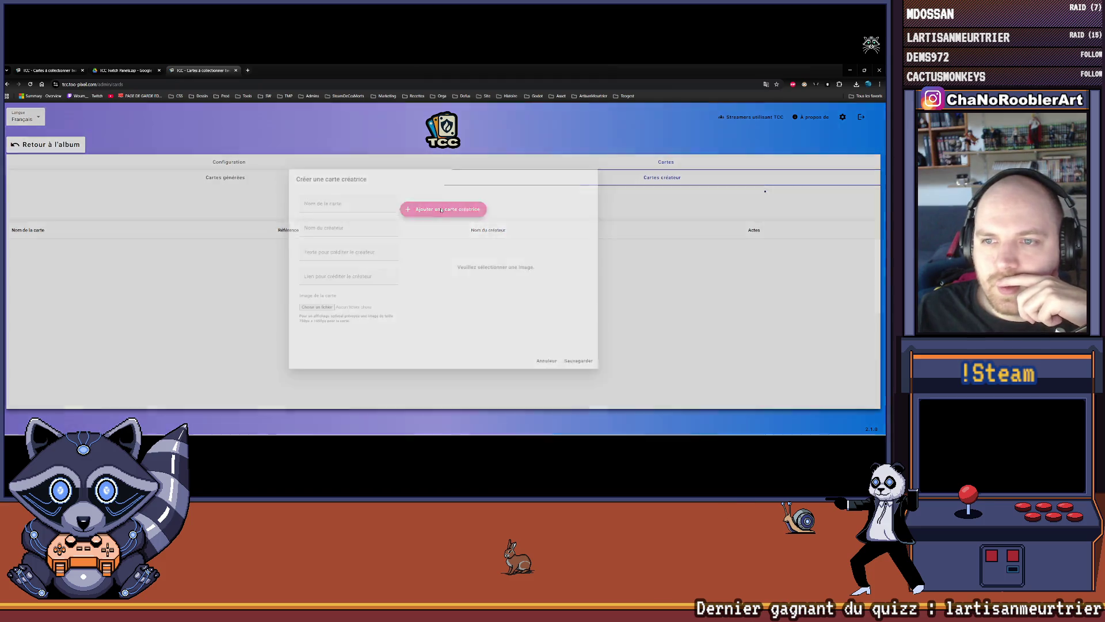
{"action": "type", "text": "Cha"}
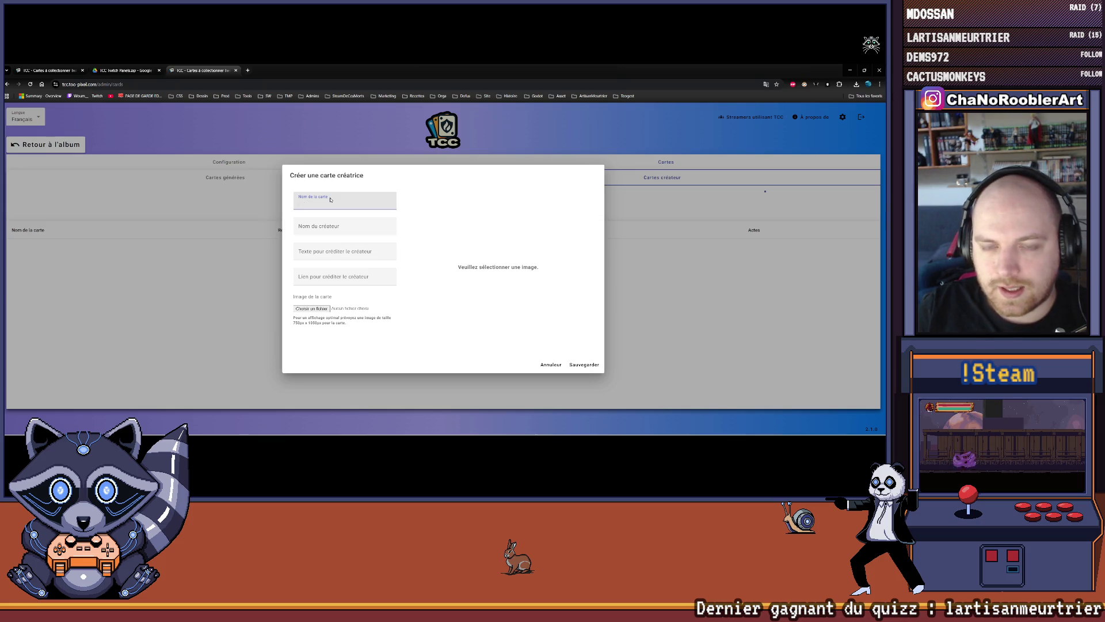
{"action": "type", "text": " C"}
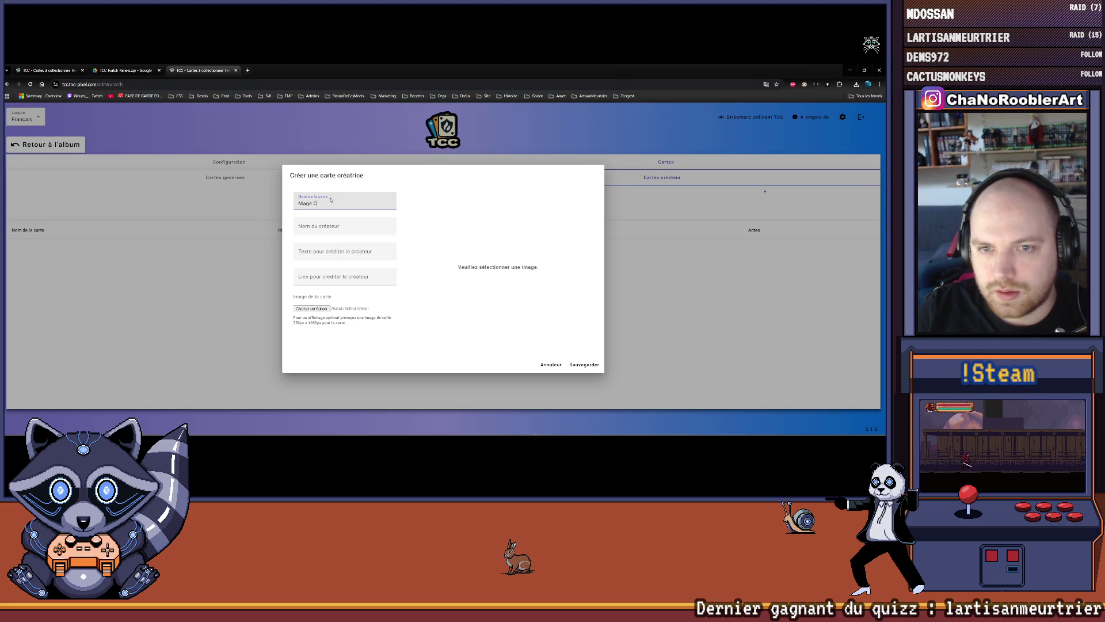
{"action": "type", "text": "obelin"}
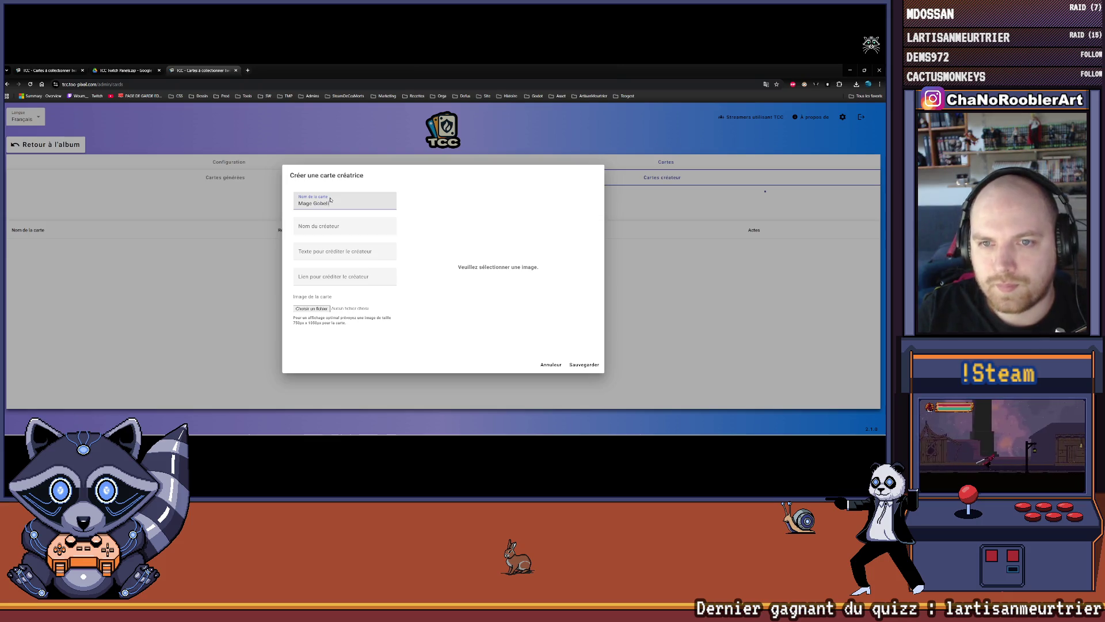
{"action": "key", "text": "Tab"}
{"action": "type", "text": "ChaNoCre"}
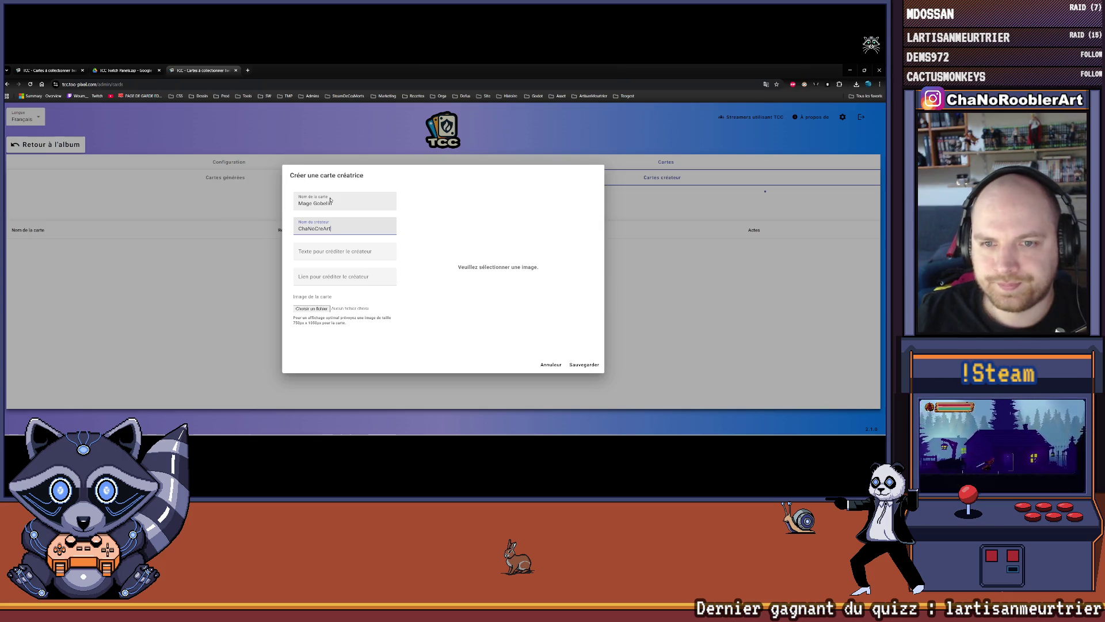
{"action": "type", "text": "Art"}
{"action": "left_click", "coordinate": [312, 309]}
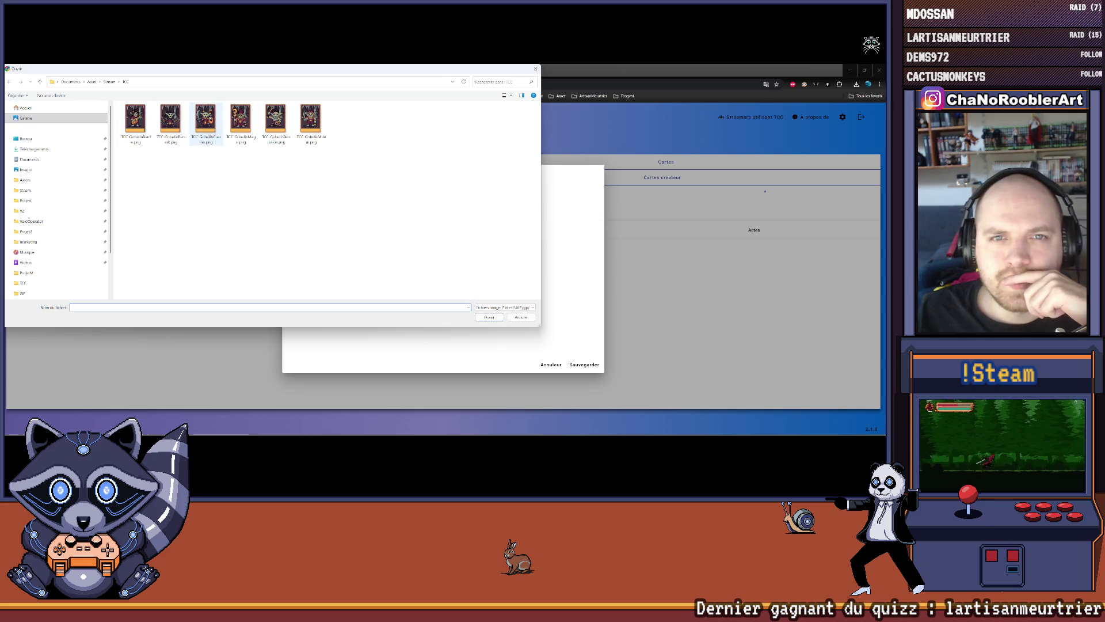
{"action": "double_click", "coordinate": [240, 121]}
{"action": "left_click", "coordinate": [583, 365]}
{"action": "left_click", "coordinate": [480, 252]}
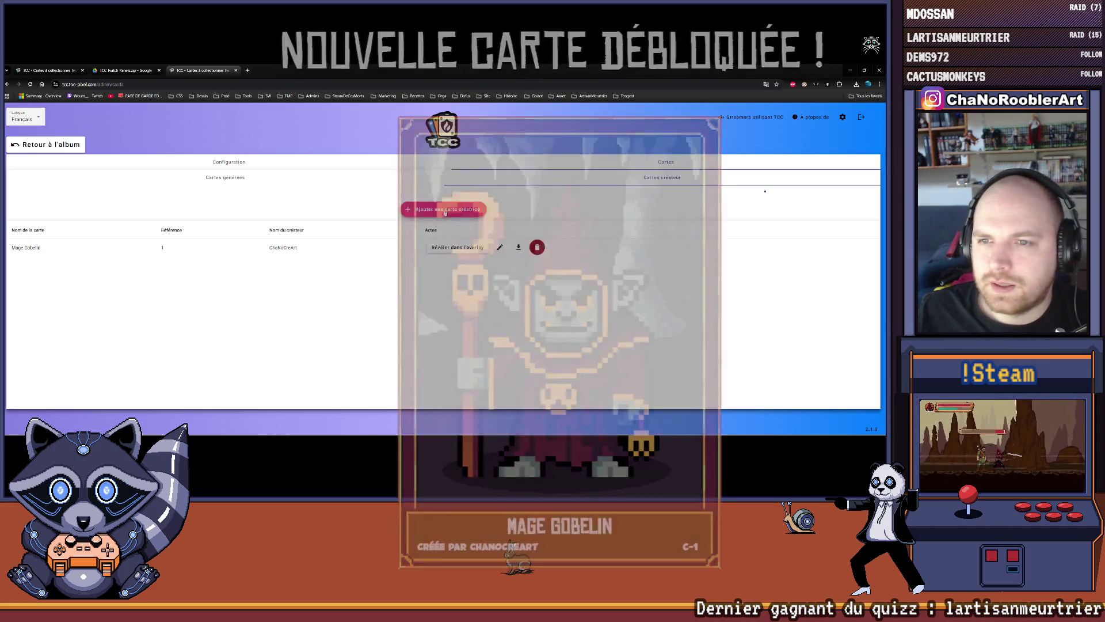
Create Voleur Gobelin with the creator's name and its Voleur PNG, then reveal it on the overlay.
{"action": "left_click", "coordinate": [529, 206]}
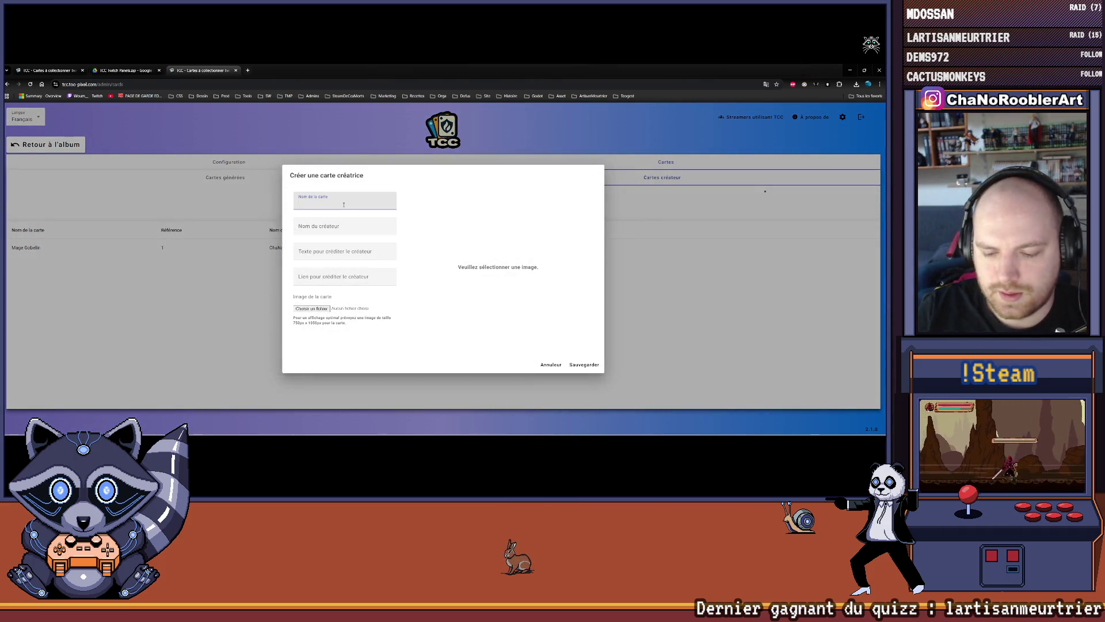
{"action": "type", "text": "Voleur Gobel"}
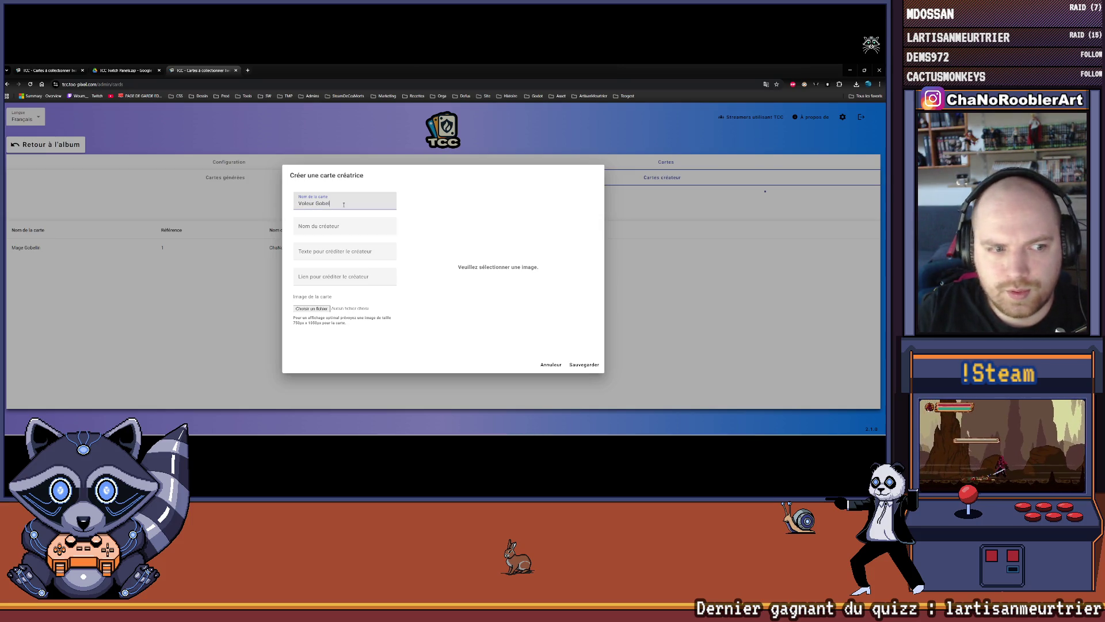
{"action": "type", "text": "in"}
{"action": "key", "text": "Tab"}
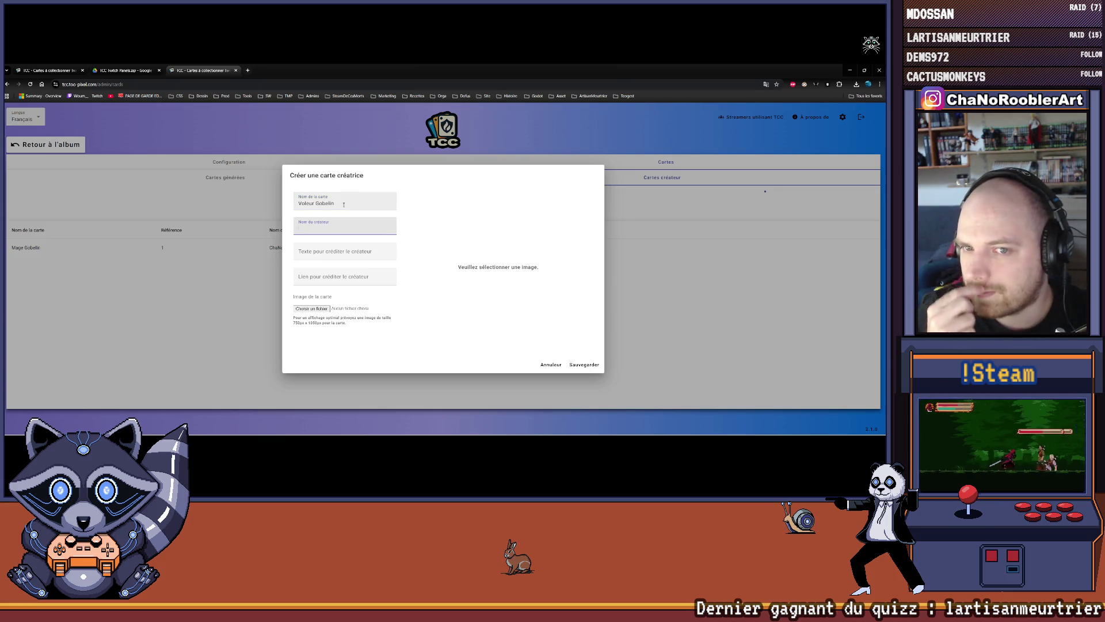
{"action": "type", "text": "ChaoR"}
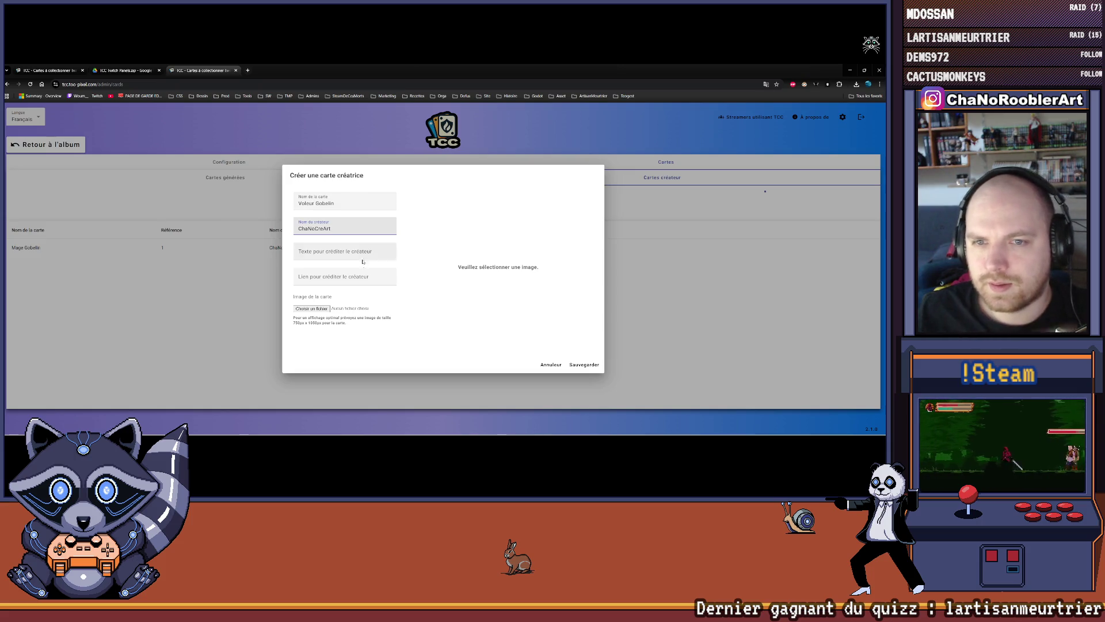
{"action": "type", "text": "t"}
{"action": "left_click", "coordinate": [312, 309]}
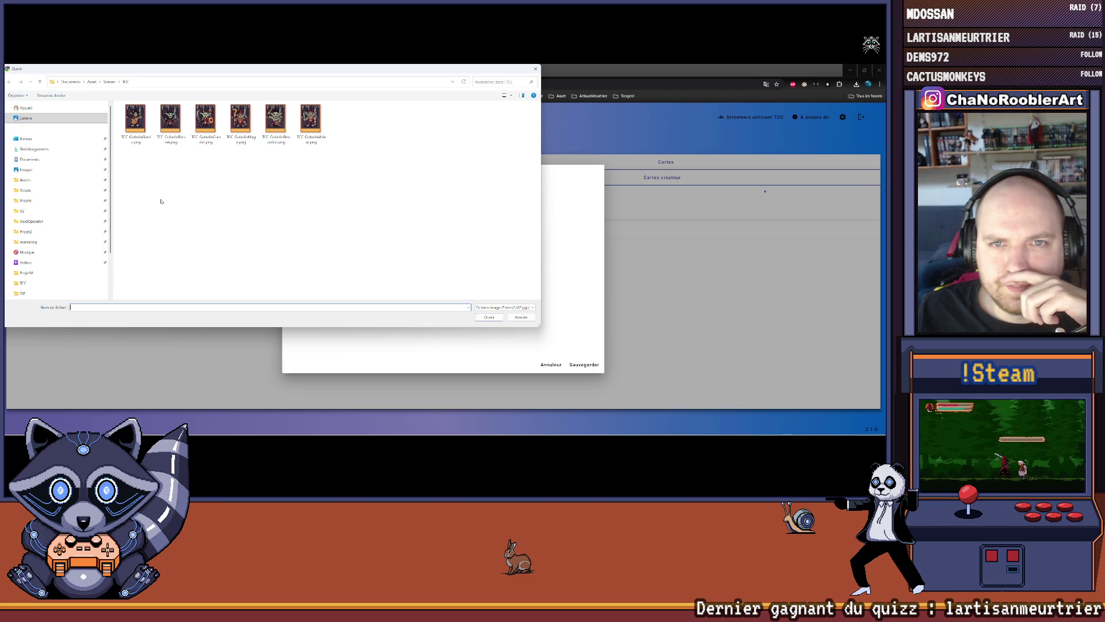
{"action": "double_click", "coordinate": [310, 120]}
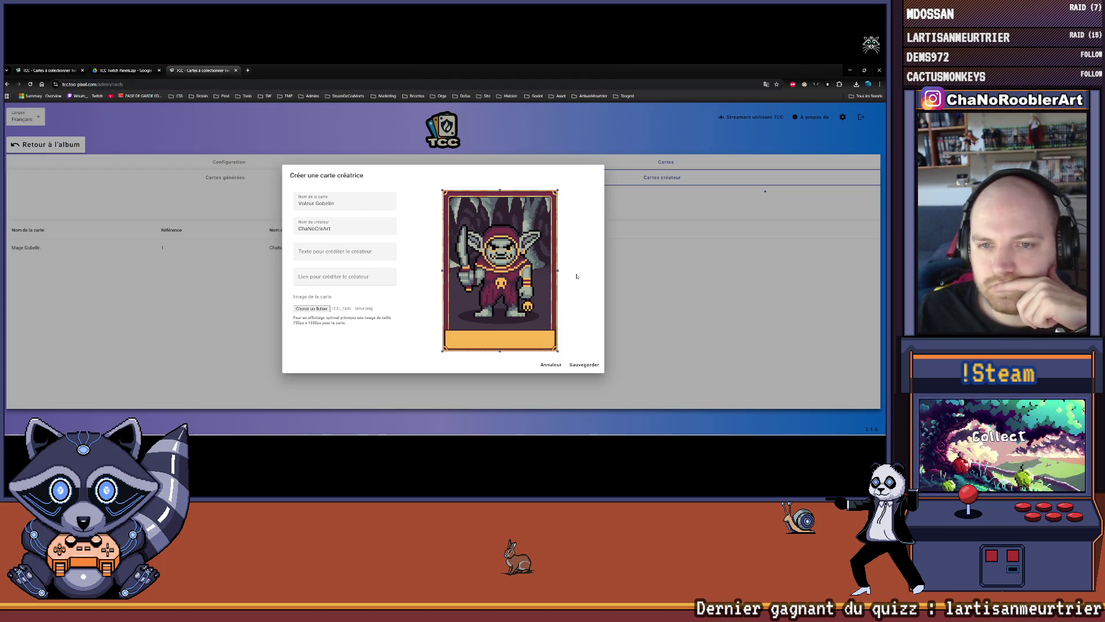
{"action": "left_click", "coordinate": [584, 364]}
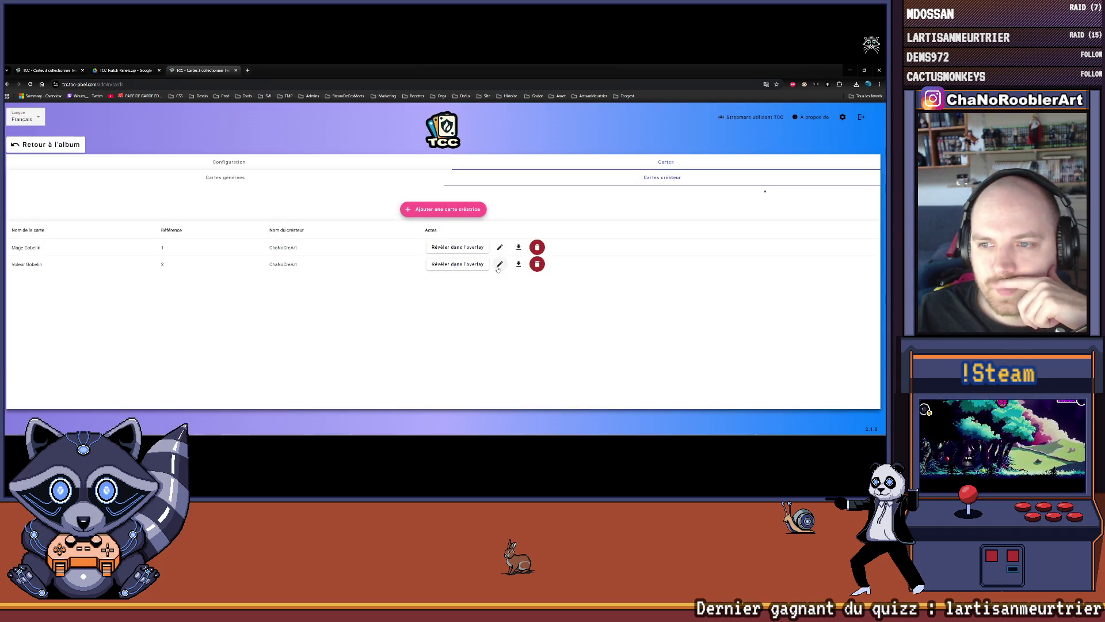
{"action": "left_click", "coordinate": [458, 264]}
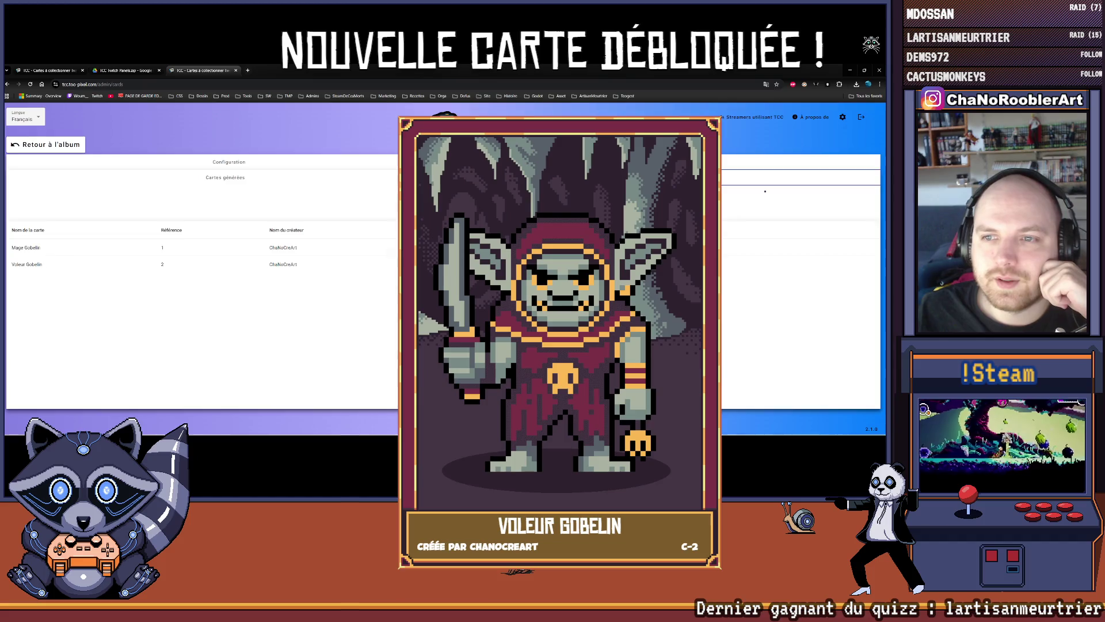
Open a blank creator-card form for the third goblin card.
{"action": "left_click", "coordinate": [332, 242]}
{"action": "type", "text": "Berser"}
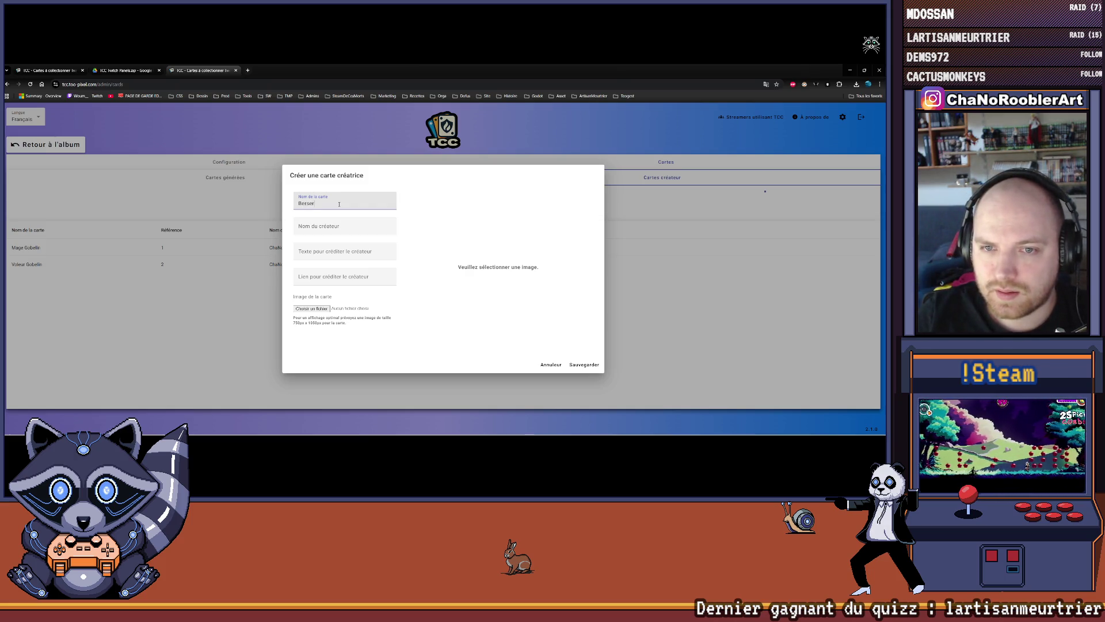
Enter Berserk Gobelin as the card name and fill in the creator's name.
{"action": "type", "text": "k Go"}
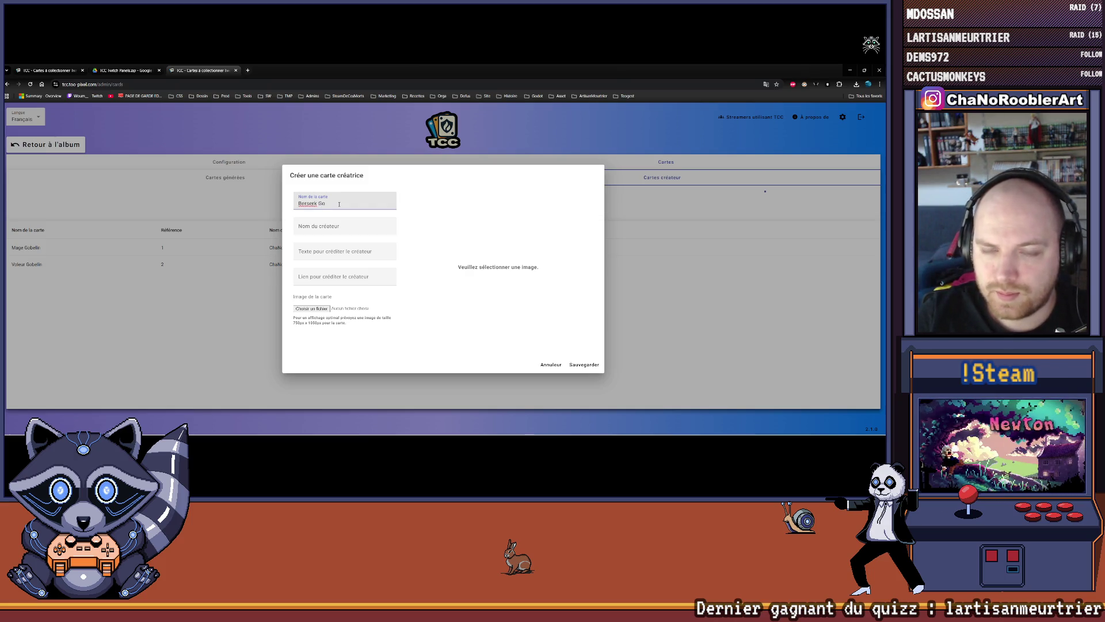
{"action": "type", "text": "belin"}
{"action": "key", "text": "Tab"}
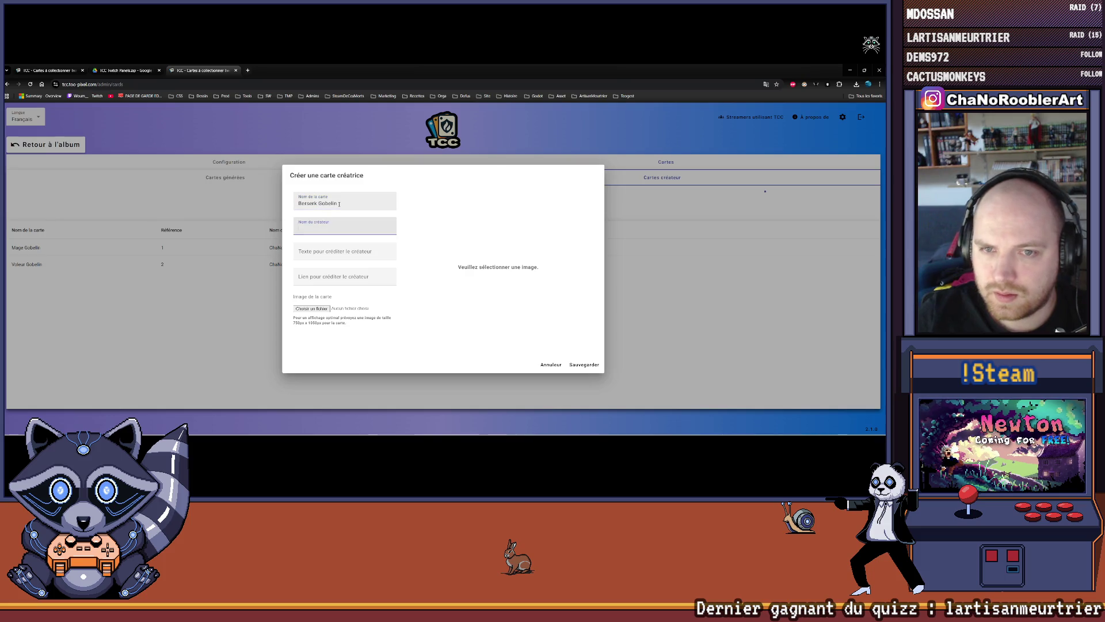
{"action": "left_click", "coordinate": [339, 205]}
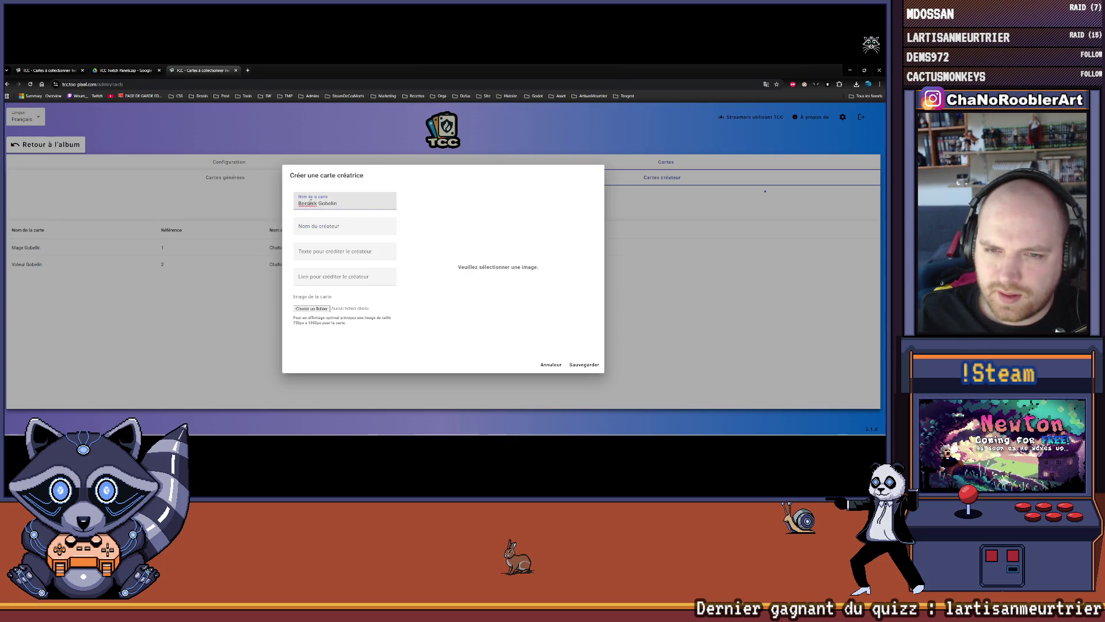
{"action": "right_click", "coordinate": [308, 203]}
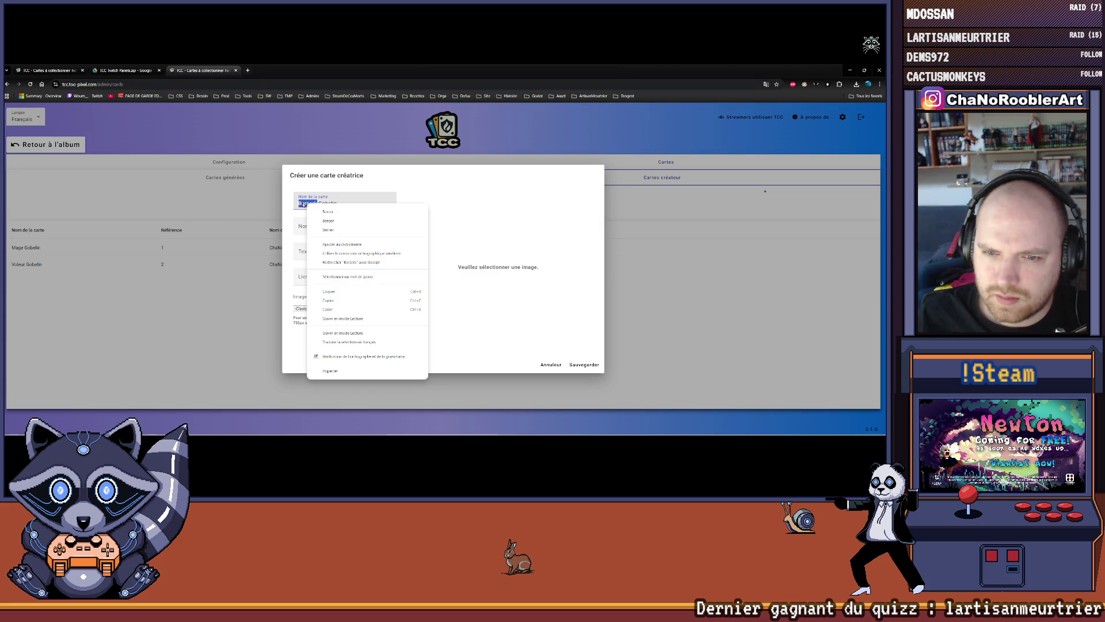
{"action": "key", "text": "Escape"}
{"action": "left_click", "coordinate": [350, 230]}
{"action": "type", "text": "ChaNoCre"}
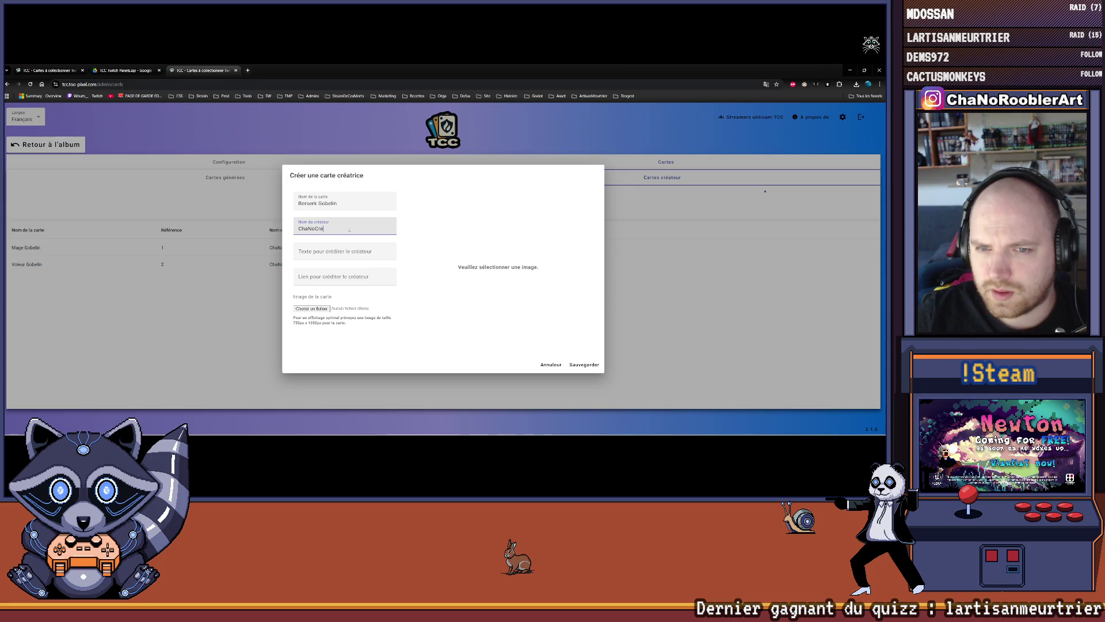
{"action": "type", "text": "t"}
{"action": "key", "text": "Tab"}
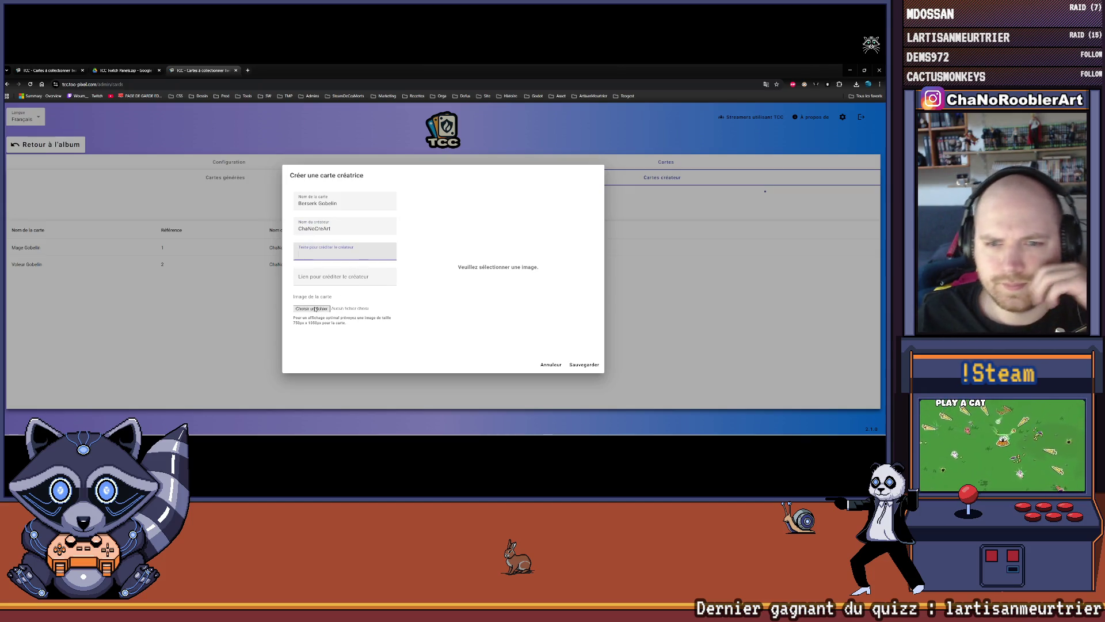
Attach TCC_GobelinBerserk.png as the card image and save the card.
{"action": "left_click", "coordinate": [313, 309]}
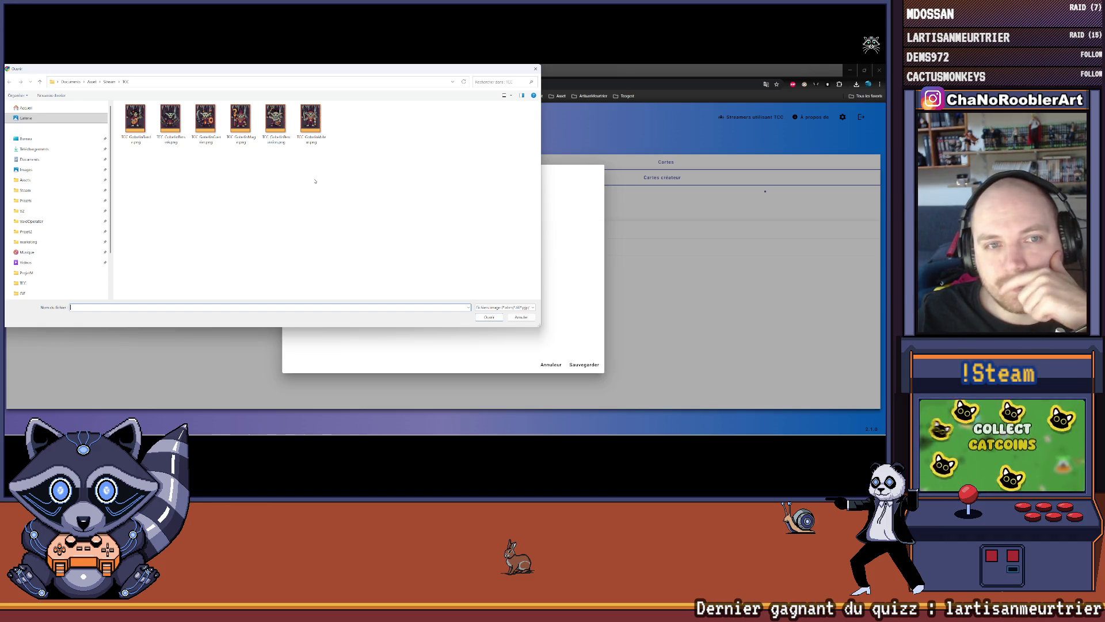
{"action": "mouse_move", "coordinate": [282, 72]}
{"action": "left_mouse_down"}
{"action": "mouse_move", "coordinate": [544, 176]}
{"action": "mouse_move", "coordinate": [493, 320]}
{"action": "mouse_move", "coordinate": [492, 223]}
{"action": "mouse_move", "coordinate": [454, 150]}
{"action": "left_mouse_up"}
{"action": "left_click", "coordinate": [350, 200]}
{"action": "double_click", "coordinate": [350, 200]}
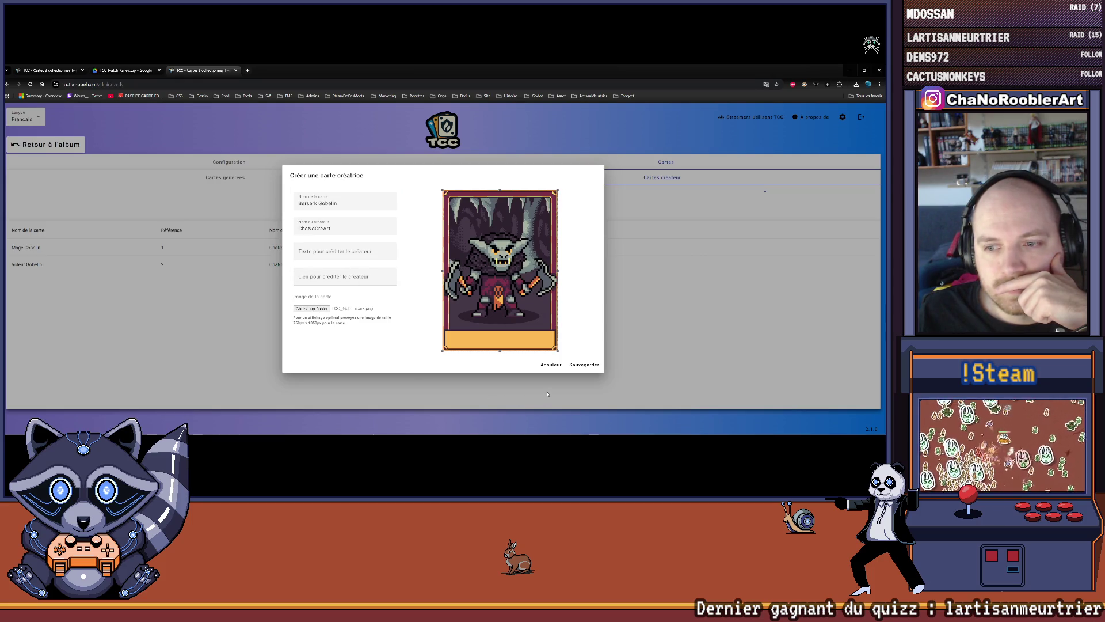
{"action": "left_click", "coordinate": [575, 367]}
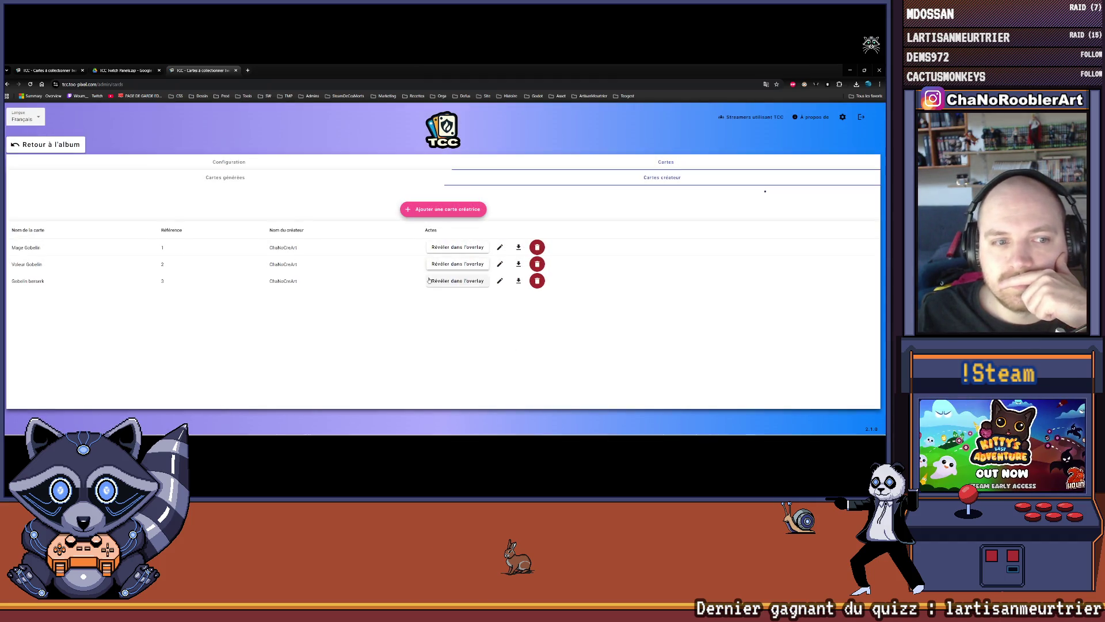
Reveal the Berserk Gobelin card on the stream overlay.
{"action": "left_click", "coordinate": [439, 283]}
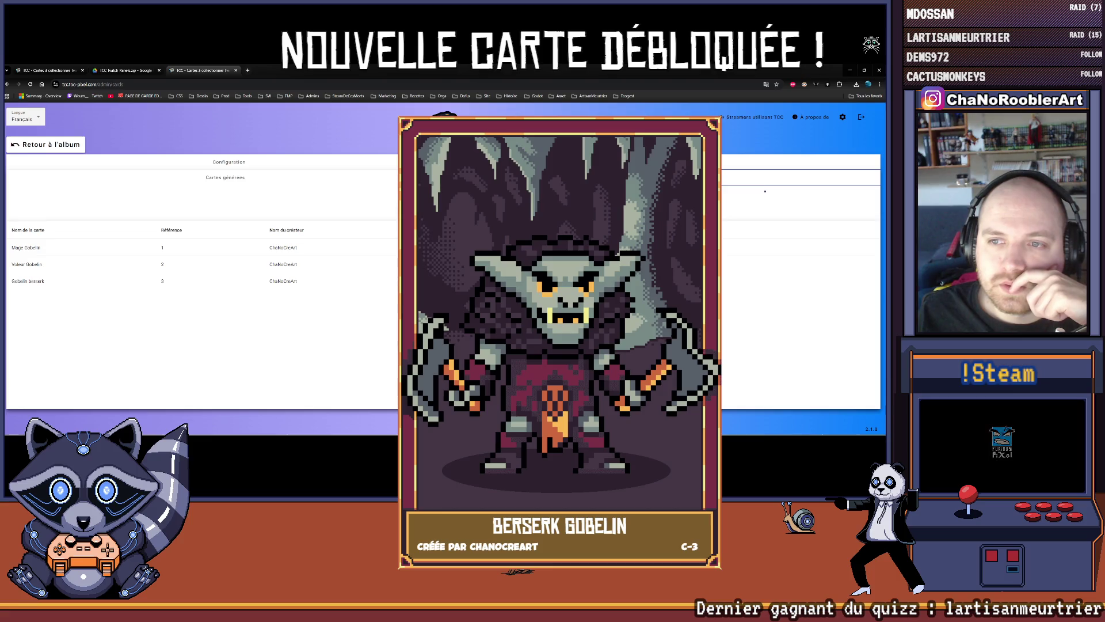
{"action": "left_click", "coordinate": [553, 177]}
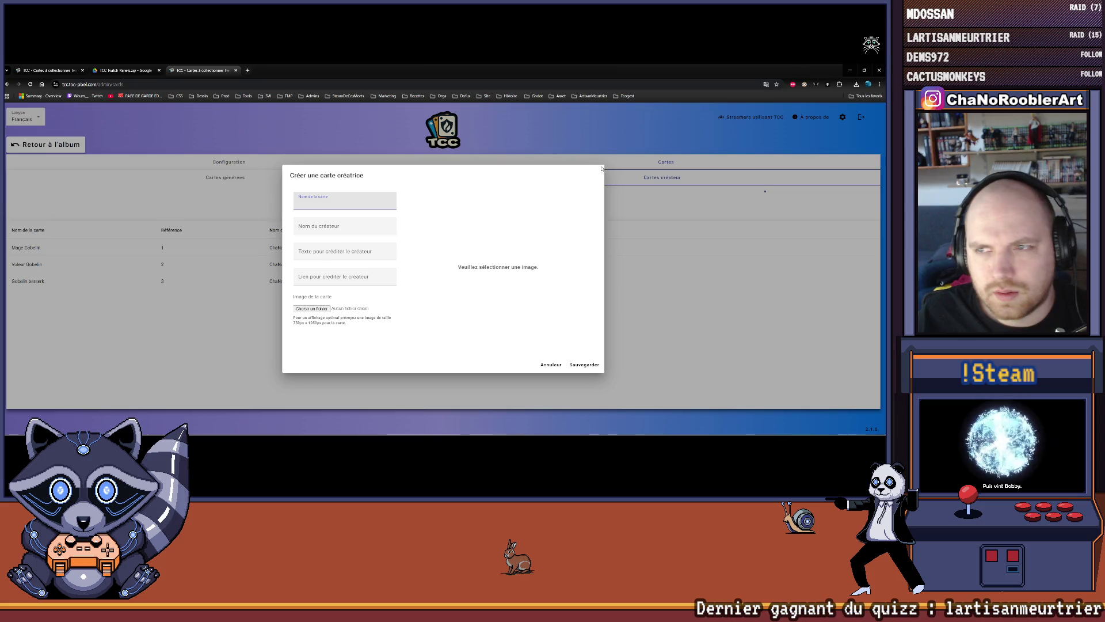
{"action": "left_click", "coordinate": [544, 364]}
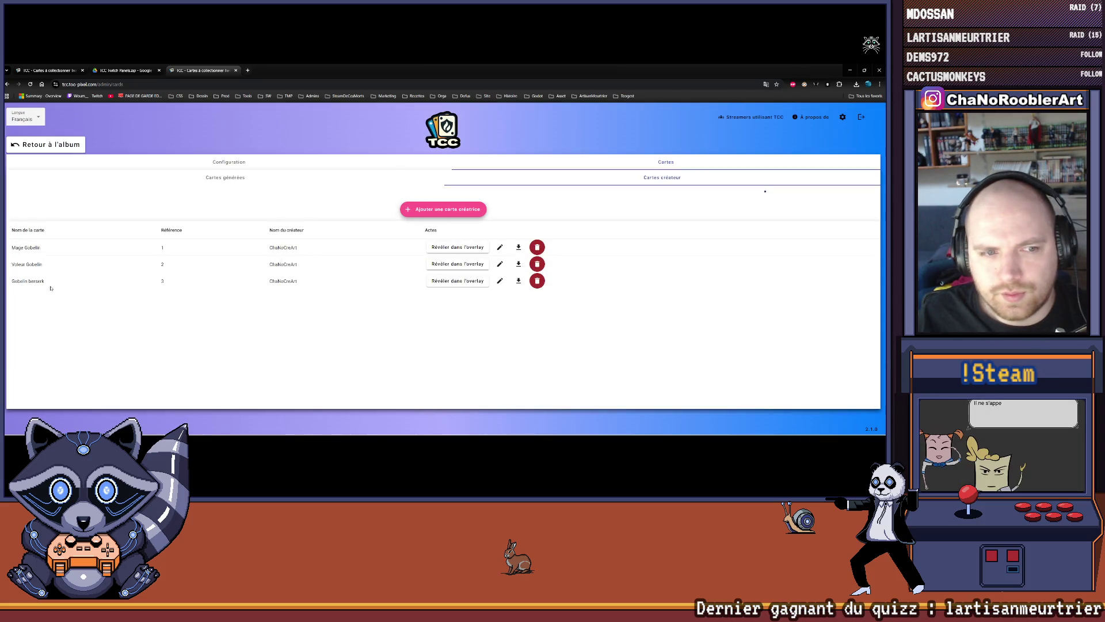
Rename the third card to Berserk Gobelin and start a new creator-card form.
{"action": "left_click", "coordinate": [499, 280]}
{"action": "type", "text": "Berserk Gobelin"}
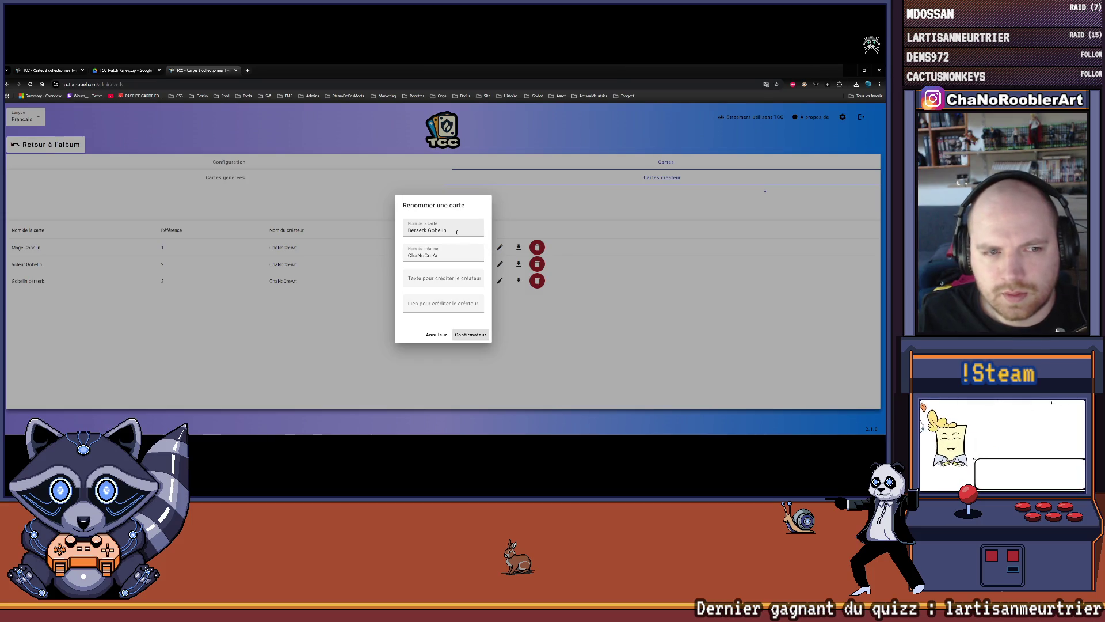
{"action": "key", "text": "Return"}
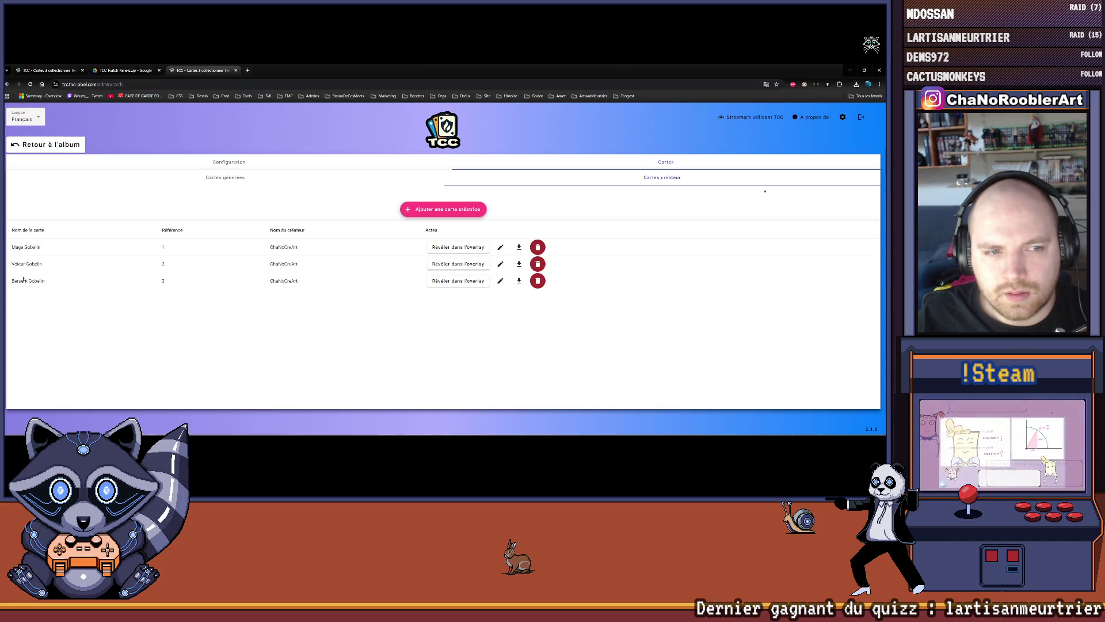
{"action": "left_click", "coordinate": [442, 209]}
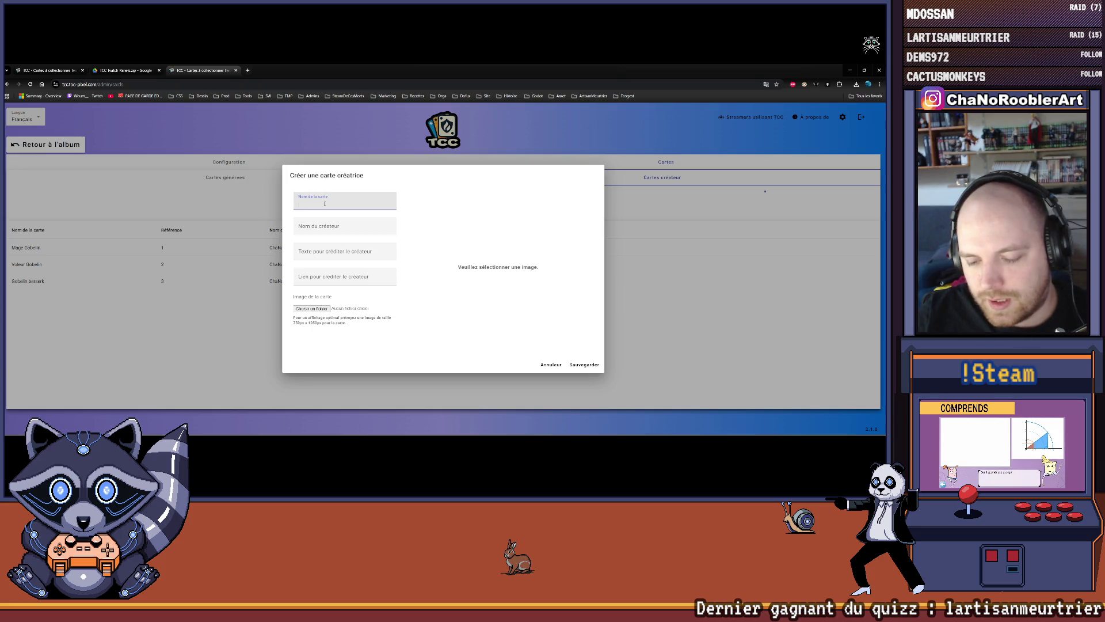
Enter Tambourineur Gobelin and the creator's name, then load the drummer goblin image.
{"action": "type", "text": "Tam"}
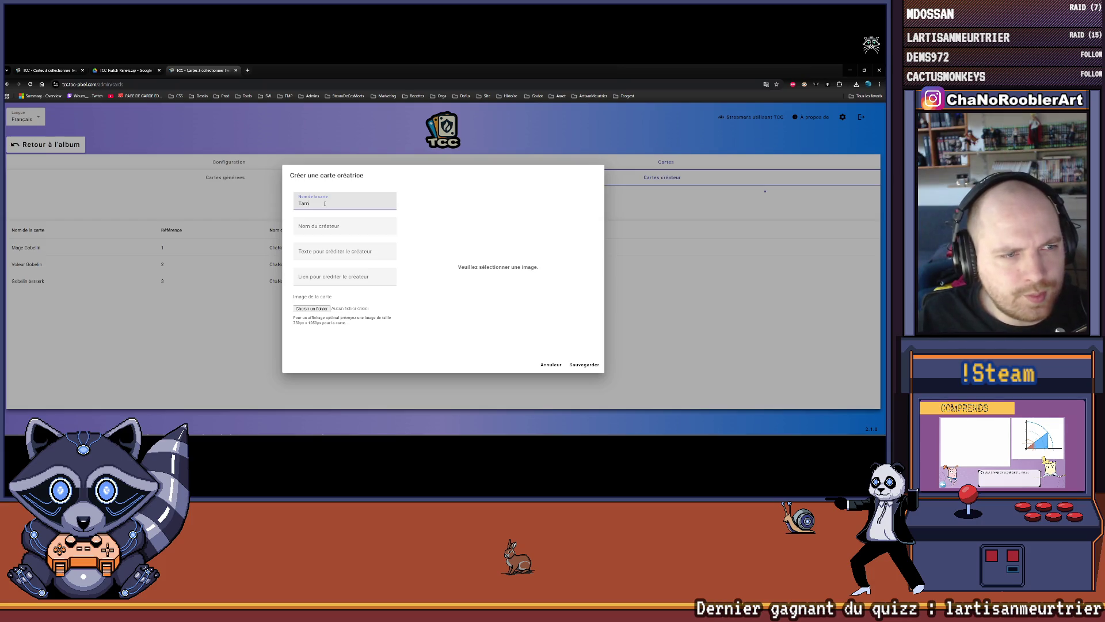
{"action": "key", "text": "alt+Tab"}
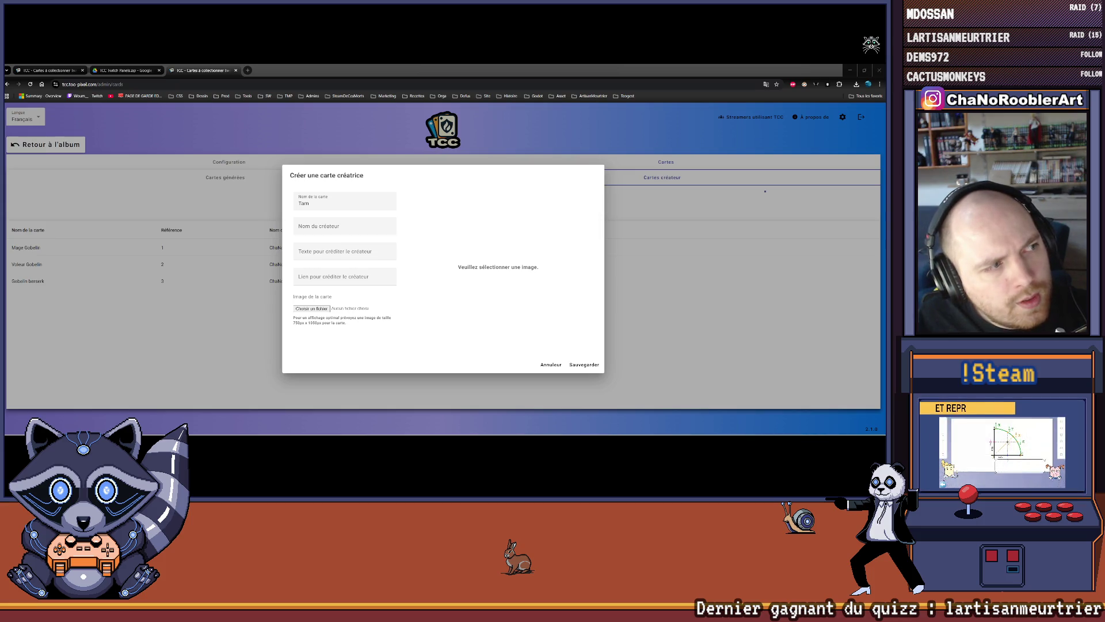
{"action": "left_click", "coordinate": [311, 202]}
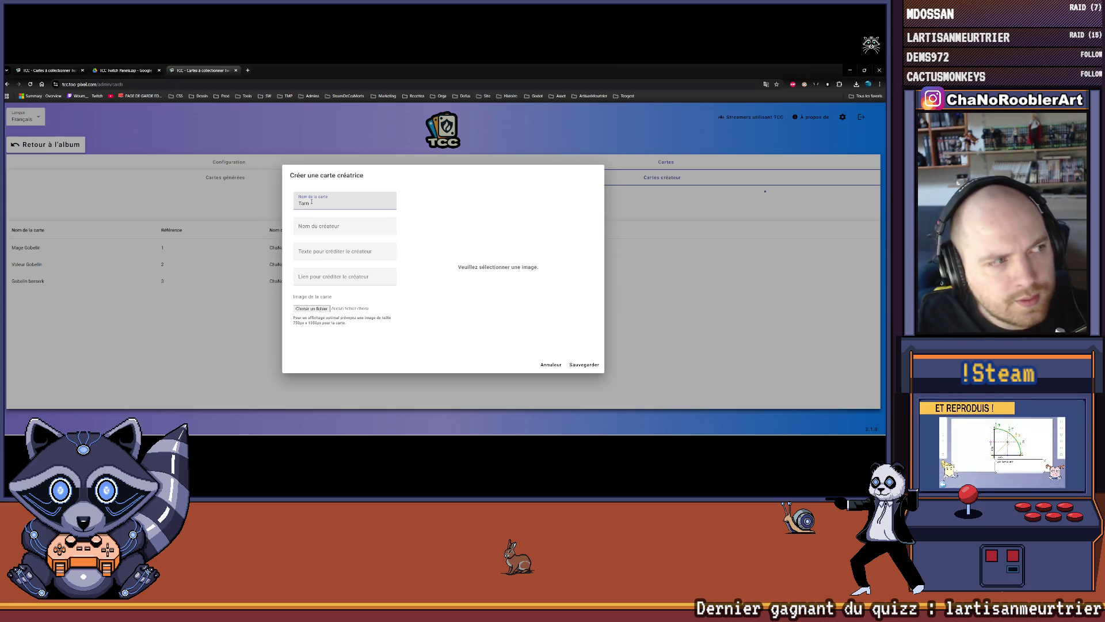
{"action": "type", "text": "bourineur Gob"}
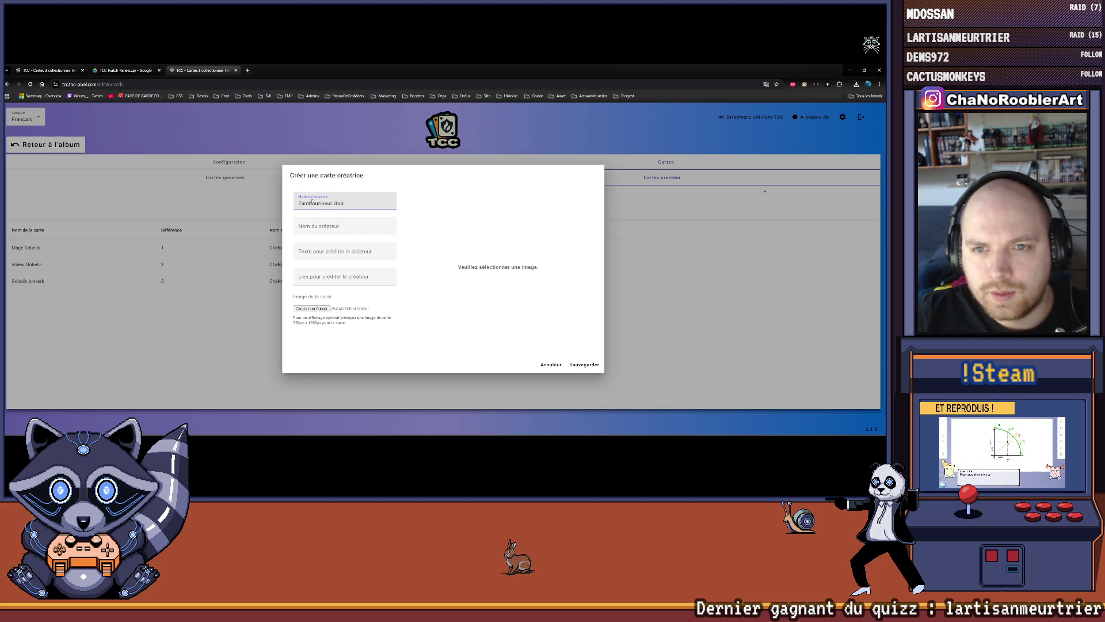
{"action": "type", "text": "n"}
{"action": "key", "text": "Tab"}
{"action": "type", "text": "ChaNo"}
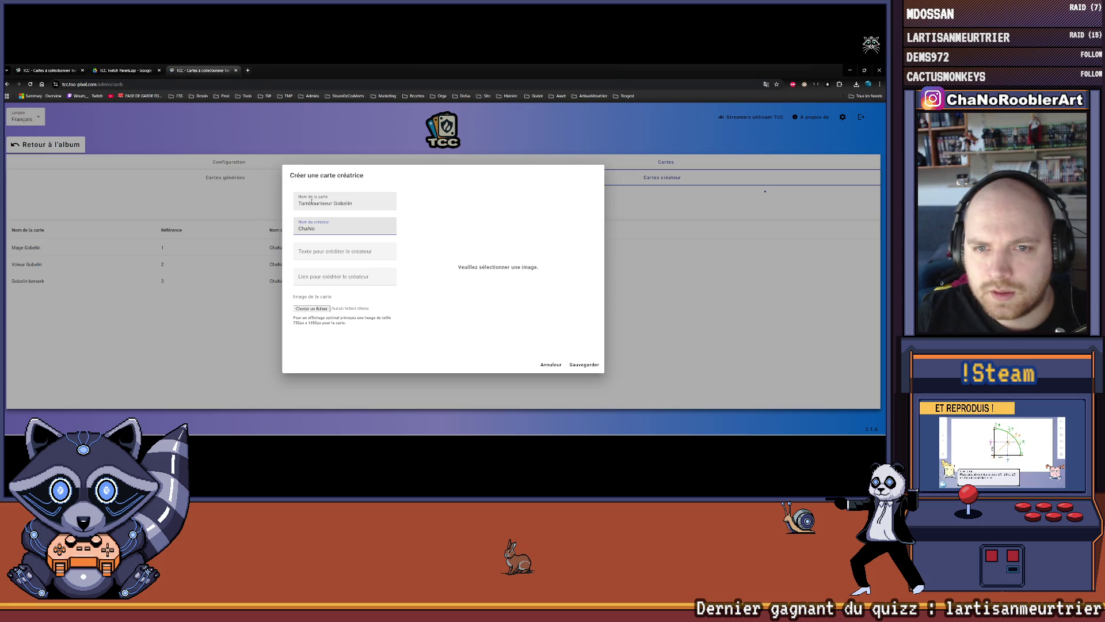
{"action": "type", "text": "Cre"}
{"action": "key", "text": "BackSpace"}
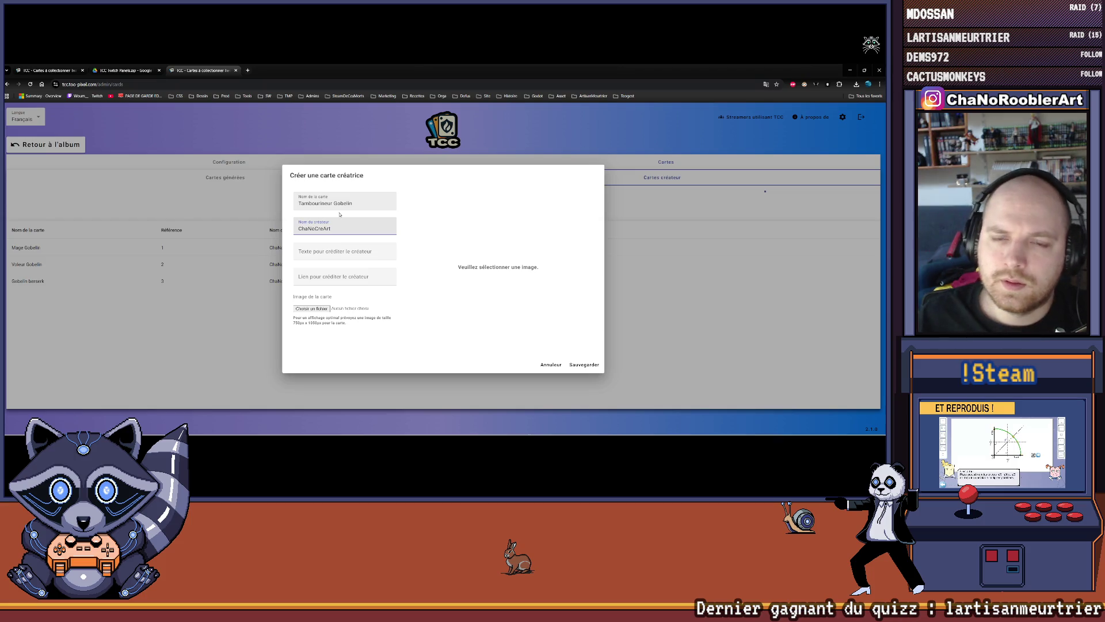
{"action": "left_click", "coordinate": [312, 309]}
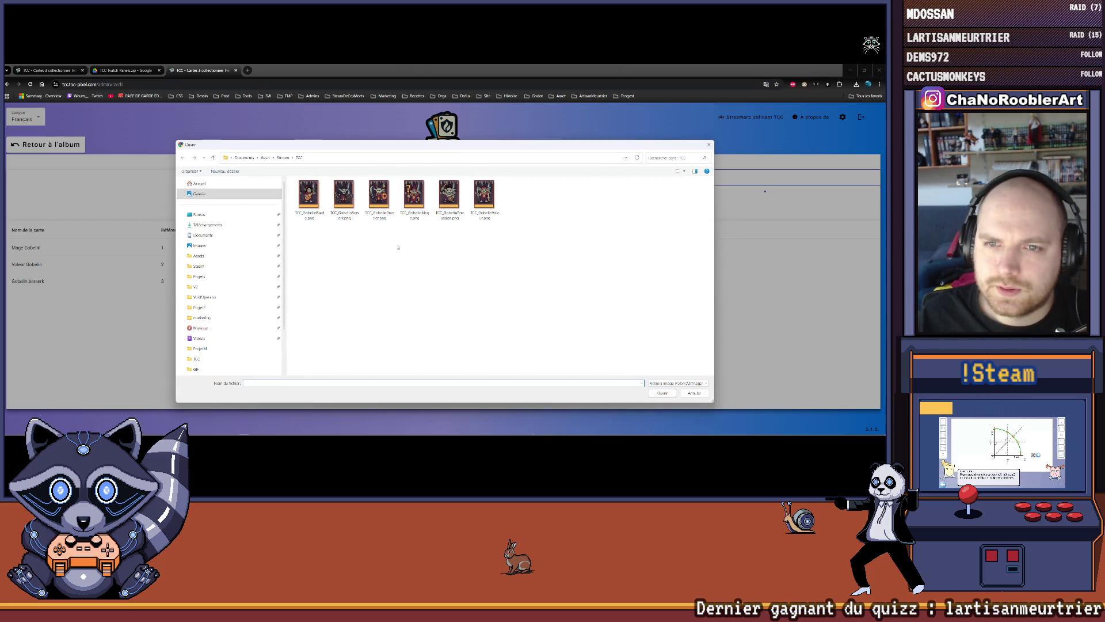
{"action": "double_click", "coordinate": [449, 196]}
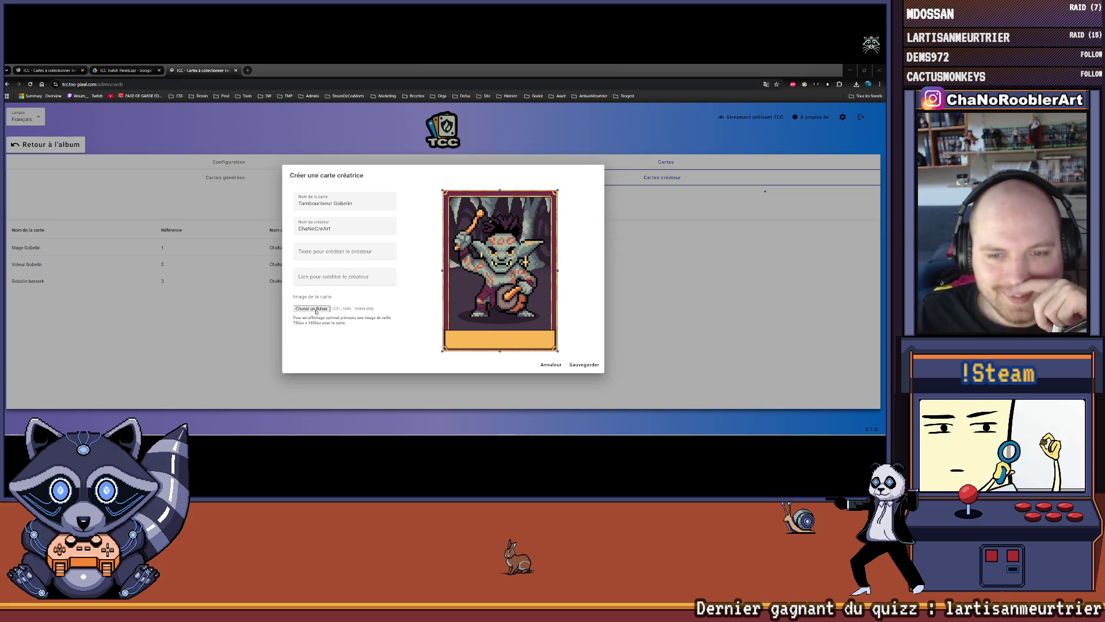
Save the Tambourineur Gobelin card as reference 4.
{"action": "left_click", "coordinate": [584, 365]}
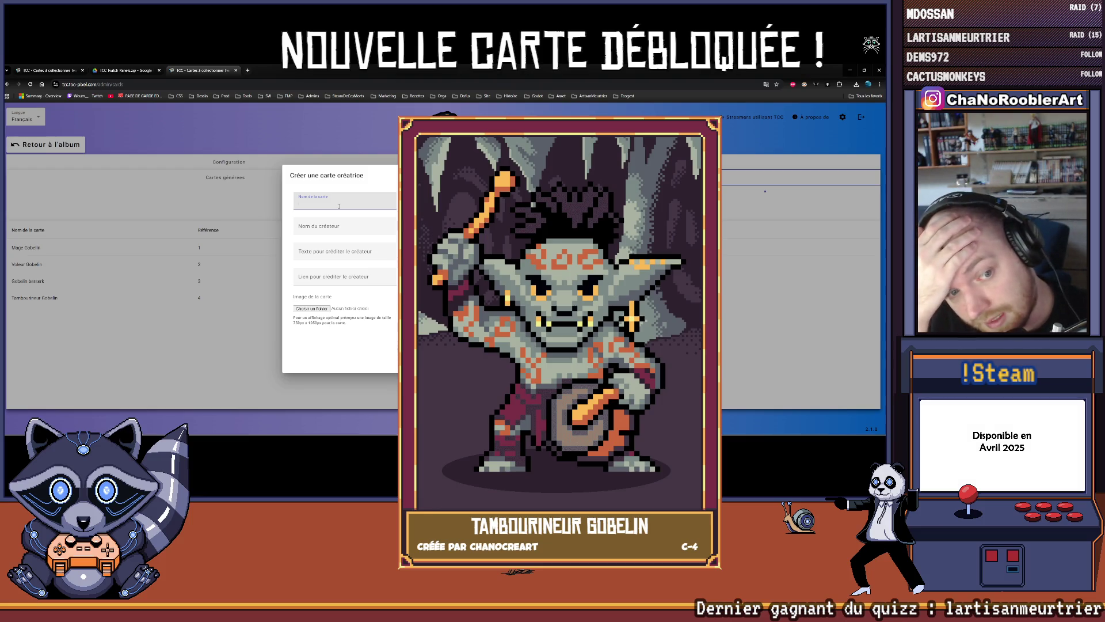
Create Guerrier Gobelin with the creator's name and warrior goblin image as card 5.
{"action": "type", "text": "Buerrier"}
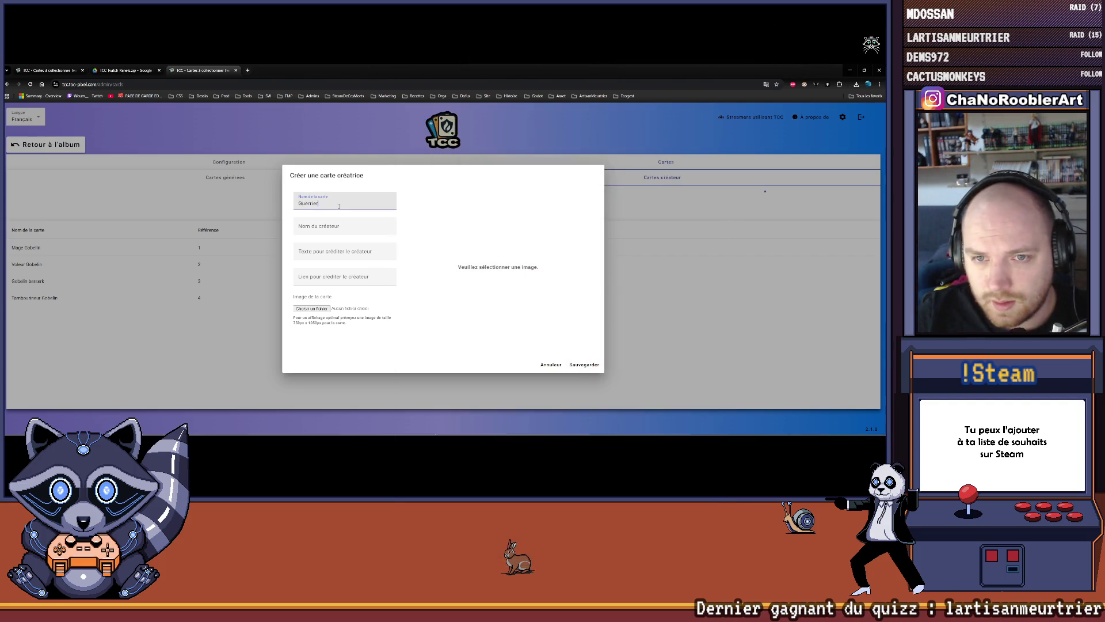
{"action": "type", "text": "n"}
{"action": "key", "text": "Tab"}
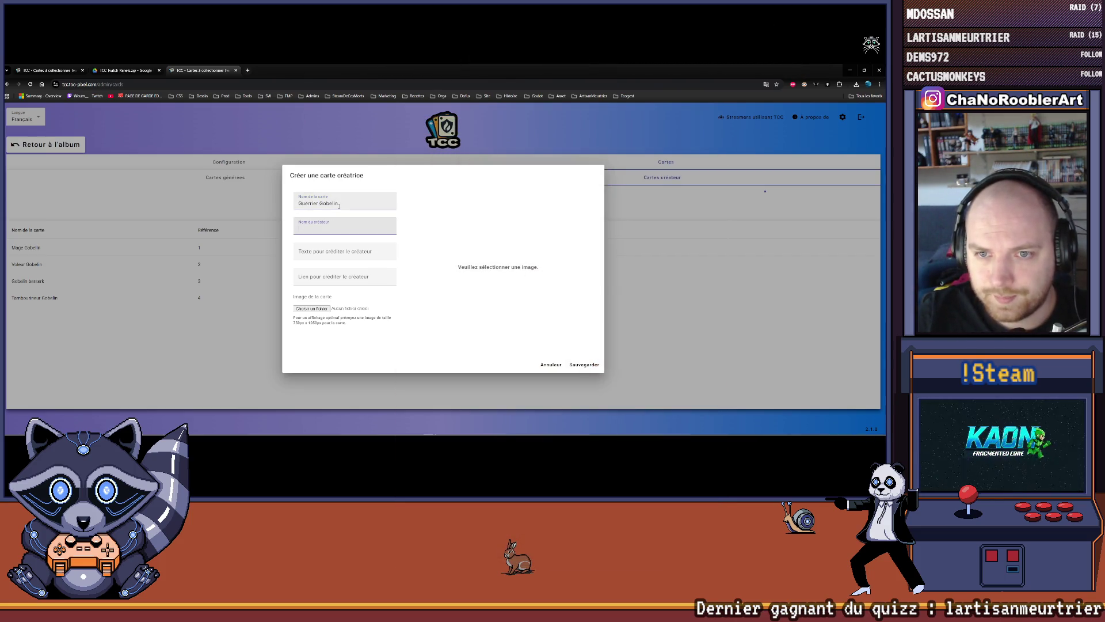
{"action": "type", "text": "ChaNoCr"}
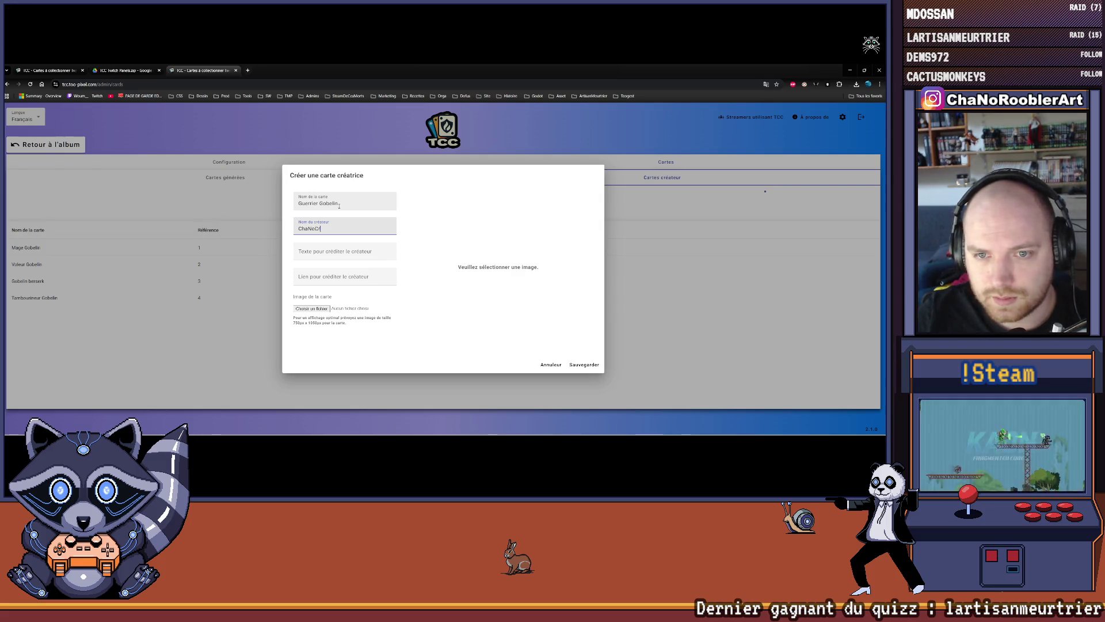
{"action": "key", "text": "Tab"}
{"action": "key", "text": "Tab"}
{"action": "key", "text": "Tab"}
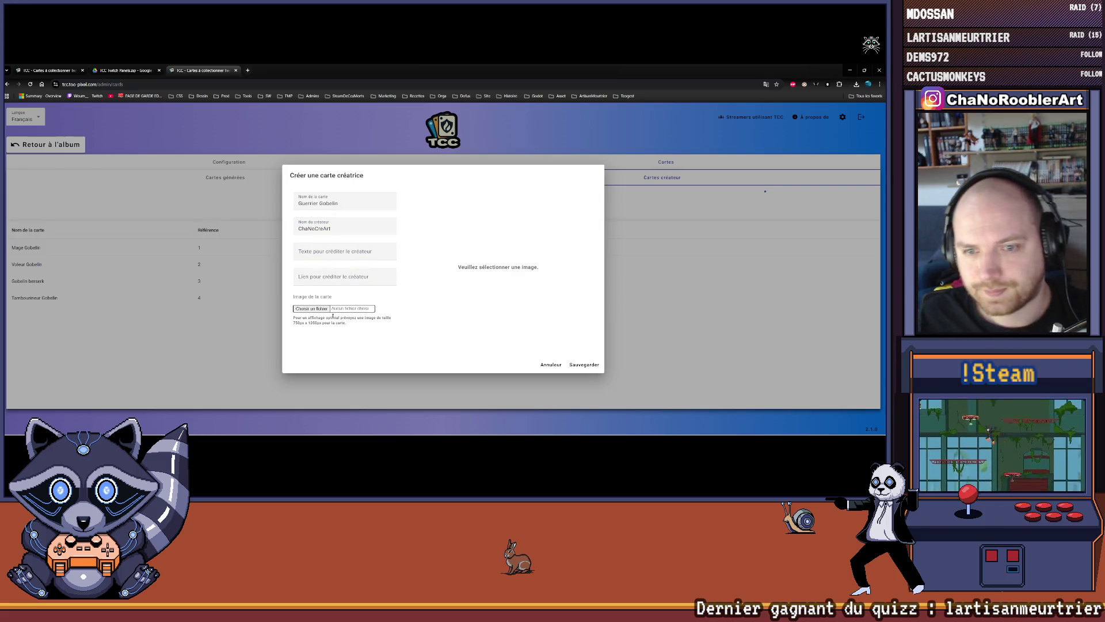
{"action": "key", "text": "space"}
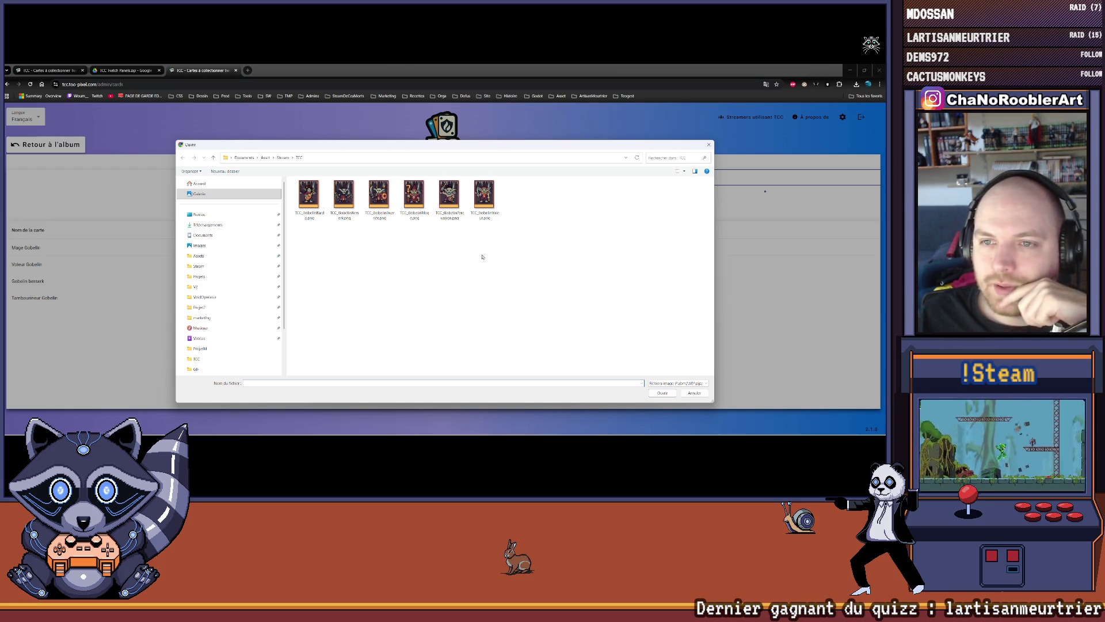
{"action": "double_click", "coordinate": [377, 200]}
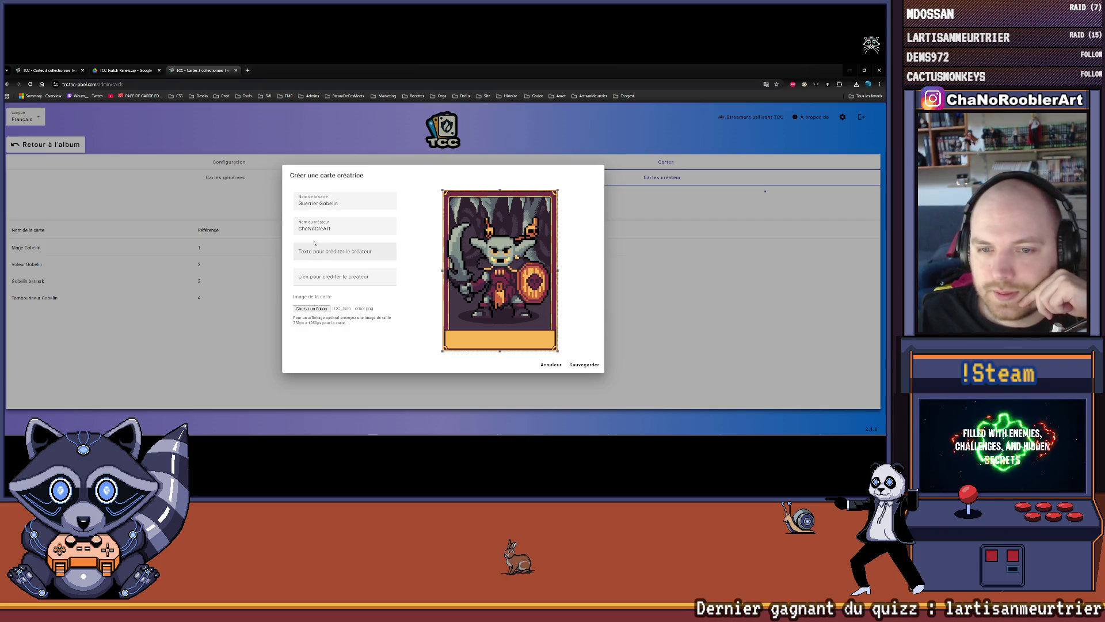
{"action": "left_click", "coordinate": [585, 364]}
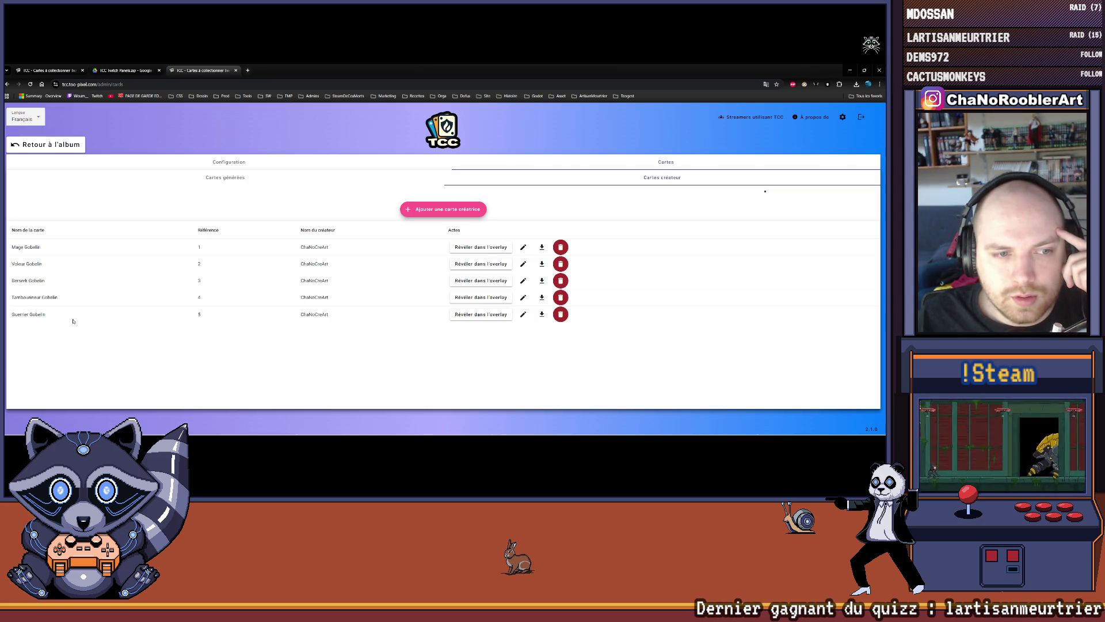
{"action": "left_click", "coordinate": [423, 209]}
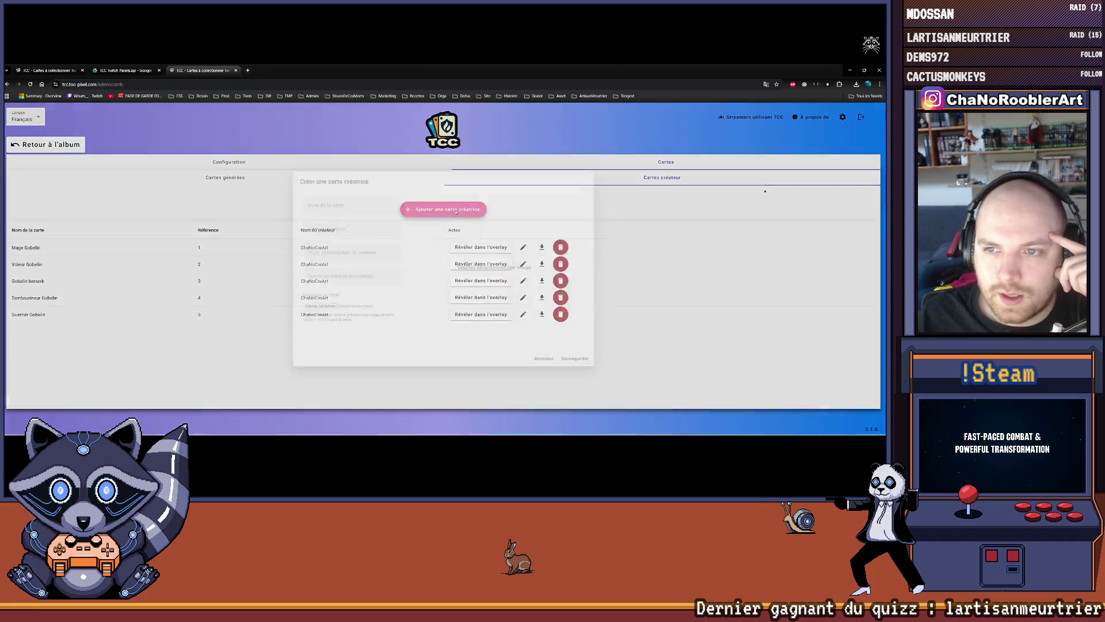
Create Bardesse Gobelin with the creator's name and bard goblin image, and save it.
{"action": "type", "text": "Bardesse"}
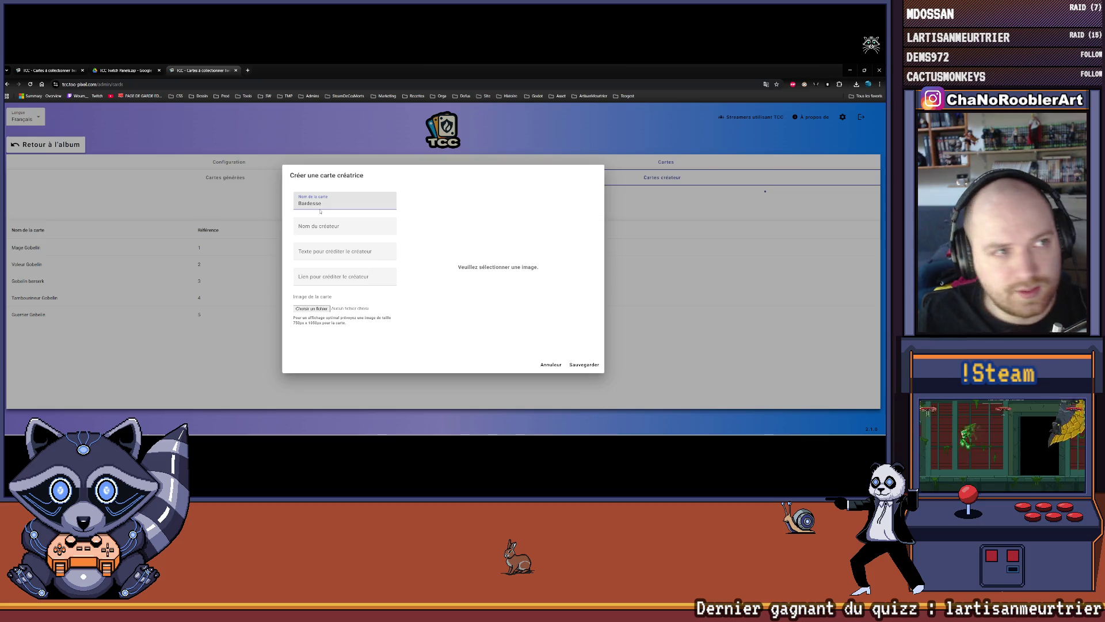
{"action": "key", "text": "alt+Tab"}
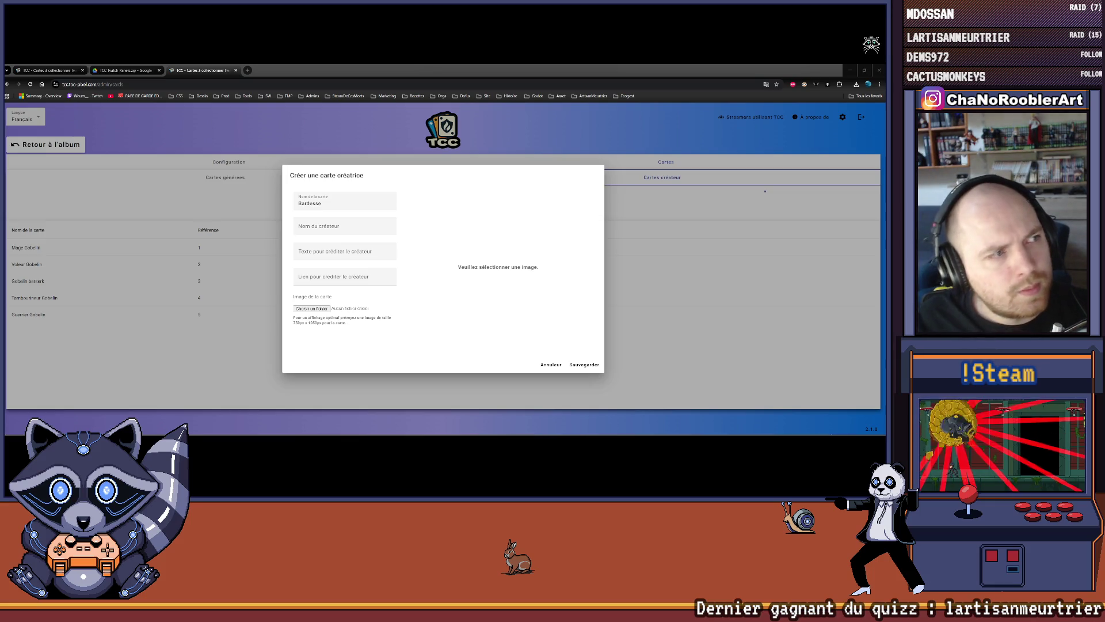
{"action": "left_click", "coordinate": [334, 204]}
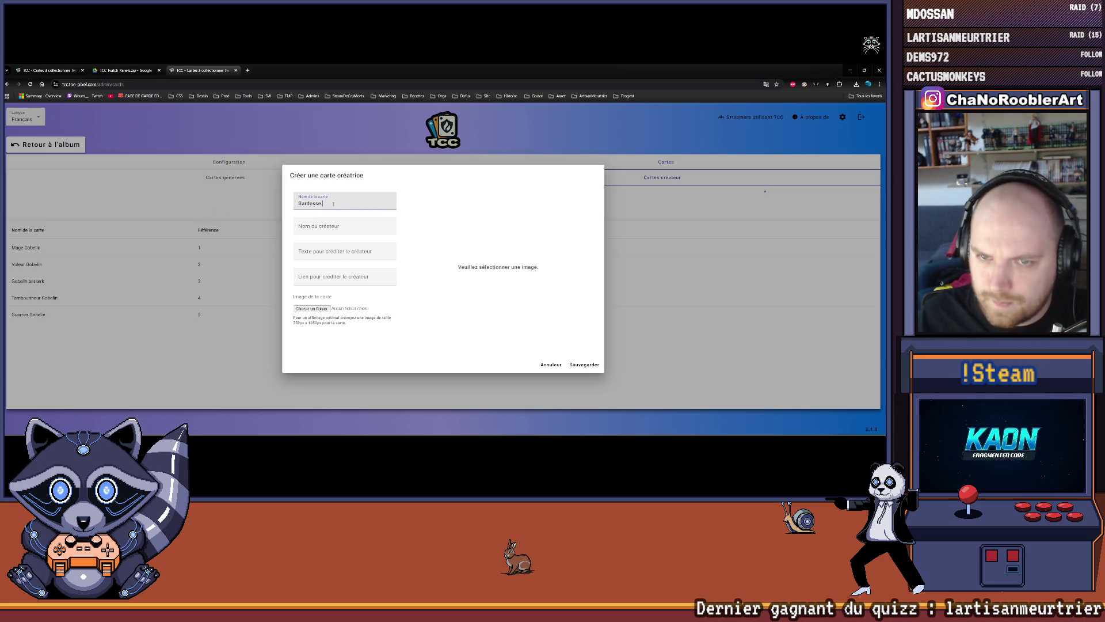
{"action": "type", "text": "Gobelin"}
{"action": "key", "text": "Tab"}
{"action": "type", "text": "ChaNoCrobl"}
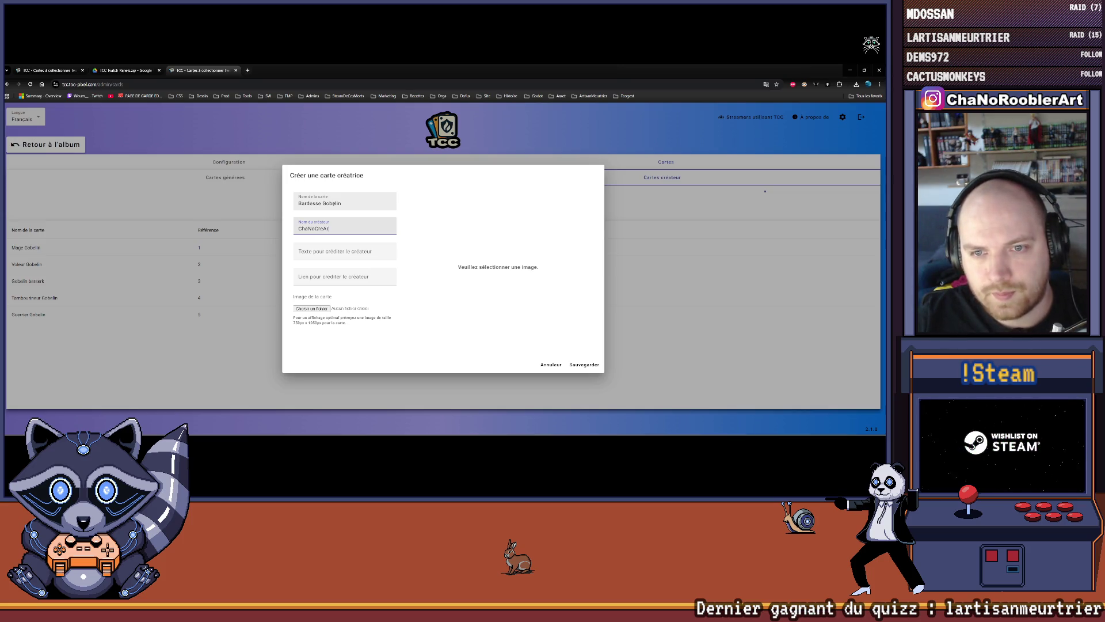
{"action": "type", "text": "t"}
{"action": "key", "text": "Tab"}
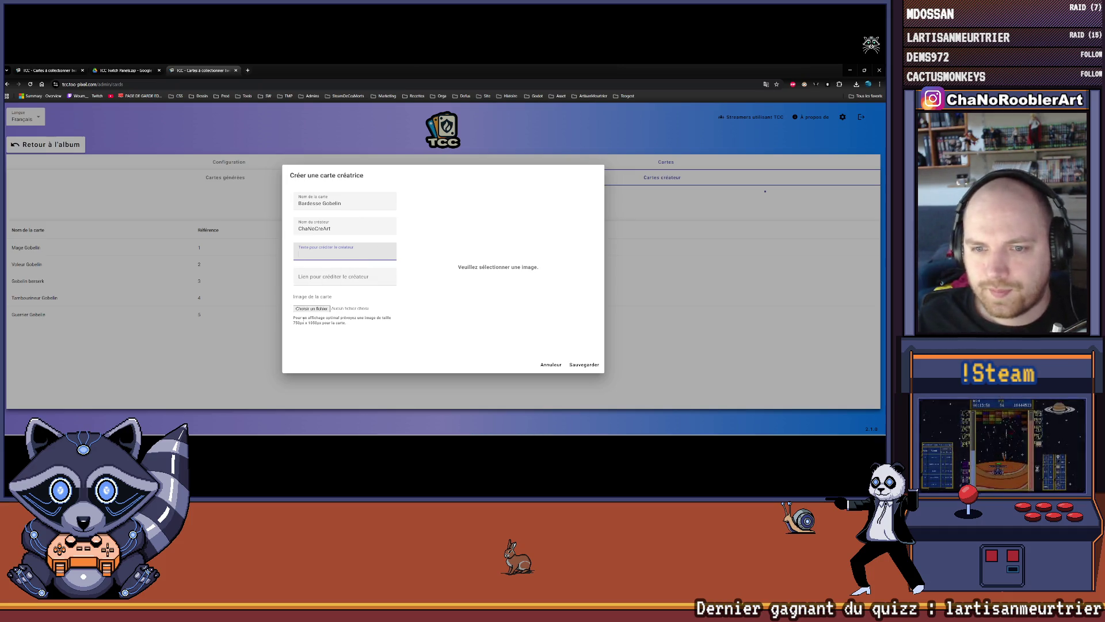
{"action": "left_click", "coordinate": [304, 309]}
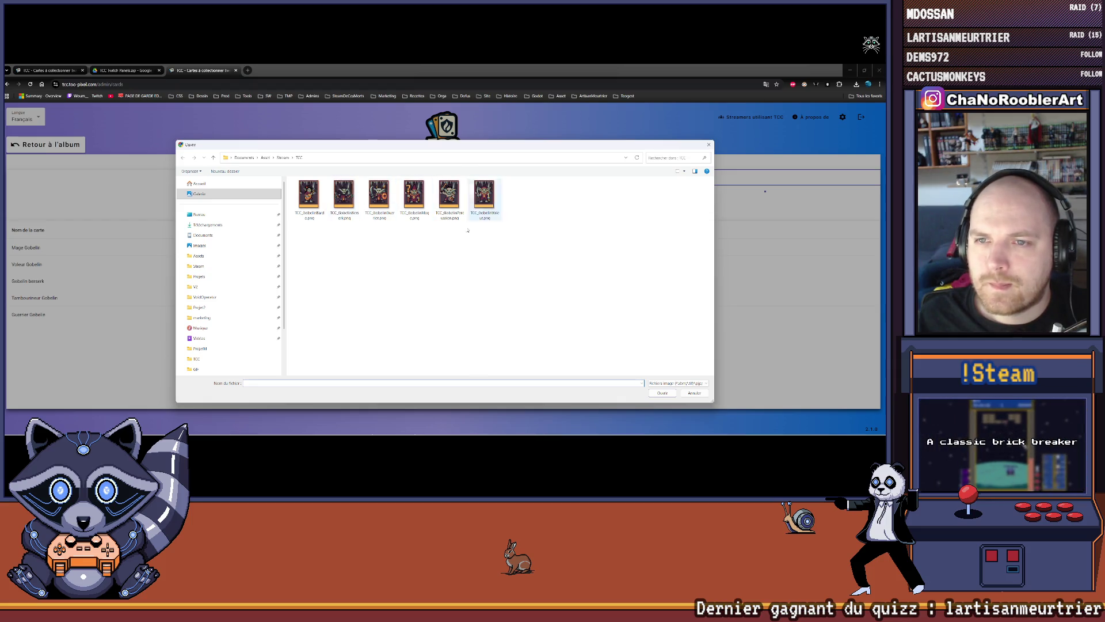
{"action": "double_click", "coordinate": [309, 196]}
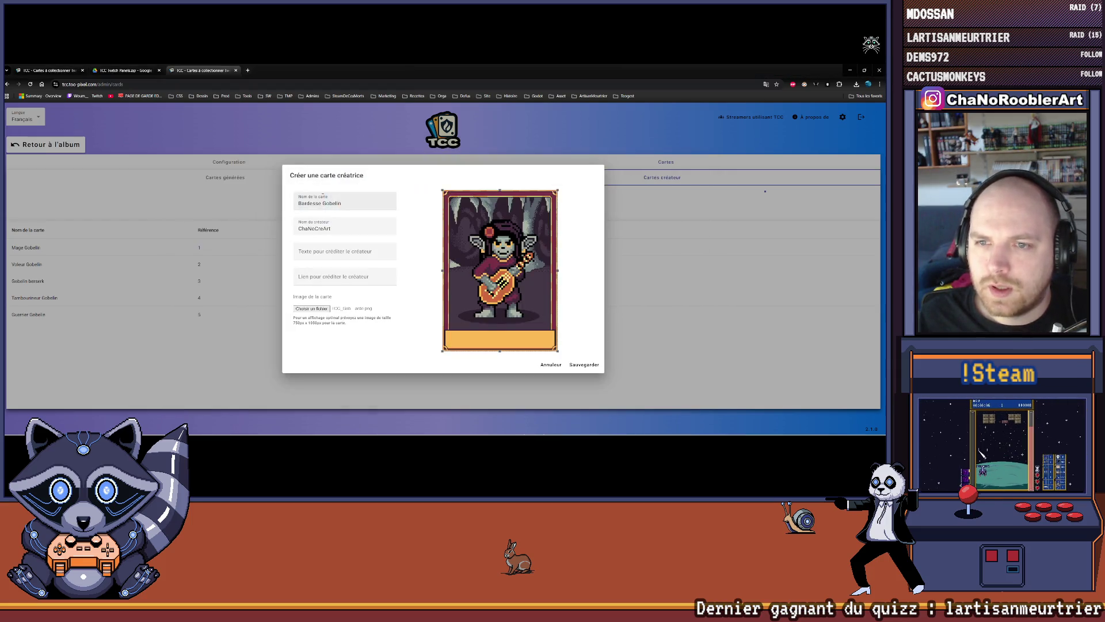
{"action": "left_click", "coordinate": [584, 364]}
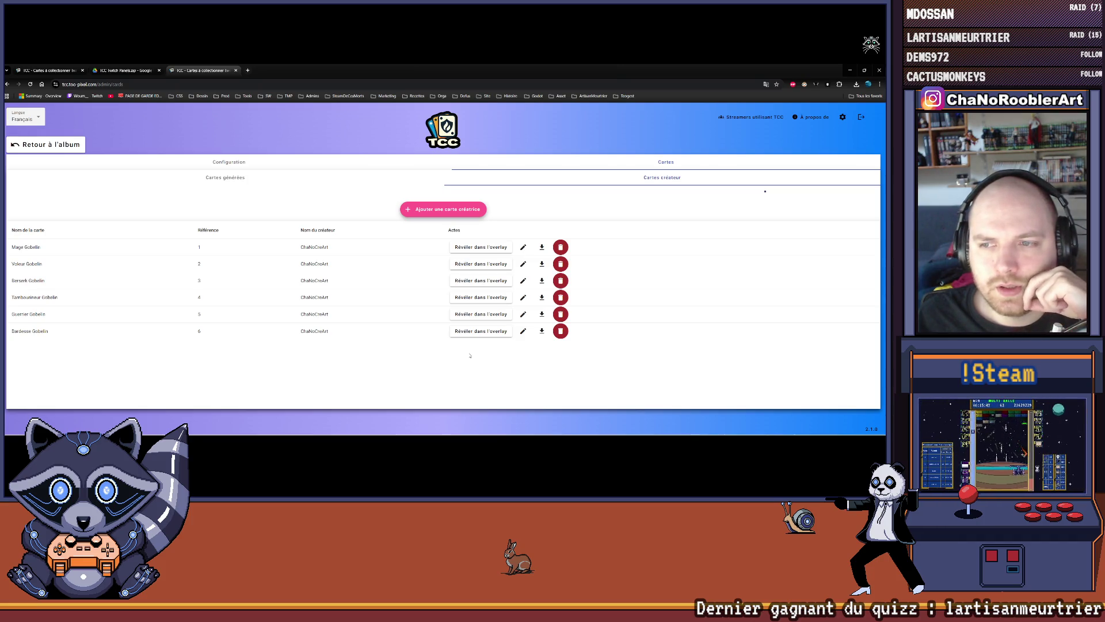
Price both generated and creator boosters at 3000 channel points and enable the créateurs reward.
{"action": "left_click", "coordinate": [214, 165]}
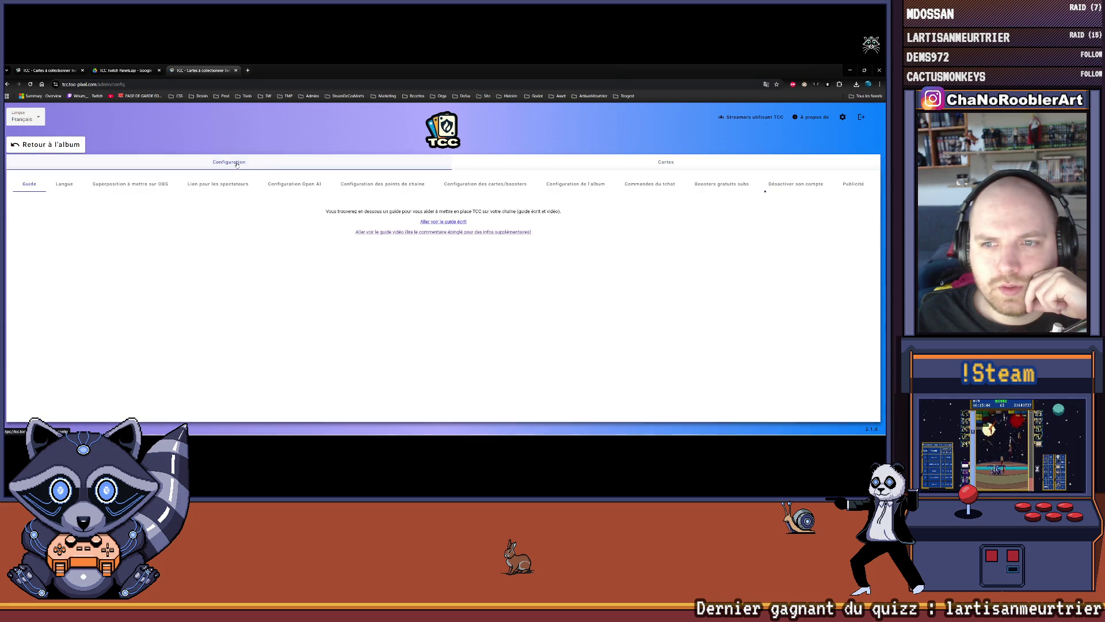
{"action": "left_click", "coordinate": [357, 187]}
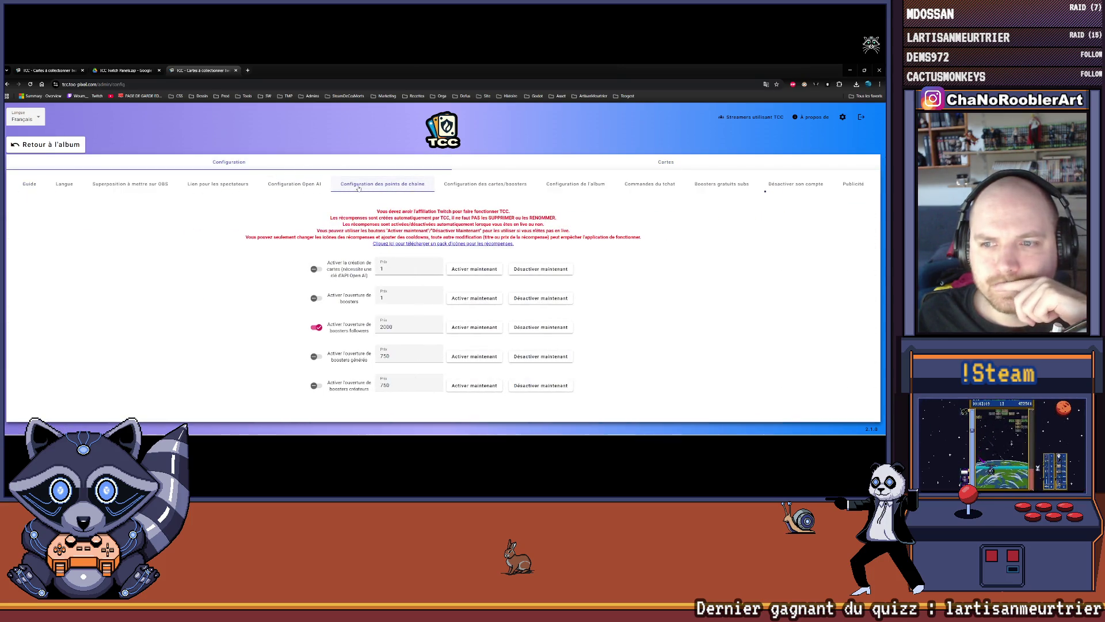
{"action": "left_click", "coordinate": [402, 353]}
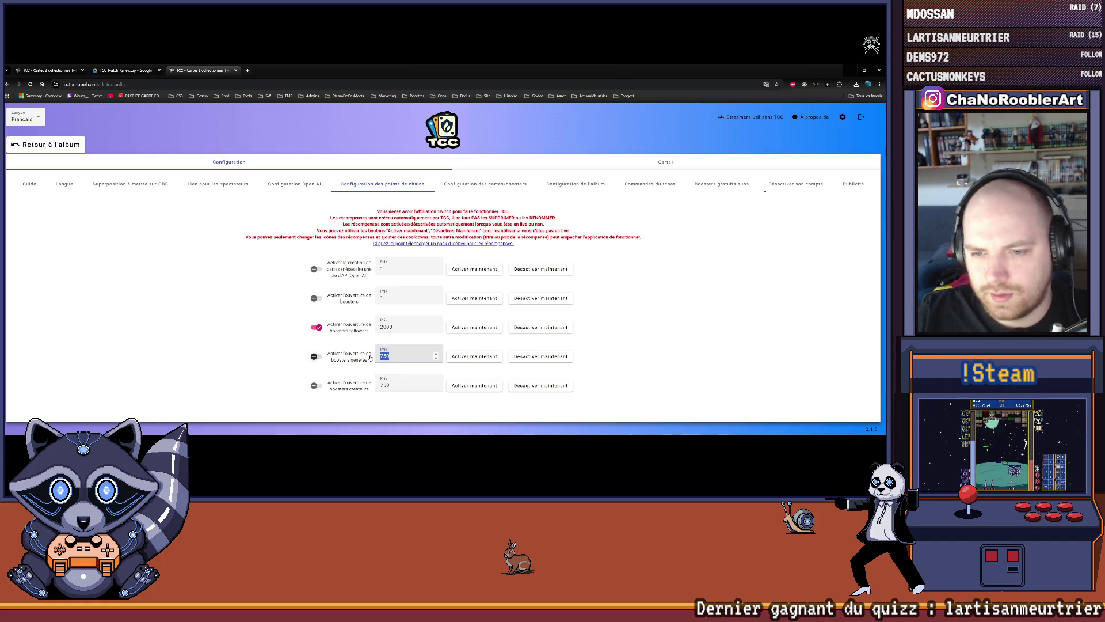
{"action": "type", "text": "3000"}
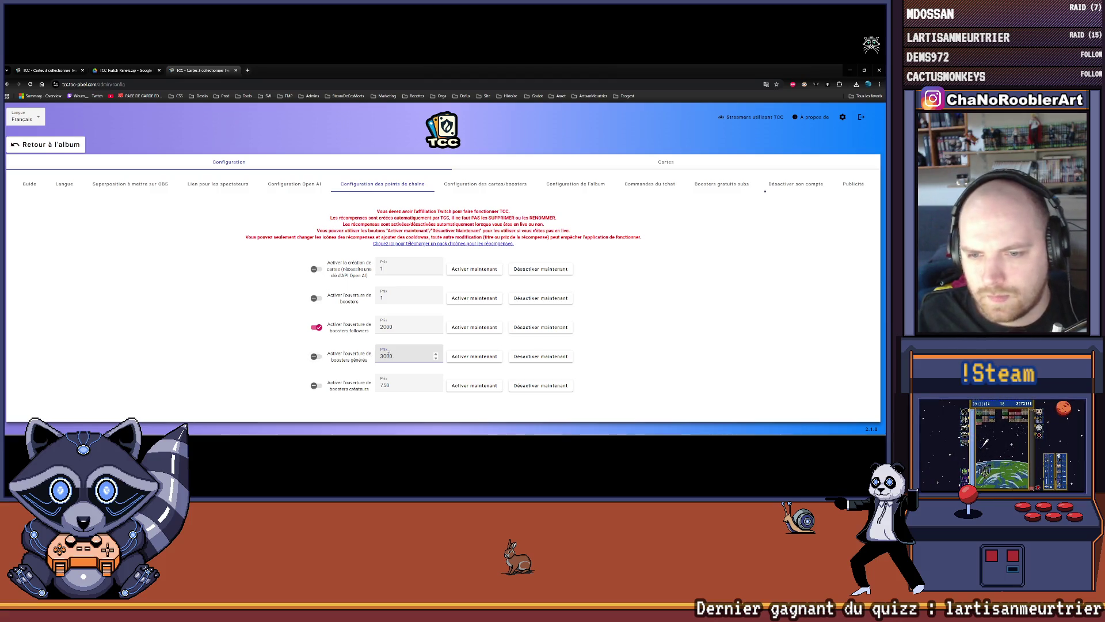
{"action": "left_click", "coordinate": [412, 385]}
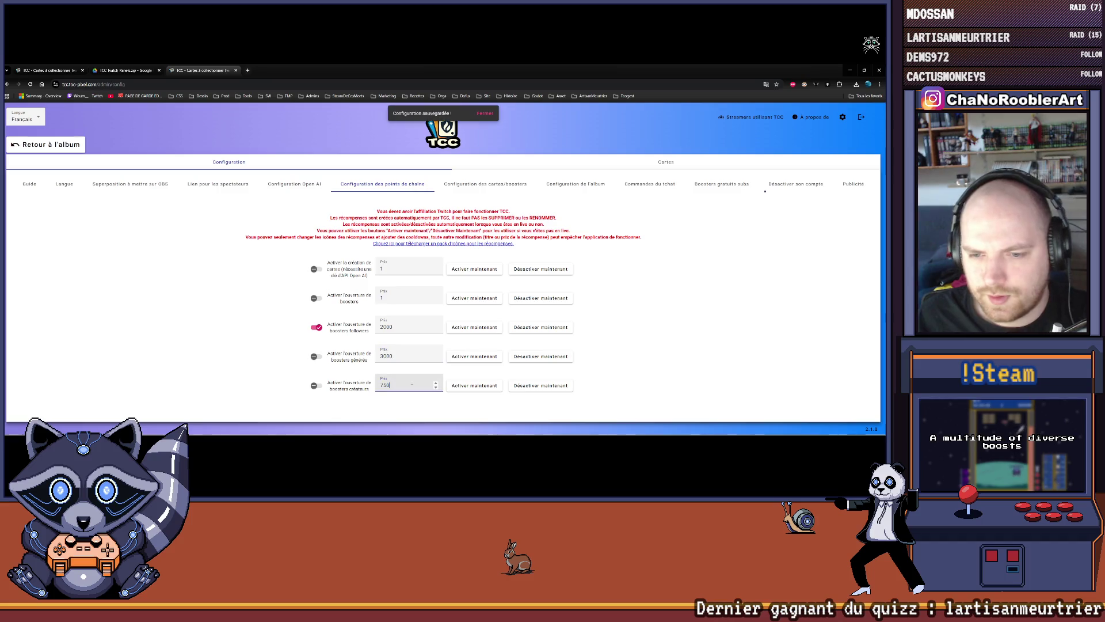
{"action": "type", "text": "3000"}
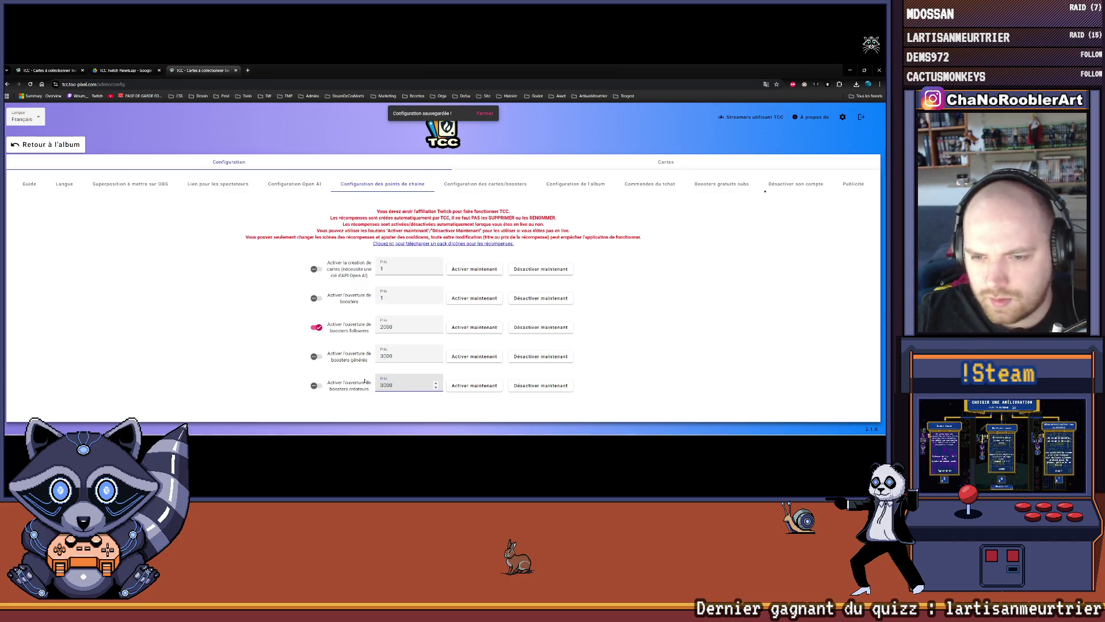
{"action": "left_click", "coordinate": [541, 357]}
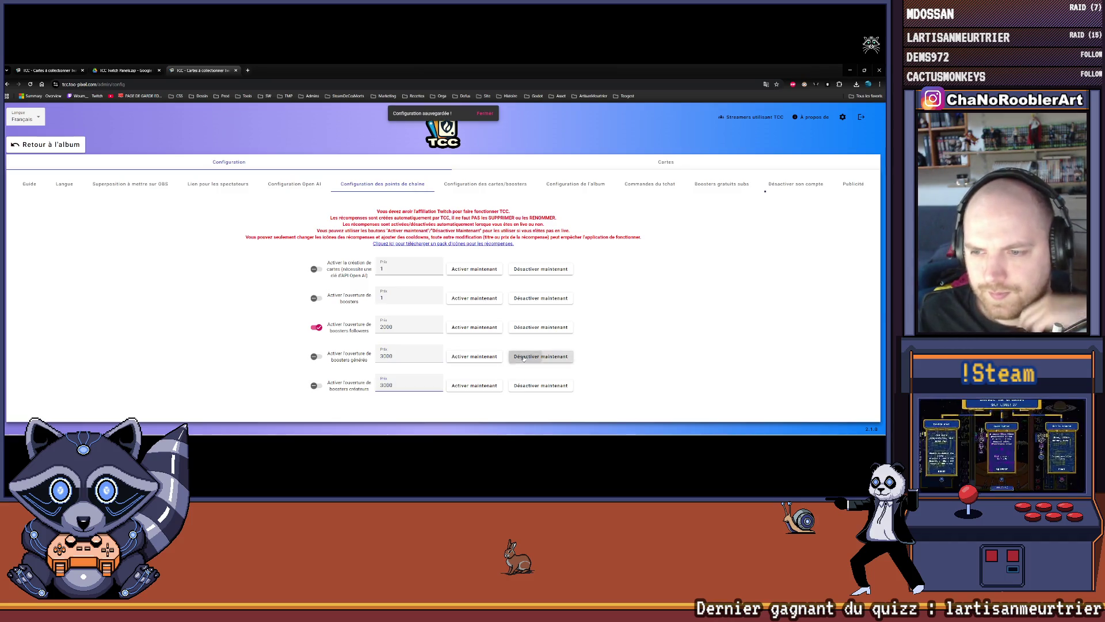
{"action": "left_click", "coordinate": [316, 385]}
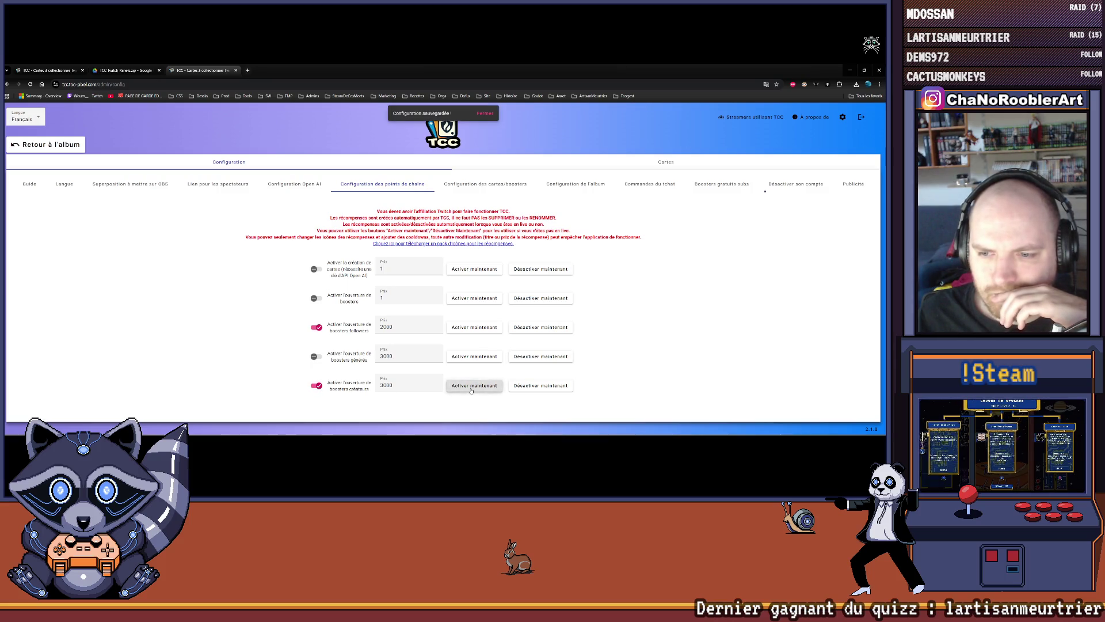